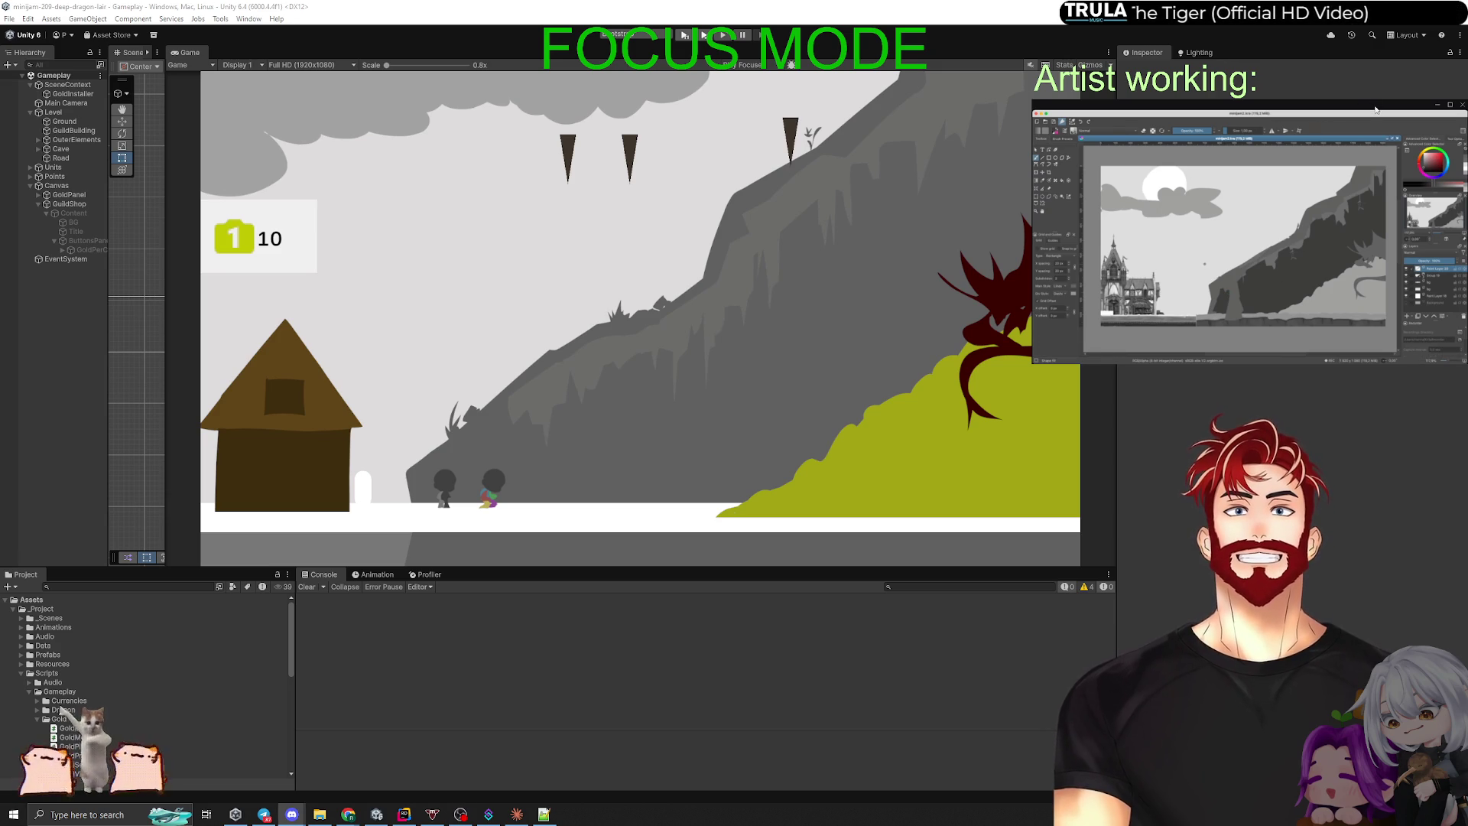
# Step: Bring the artist's Krita stream window forward and enlarge it over the Unity game view
pyautogui.hotkey('alt', 'Tab')
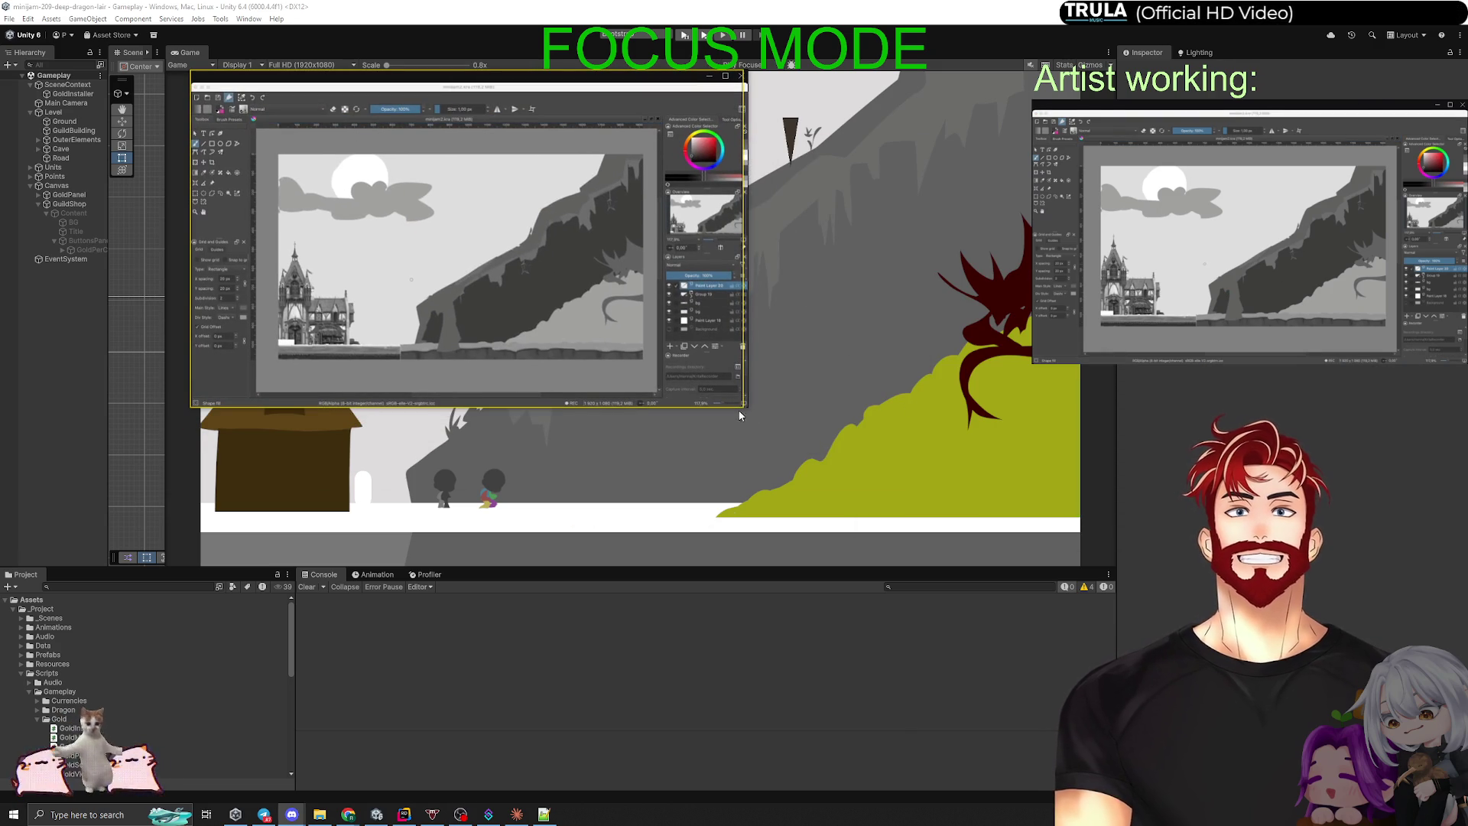
pyautogui.moveTo(747, 407); pyautogui.dragTo(1292, 729)
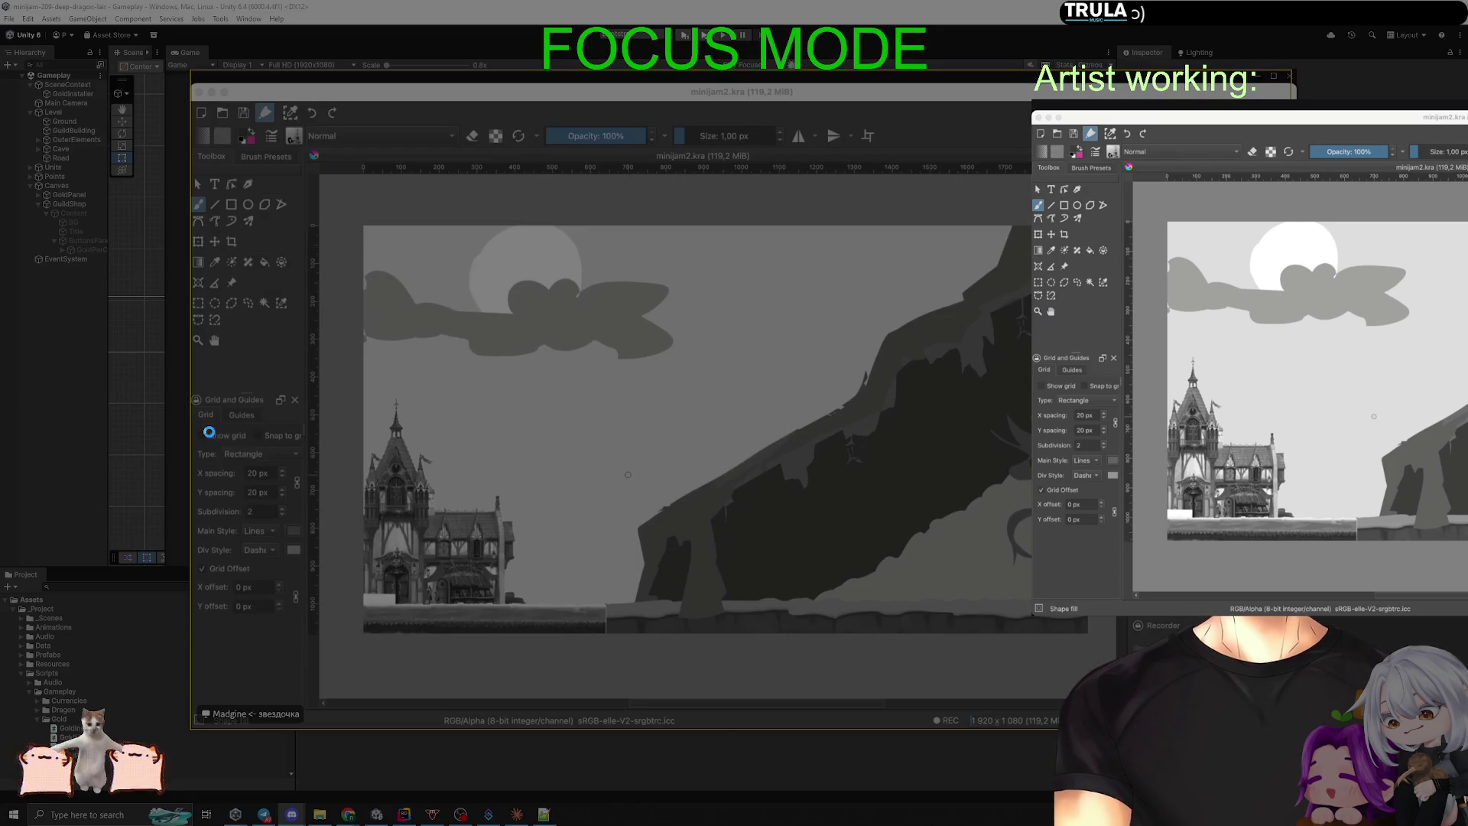
pyautogui.moveTo(358, 459); pyautogui.dragTo(1149, 646)
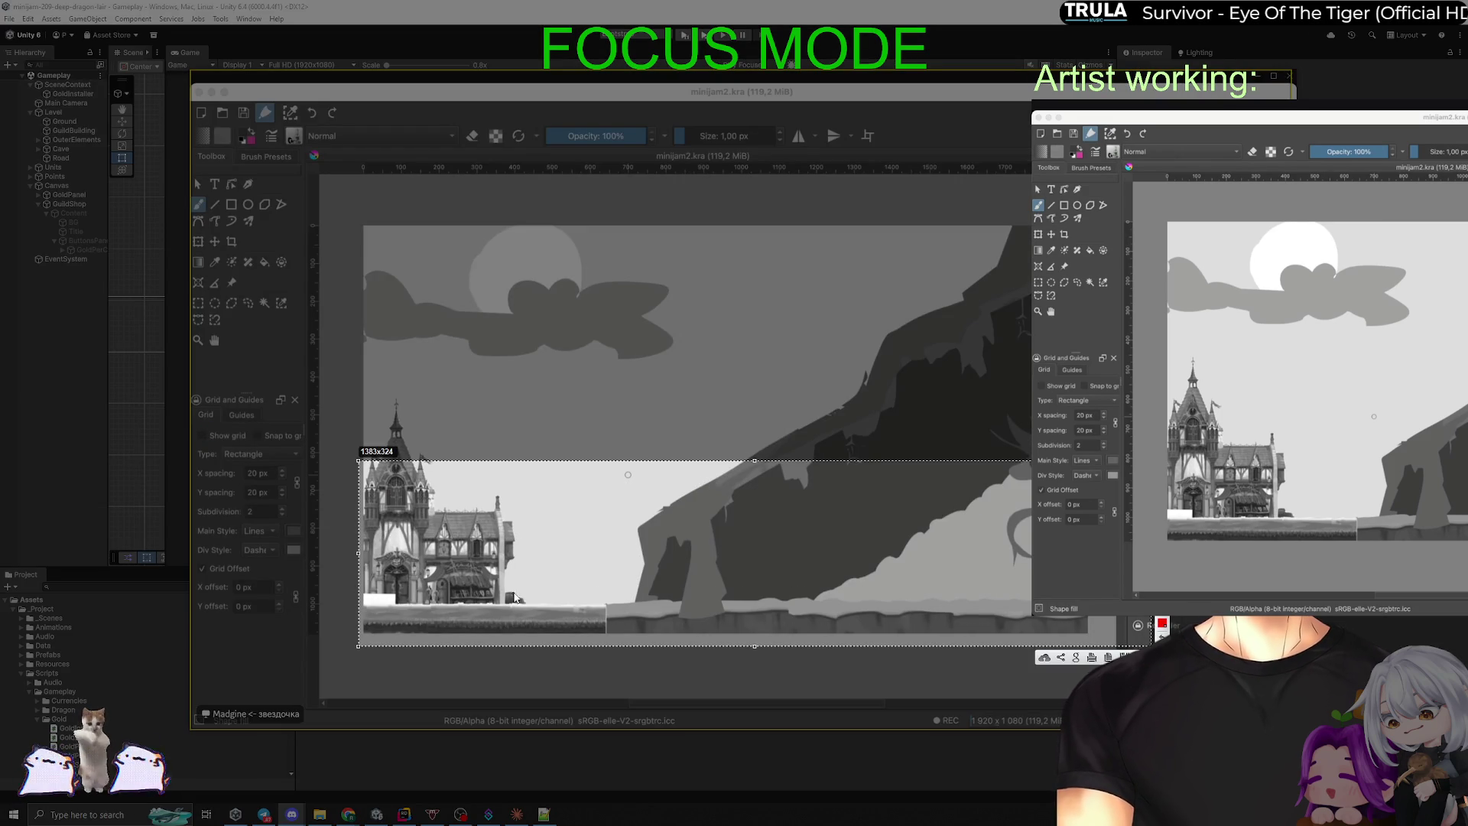
pyautogui.moveTo(669, 595); pyautogui.dragTo(826, 591)
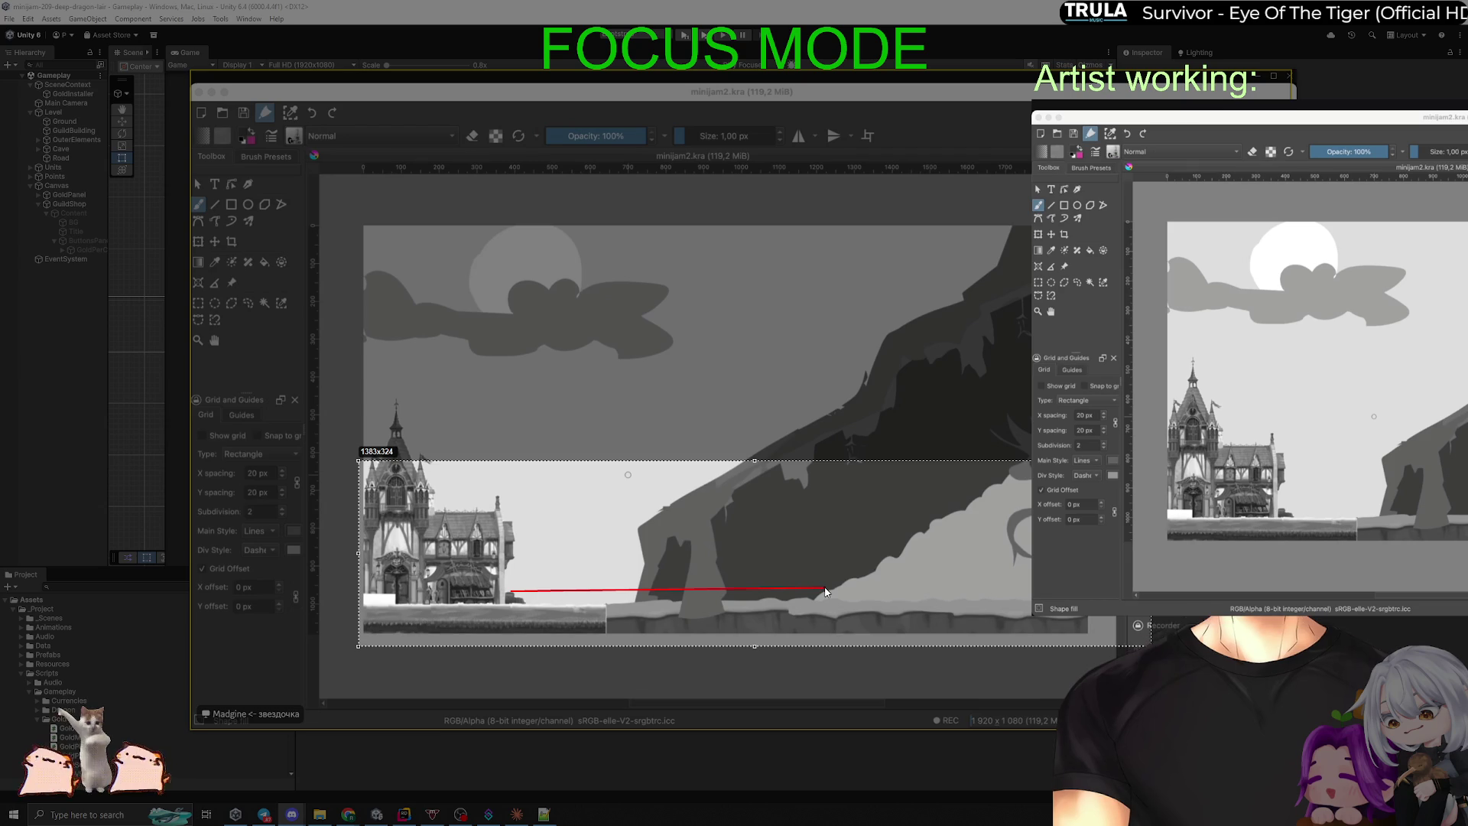
pyautogui.moveTo(507, 571); pyautogui.dragTo(922, 564)
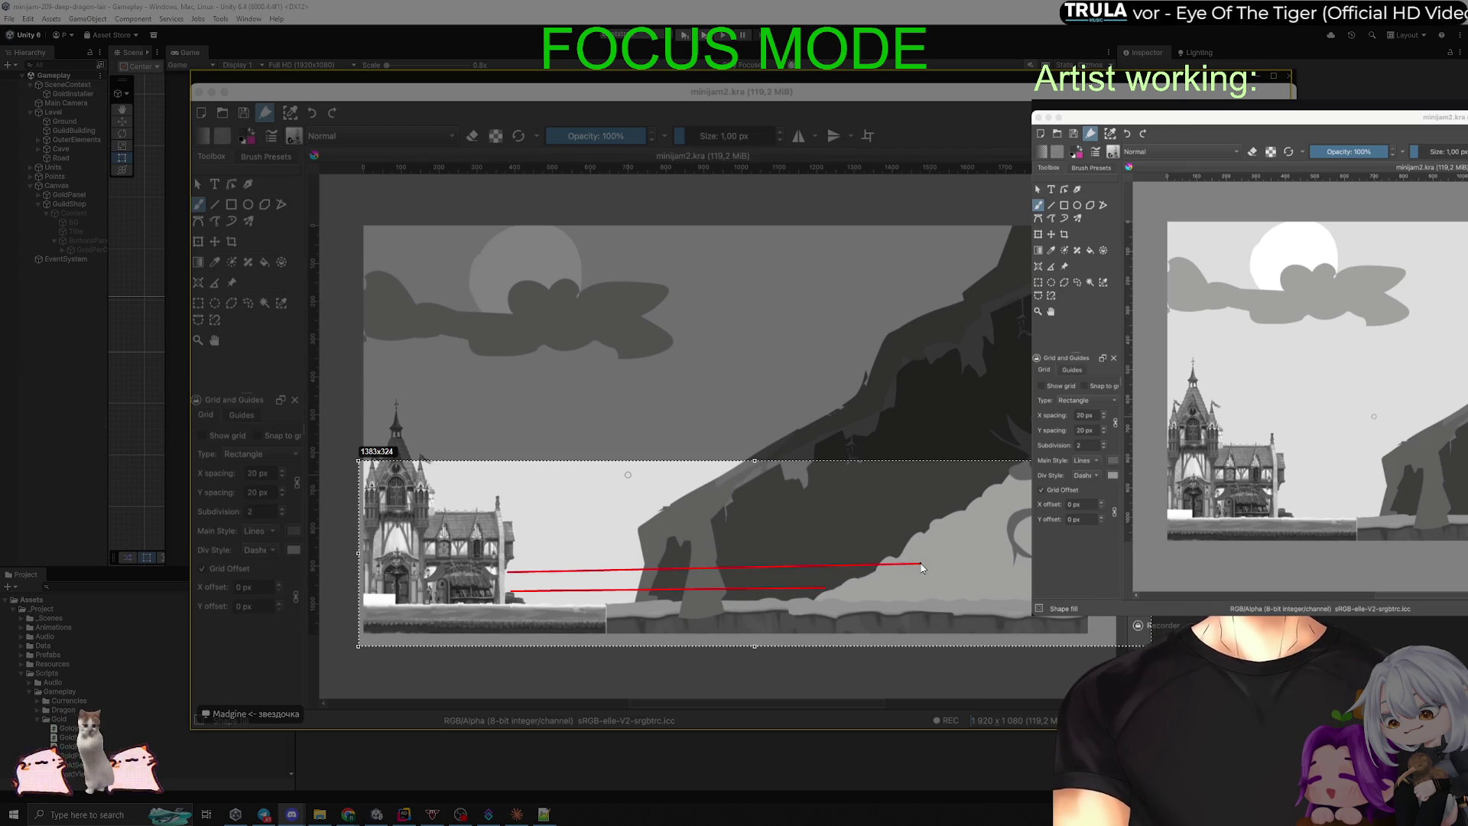
pyautogui.moveTo(514, 543); pyautogui.dragTo(1010, 535)
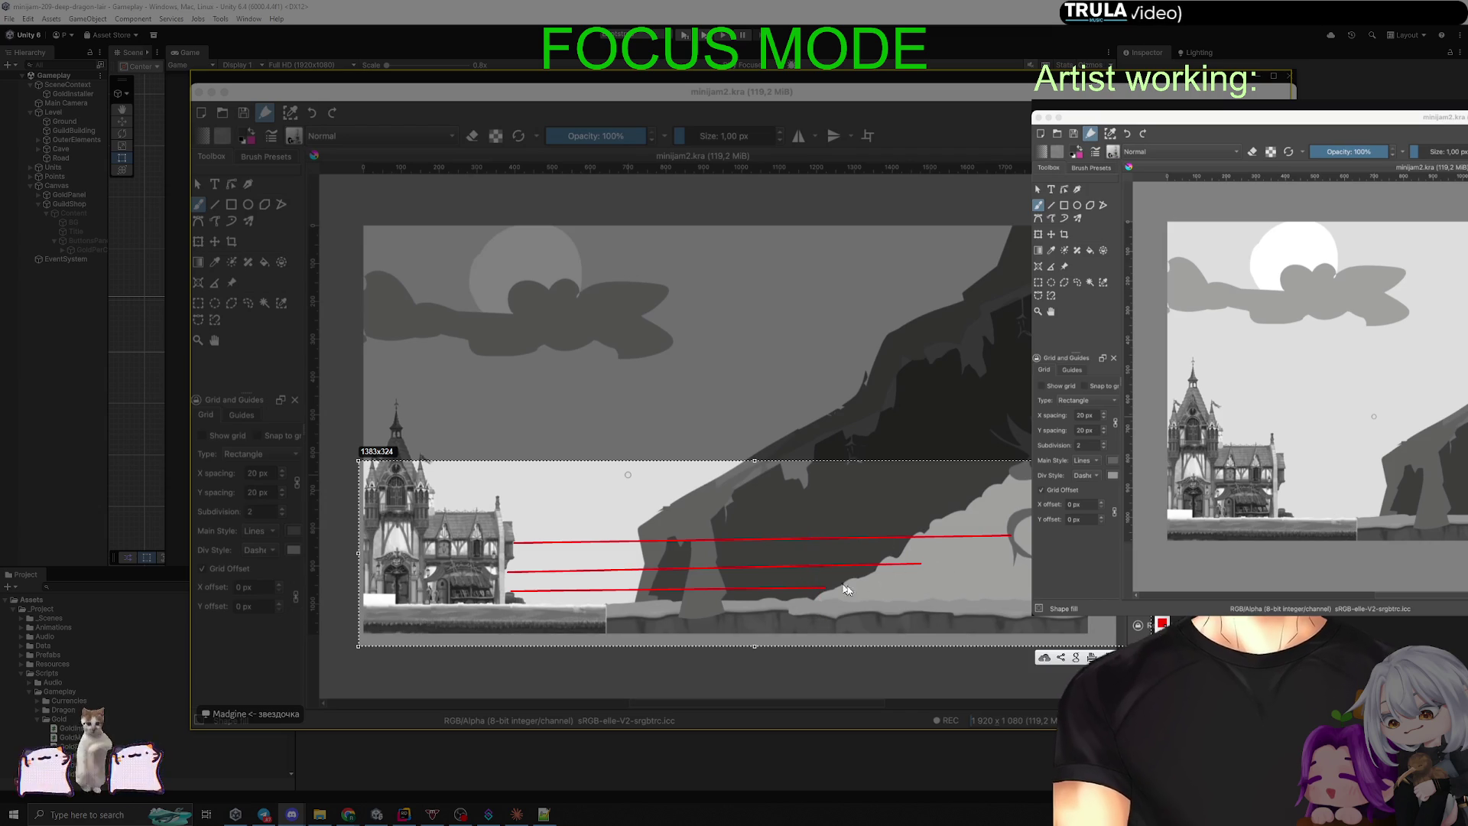
pyautogui.hotkey('ctrl', 'z')
pyautogui.hotkey('ctrl', 'z')
pyautogui.hotkey('ctrl', 'z')
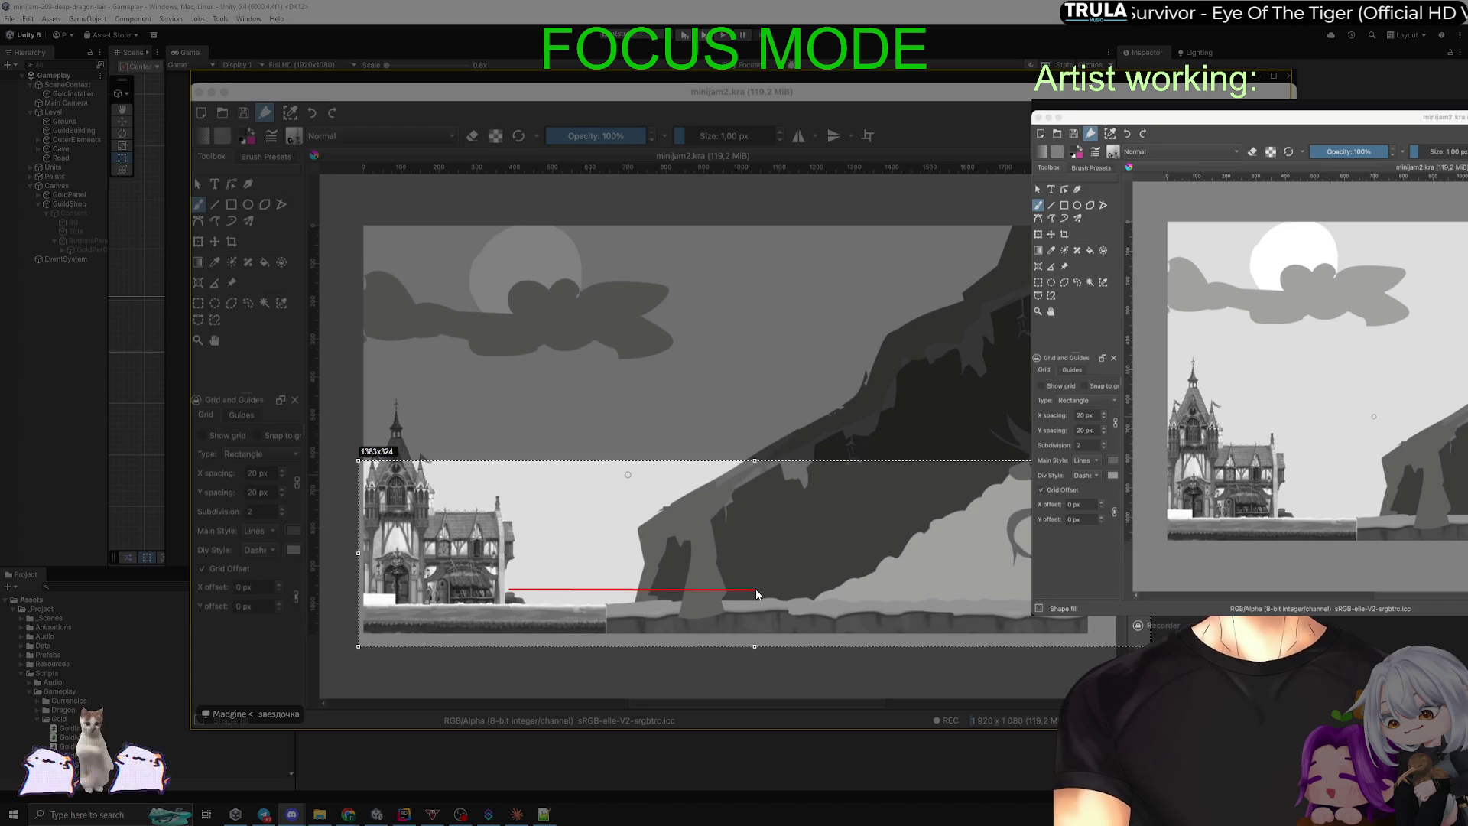
pyautogui.hotkey('ctrl', 'z')
pyautogui.hotkey('ctrl', 'shift', 'a')
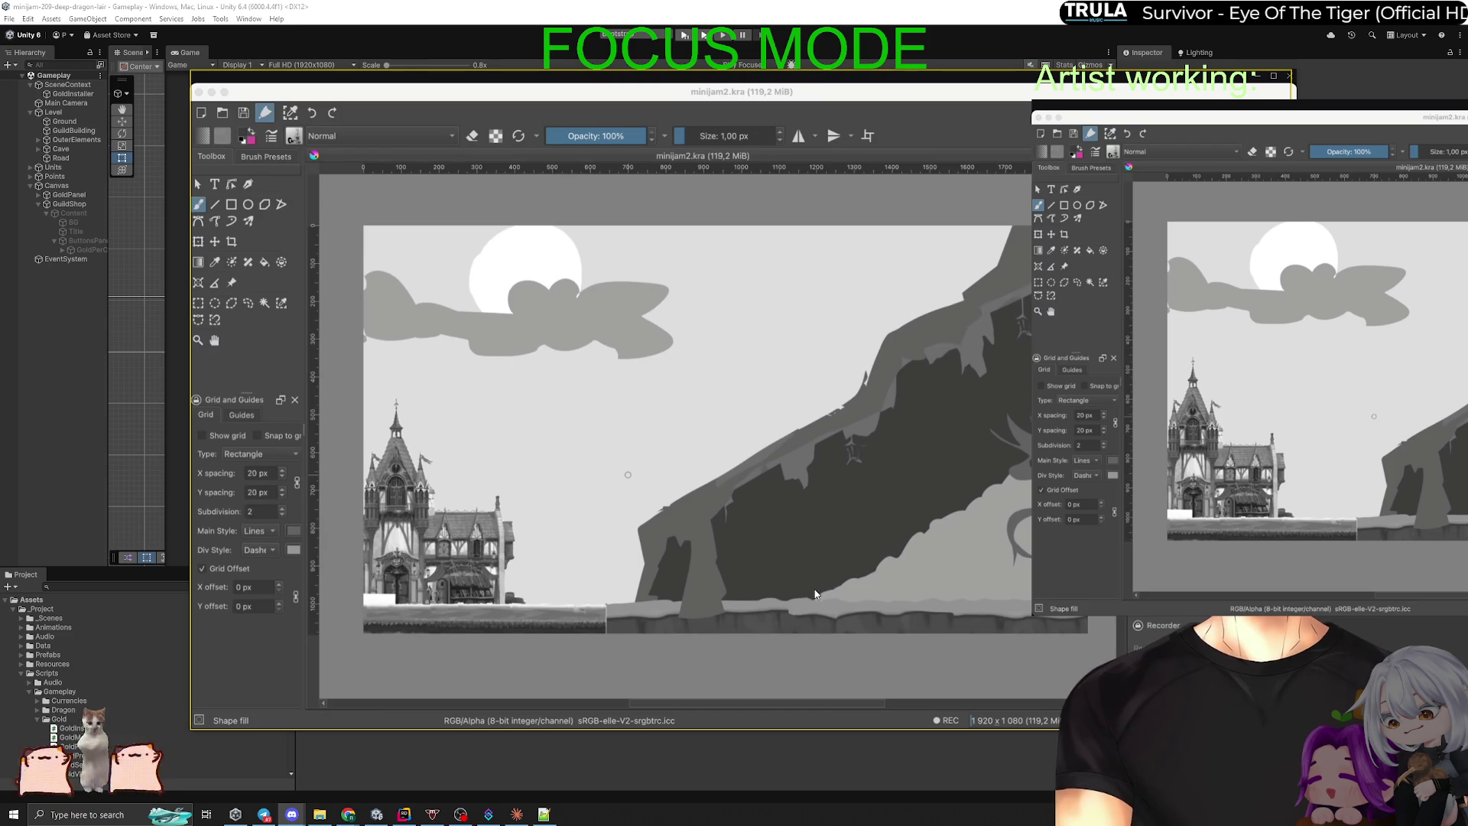
pyautogui.click(815, 594)
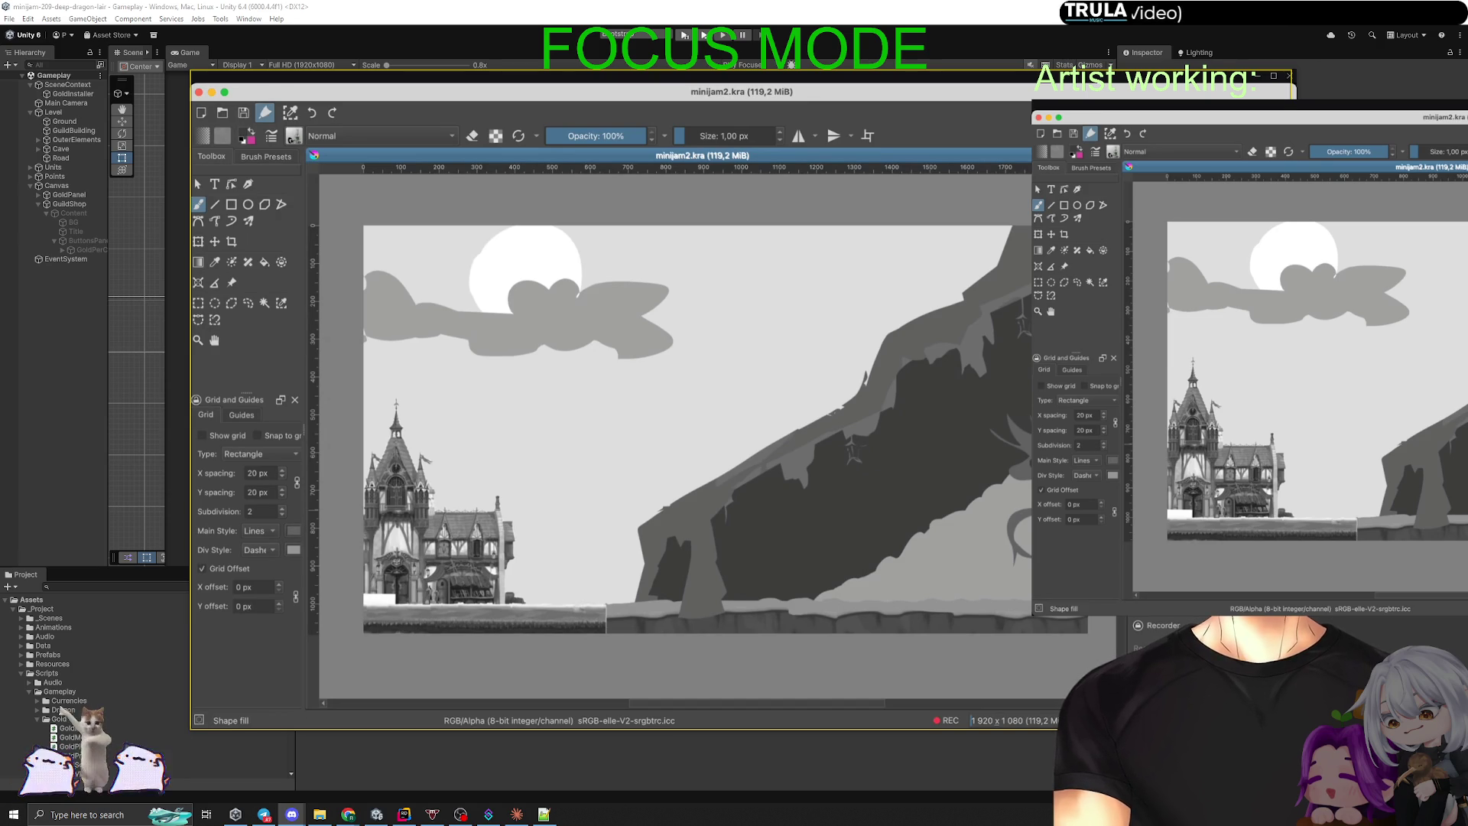
pyautogui.hotkey('ctrl', 't')
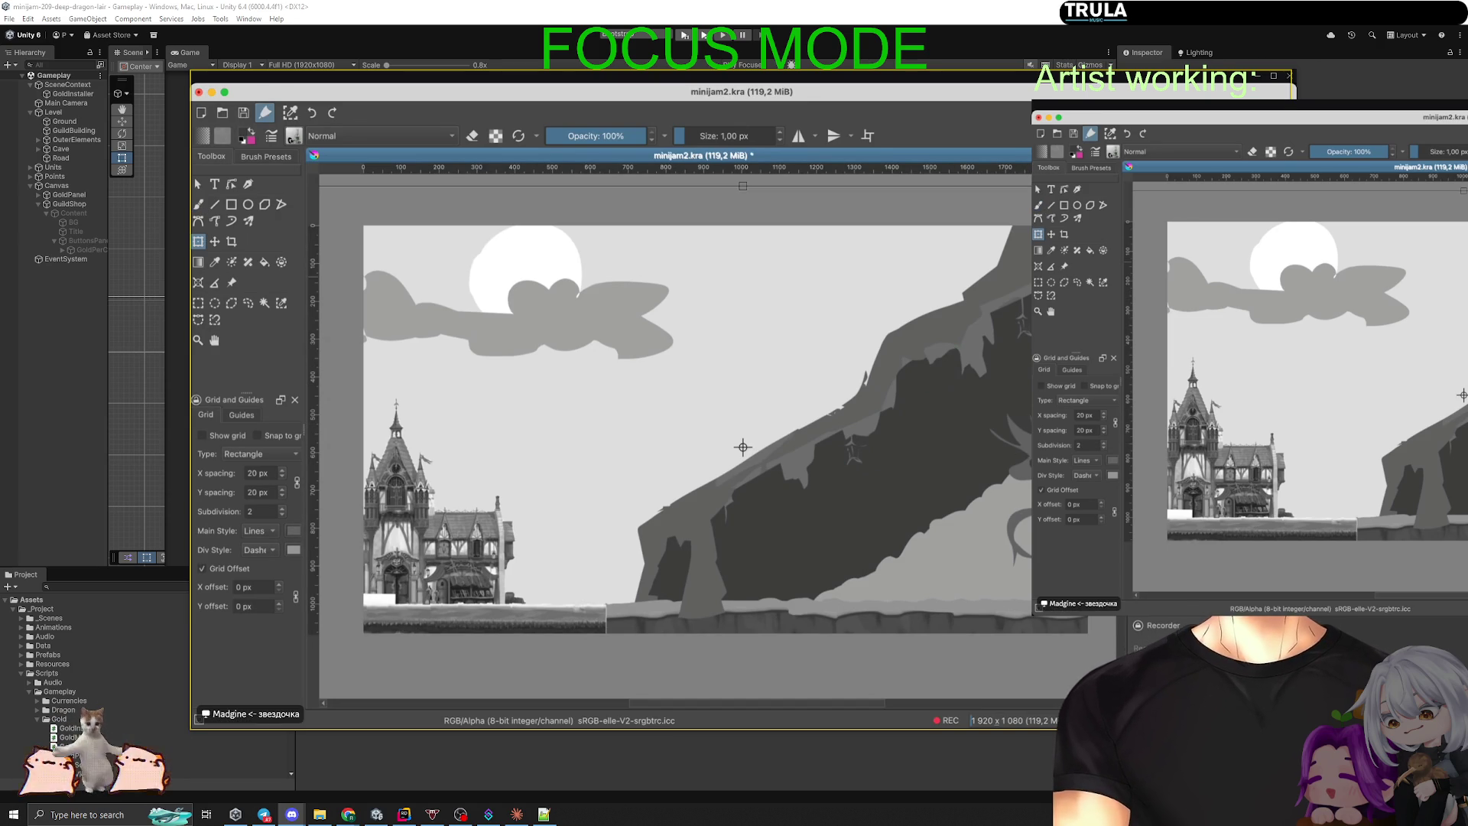
# Step: Refine the stretched cliff and dragon layer by stepping back and forth through the transform
pyautogui.scroll(-3, 743, 448)
pyautogui.scroll(1, 809, 535)
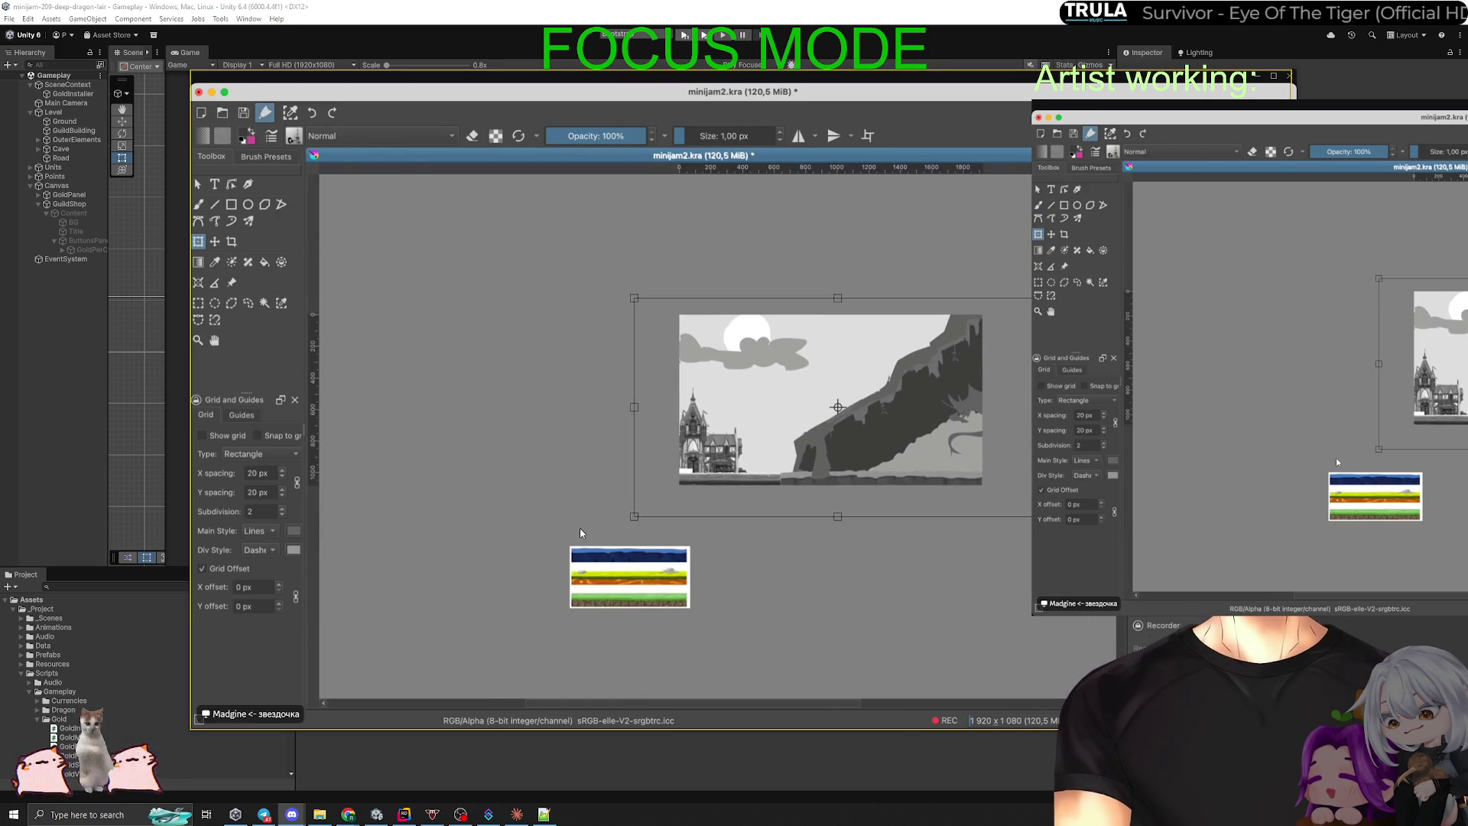
pyautogui.hotkey('ctrl', 'z')
pyautogui.hotkey('ctrl', 'z')
pyautogui.hotkey('ctrl', 'z')
pyautogui.hotkey('ctrl', 'z')
pyautogui.hotkey('ctrl', 'z')
pyautogui.hotkey('ctrl', 'z')
pyautogui.scroll(2, 952, 386)
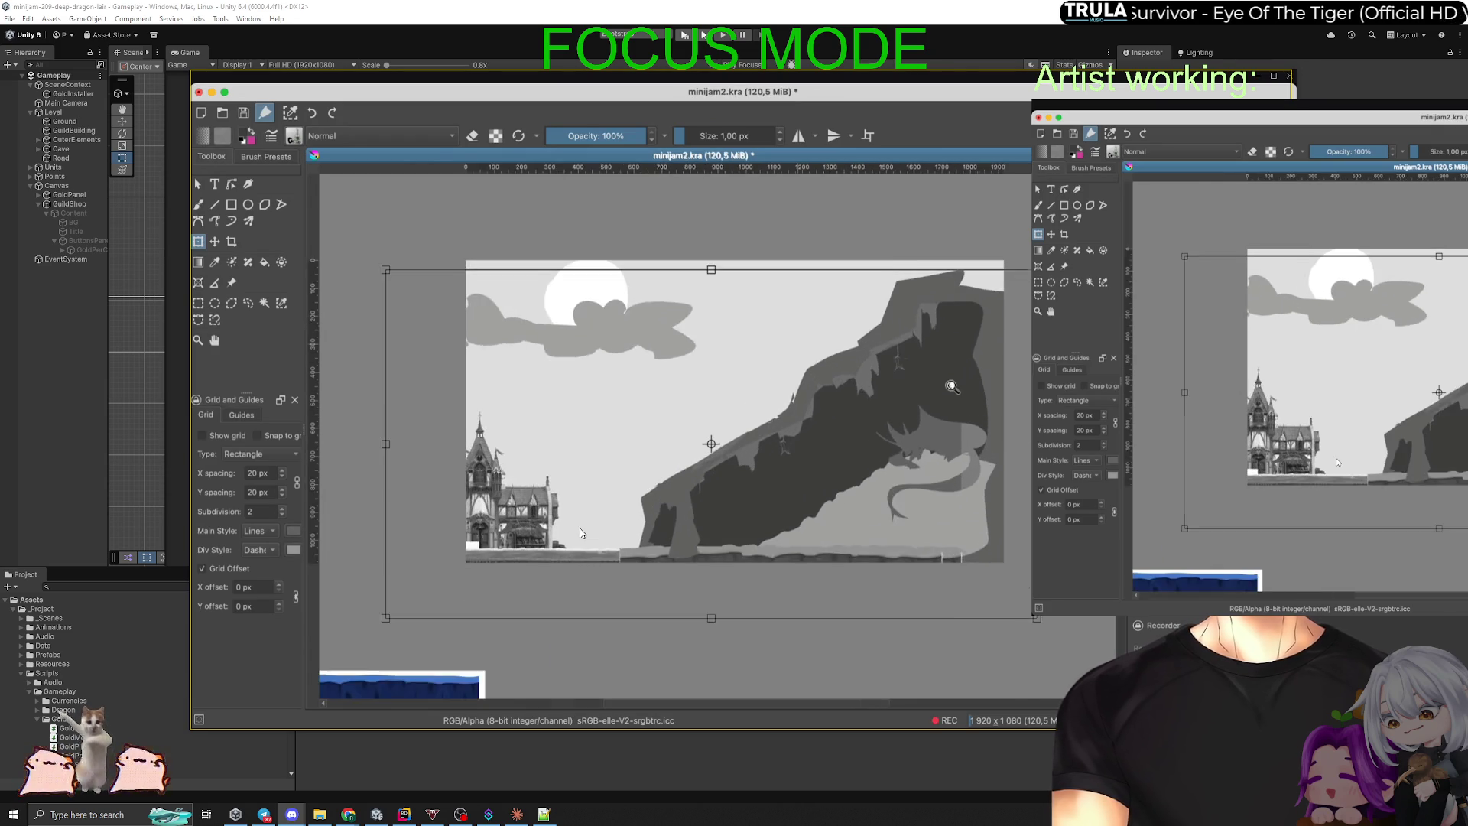
pyautogui.scroll(1, 952, 386)
pyautogui.hotkey('ctrl', 'z')
pyautogui.hotkey('ctrl', 'z')
pyautogui.hotkey('ctrl', 'z')
pyautogui.hotkey('ctrl', 'z')
pyautogui.hotkey('ctrl', 'z')
pyautogui.hotkey('ctrl', 'z')
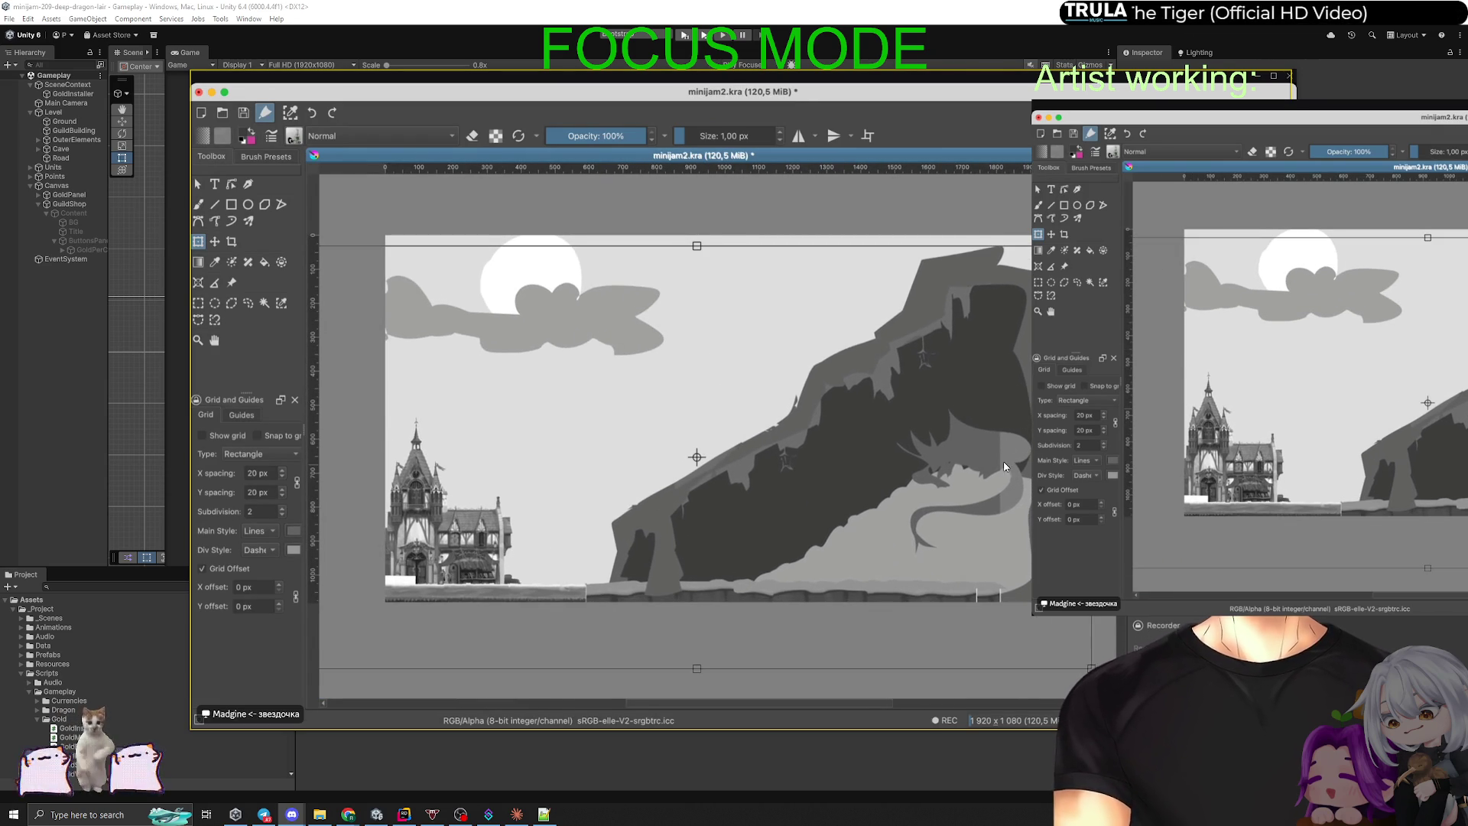
pyautogui.hotkey('ctrl', 'z')
pyautogui.hotkey('ctrl', 'shift', 'z')
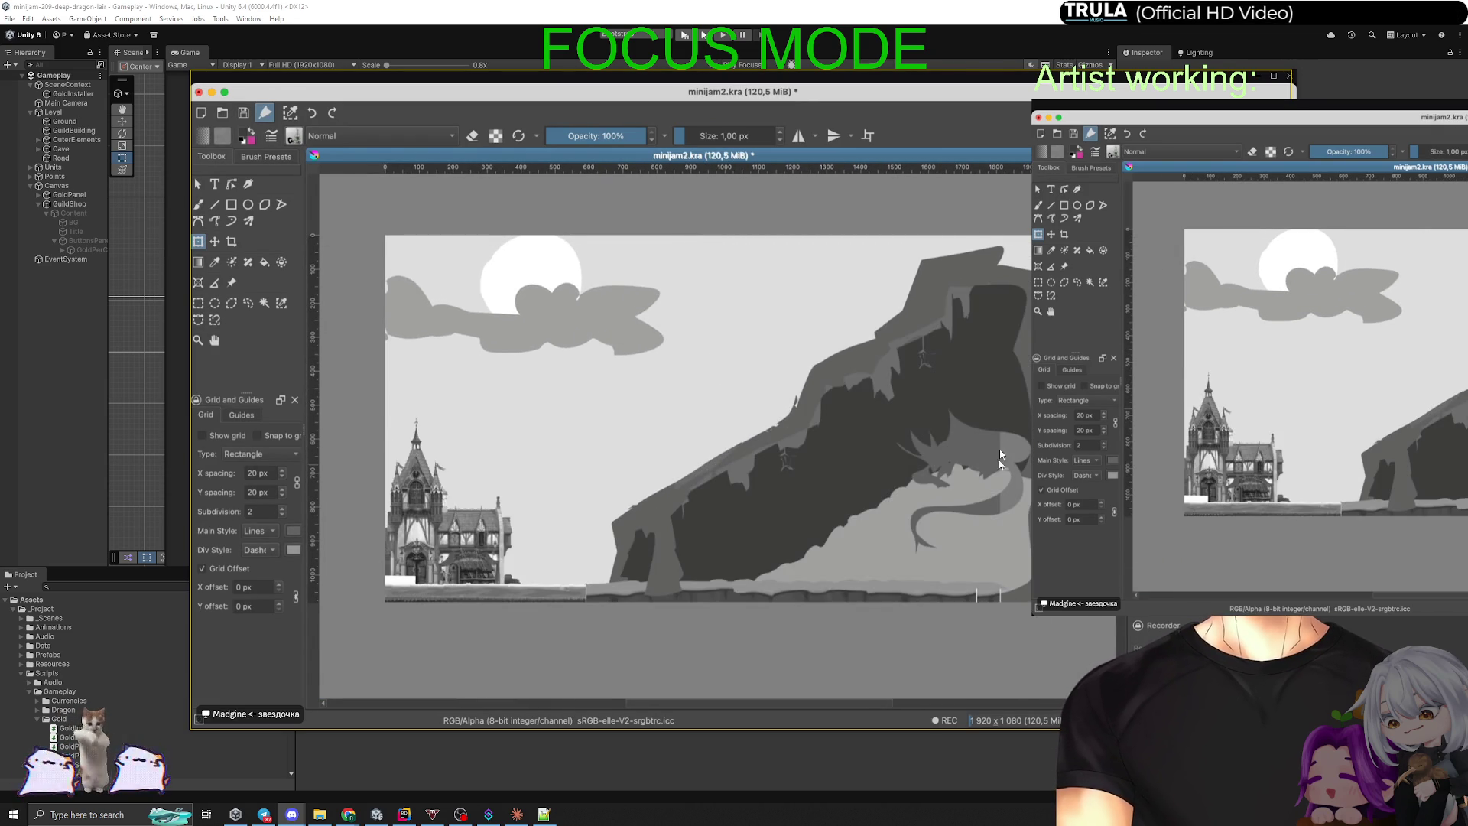
# Step: Shift the cliff and dragon layer slightly right and pick the lower-right mist
pyautogui.hotkey('ctrl', 'z')
pyautogui.hotkey('ctrl', 'shift', 'z')
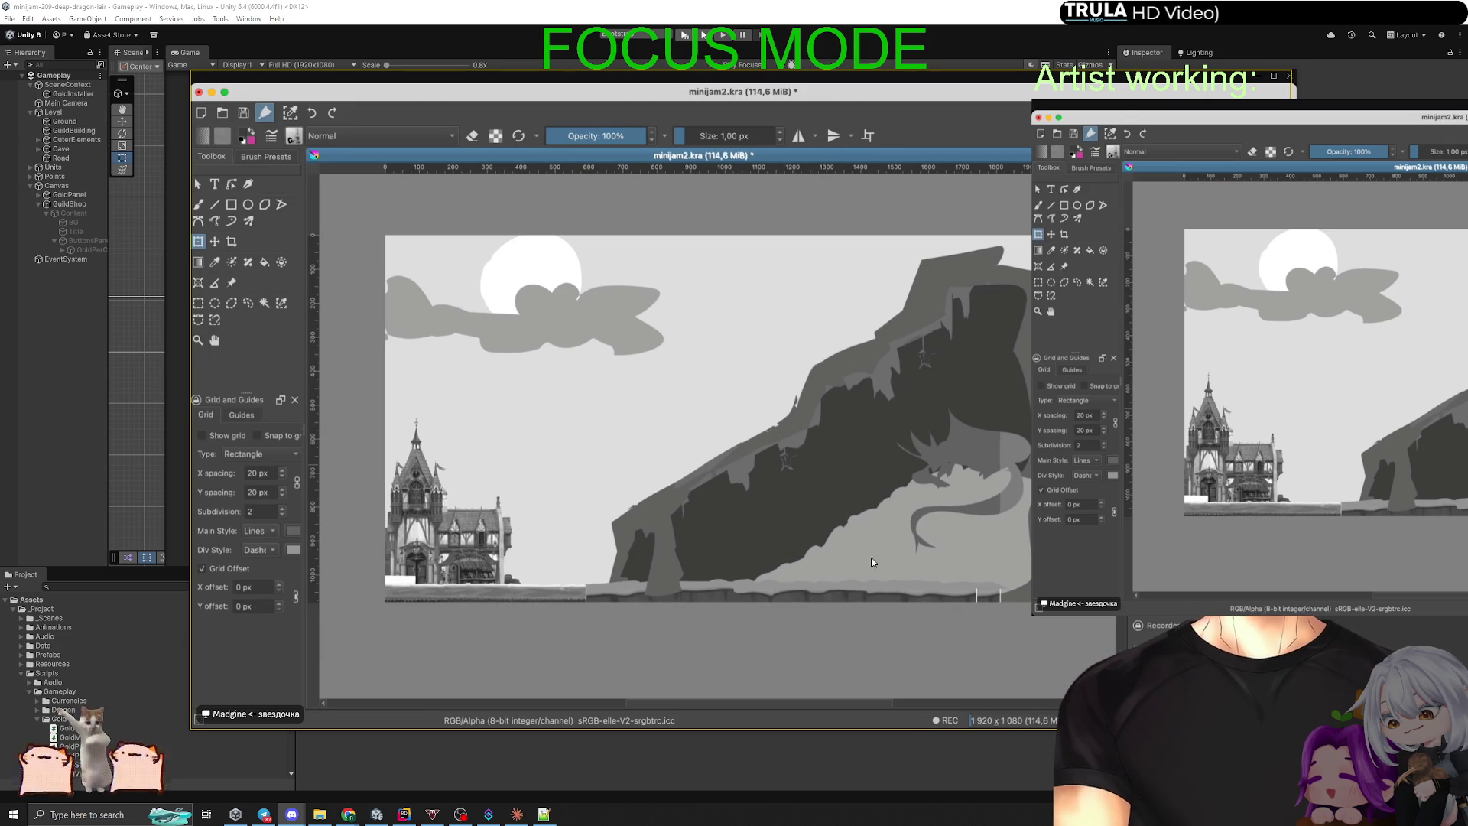
pyautogui.hotkey('ctrl', 'z')
pyautogui.hotkey('ctrl', 'shift', 'z')
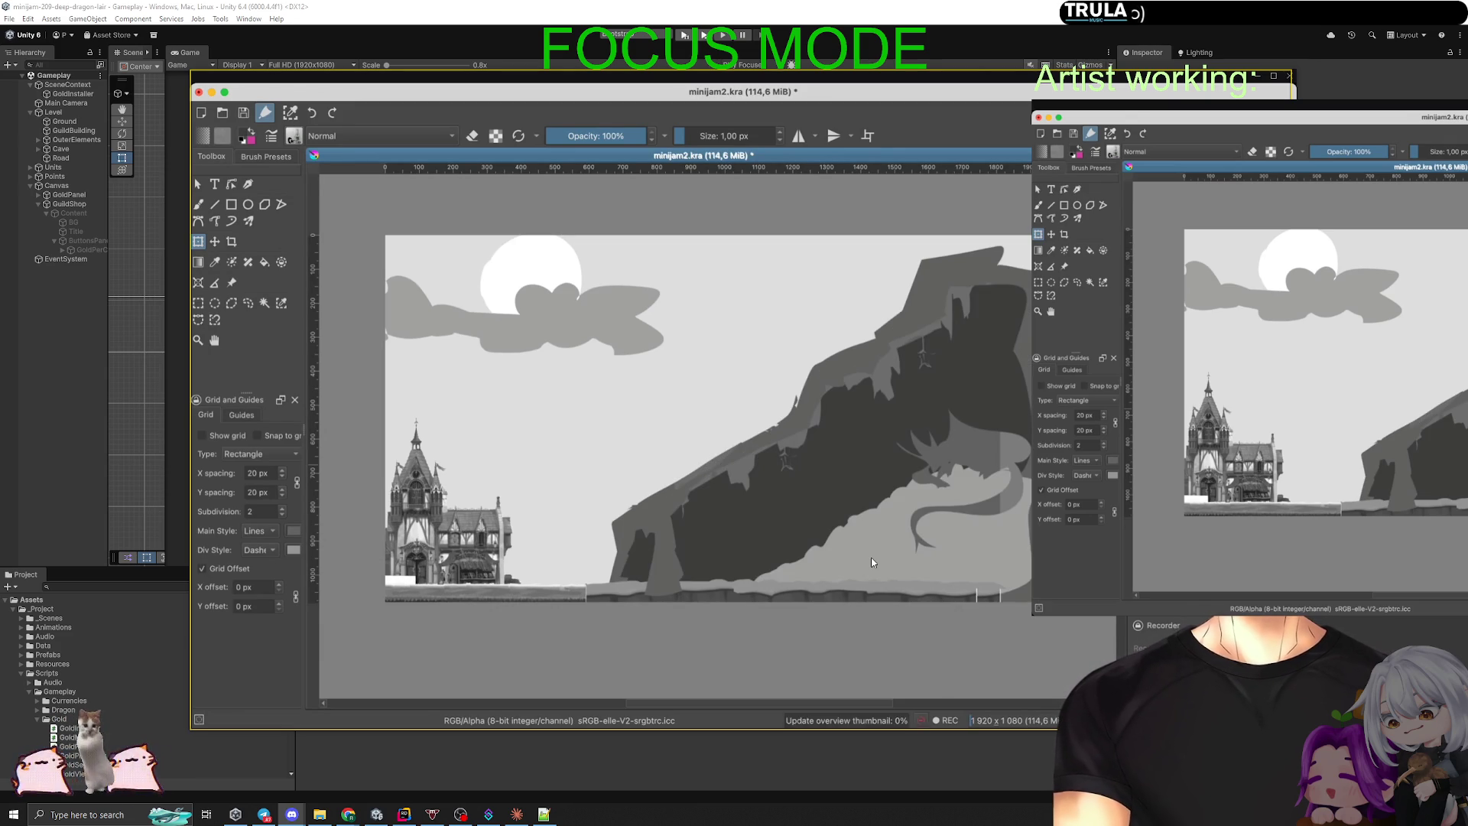
pyautogui.moveTo(906, 450); pyautogui.dragTo(937, 457)
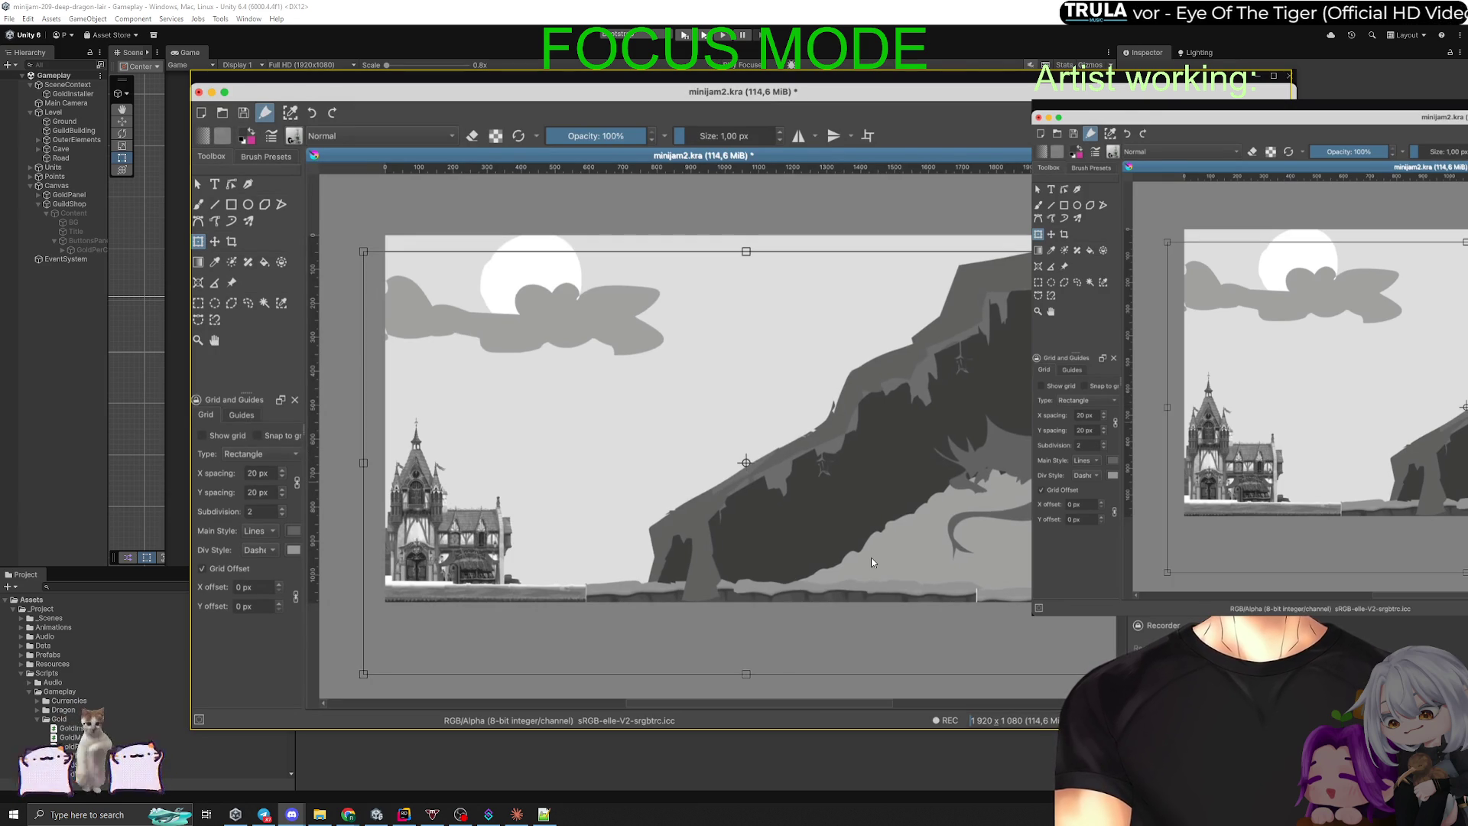
pyautogui.click(872, 562)
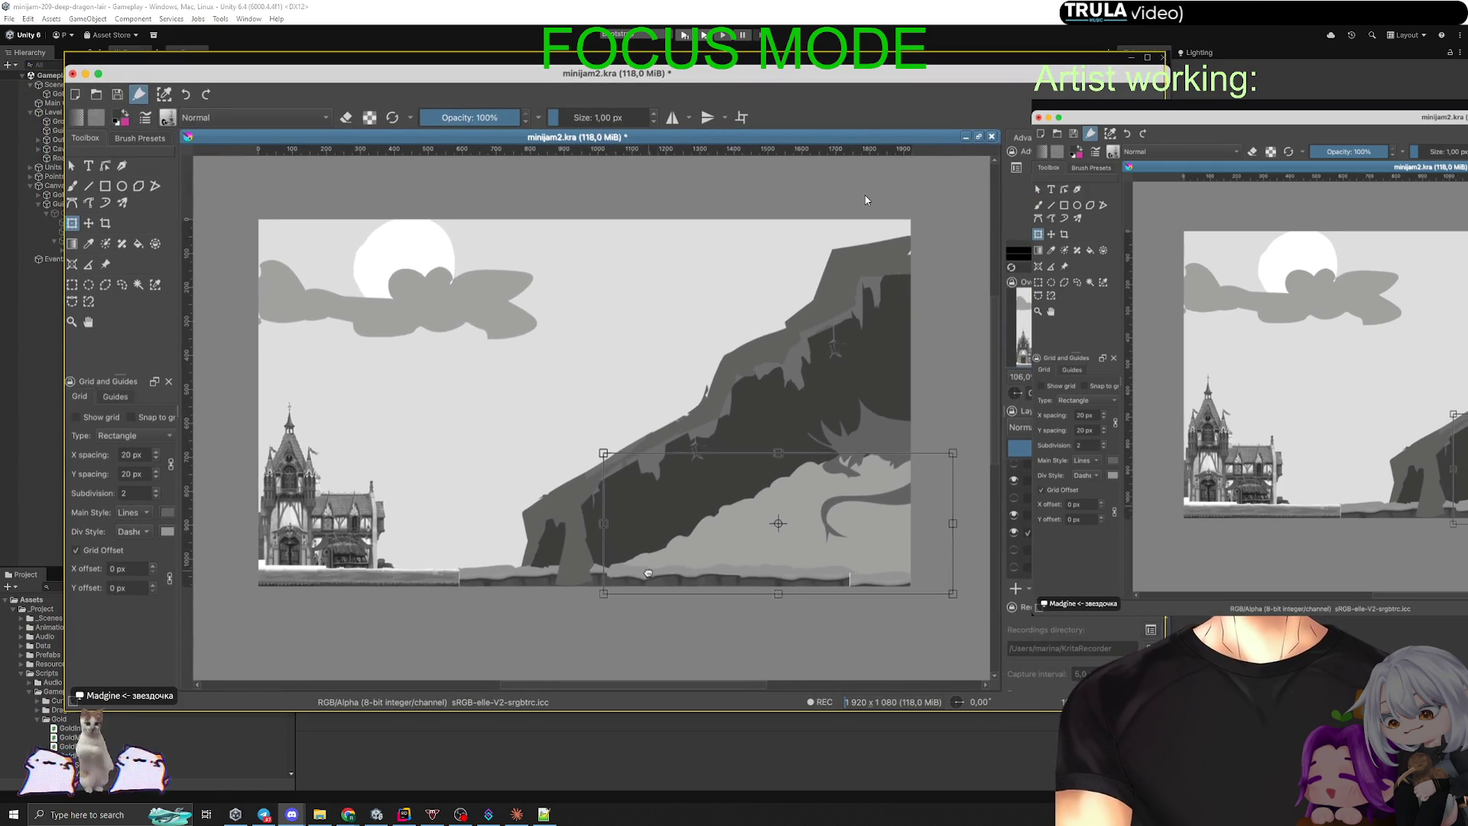
# Step: Apply the cliff transform, shrink the lower-right dragon and mist, and return to Unity
pyautogui.hotkey('ctrl', 'r')
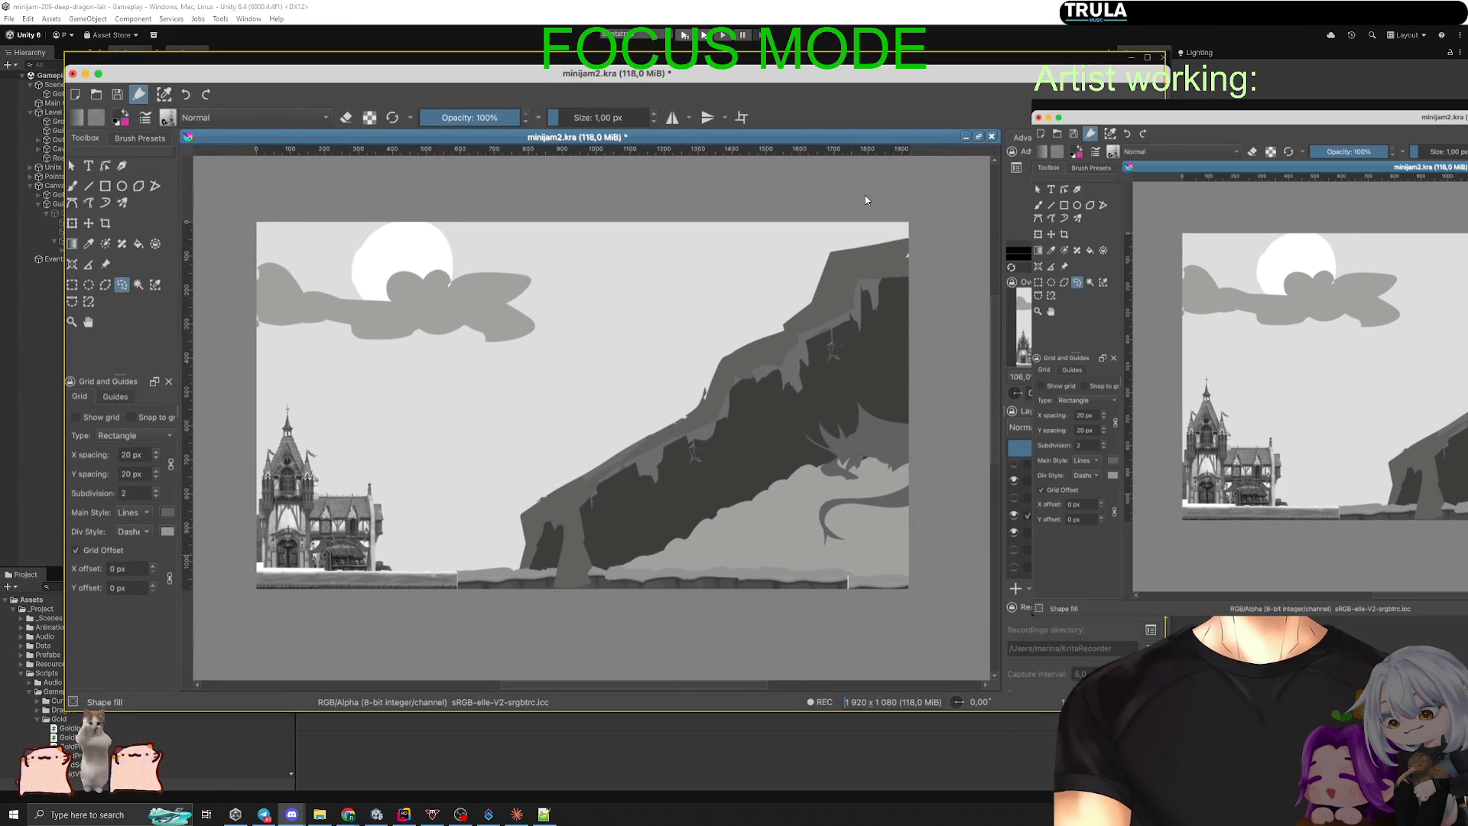
pyautogui.hotkey('ctrl', 't')
pyautogui.moveTo(927, 402); pyautogui.dragTo(897, 434)
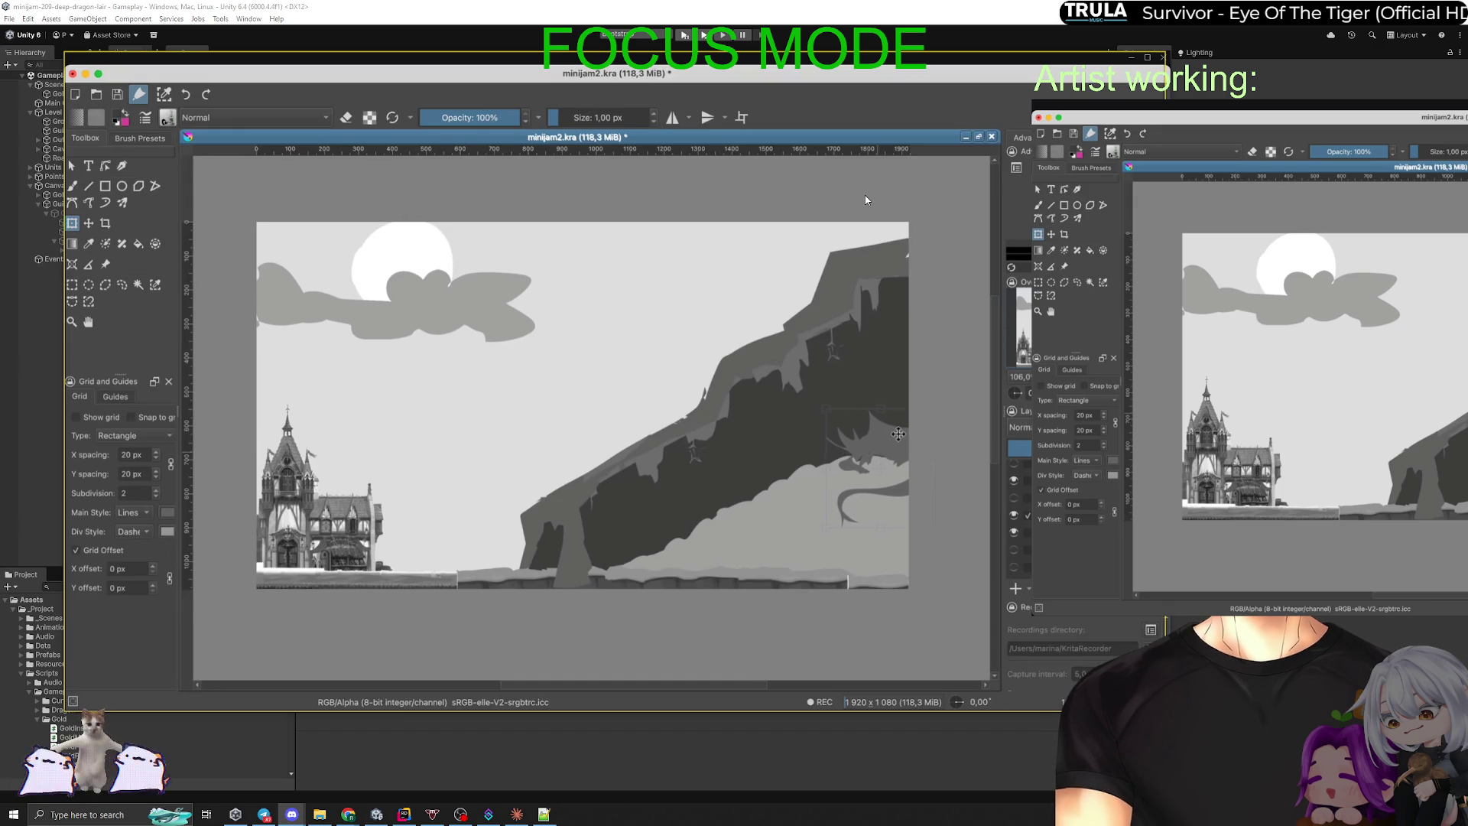
pyautogui.hotkey('ctrl', 'r')
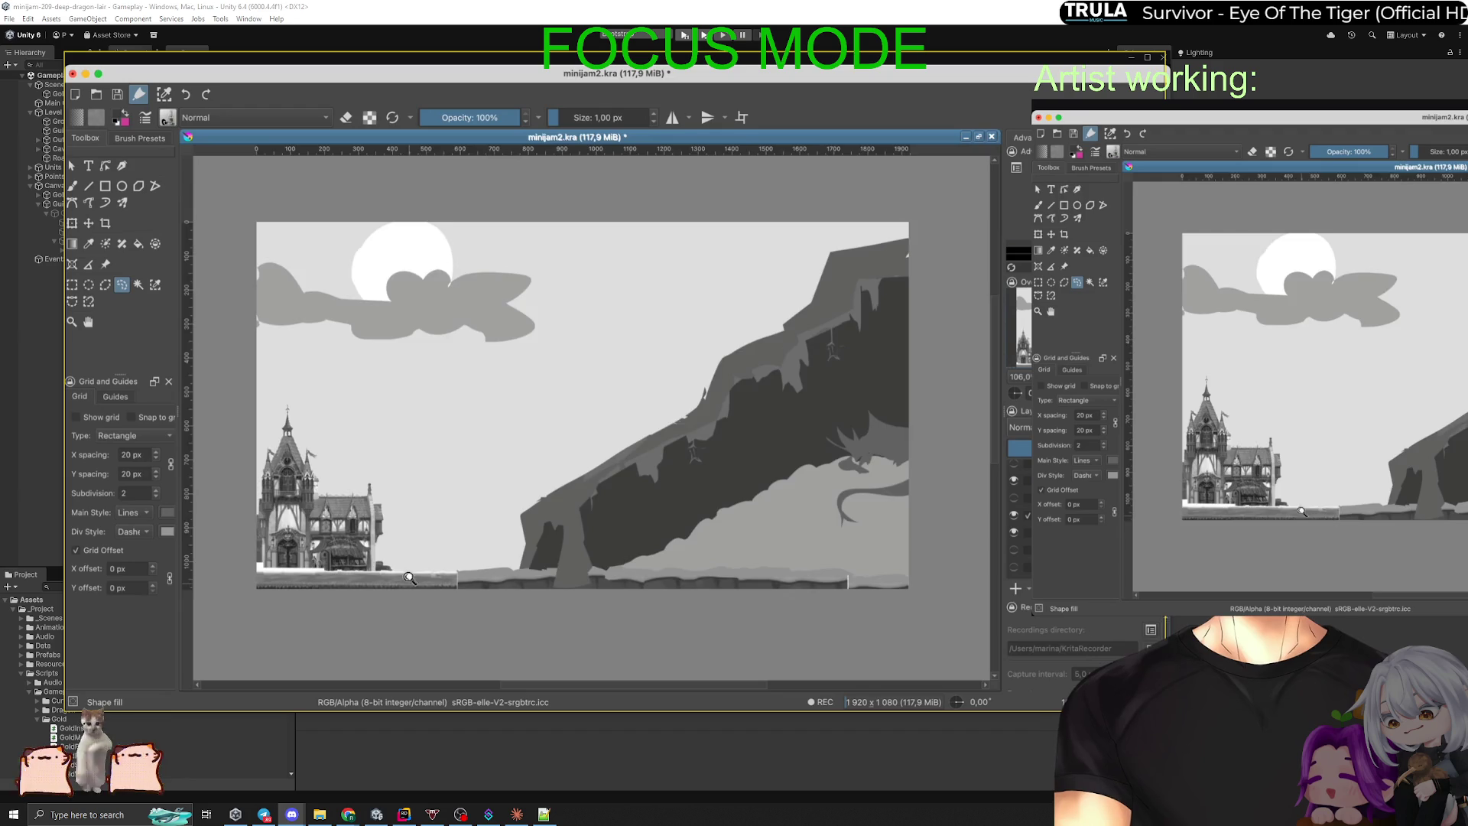
pyautogui.scroll(3, 410, 578)
pyautogui.hotkey('alt', 'Tab')
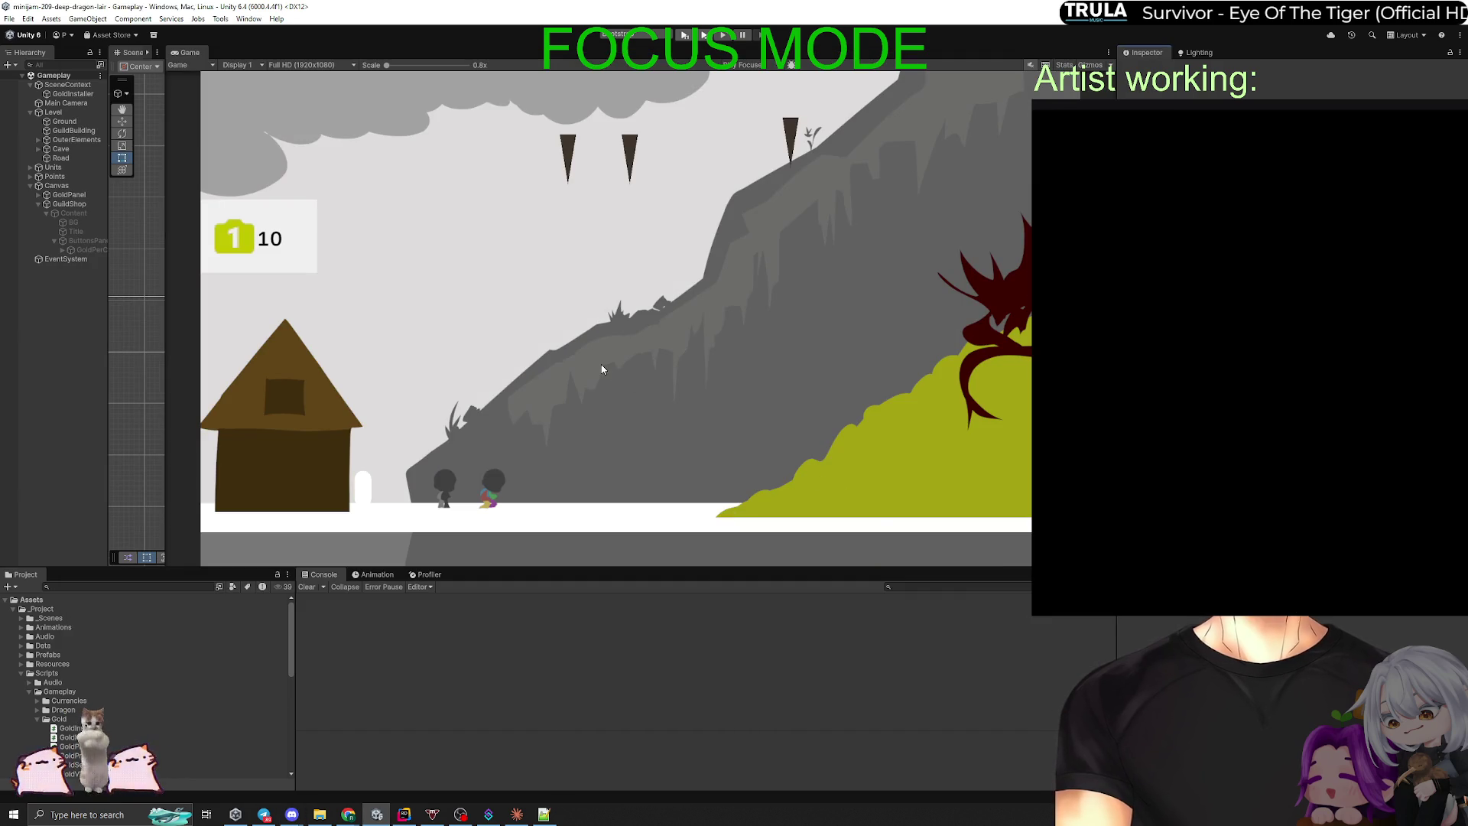
# Step: Shrink the Krita stream window into a corner and widen the Scene view beside the Game view
pyautogui.hotkey('alt', 'Tab')
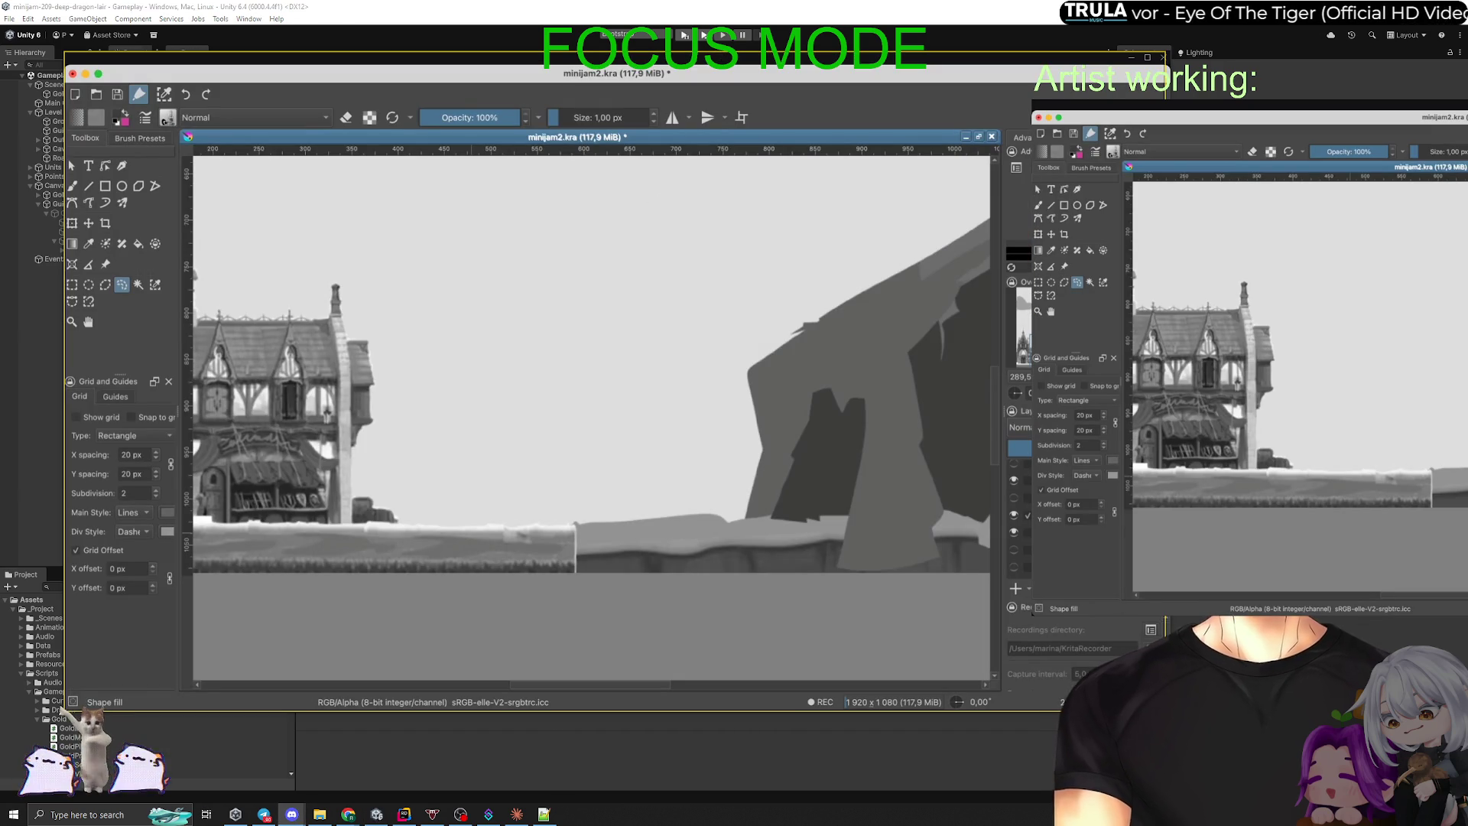
pyautogui.moveTo(1059, 710)
pyautogui.mouseDown()
pyautogui.moveTo(655, 458)
pyautogui.moveTo(563, 354)
pyautogui.moveTo(566, 318)
pyautogui.moveTo(535, 329)
pyautogui.mouseUp()
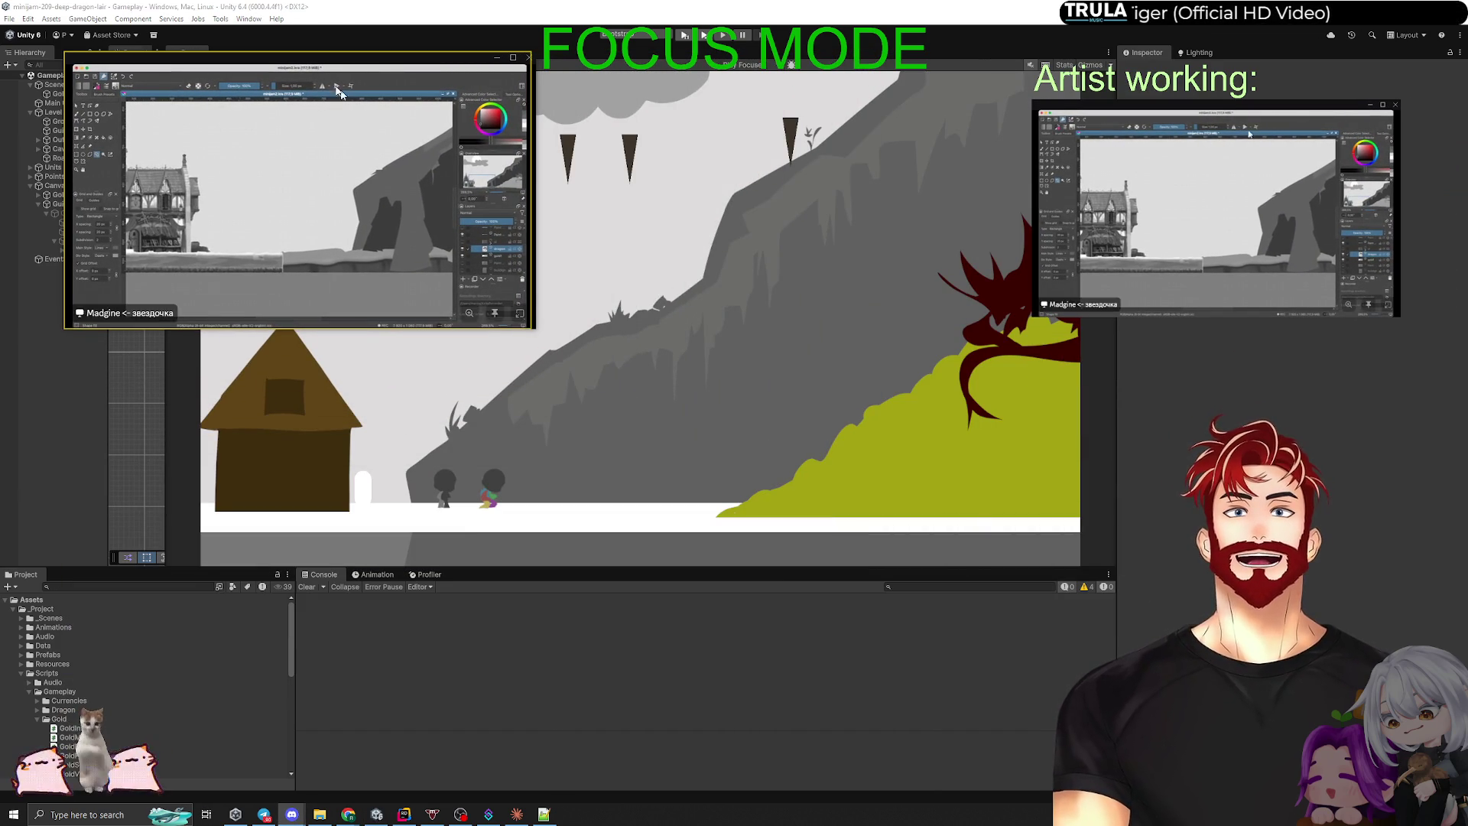
pyautogui.hotkey('alt', 'Tab')
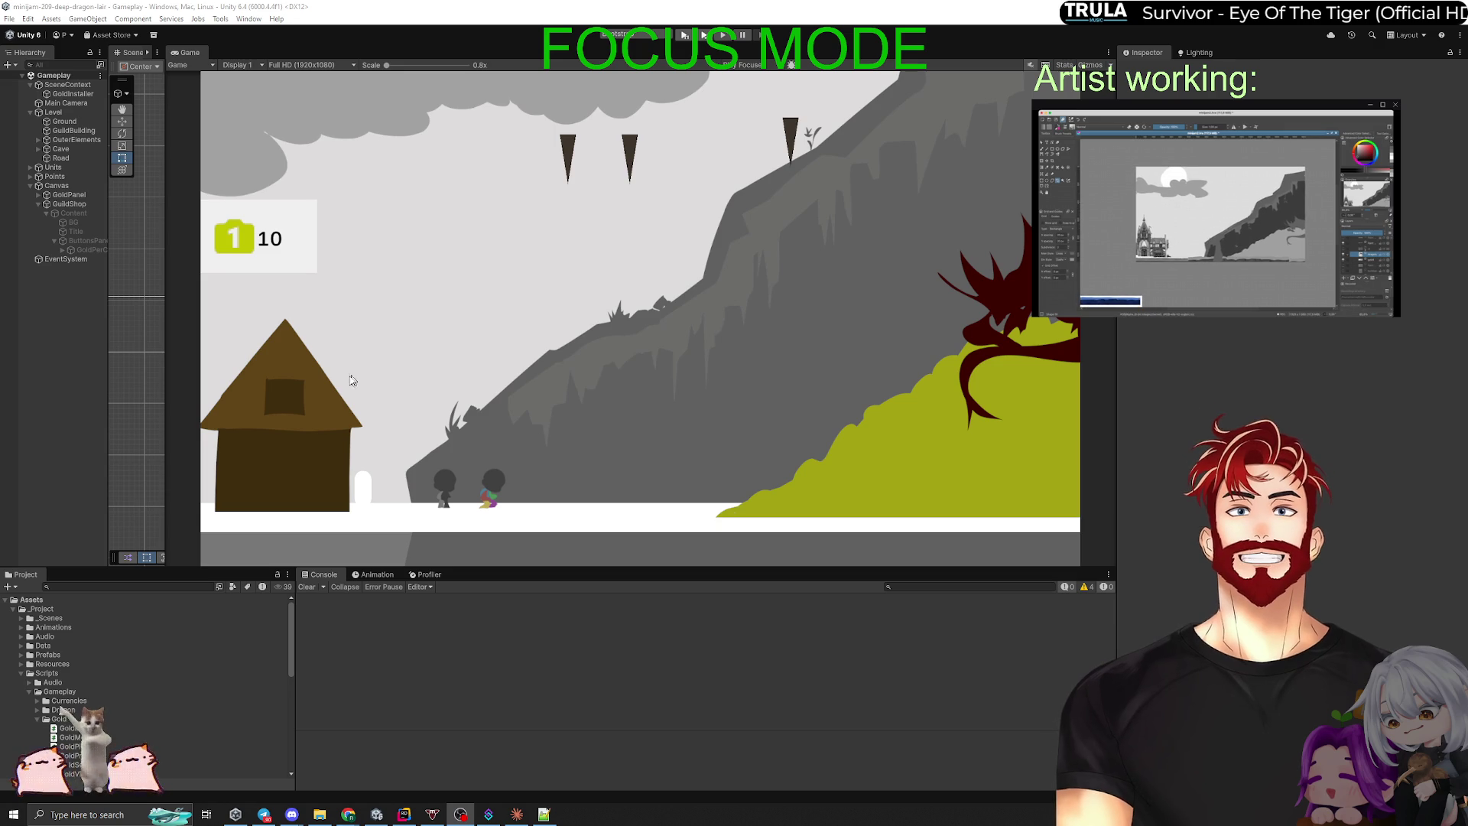
pyautogui.moveTo(169, 402); pyautogui.dragTo(669, 367)
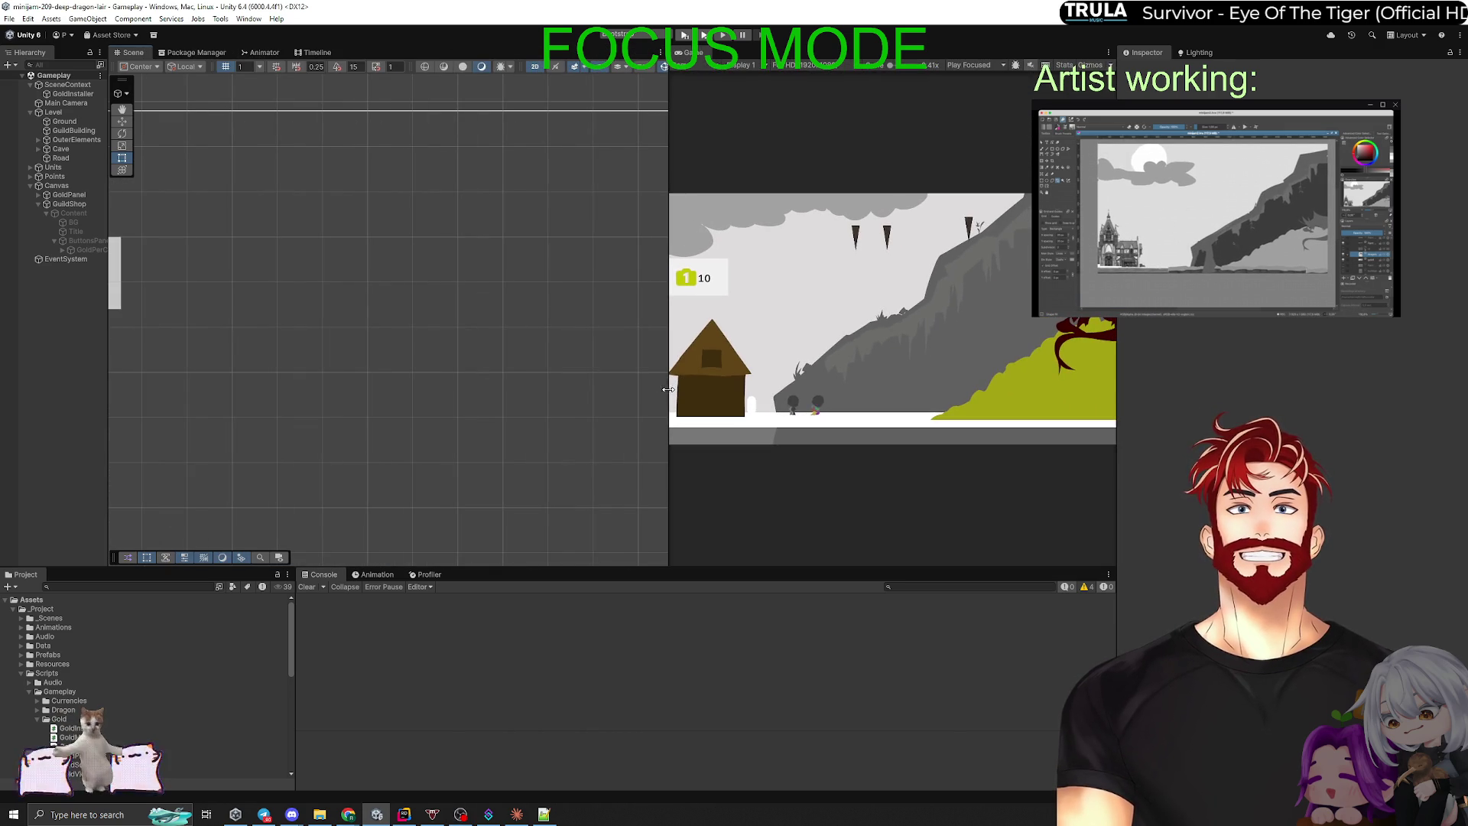
# Step: Activate the shop's Content object so the GuildShop panel appears
pyautogui.scroll(-2, 491, 331)
pyautogui.scroll(1, 439, 397)
pyautogui.scroll(-2, 449, 364)
pyautogui.click(73, 212)
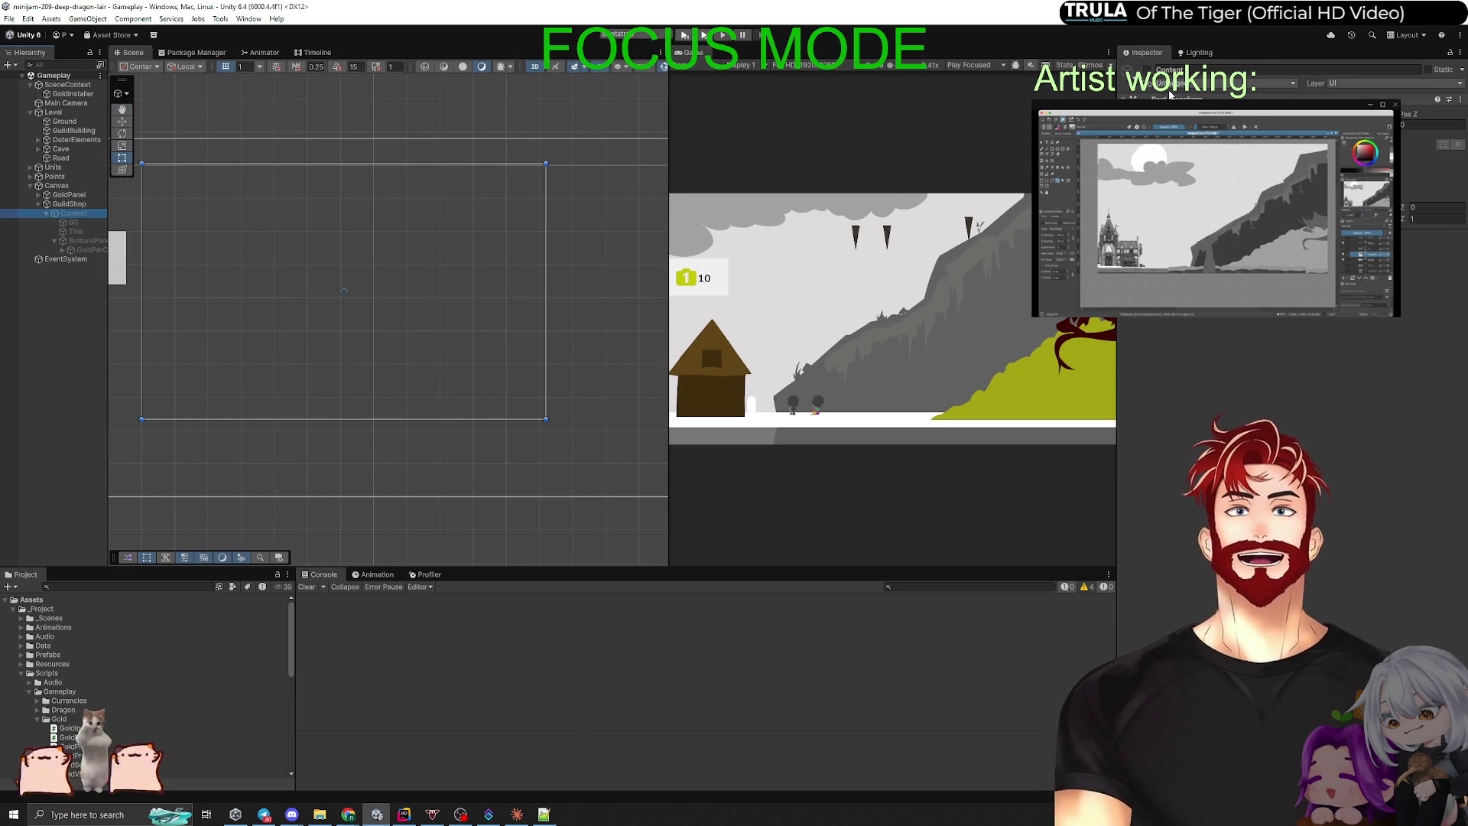
pyautogui.hotkey('alt', 'shift', 'a')
# Step: Open the GuildShop view script and jump to the ContentUi base class in Rider
pyautogui.click(69, 203)
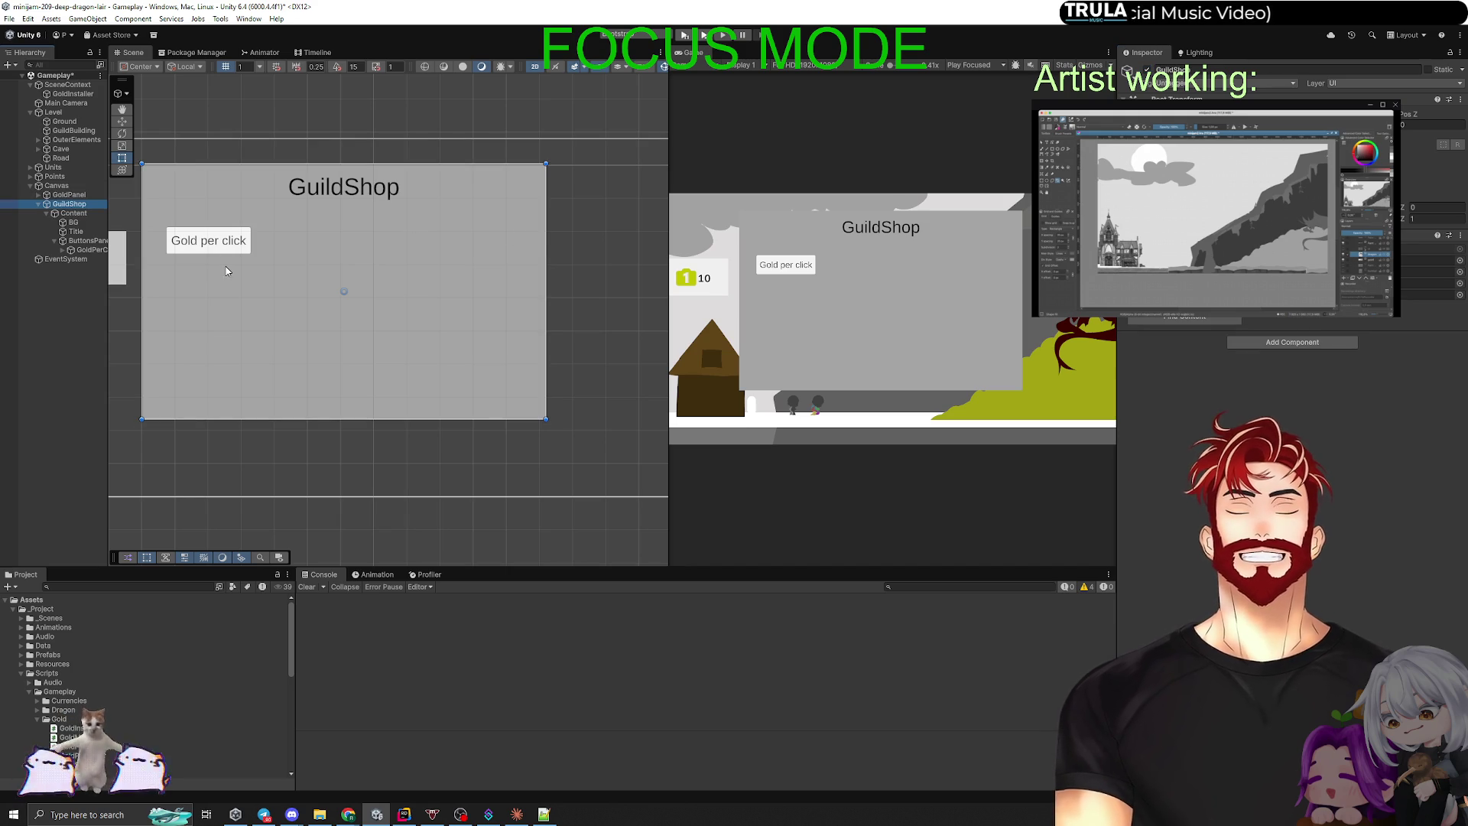
pyautogui.click(1422, 260)
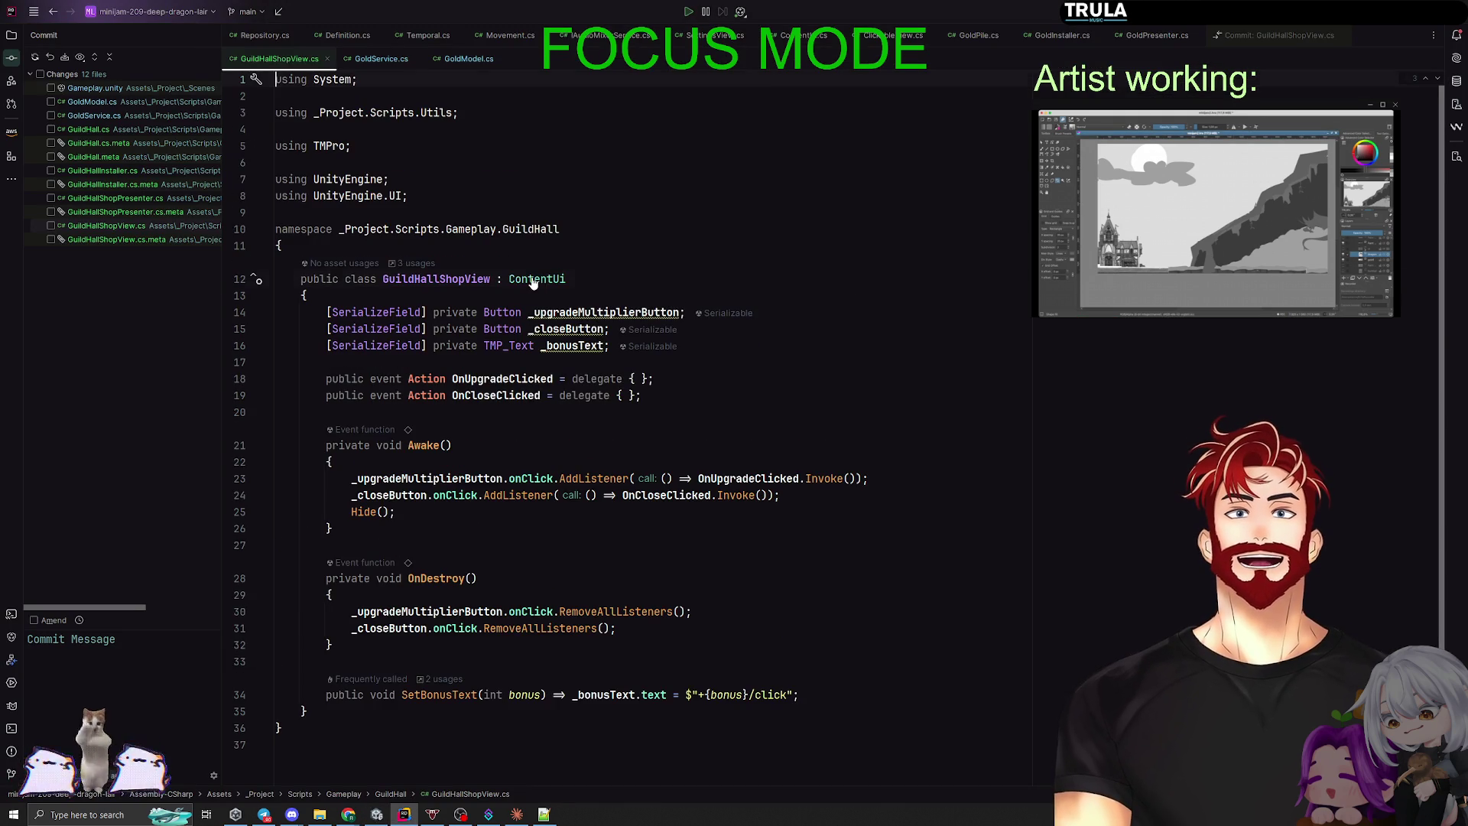
pyautogui.keyDown('ctrl'); pyautogui.click(537, 279); pyautogui.keyUp('ctrl')
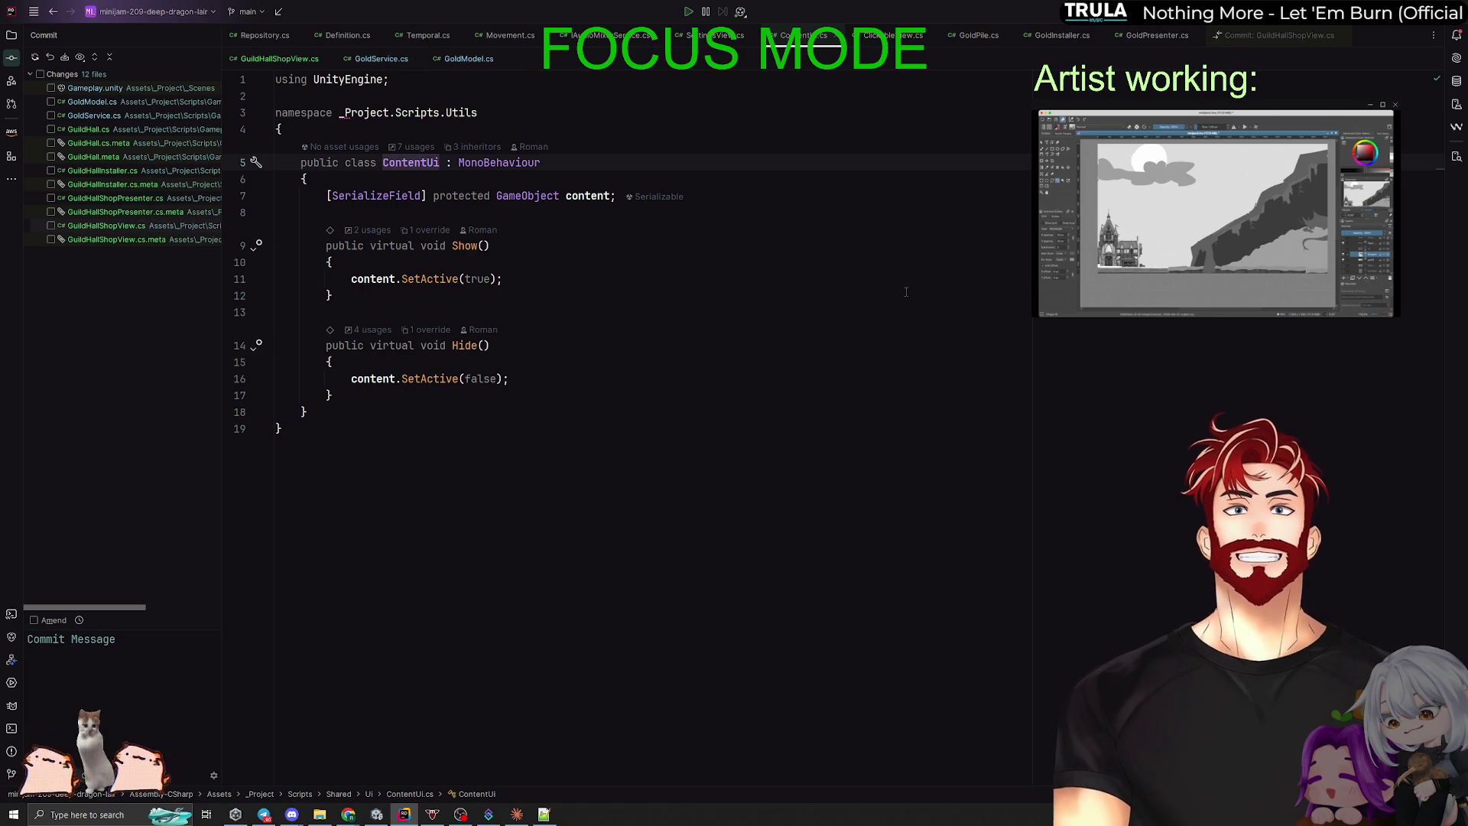
# Step: Rename the _upgradeMultiplierButton field to _upgradeGoldPerClickButton in GuildHallShopView.cs
pyautogui.hotkey('ctrl', 'alt', 'Left')
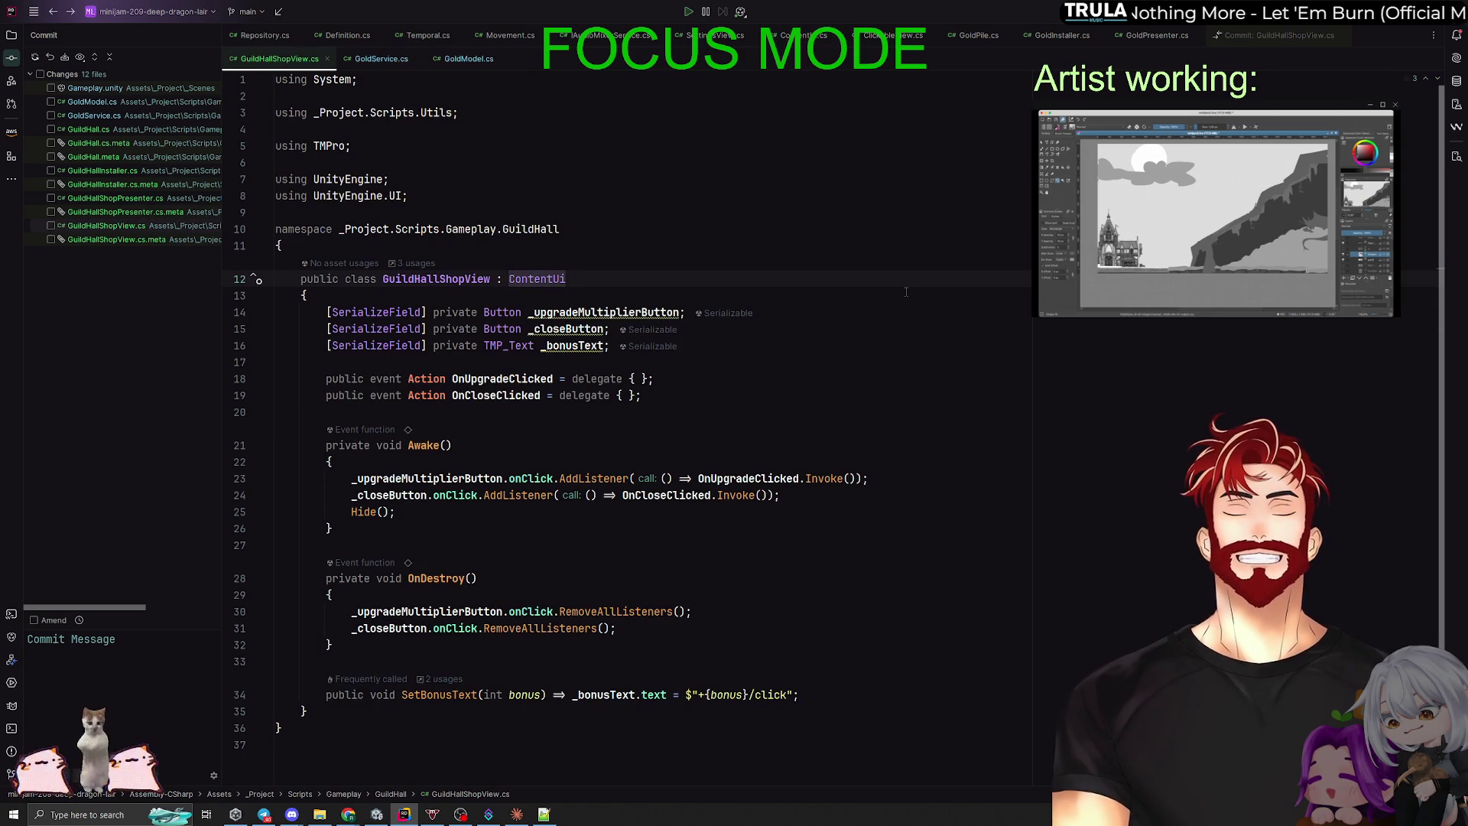
pyautogui.hotkey('alt', 'Tab')
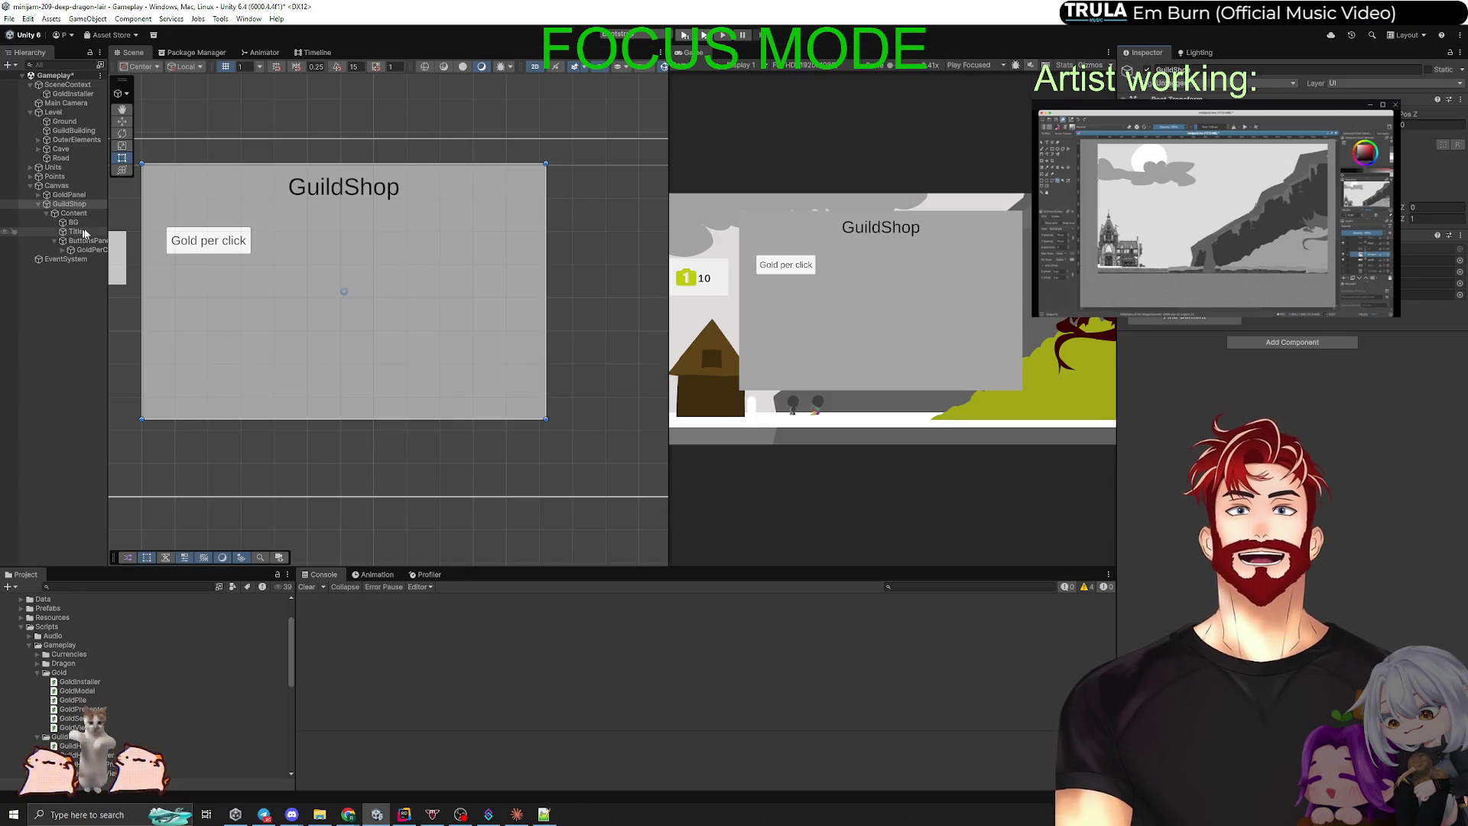
pyautogui.hotkey('alt', 'Tab')
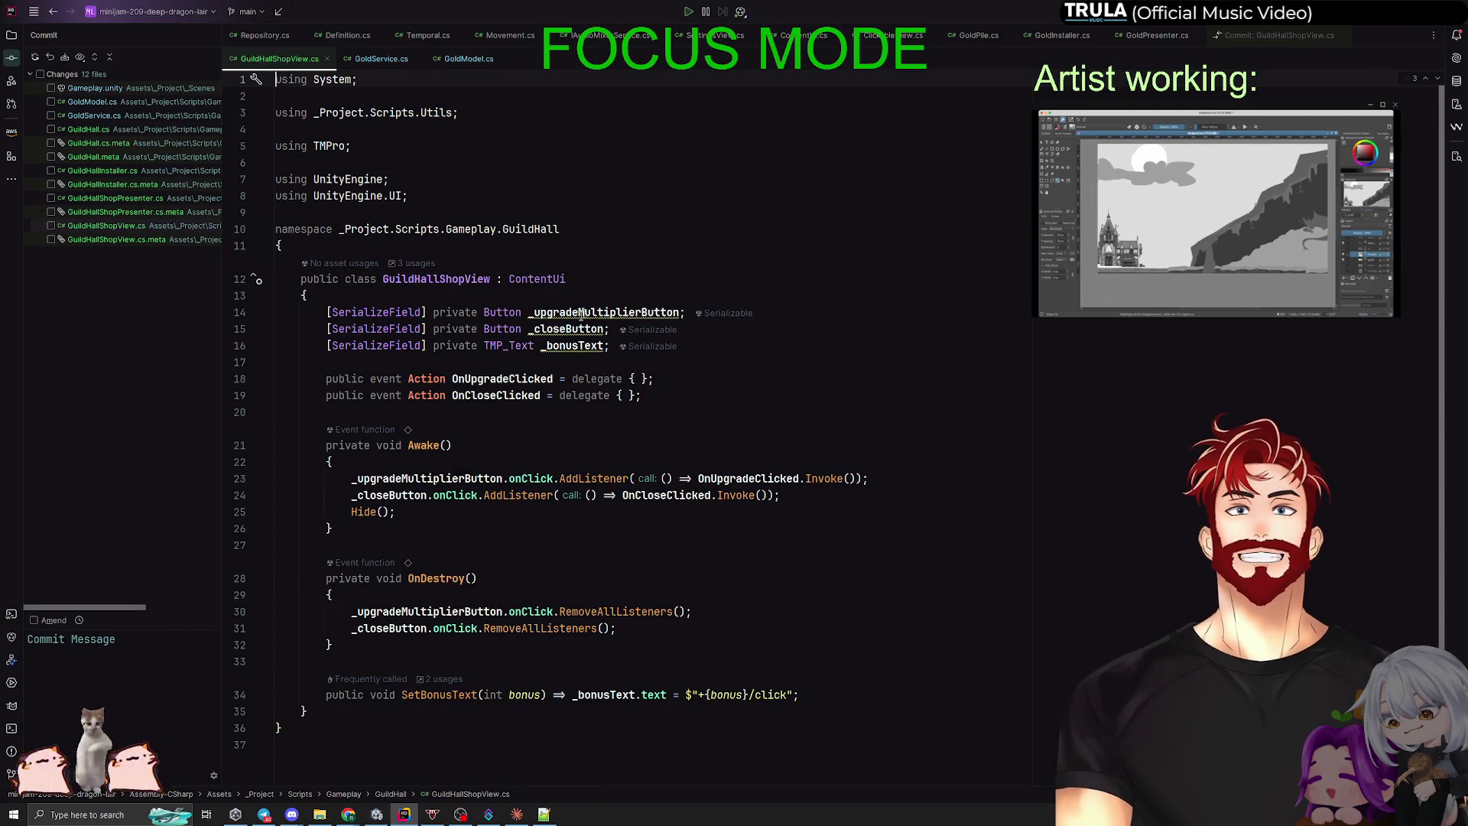
pyautogui.click(604, 312)
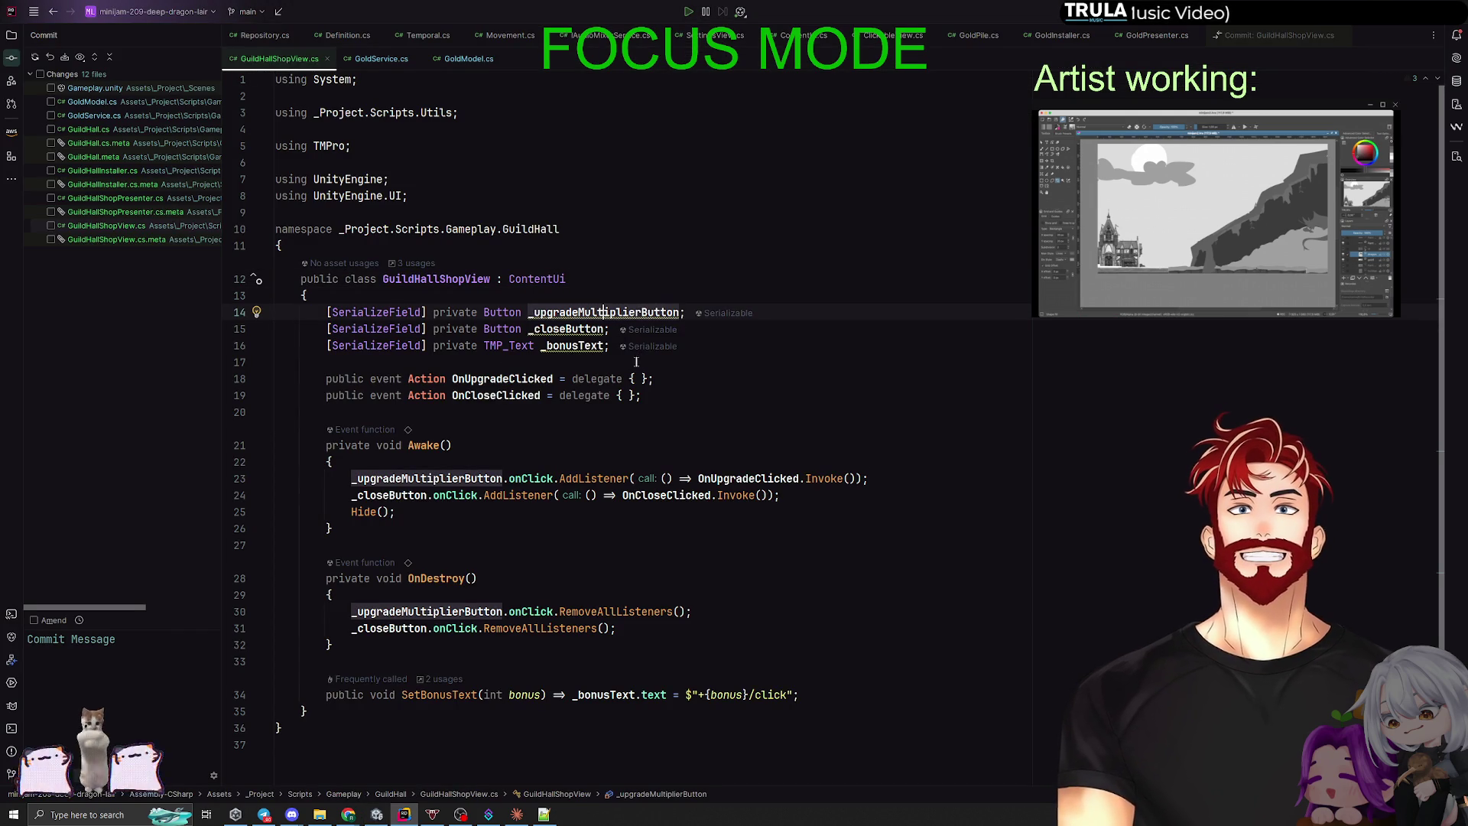
pyautogui.hotkey('ctrl', 'r')
pyautogui.press('r')
pyautogui.click(652, 396)
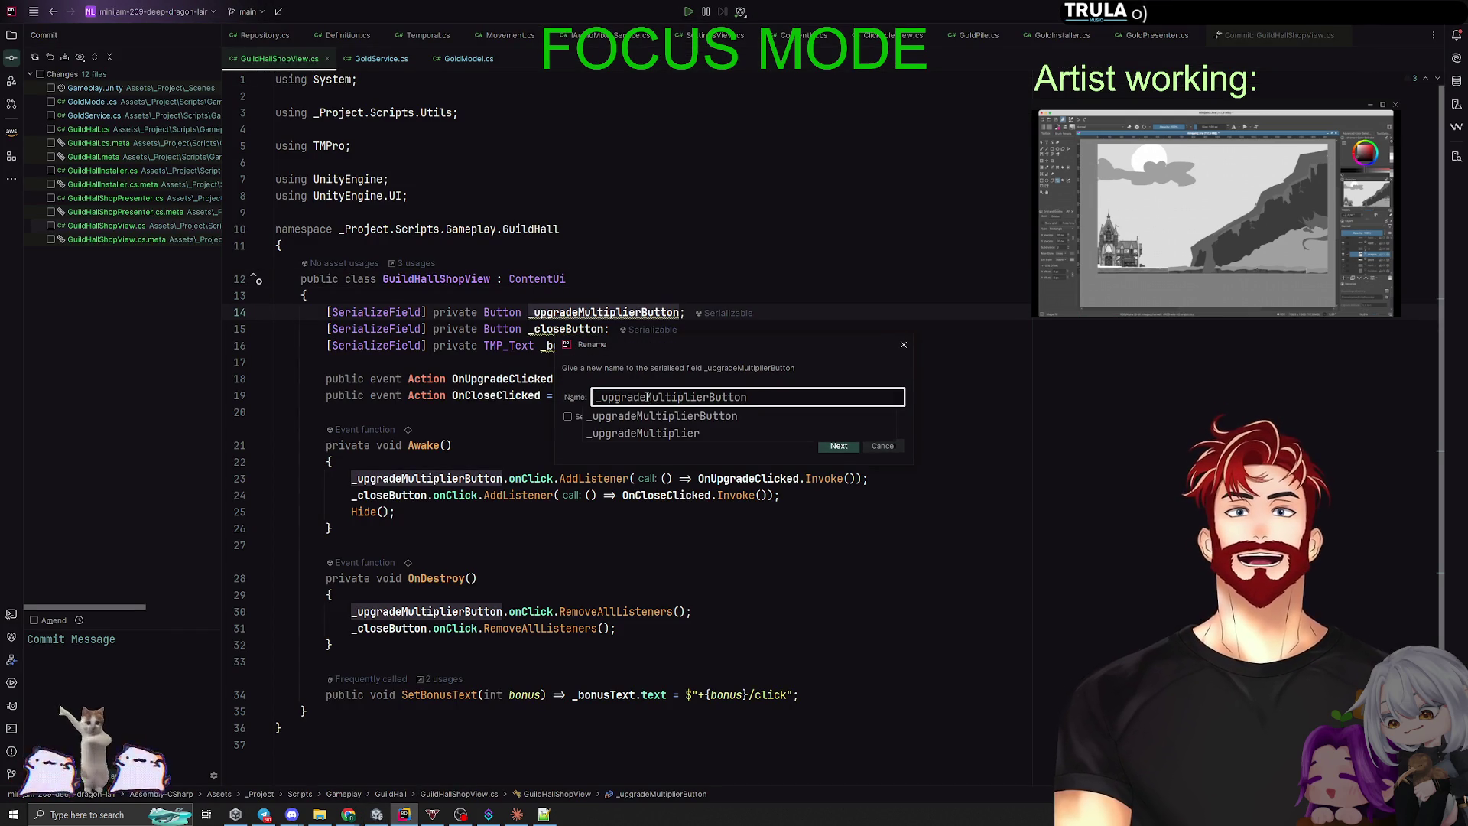
pyautogui.moveTo(646, 397); pyautogui.dragTo(755, 398)
pyautogui.write('GoldP')
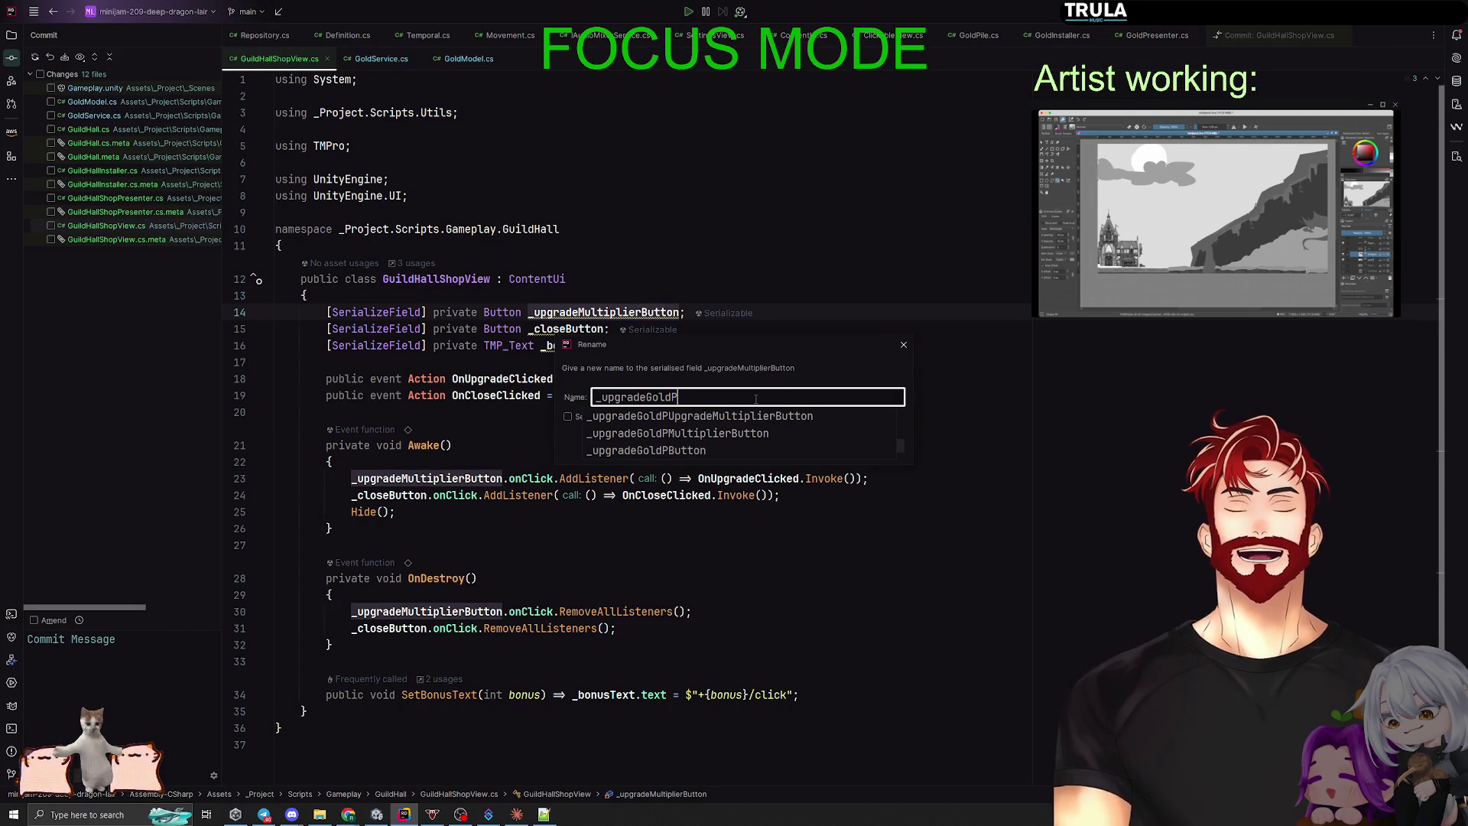
pyautogui.write('erClickB')
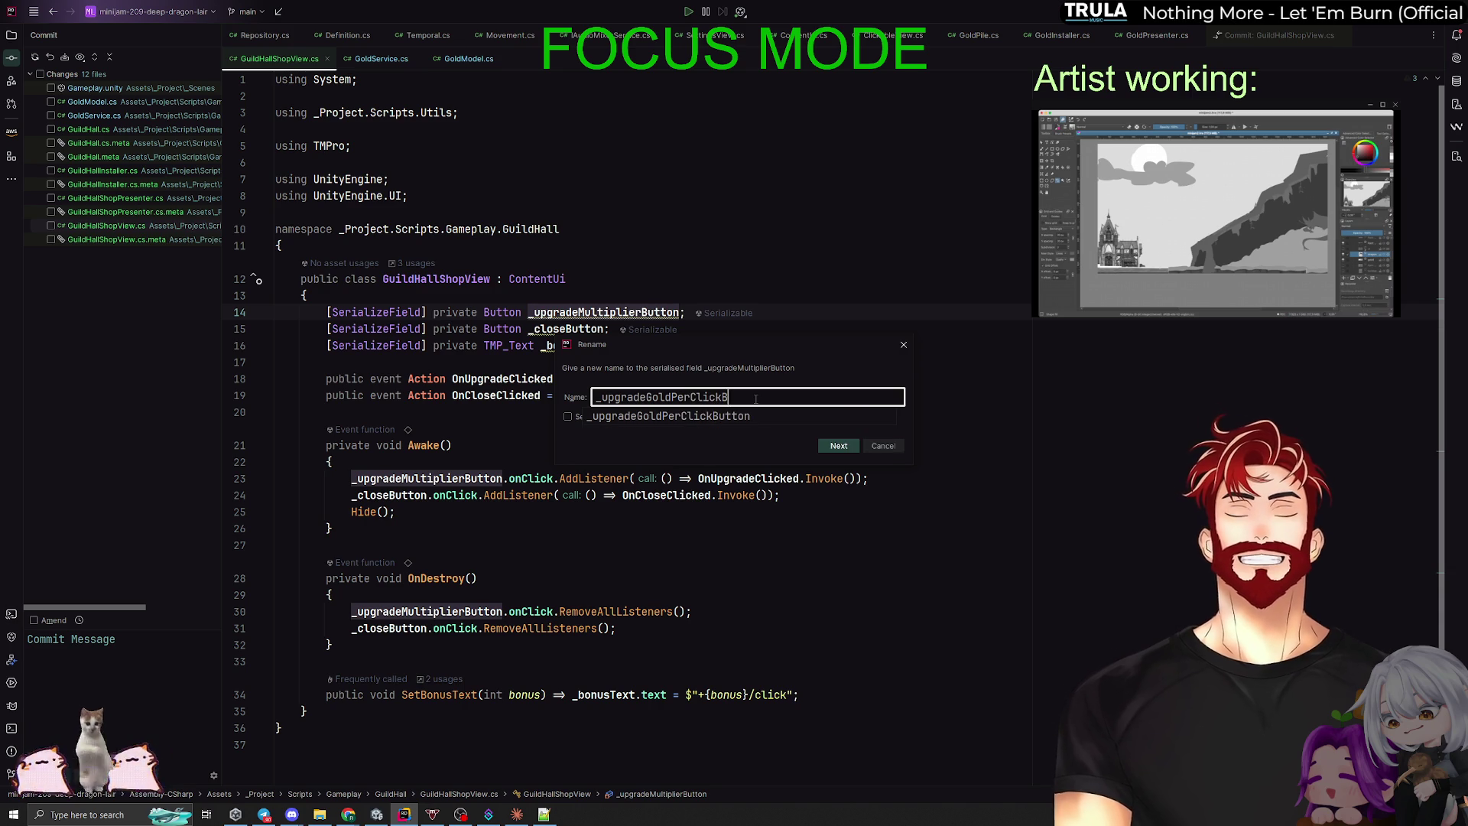
pyautogui.write('ton')
pyautogui.press('Return')
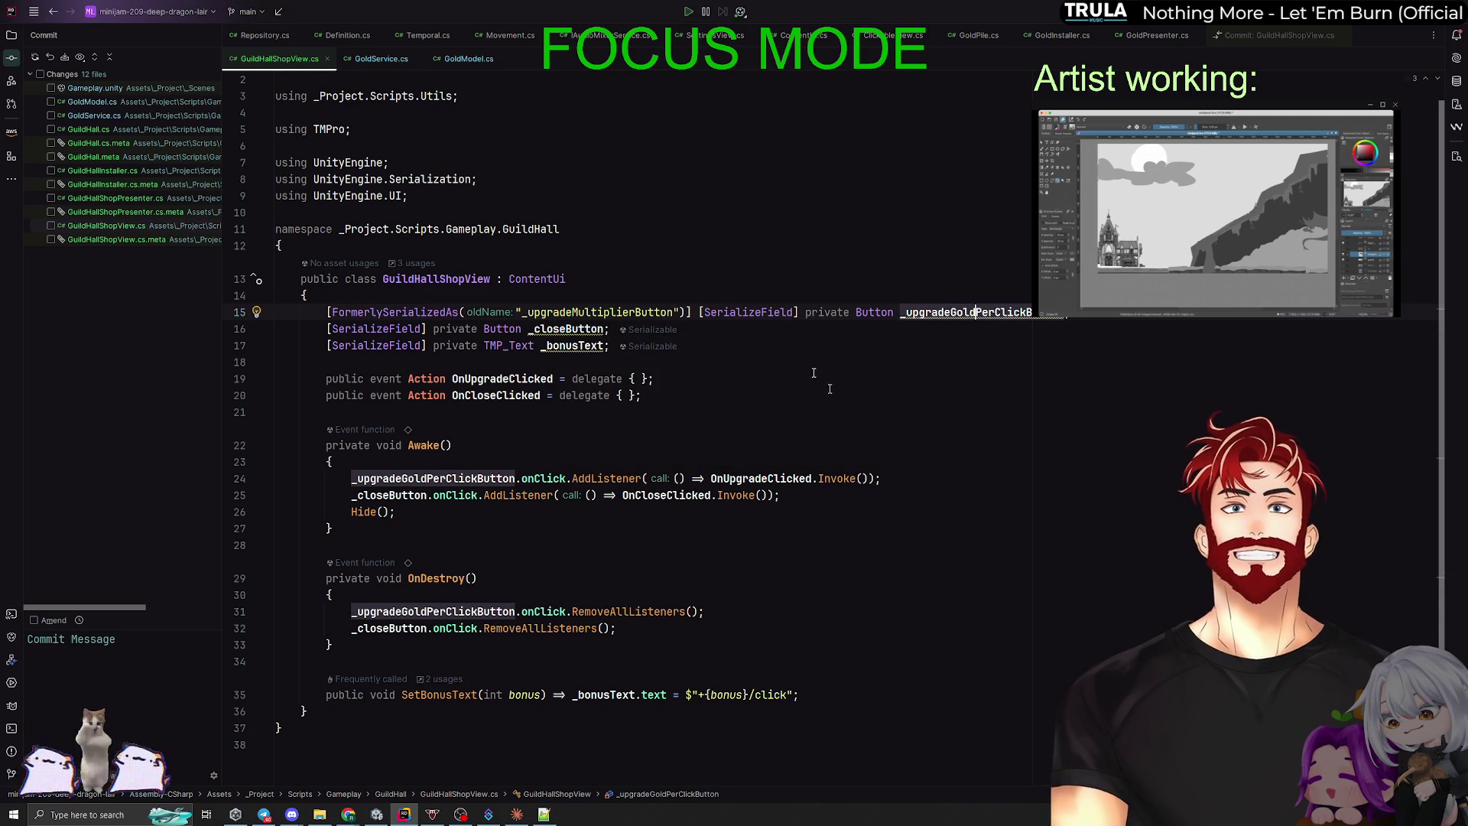
# Step: Remove the FormerlySerializedAs attribute from the renamed button field
pyautogui.moveTo(805, 312); pyautogui.dragTo(327, 312)
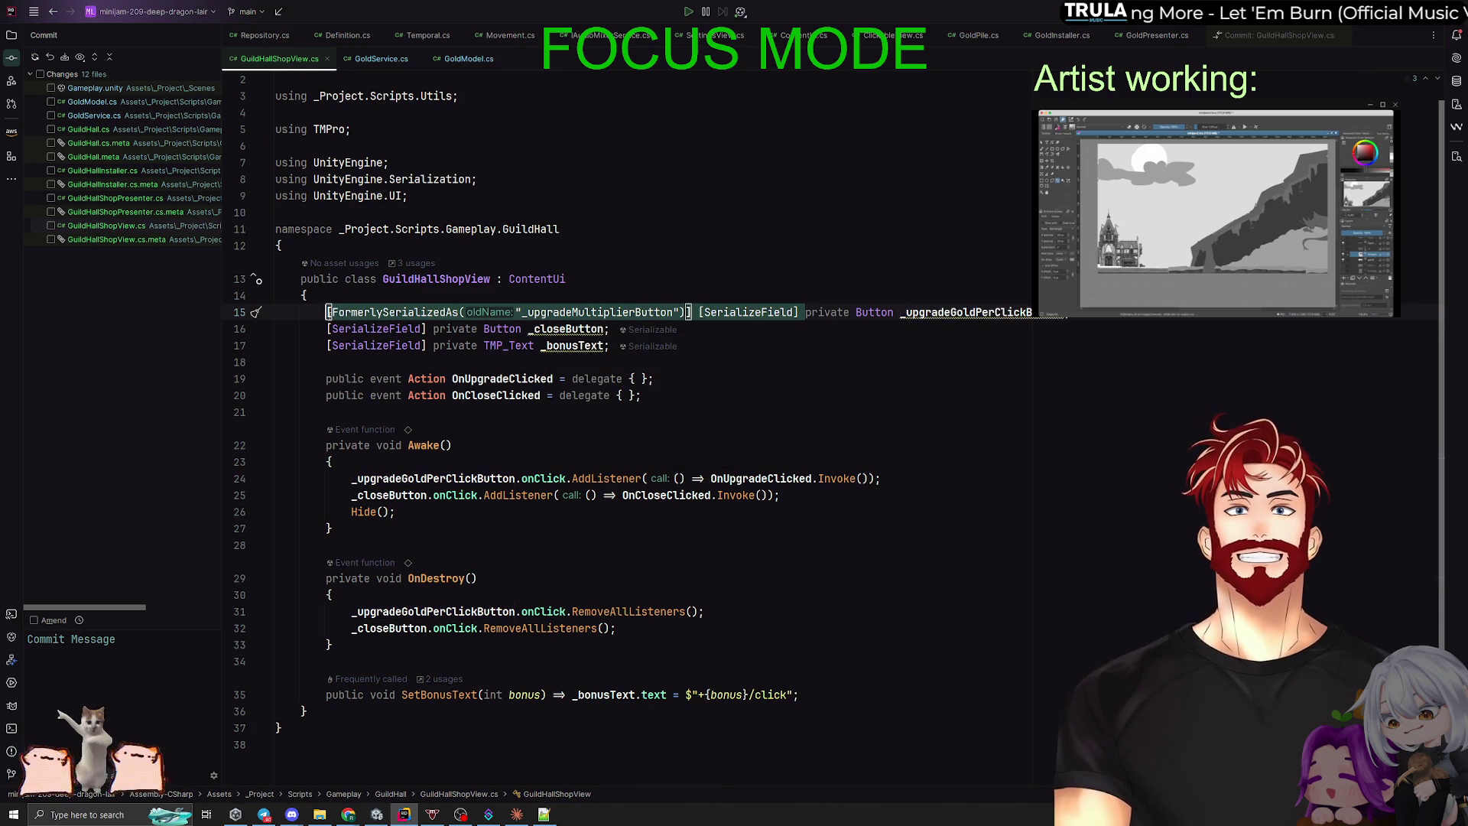
pyautogui.press('BackSpace')
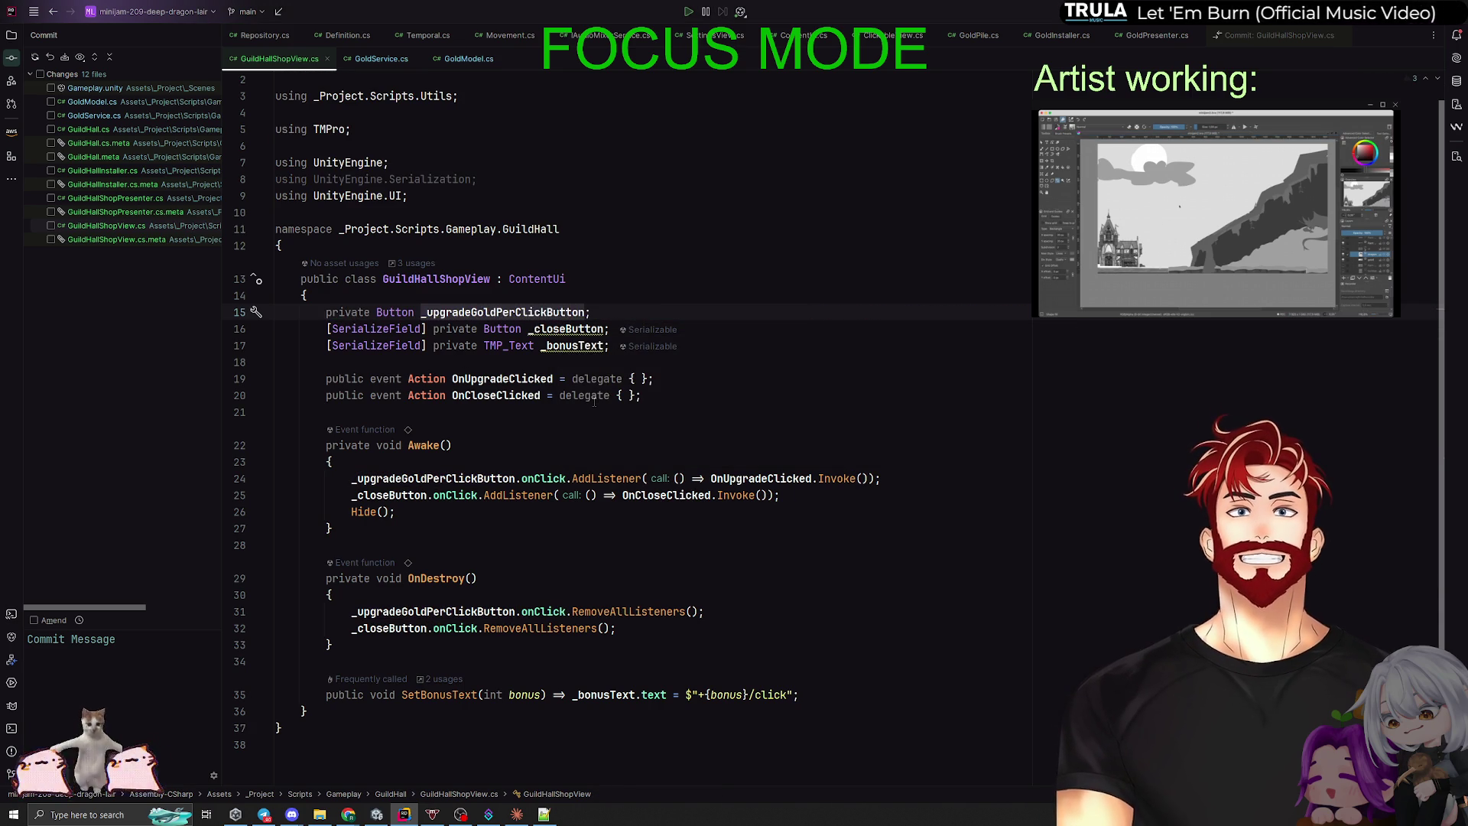
pyautogui.hotkey('ctrl', 'z')
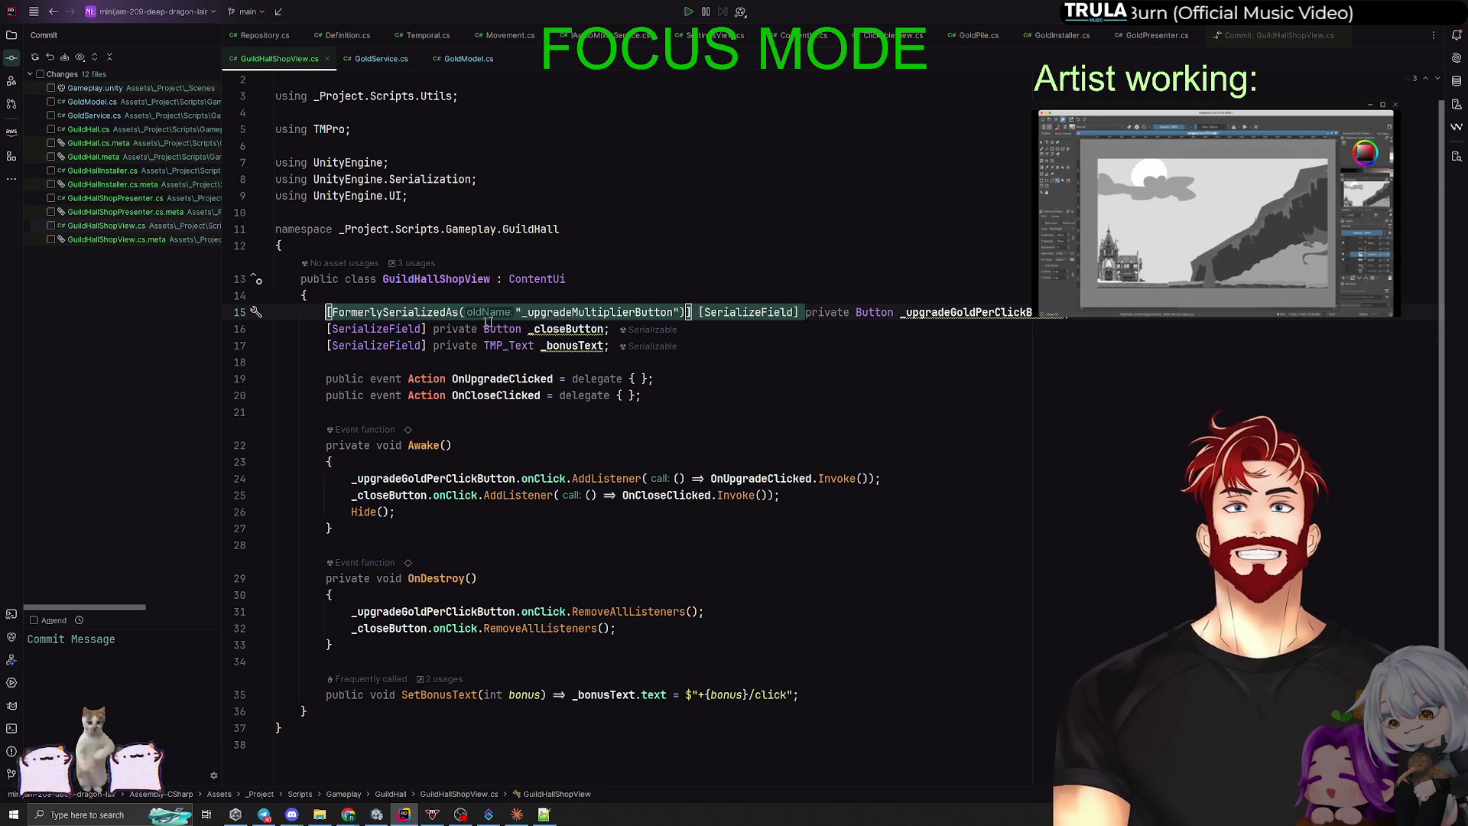
pyautogui.click(333, 311)
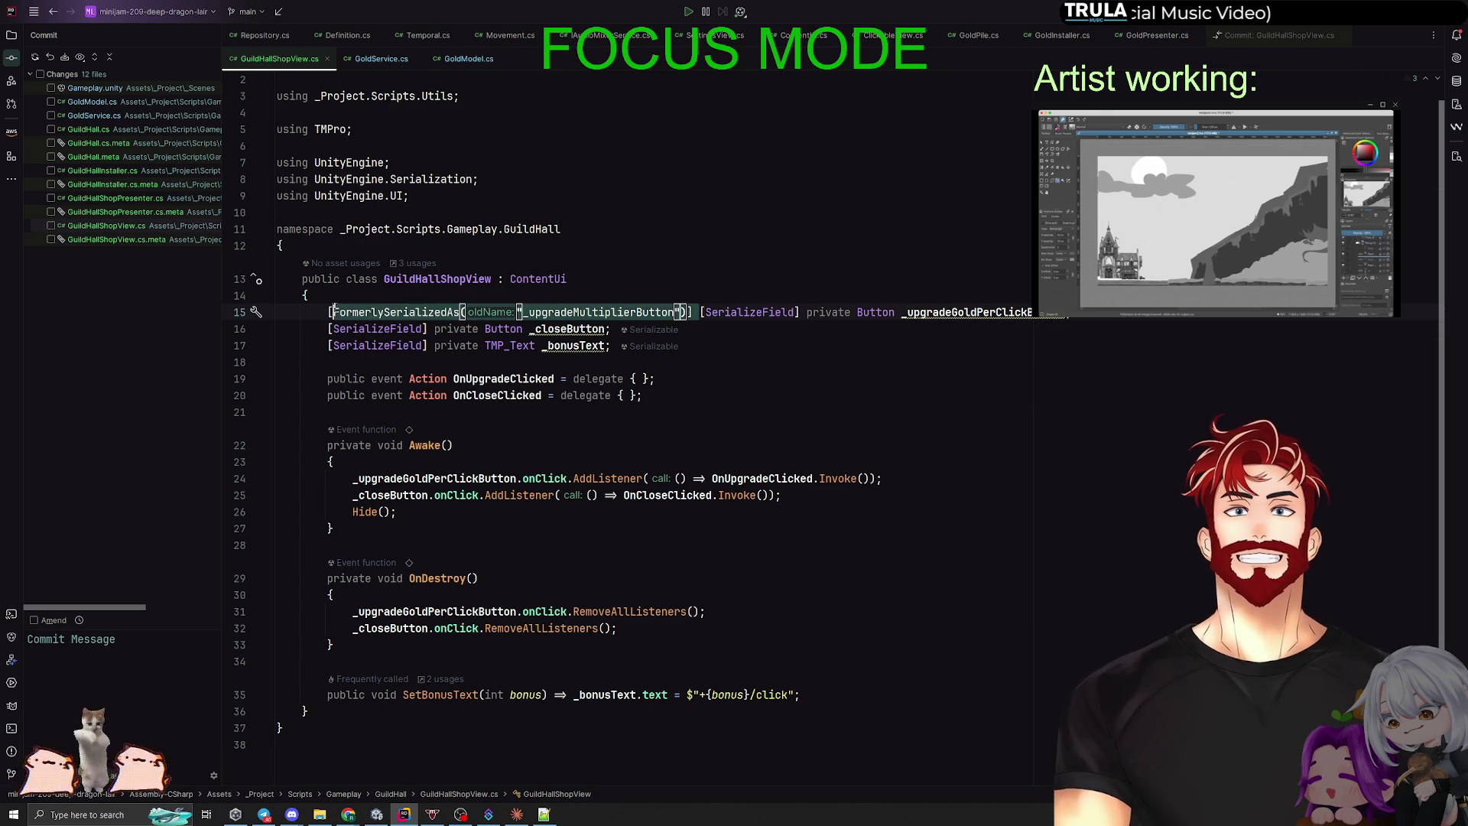
pyautogui.hotkey('ctrl', 'shift', 'z')
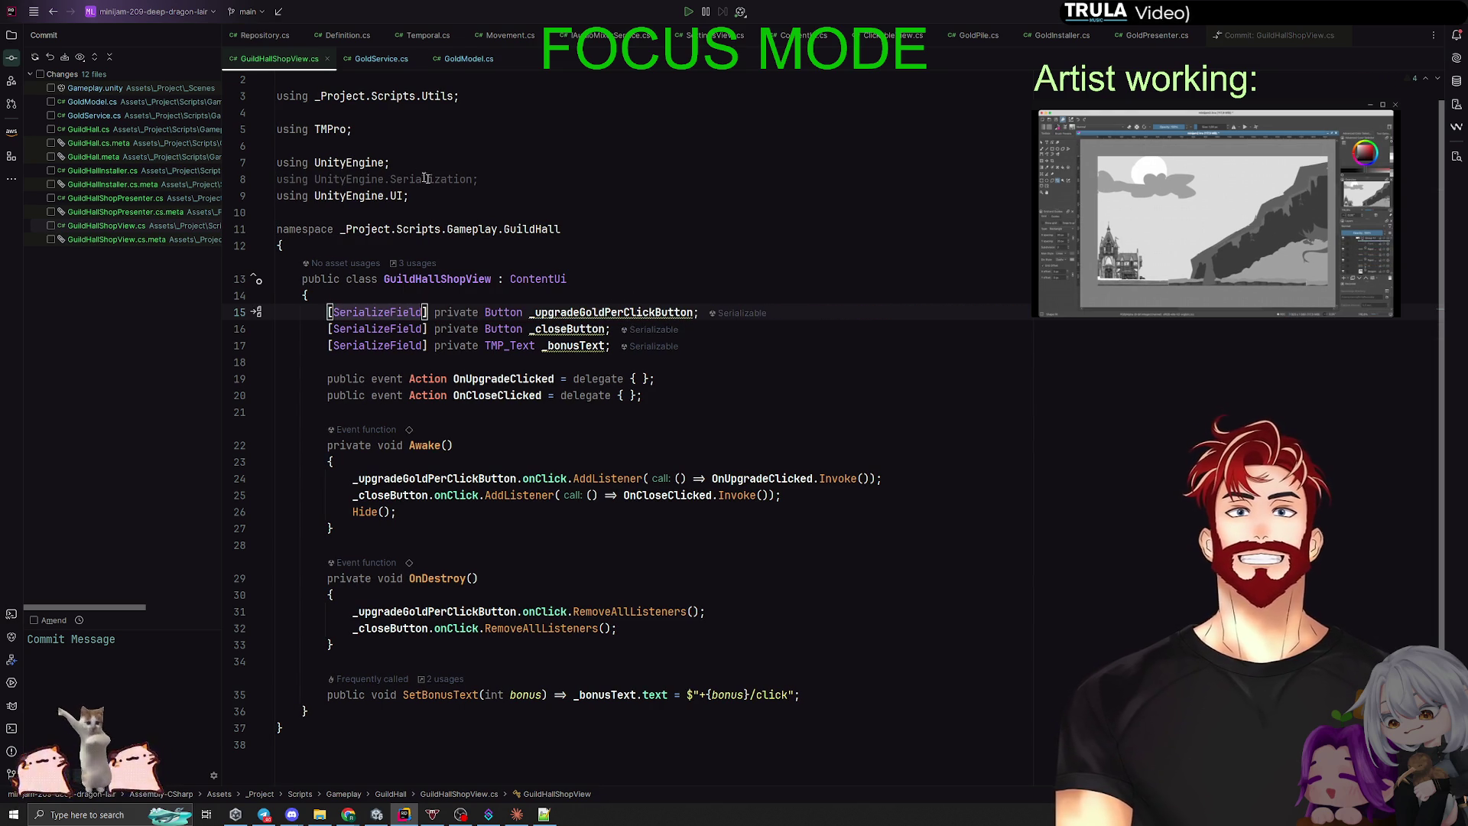
# Step: Remove the unused Serialization using and the blank lines in the using block
pyautogui.click(426, 178)
pyautogui.hotkey('alt', 'Return')
pyautogui.press('Return')
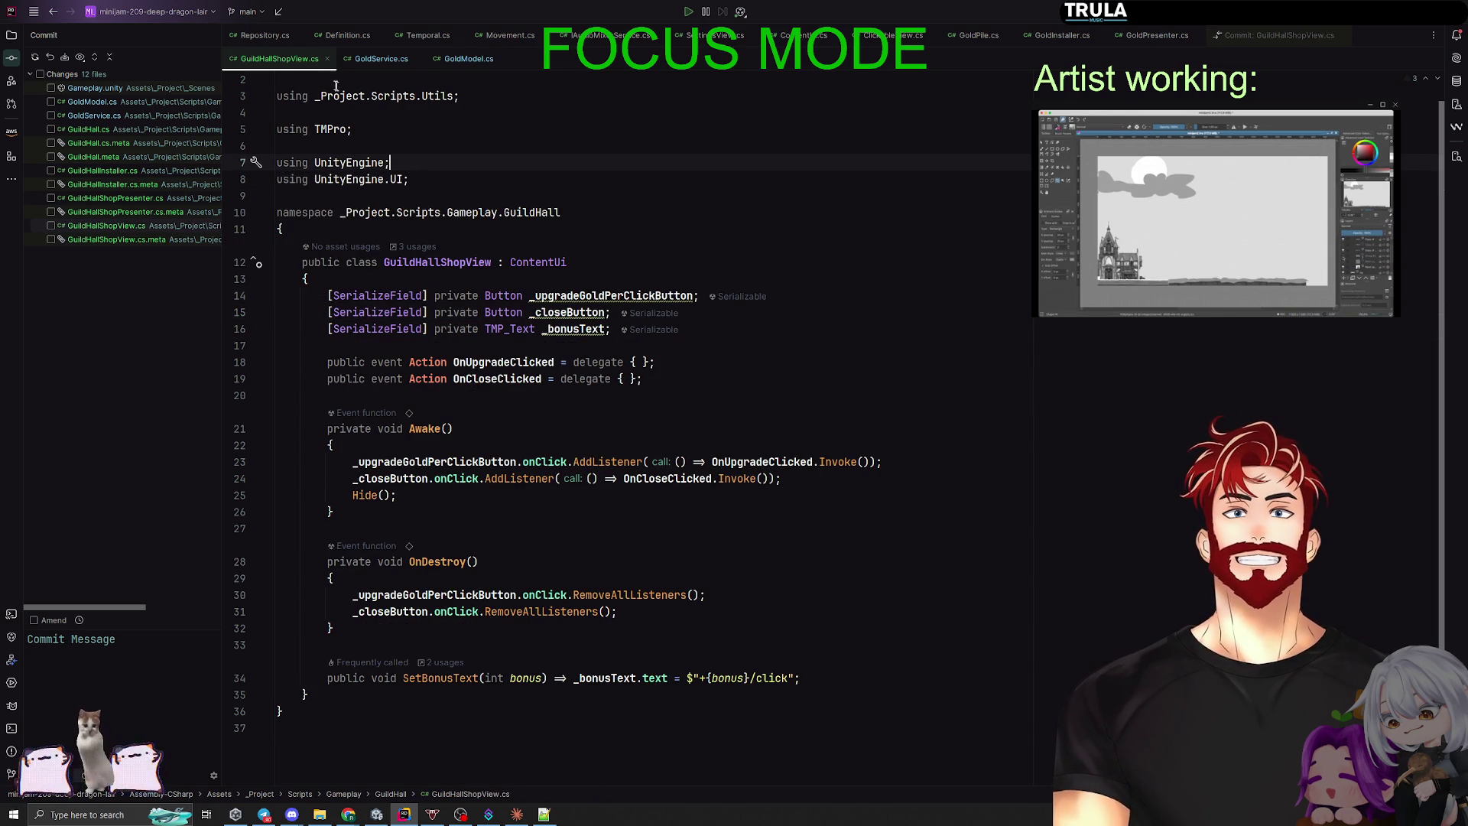
pyautogui.click(336, 83)
pyautogui.scroll(1, 337, 92)
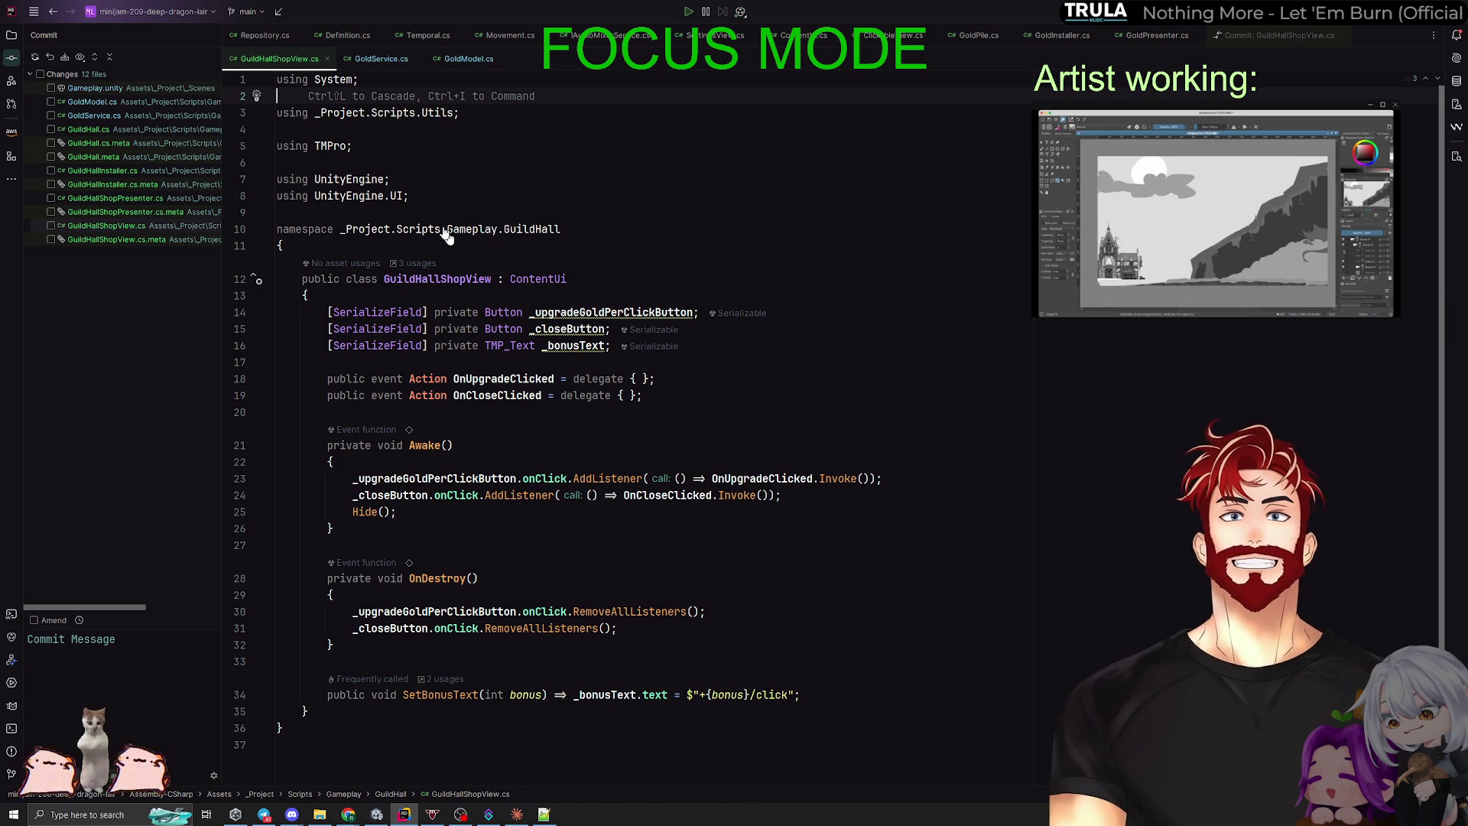
pyautogui.press('Delete')
pyautogui.press('Down')
pyautogui.press('Delete')
pyautogui.press('Down')
pyautogui.press('Delete')
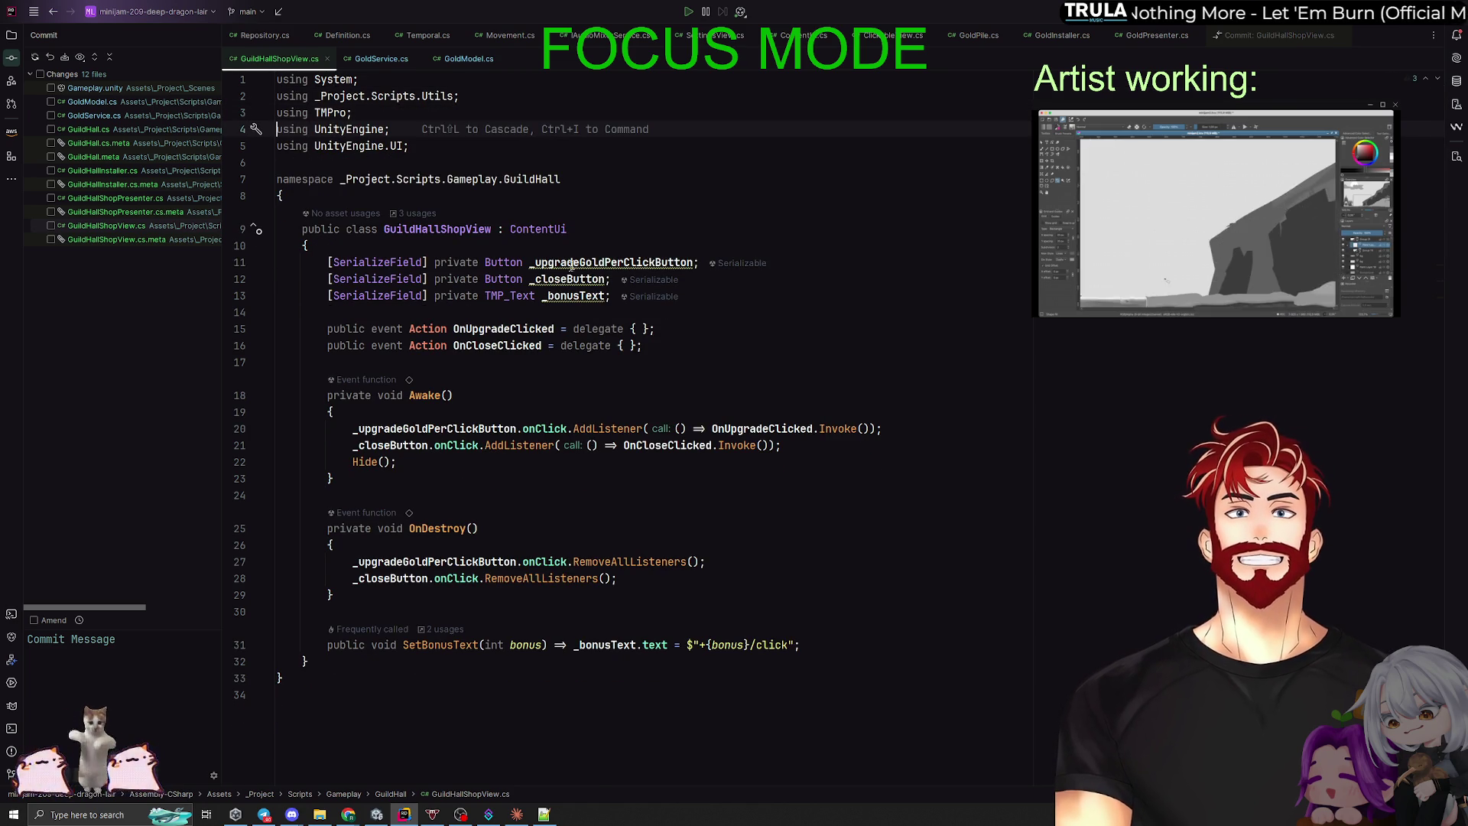
# Step: Review usages of the _closeButton and _bonusText fields, searching the file for _bonusText
pyautogui.click(572, 263)
pyautogui.press('Down')
pyautogui.click(555, 295)
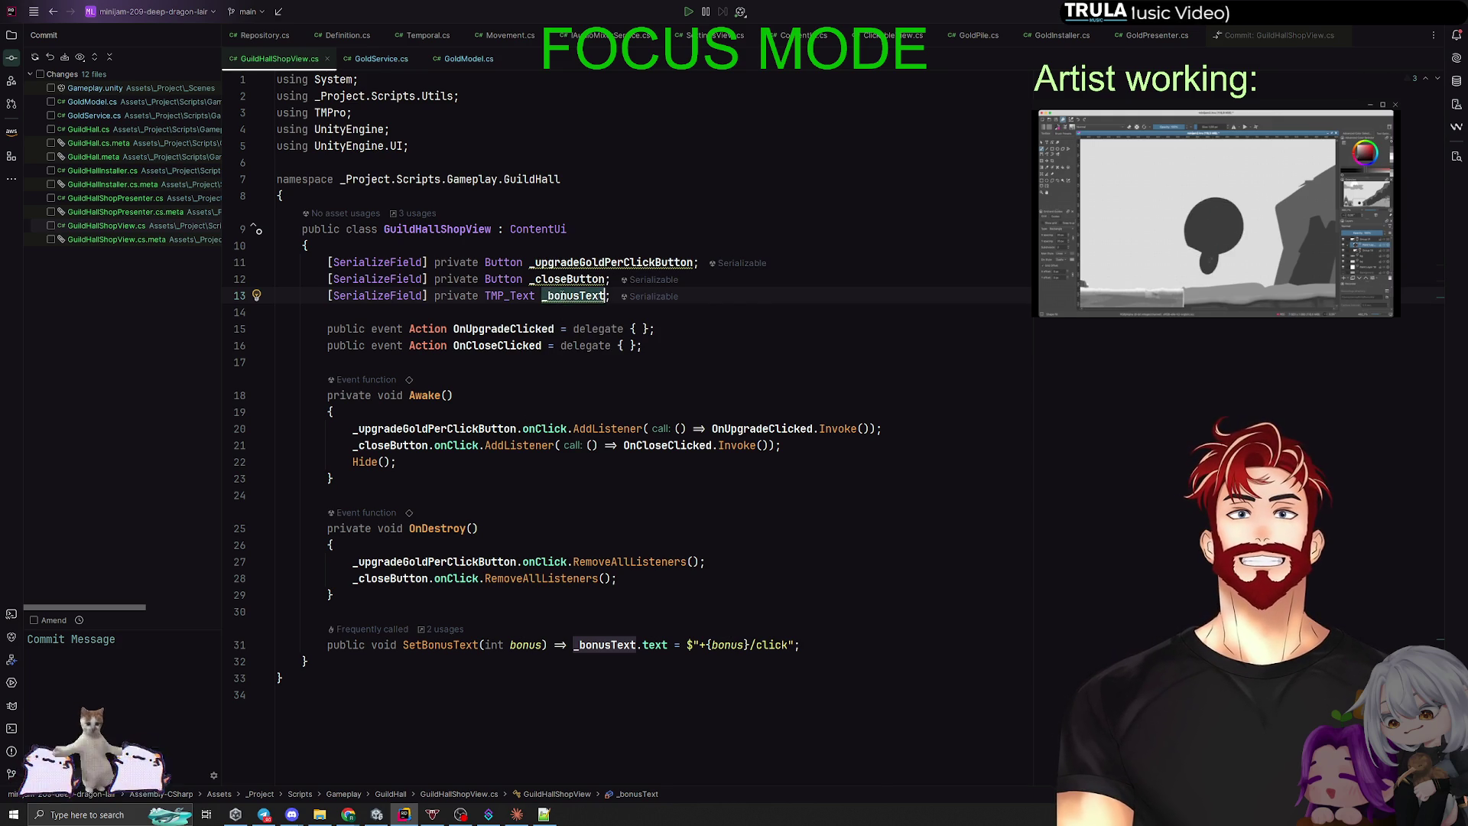
pyautogui.hotkey('ctrl', 'f')
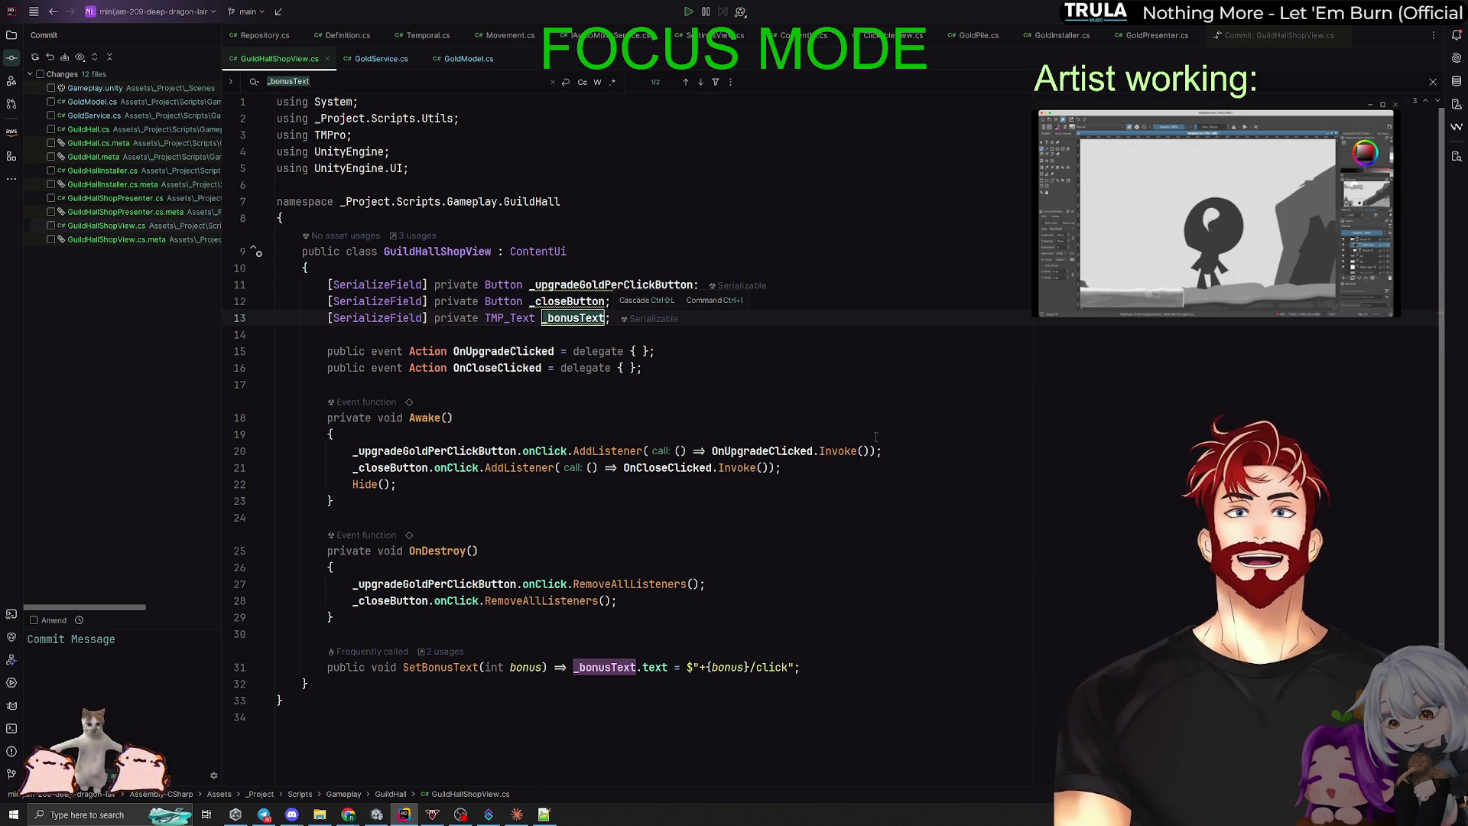
pyautogui.press('Escape')
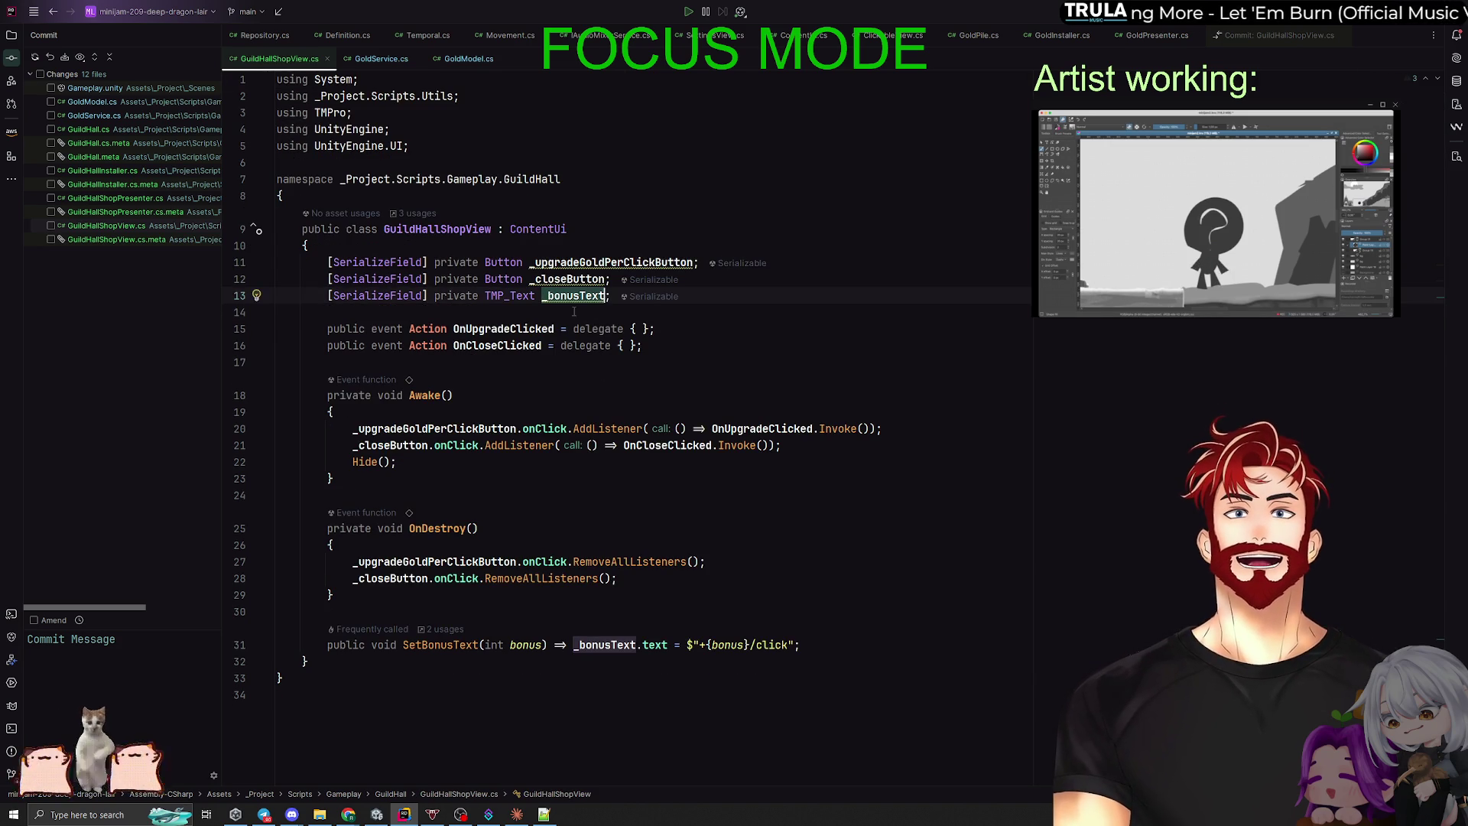
pyautogui.press('Down')
pyautogui.doubleClick(597, 262)
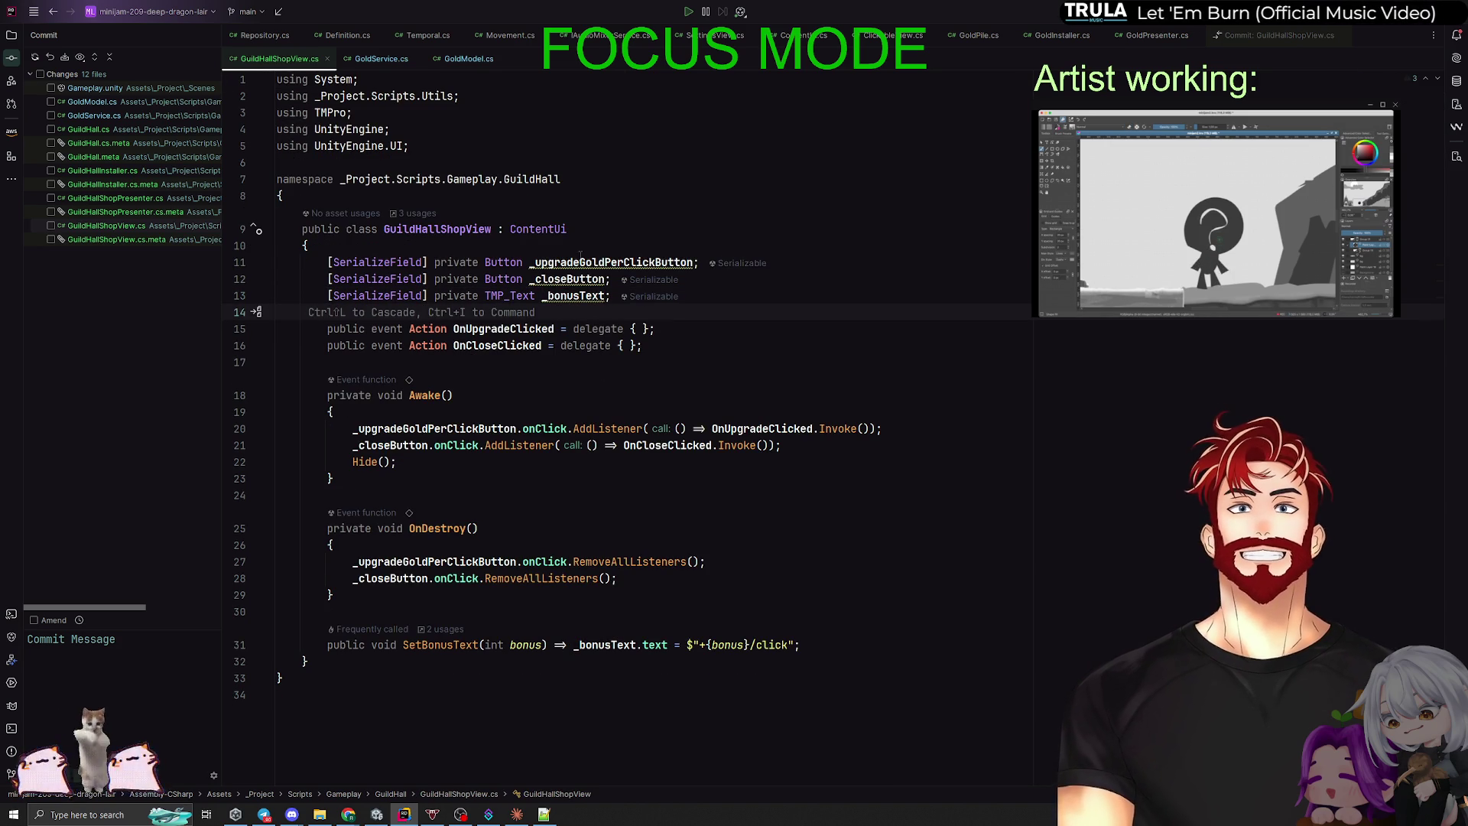
pyautogui.click(560, 296)
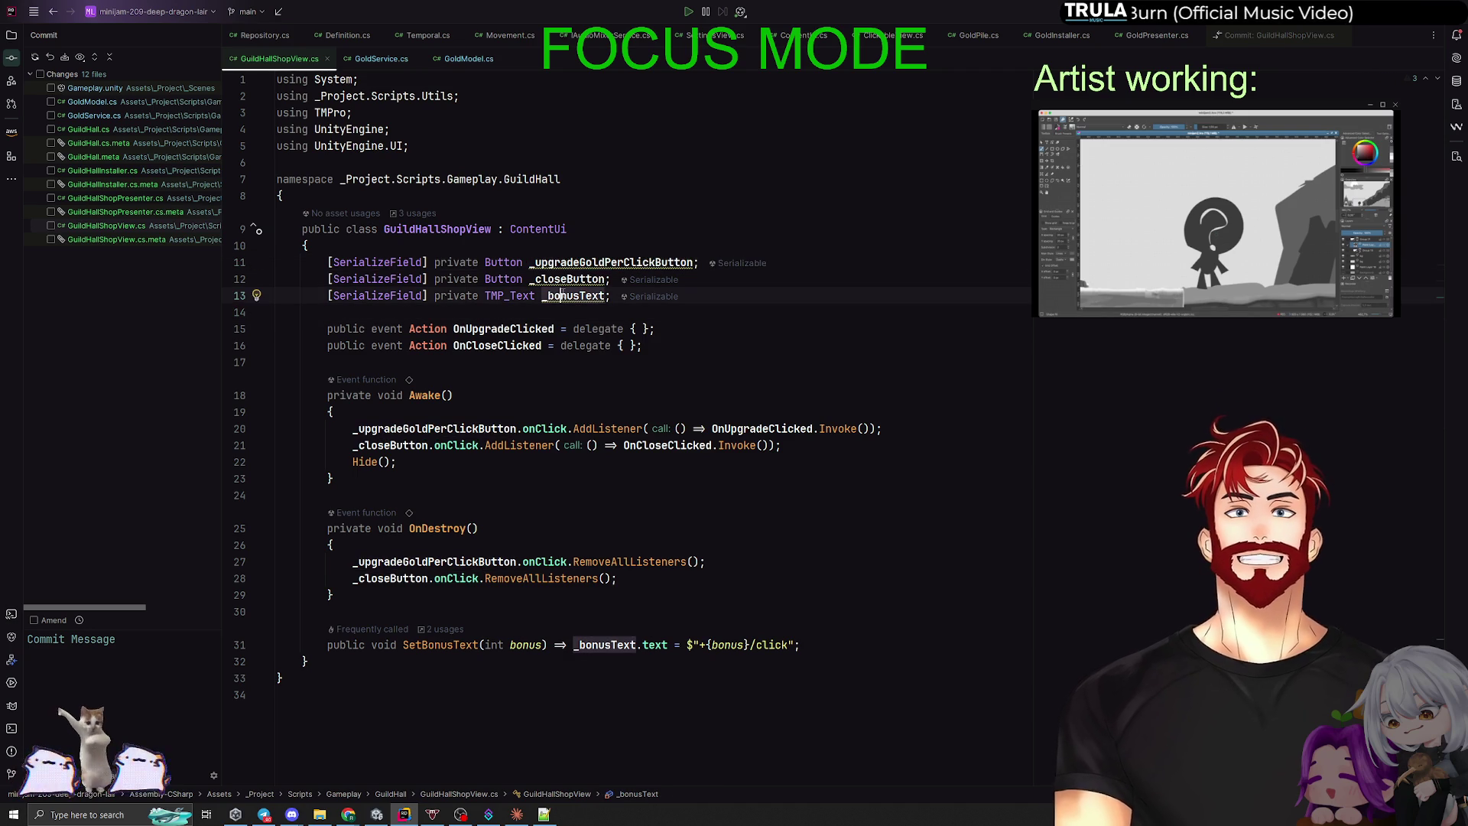
# Step: Rename _bonusText to _bonusGoldPerClickText and drop its FormerlySerializedAs attribute
pyautogui.hotkey('shift', 'F6')
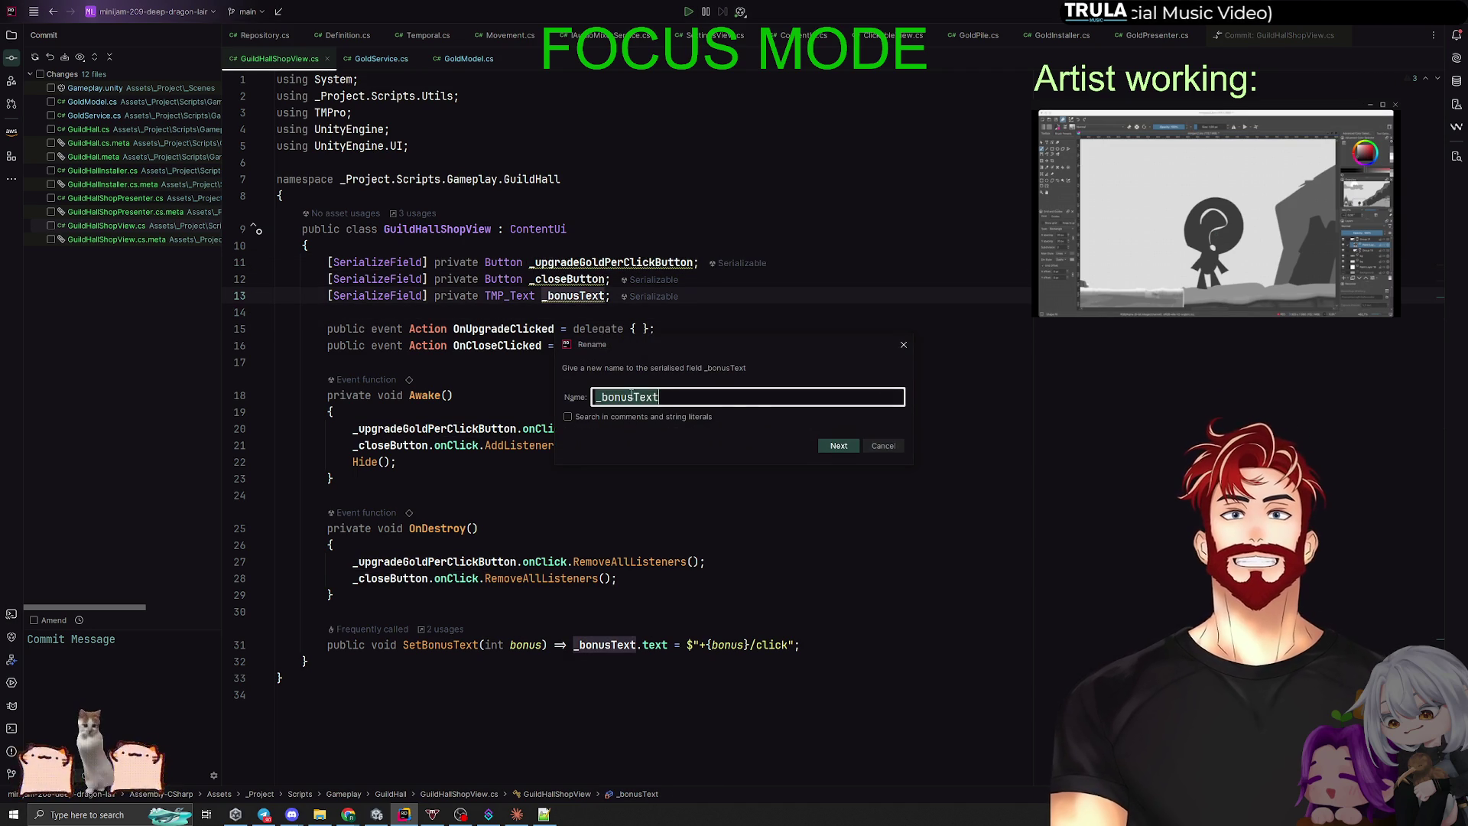
pyautogui.click(632, 397)
pyautogui.write('GoldPerClick')
pyautogui.click(826, 354)
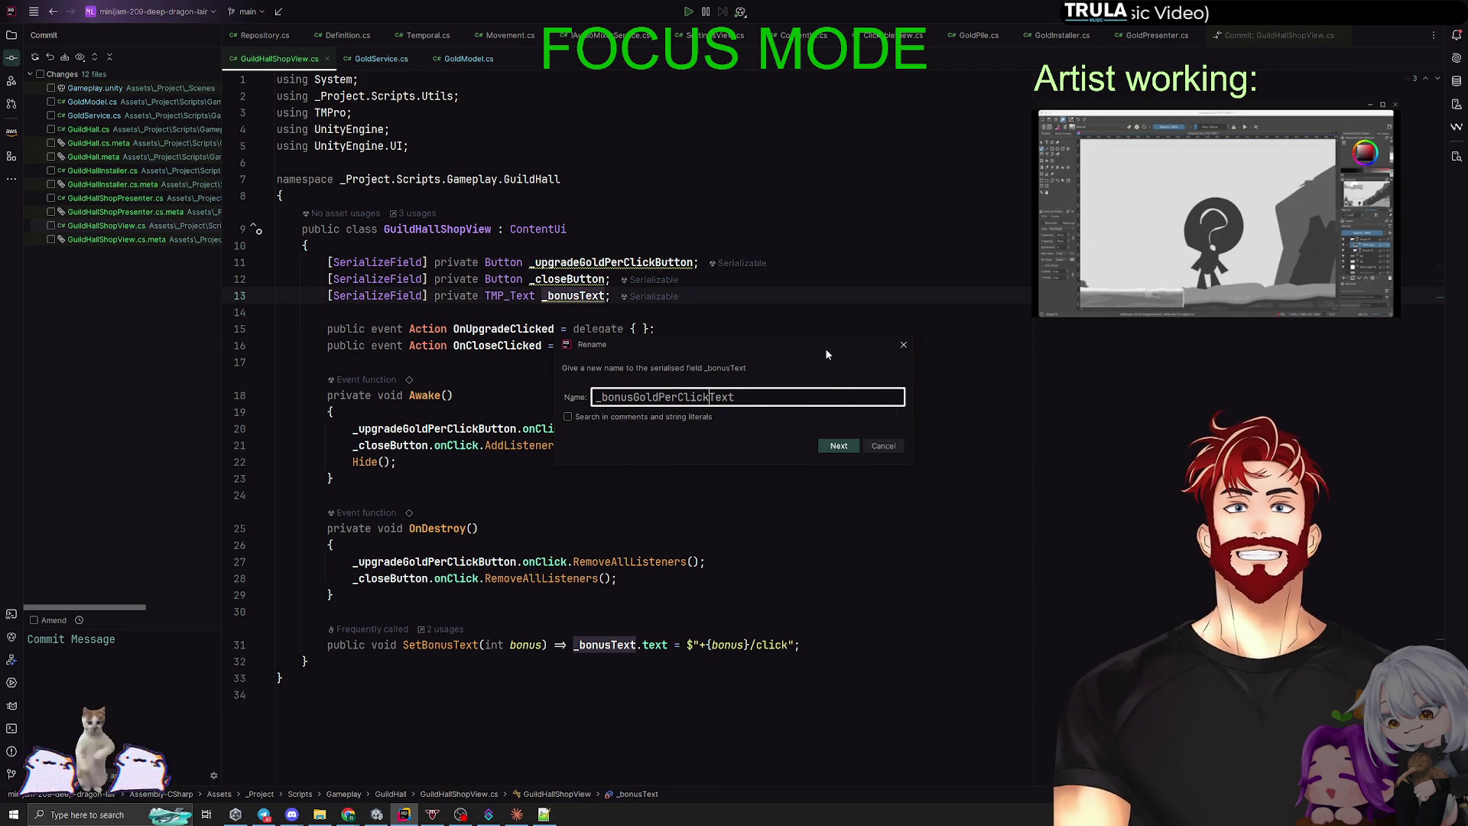
pyautogui.click(838, 446)
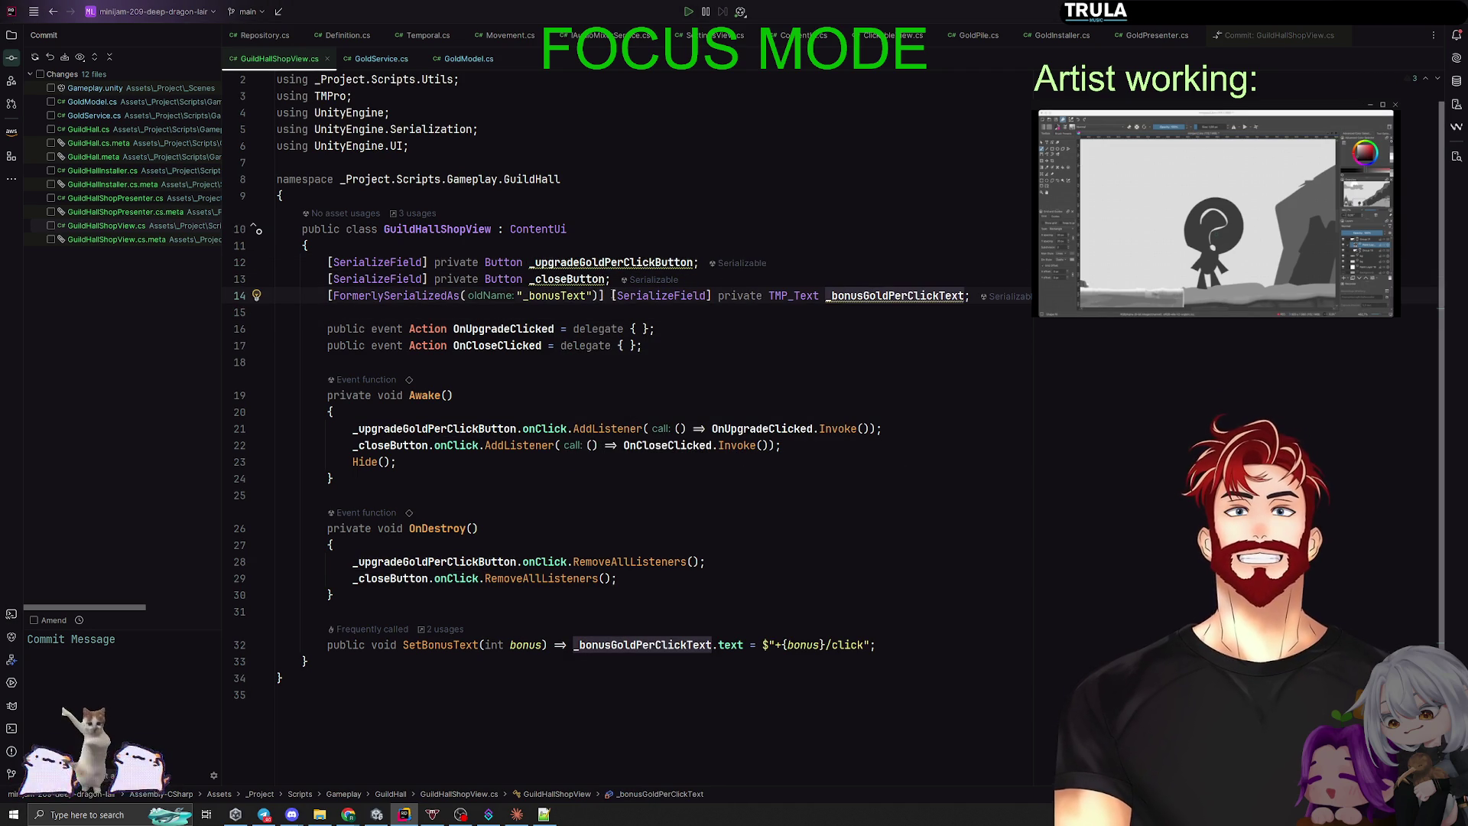
pyautogui.click(374, 295)
pyautogui.hotkey('ctrl', 'w')
pyautogui.press('Delete')
pyautogui.click(792, 347)
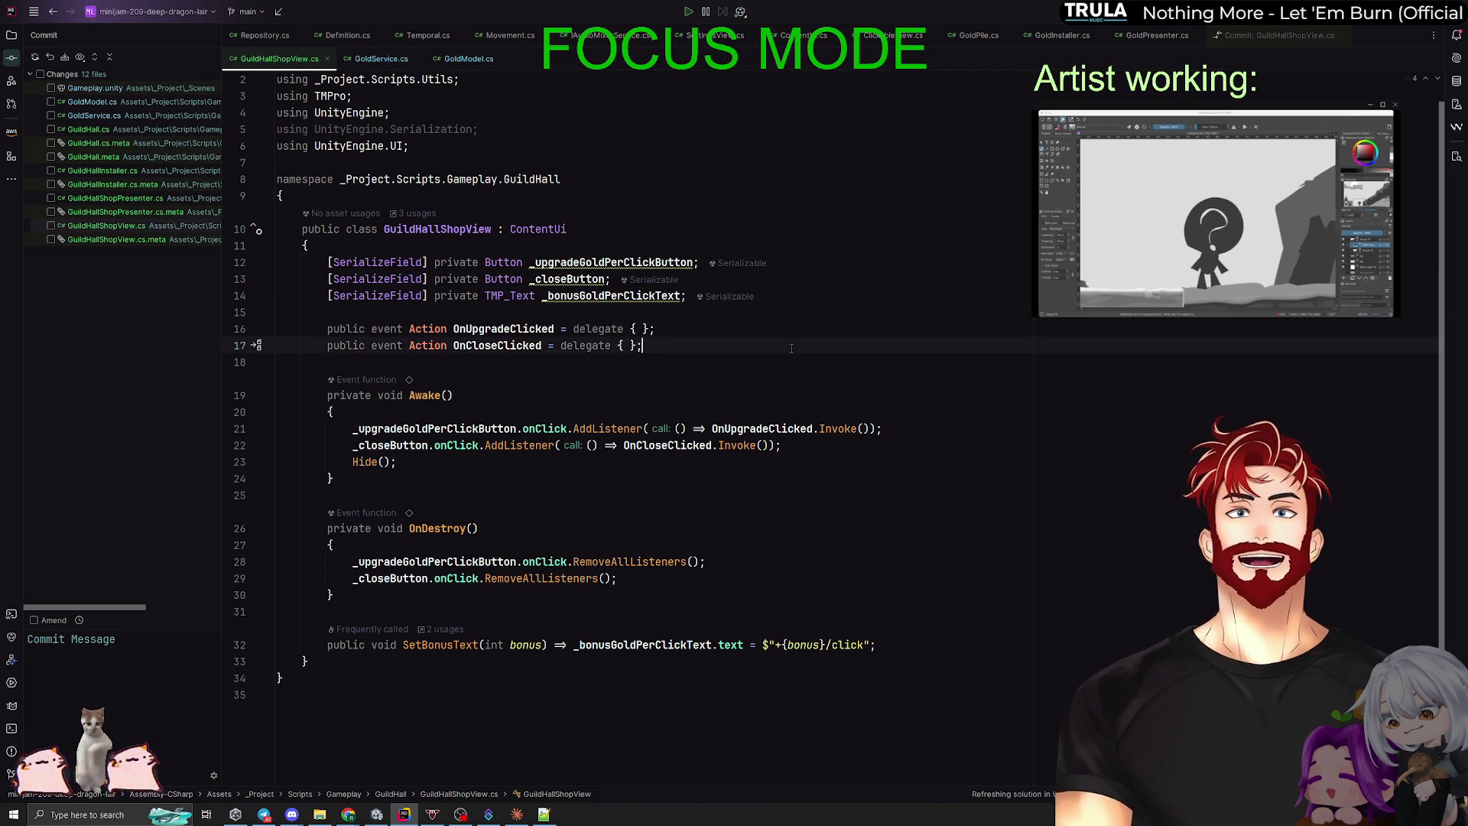
# Step: Rename the SetBonusText method to SetBonusGoldPerClickText
pyautogui.click(451, 645)
pyautogui.hotkey('ctrl', 'r')
pyautogui.press('r')
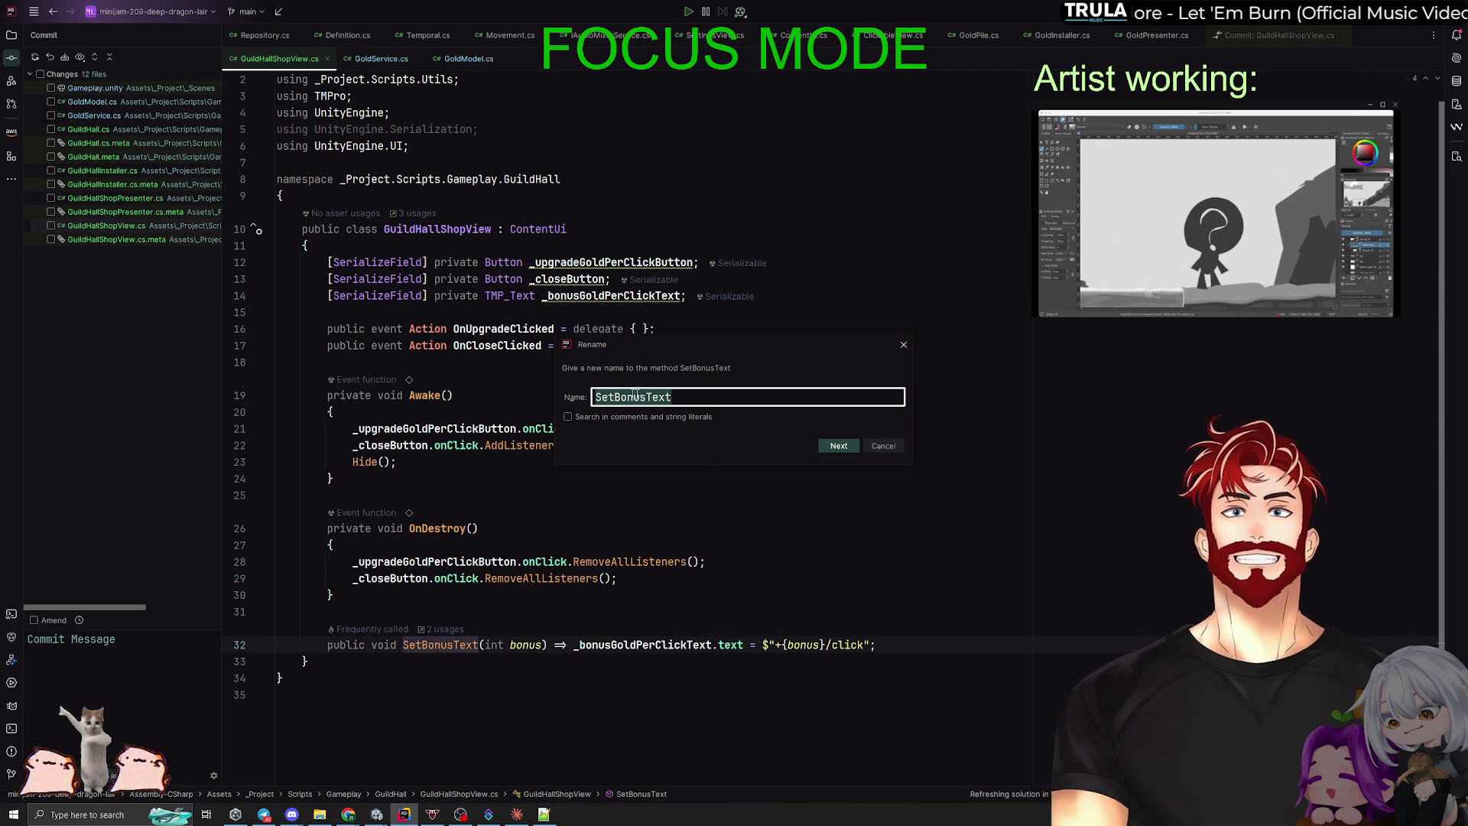
pyautogui.click(645, 397)
pyautogui.write('GoldPerClick')
pyautogui.press('Escape')
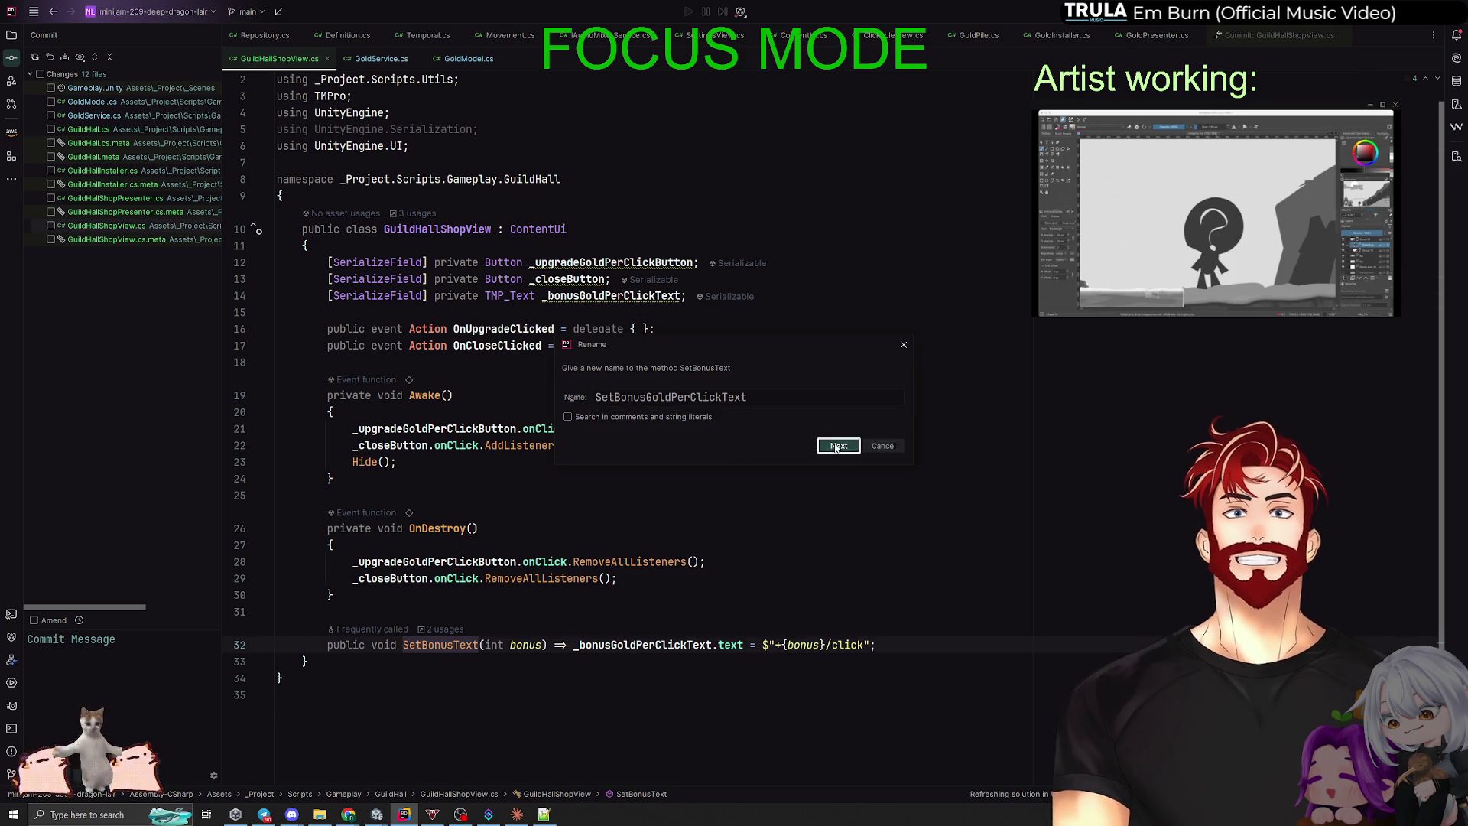
pyautogui.press('Return')
# Step: Delete the unused Serialization using line and return to the Unity editor
pyautogui.click(753, 530)
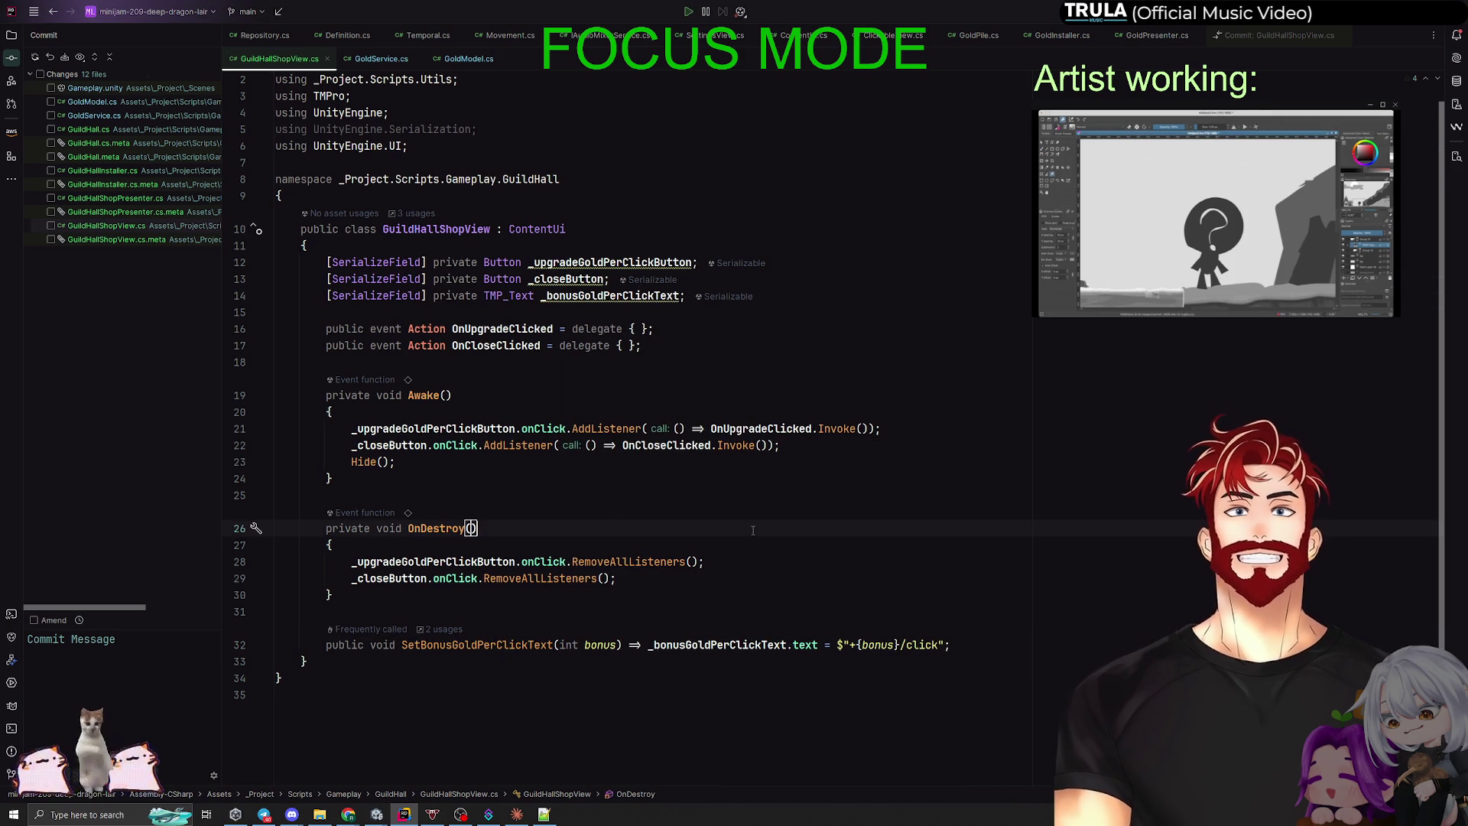
pyautogui.moveTo(477, 129); pyautogui.dragTo(388, 113)
pyautogui.press('BackSpace')
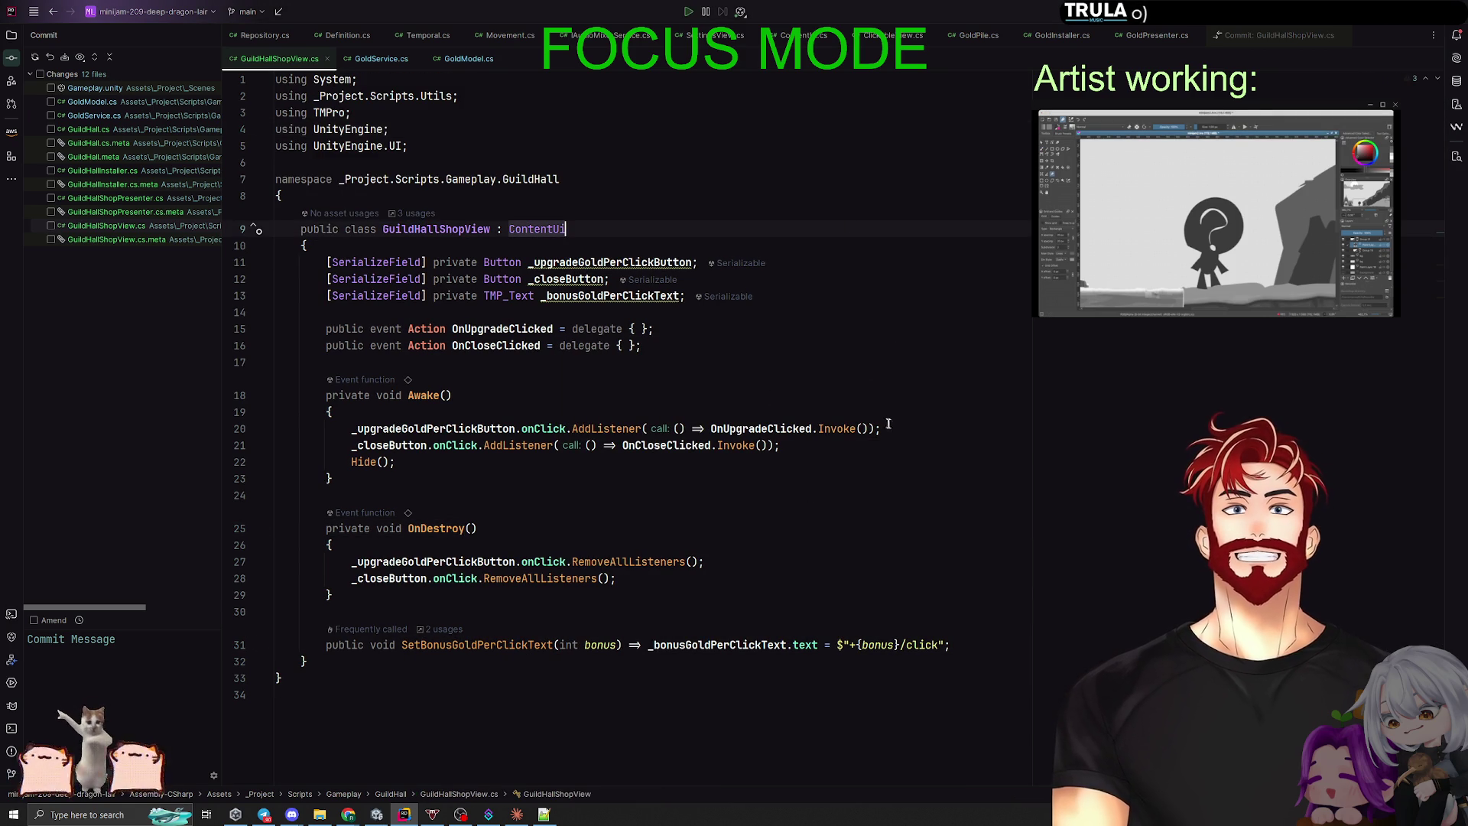
pyautogui.hotkey('alt', 'Tab')
pyautogui.press('Escape')
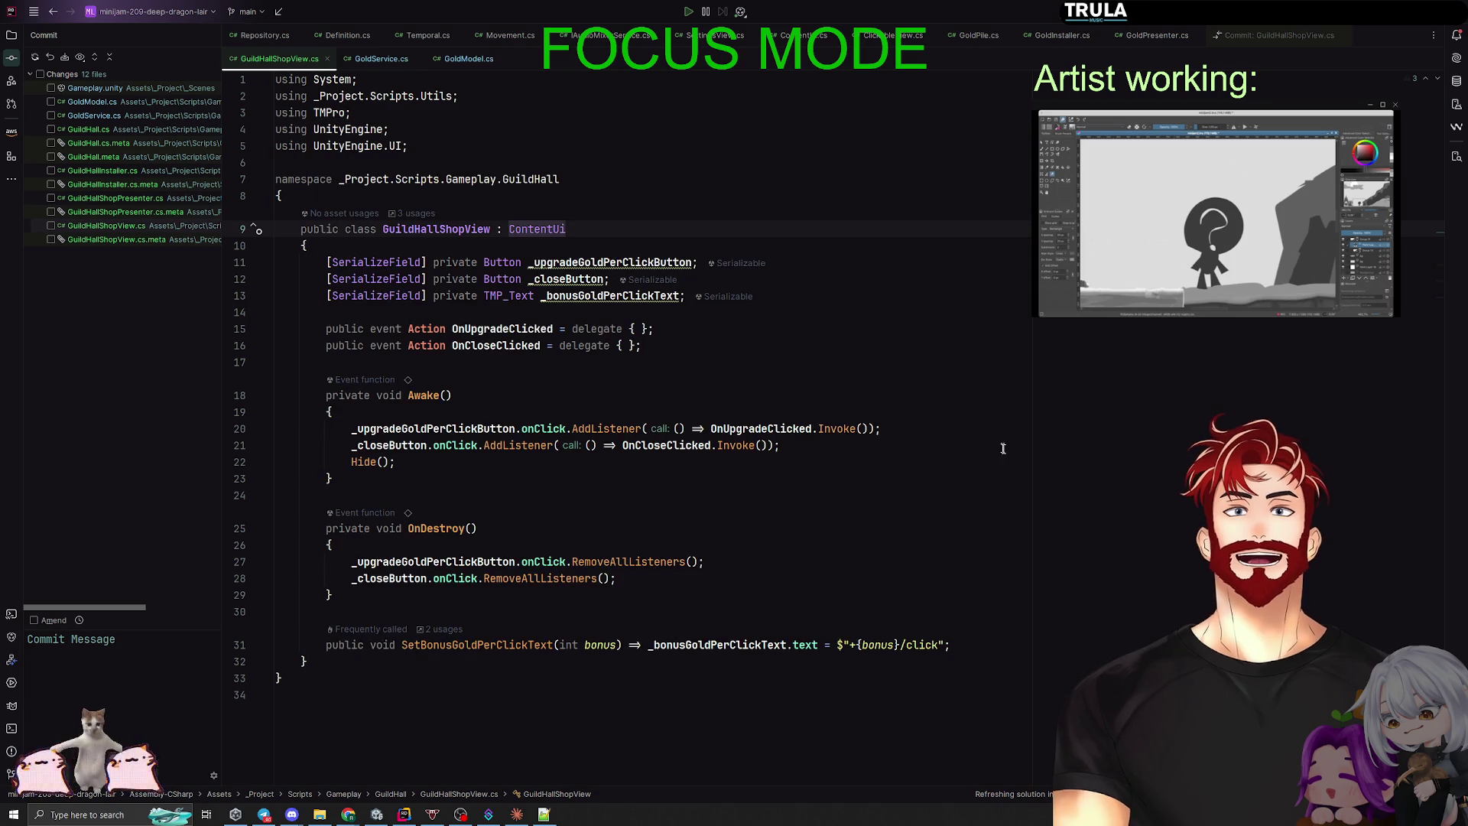
pyautogui.hotkey('alt', 'Tab')
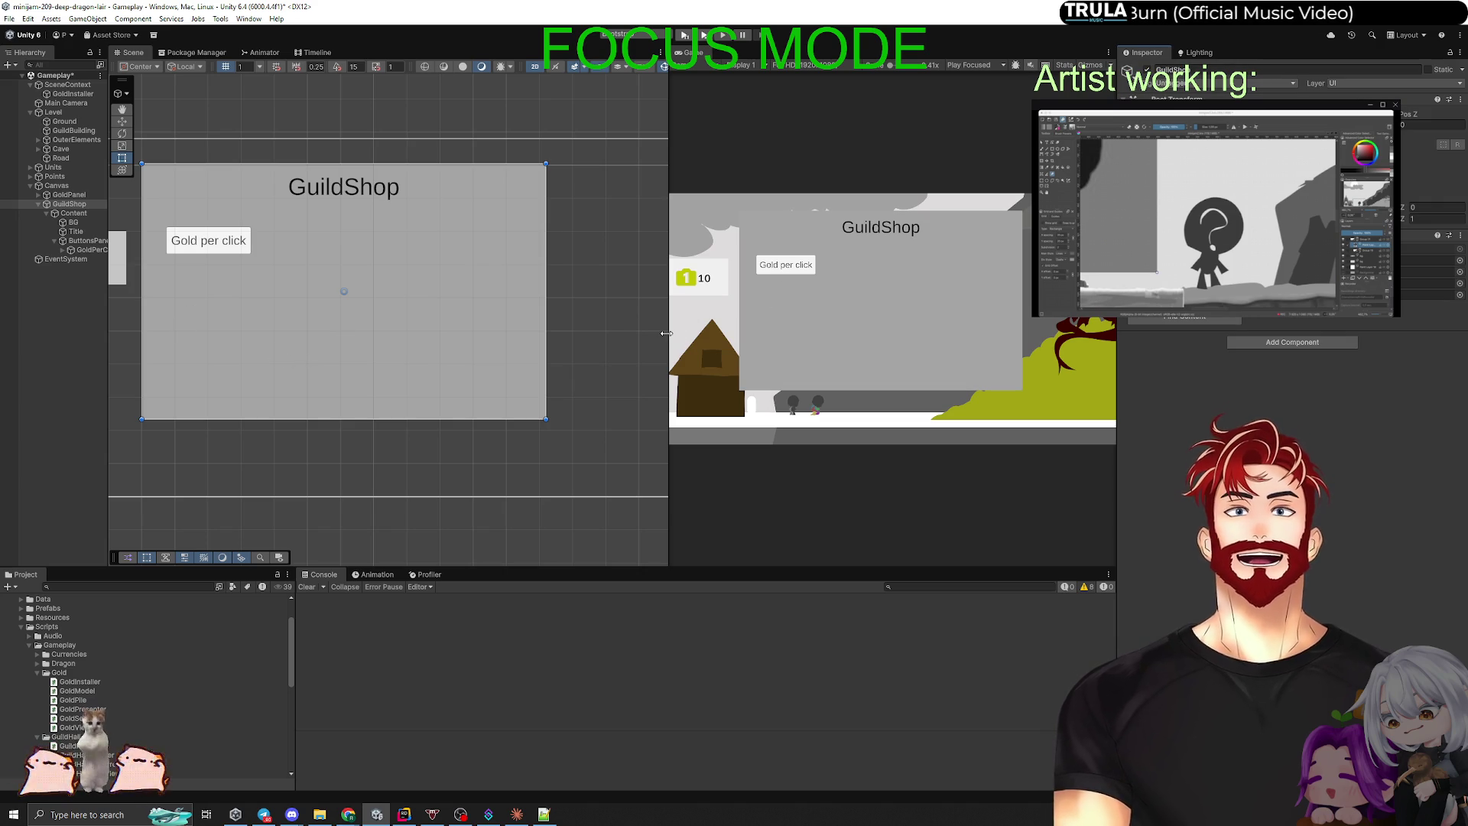
# Step: Select the gold-per-click upgrade button and frame it in the Scene view
pyautogui.moveTo(666, 333); pyautogui.dragTo(320, 333)
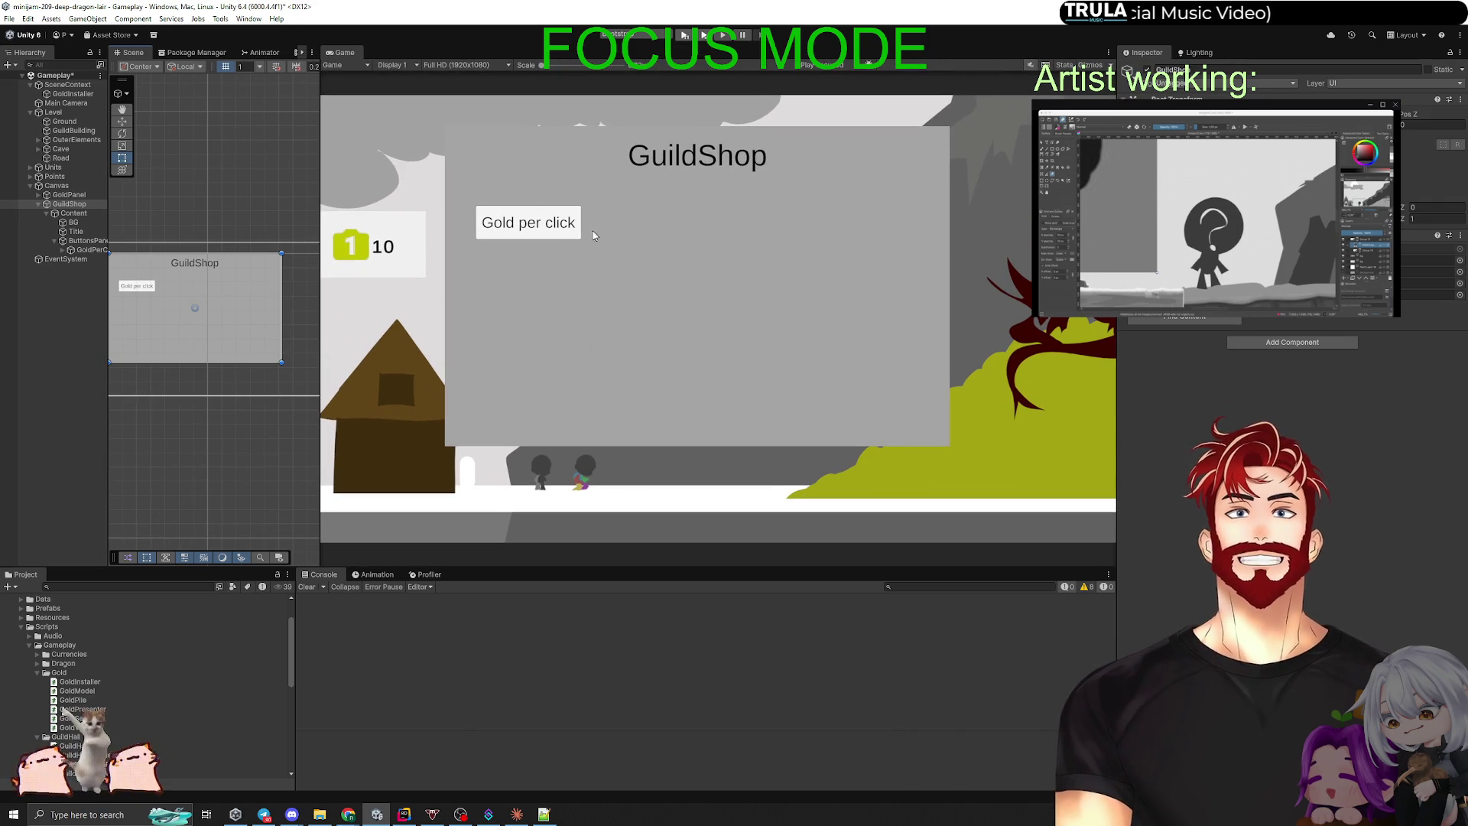
pyautogui.click(90, 249)
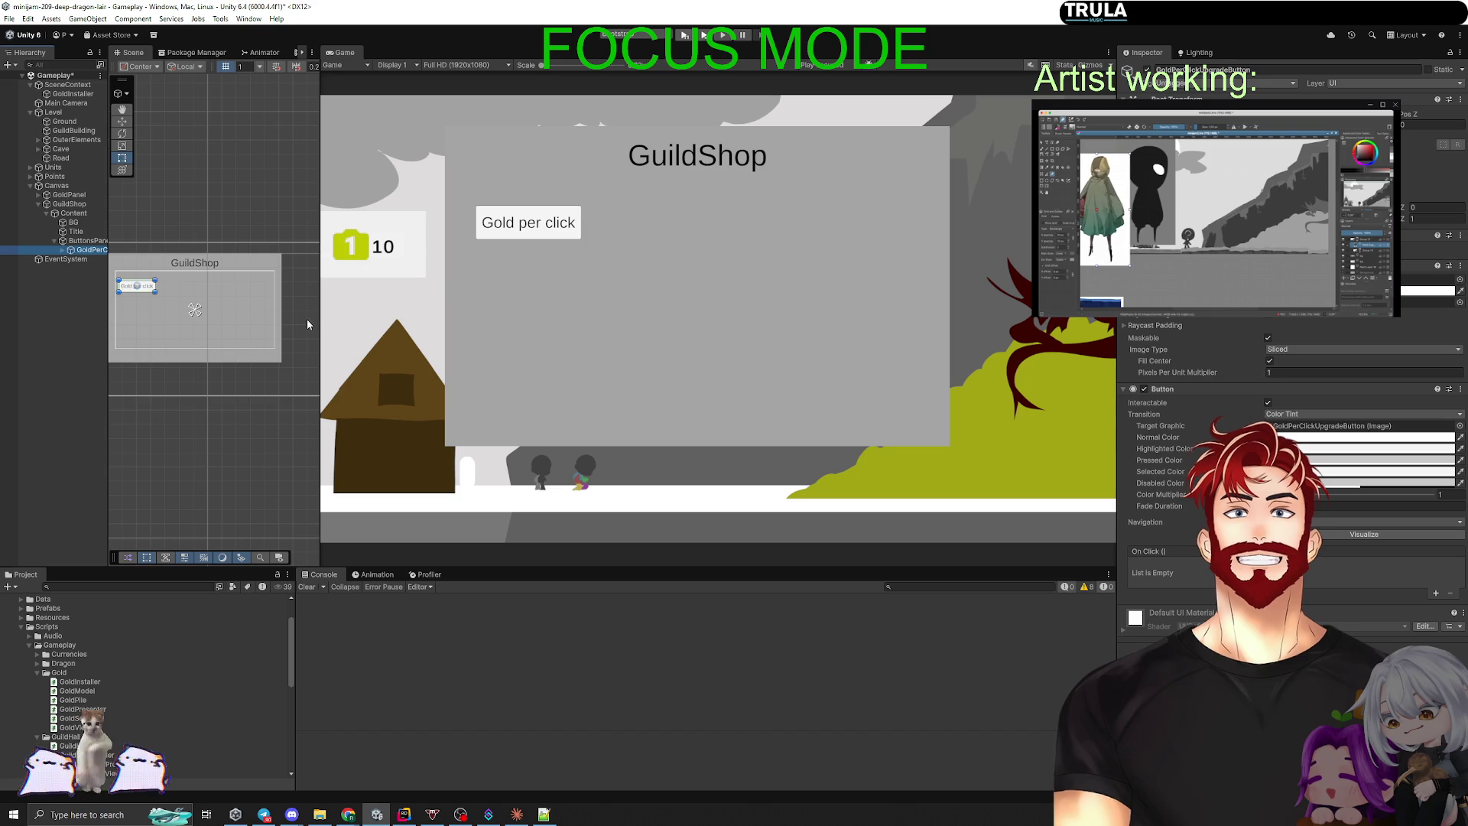
pyautogui.press('f')
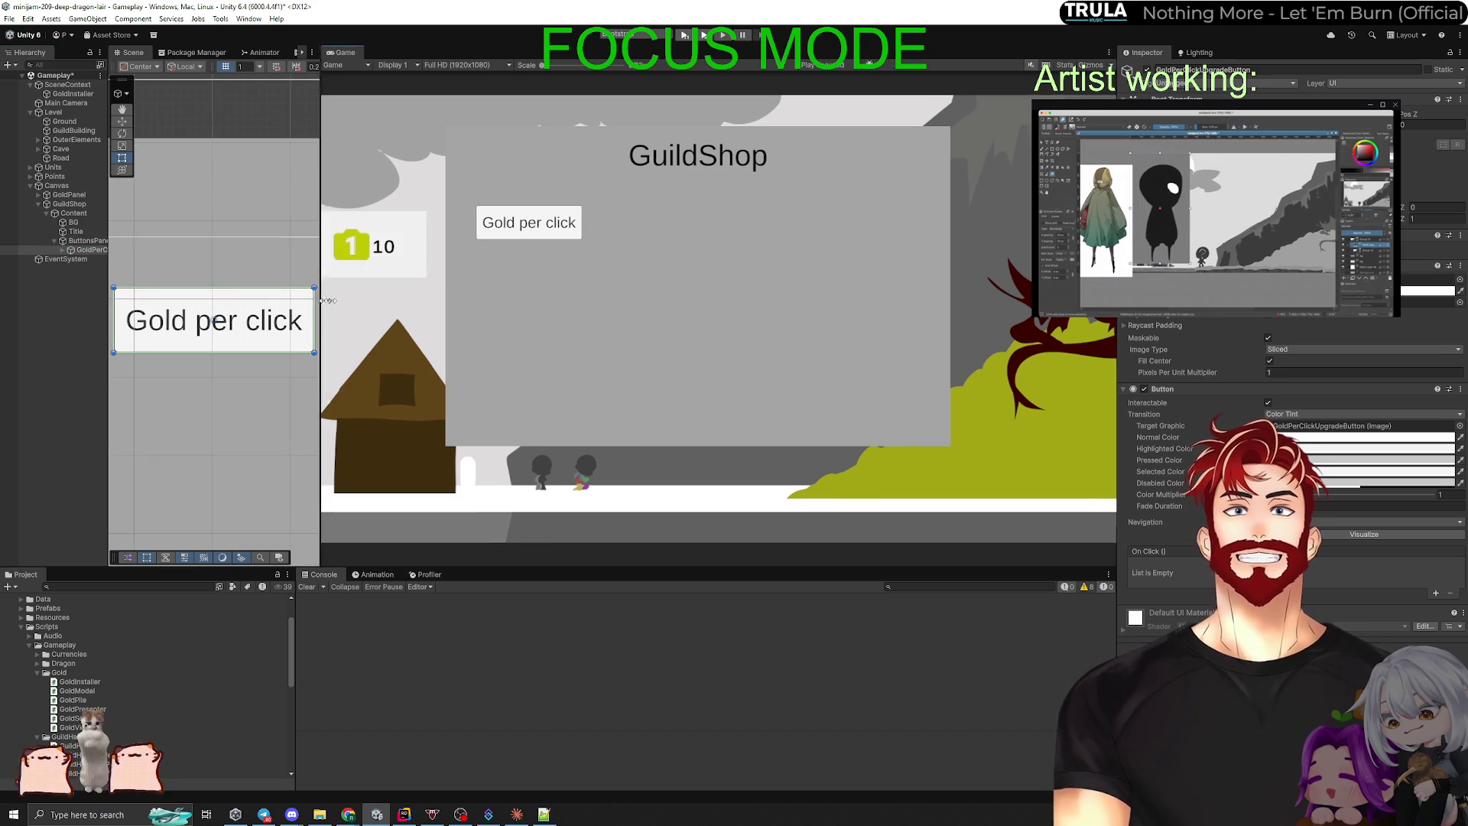
pyautogui.moveTo(320, 319); pyautogui.dragTo(624, 314)
pyautogui.scroll(-2, 505, 296)
pyautogui.click(63, 251)
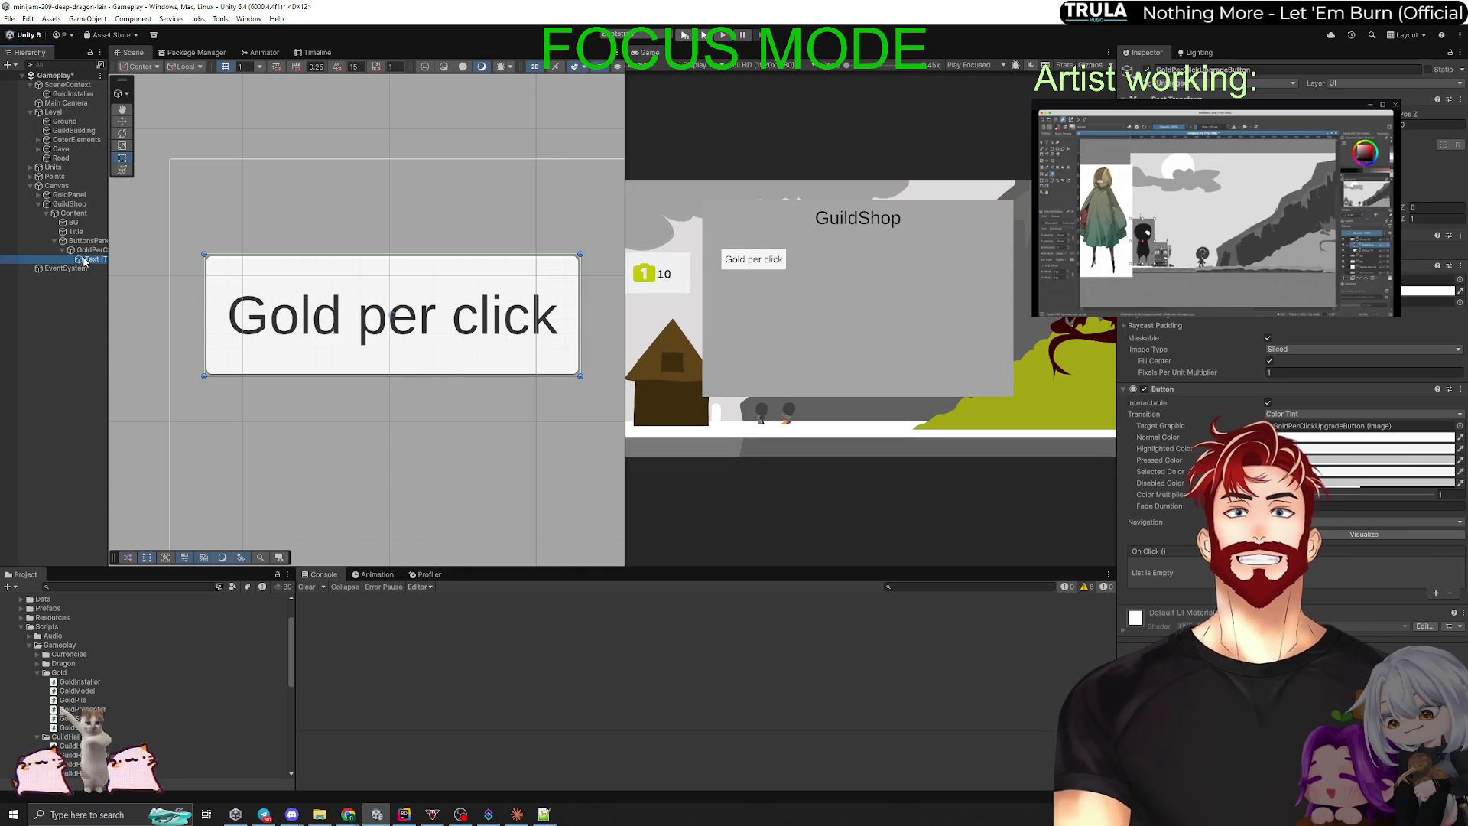
# Step: Narrow the Gold per click label, set it to No Wrap, and duplicate the upgrade button
pyautogui.click(85, 260)
pyautogui.moveTo(565, 306); pyautogui.dragTo(429, 304)
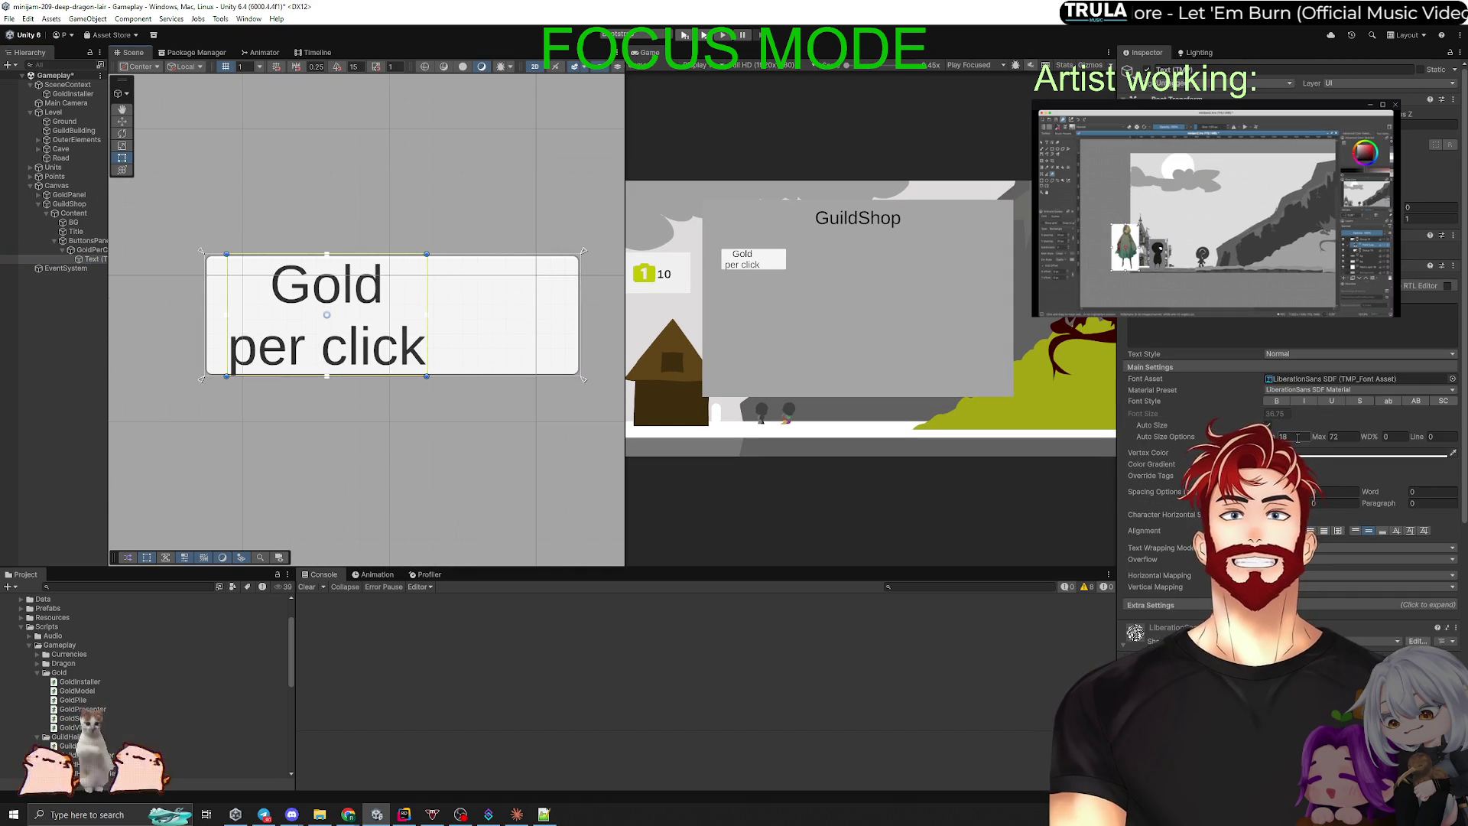
pyautogui.click(1298, 437)
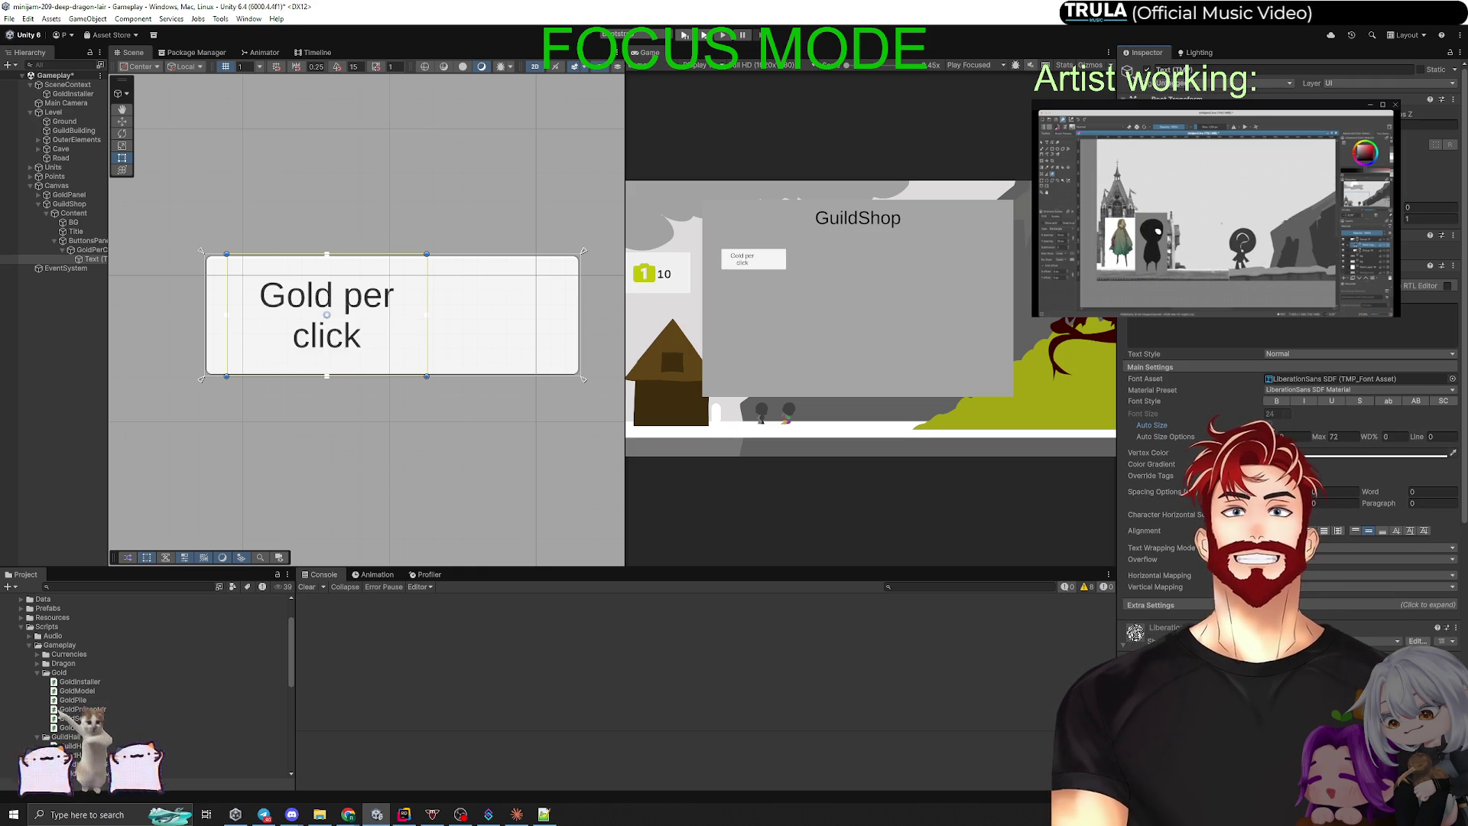
pyautogui.click(1337, 436)
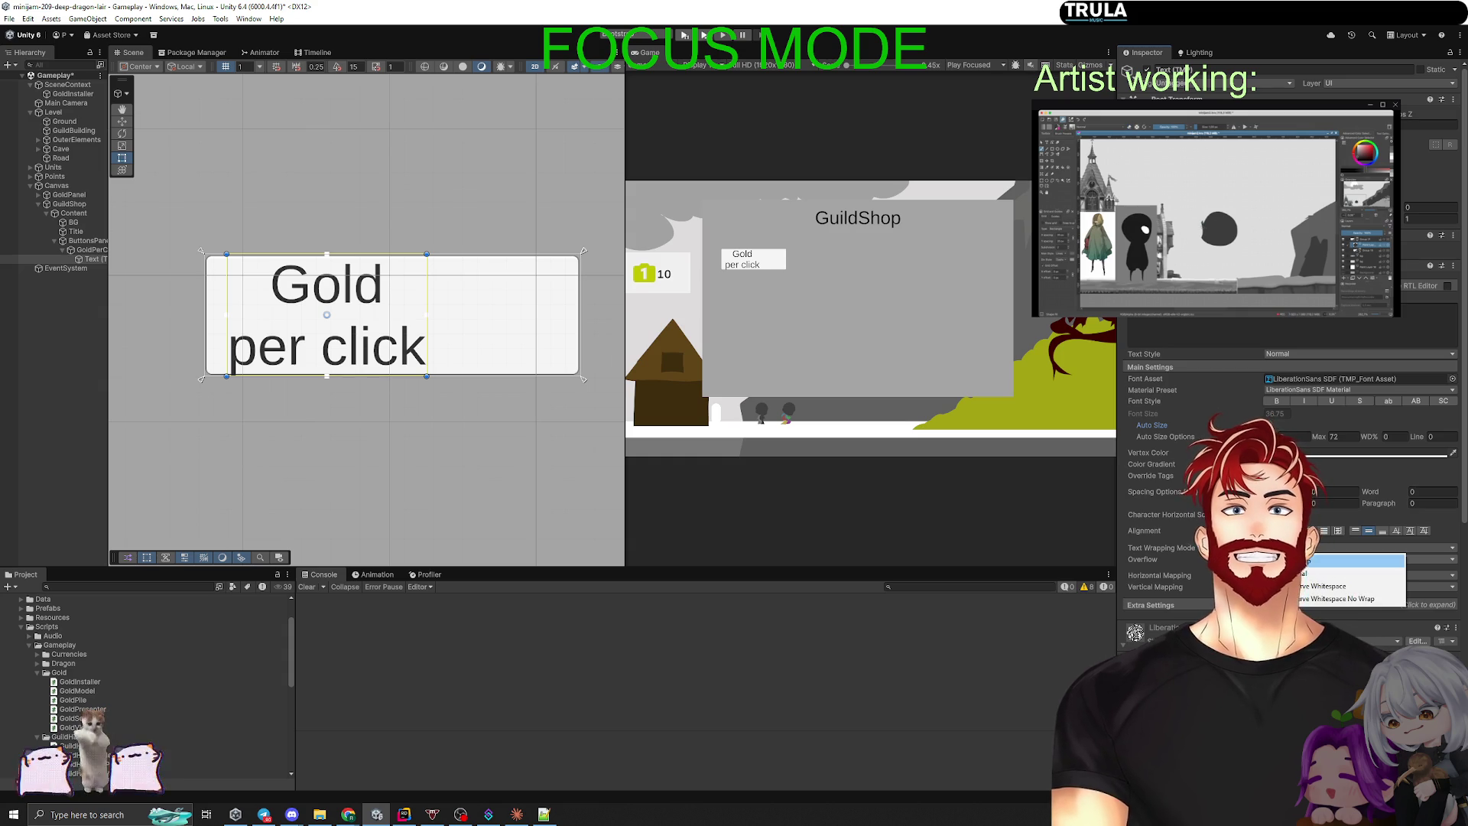
pyautogui.click(1361, 561)
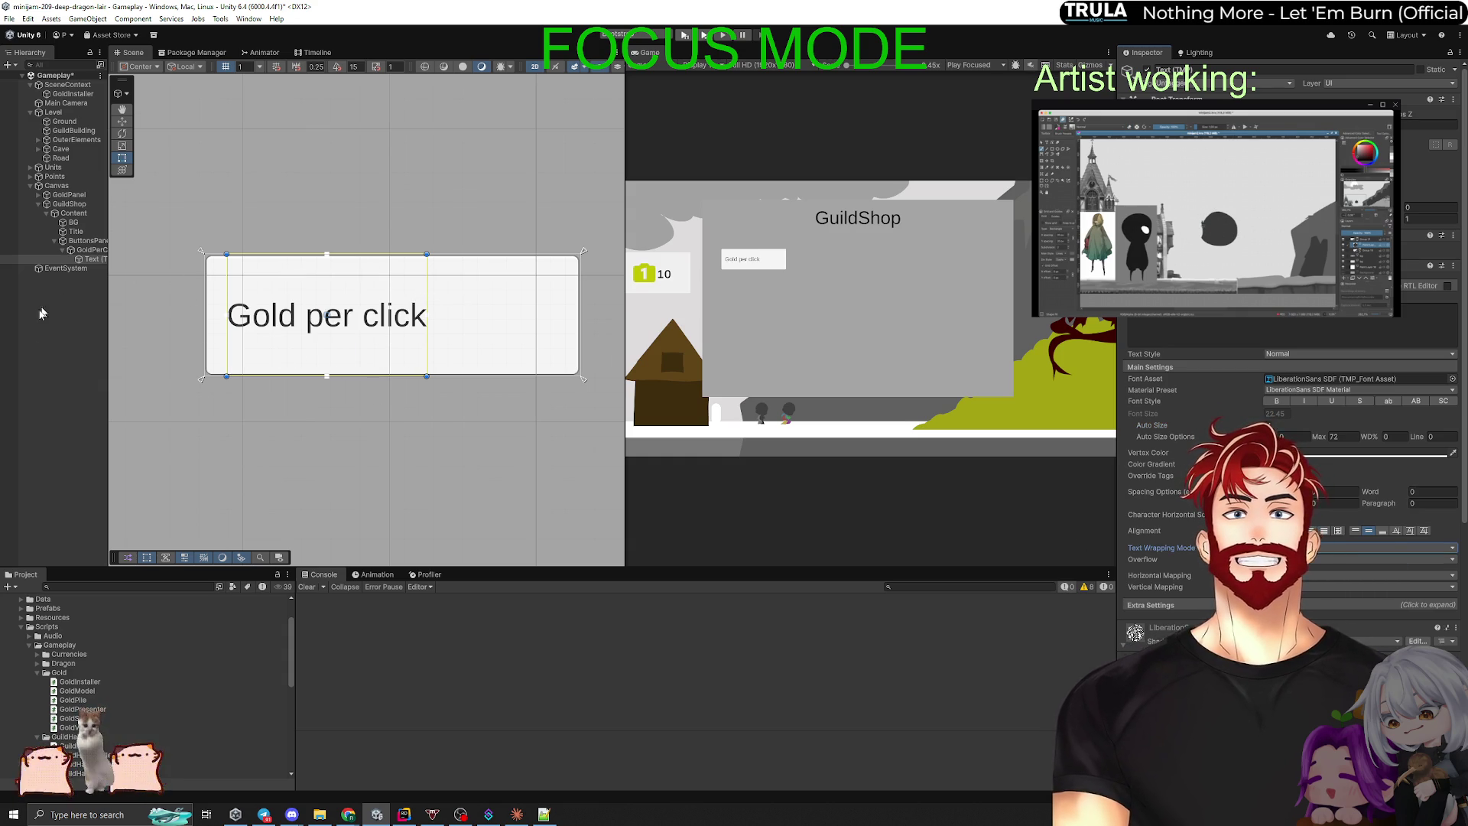
pyautogui.click(90, 250)
pyautogui.hotkey('ctrl', 'd')
# Step: Duplicate the Gold per click label and move the copy to the button's right side
pyautogui.press('w')
pyautogui.moveTo(493, 324)
pyautogui.mouseDown()
pyautogui.moveTo(440, 318)
pyautogui.moveTo(557, 318)
pyautogui.moveTo(328, 341)
pyautogui.moveTo(434, 356)
pyautogui.mouseUp()
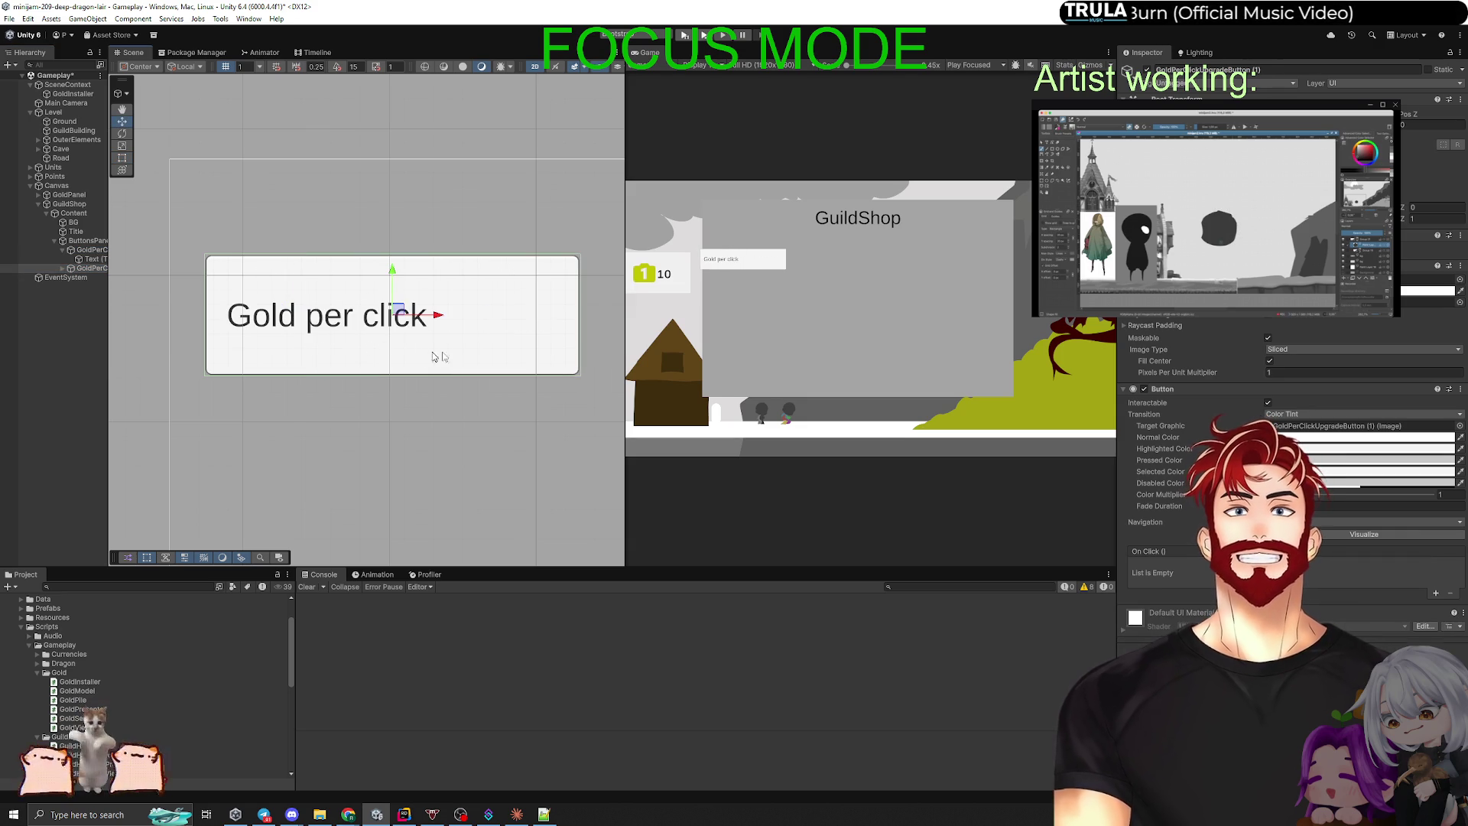
pyautogui.click(250, 287)
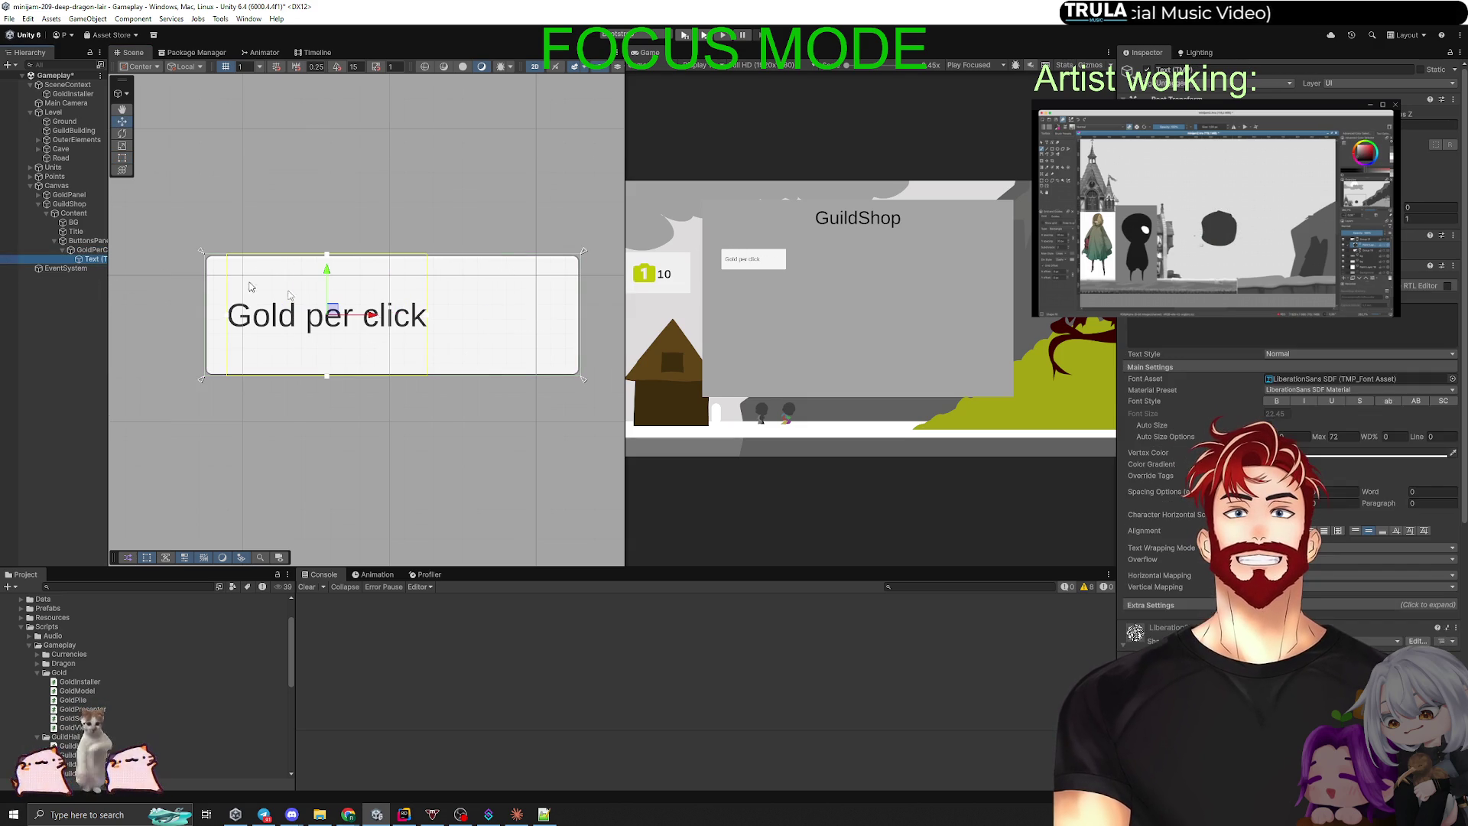
pyautogui.hotkey('ctrl', 'd')
pyautogui.moveTo(370, 319)
pyautogui.mouseDown()
pyautogui.moveTo(530, 320)
pyautogui.moveTo(505, 318)
pyautogui.mouseUp()
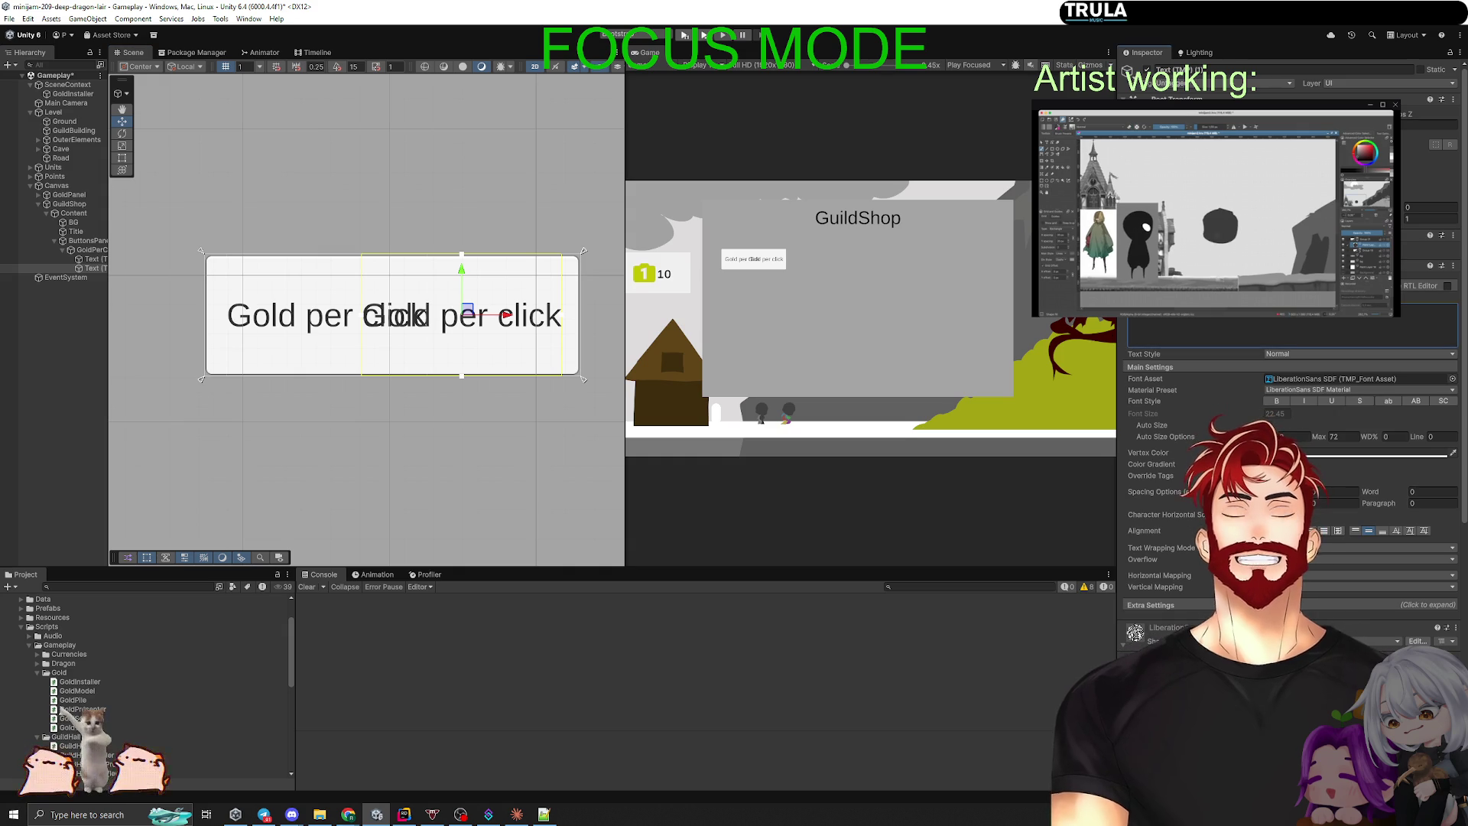
# Step: Set the copied text to +1, rename it Amount, and shrink its box around the centre
pyautogui.write('10t')
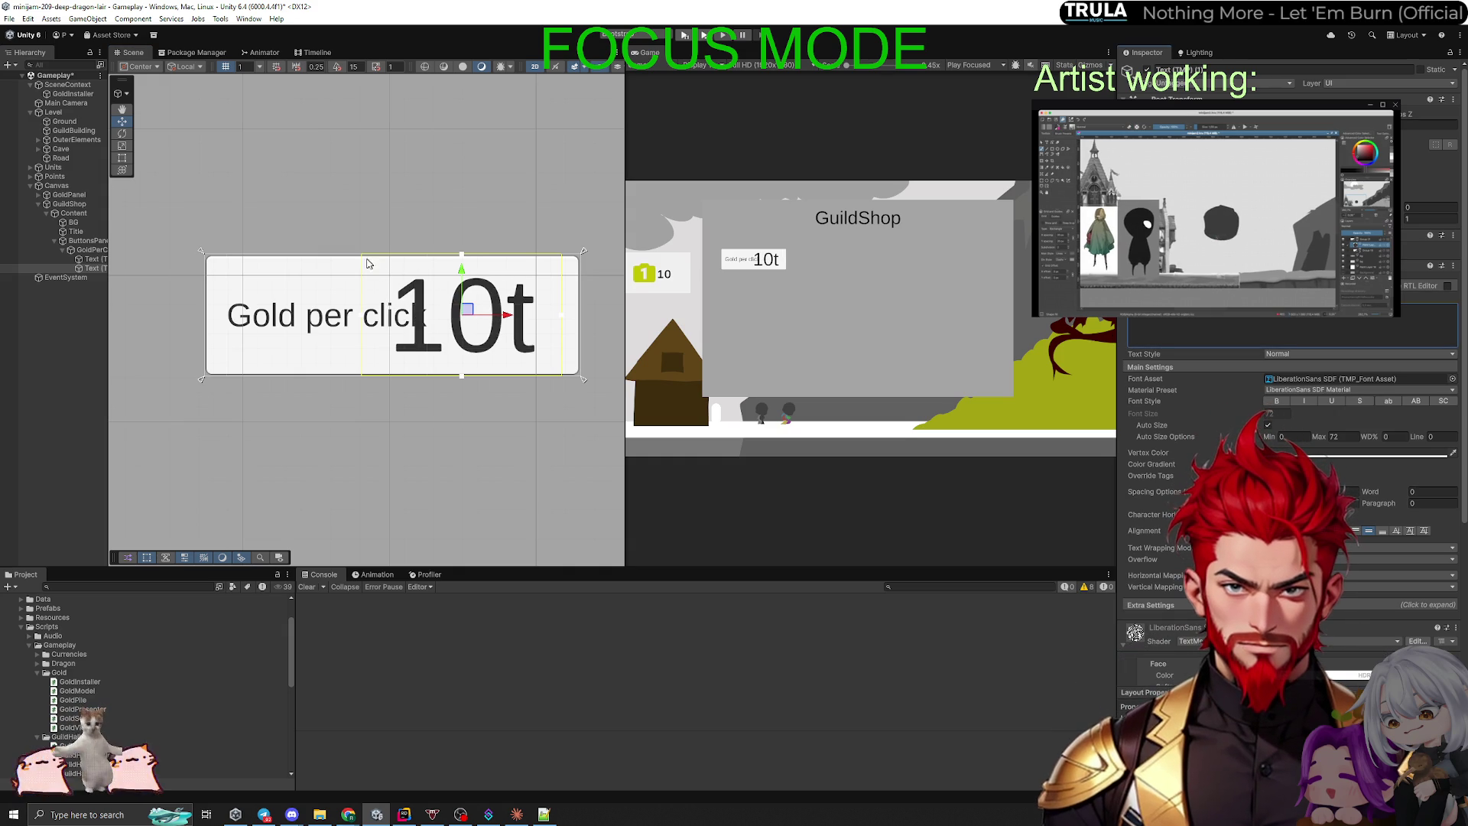
pyautogui.press('BackSpace')
pyautogui.click(84, 269)
pyautogui.write('ount')
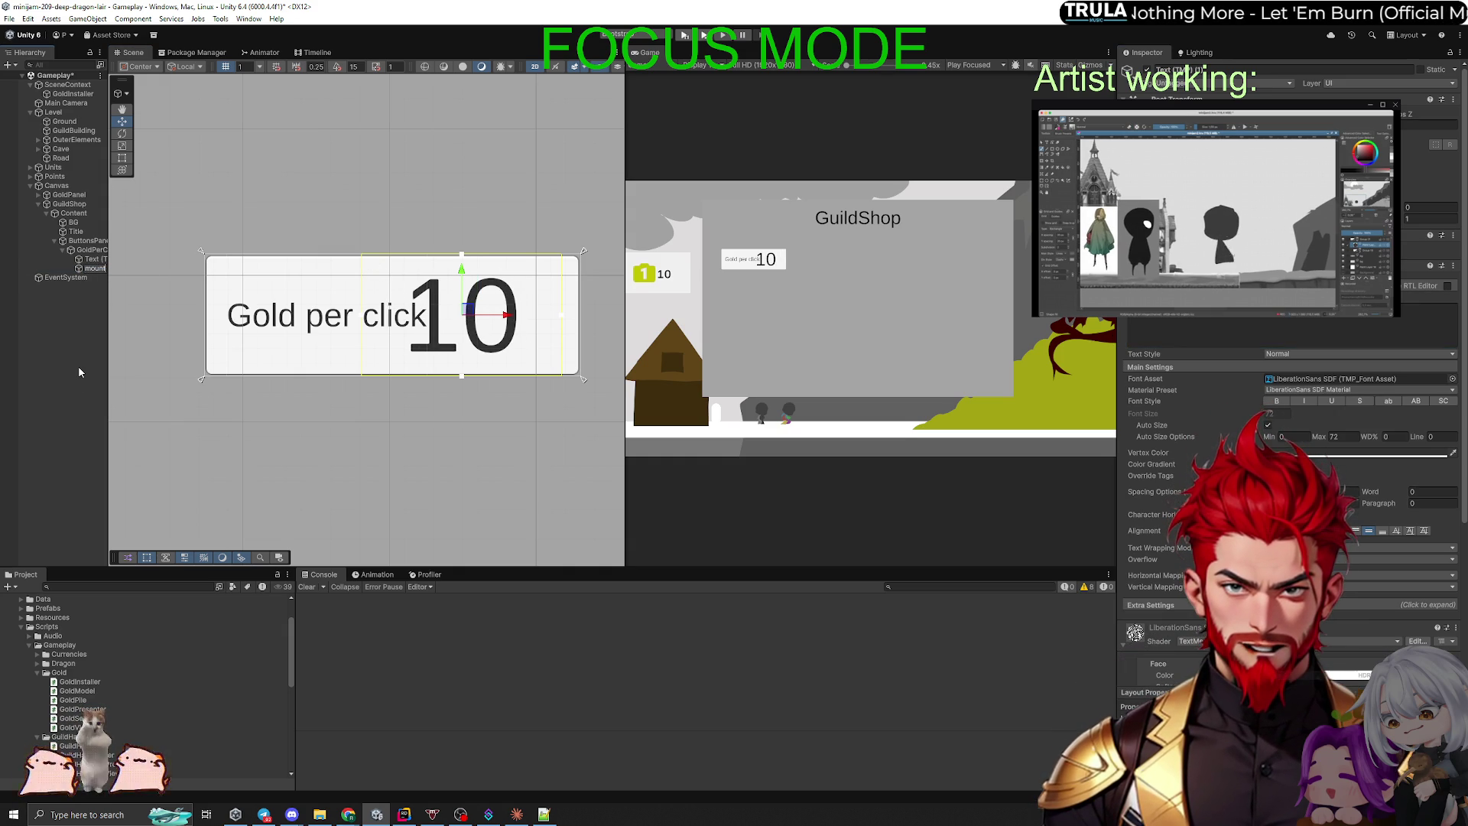
pyautogui.press('Return')
pyautogui.moveTo(365, 253)
pyautogui.mouseDown()
pyautogui.moveTo(427, 288)
pyautogui.moveTo(544, 309)
pyautogui.mouseUp()
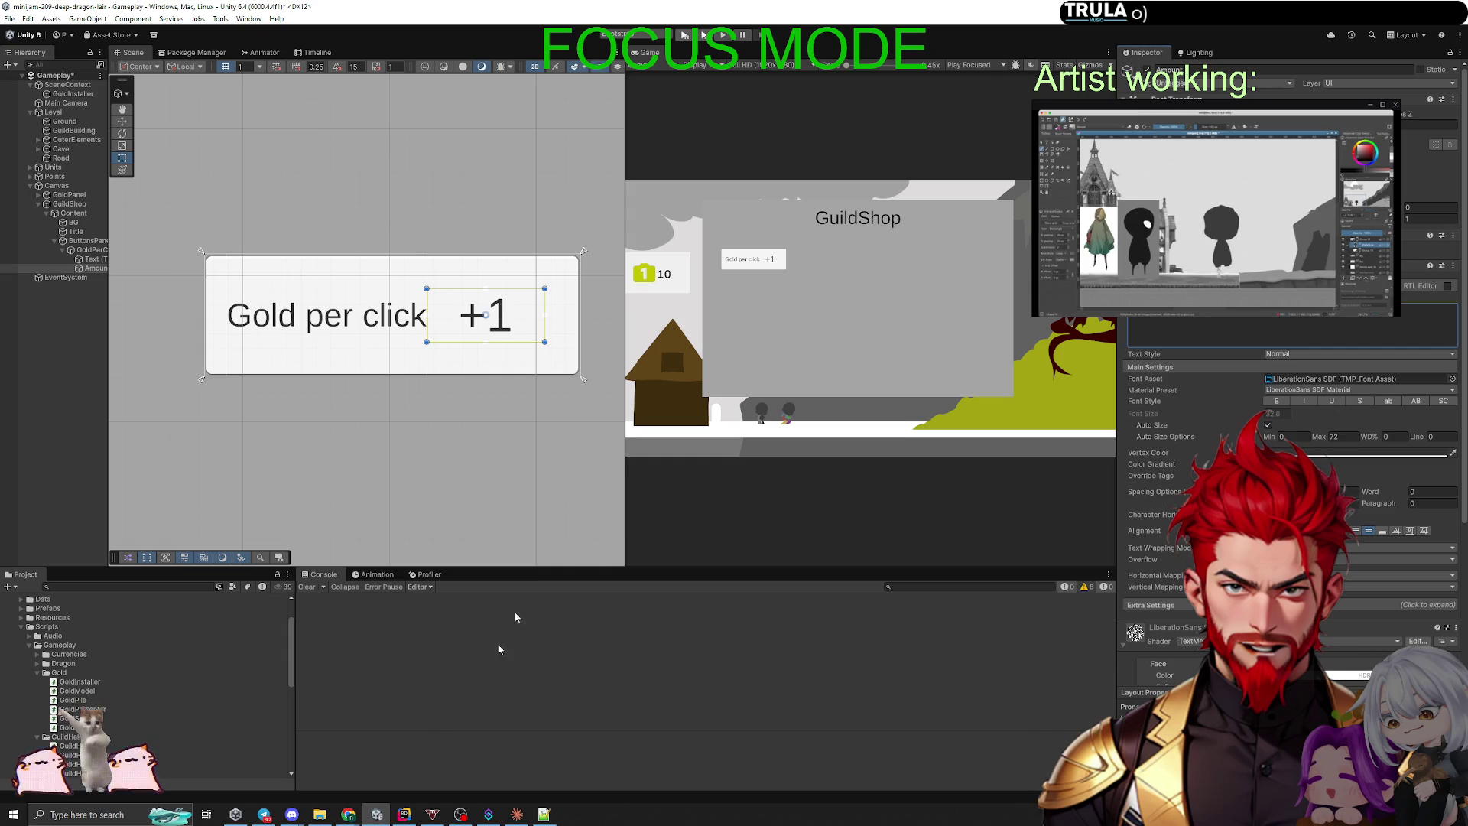
pyautogui.hotkey('alt', 'Tab')
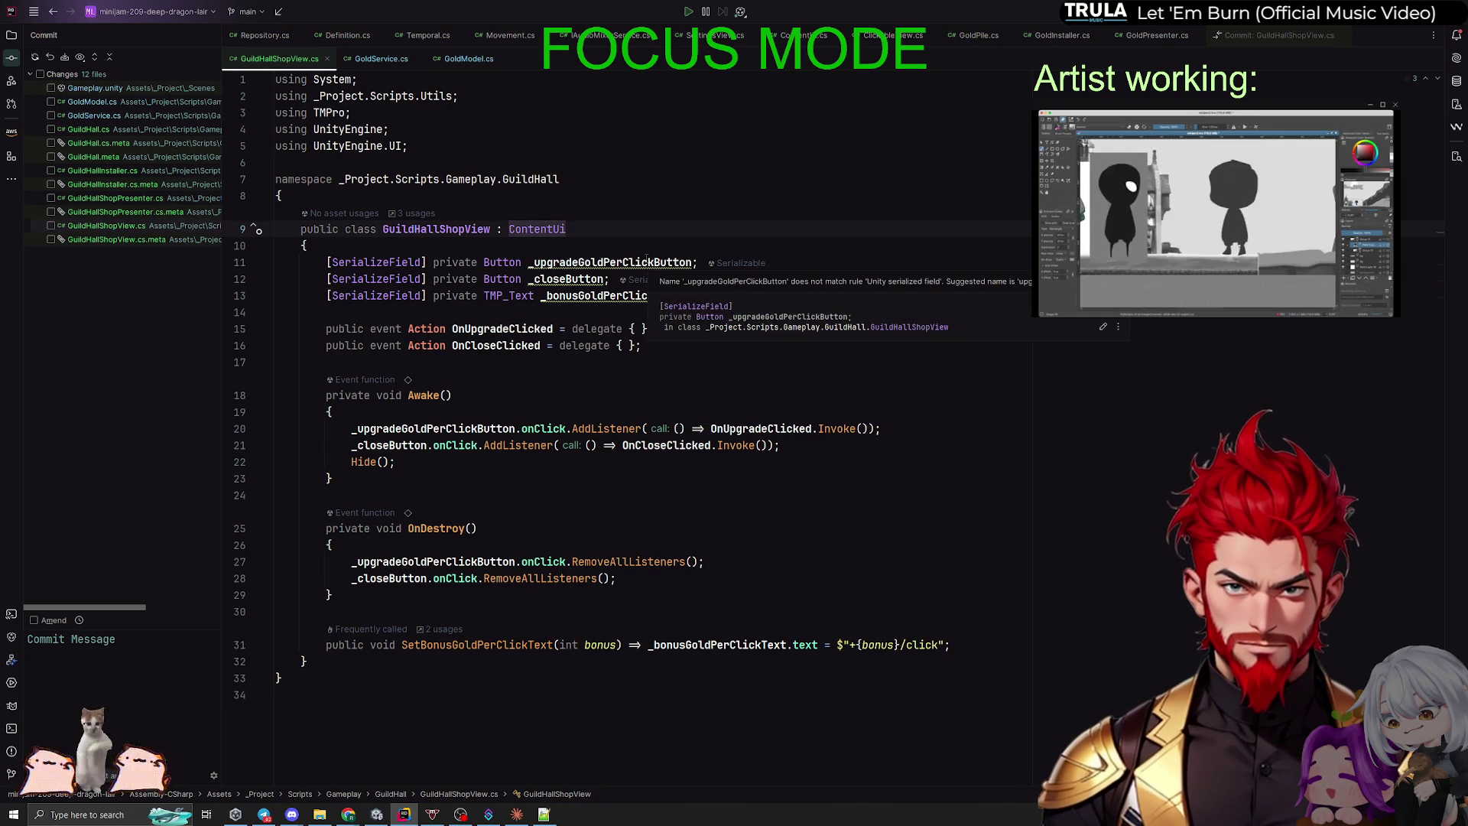
# Step: Check usages of _upgradeGoldPerClickButton and _bonusGoldPerClickText, then go back to Unity
pyautogui.click(627, 262)
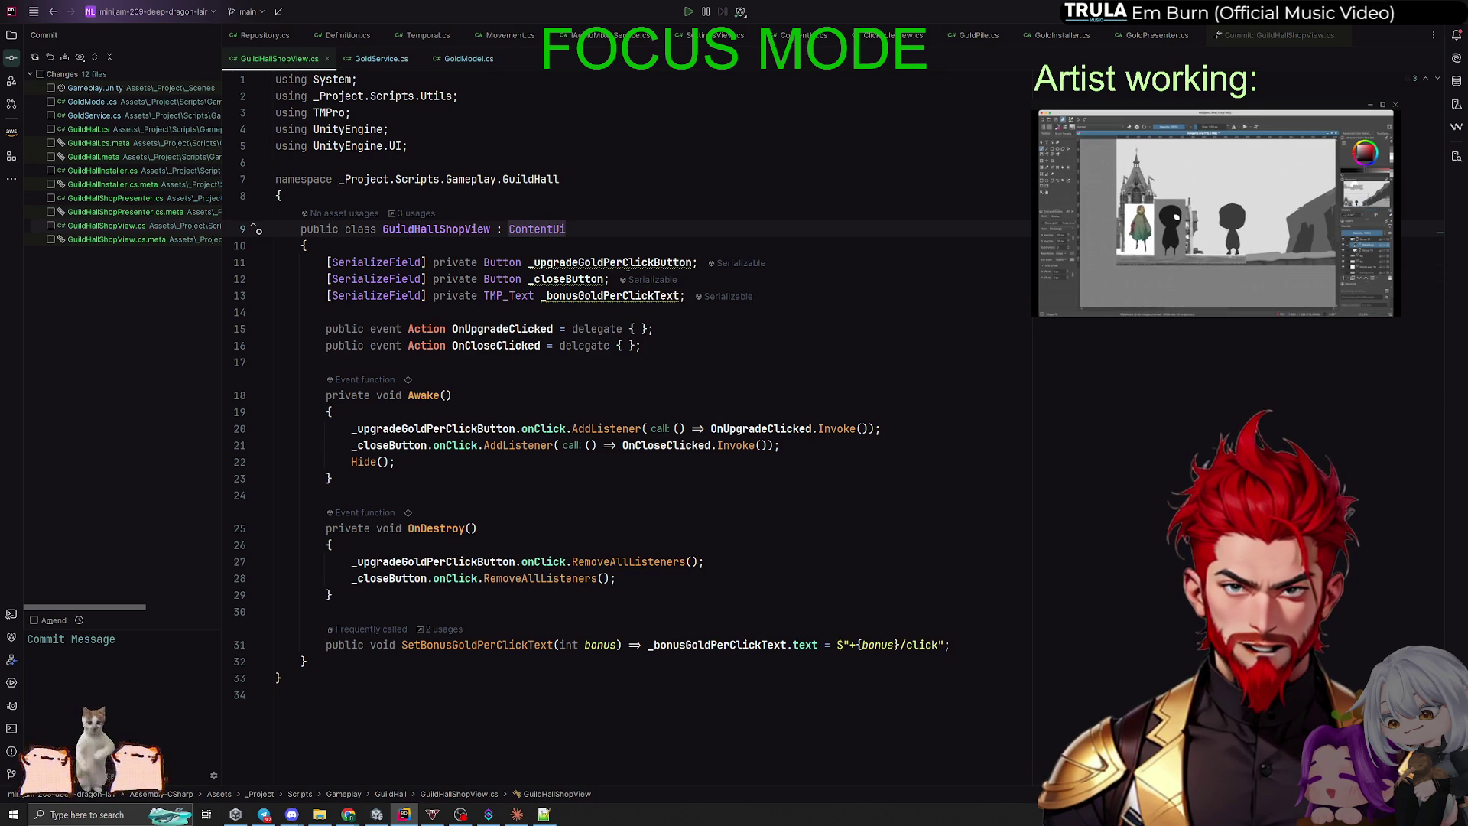
pyautogui.click(619, 296)
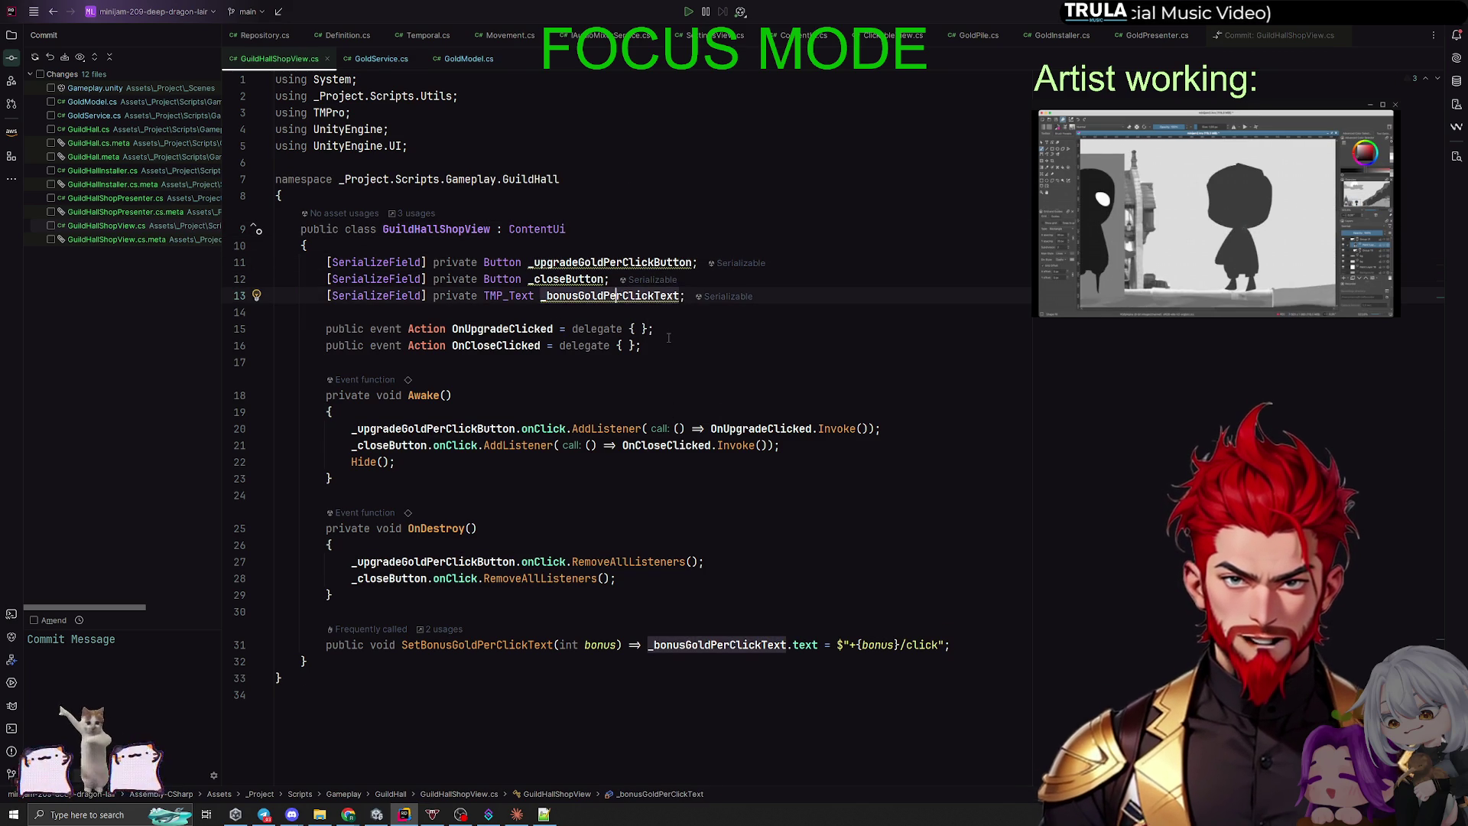
pyautogui.hotkey('alt', 'Tab')
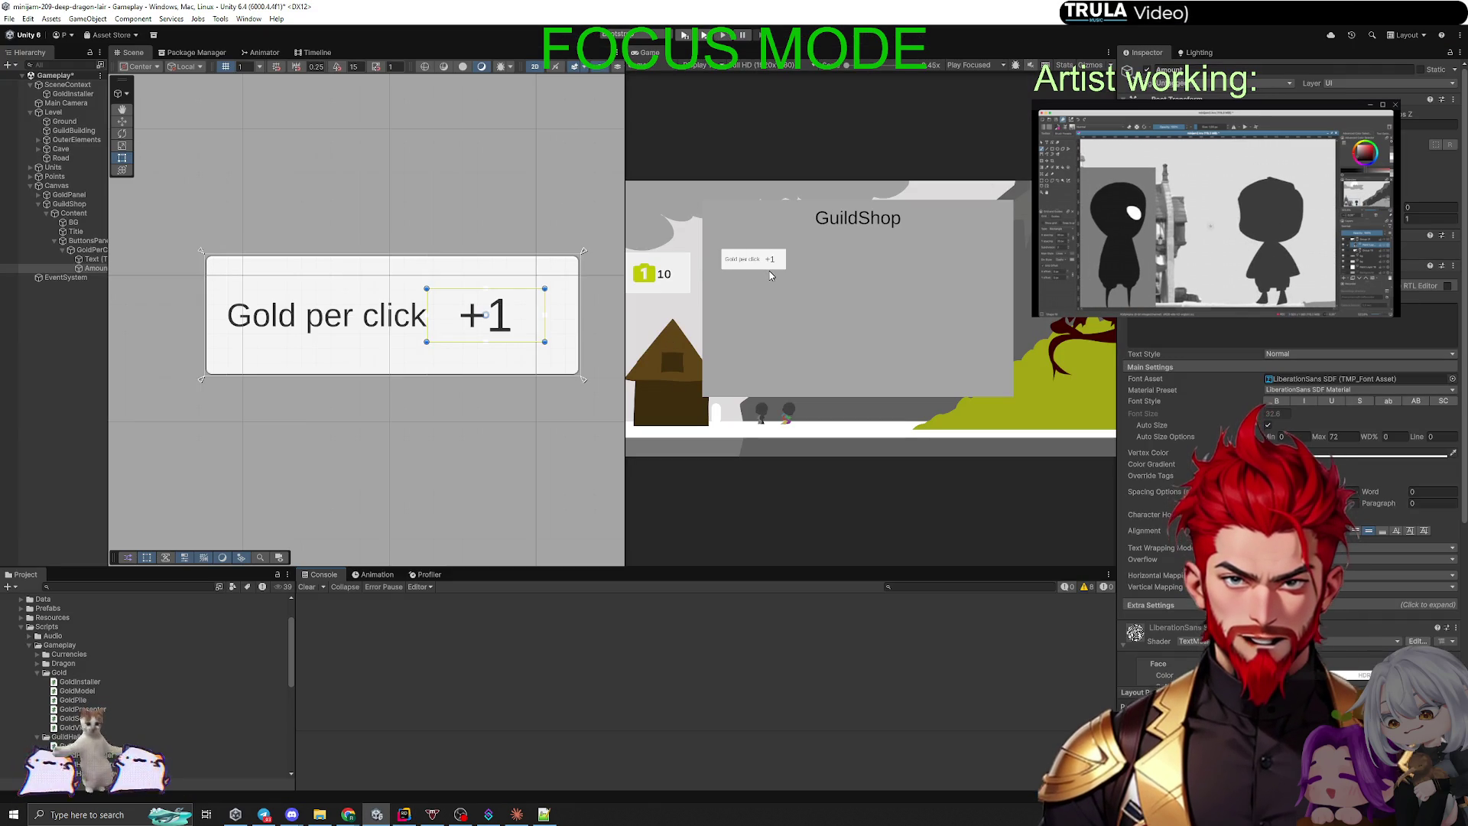
pyautogui.hotkey('alt', 'Tab')
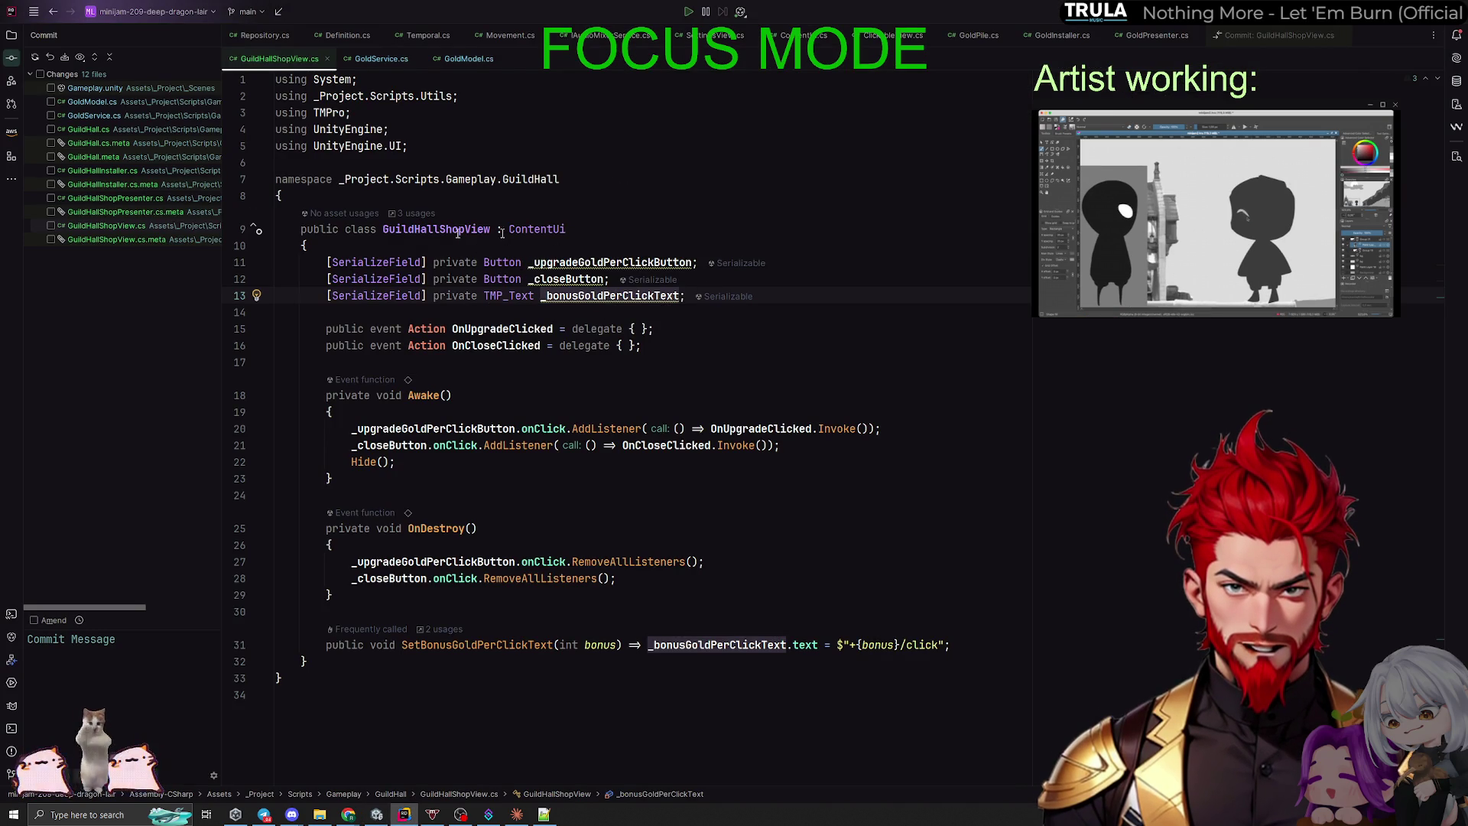
pyautogui.hotkey('alt', 'Tab')
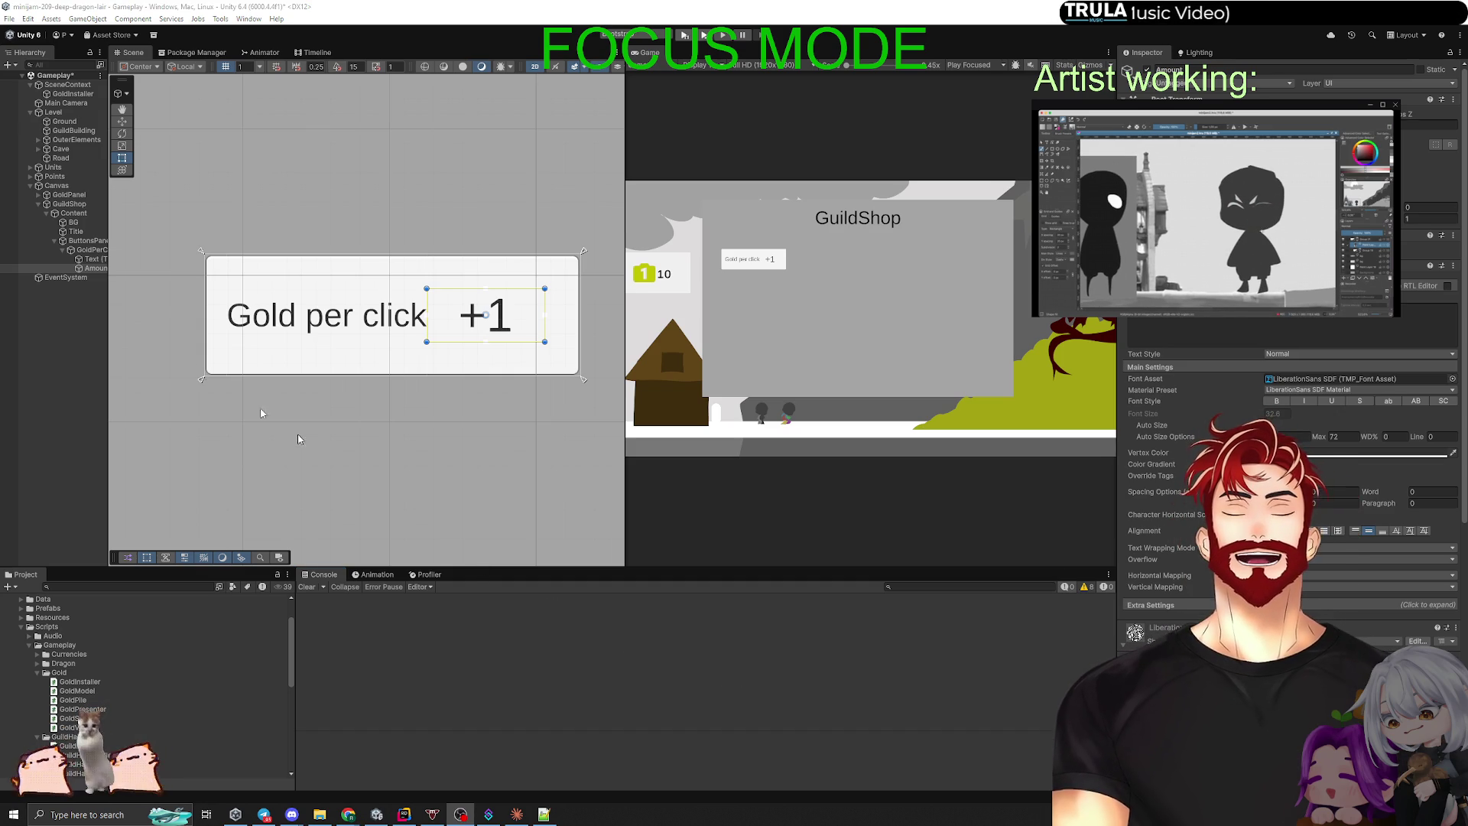
# Step: Duplicate the Amount text as Price, place it below the button reading 10, and save the scene
pyautogui.click(84, 269)
pyautogui.hotkey('ctrl', 'd')
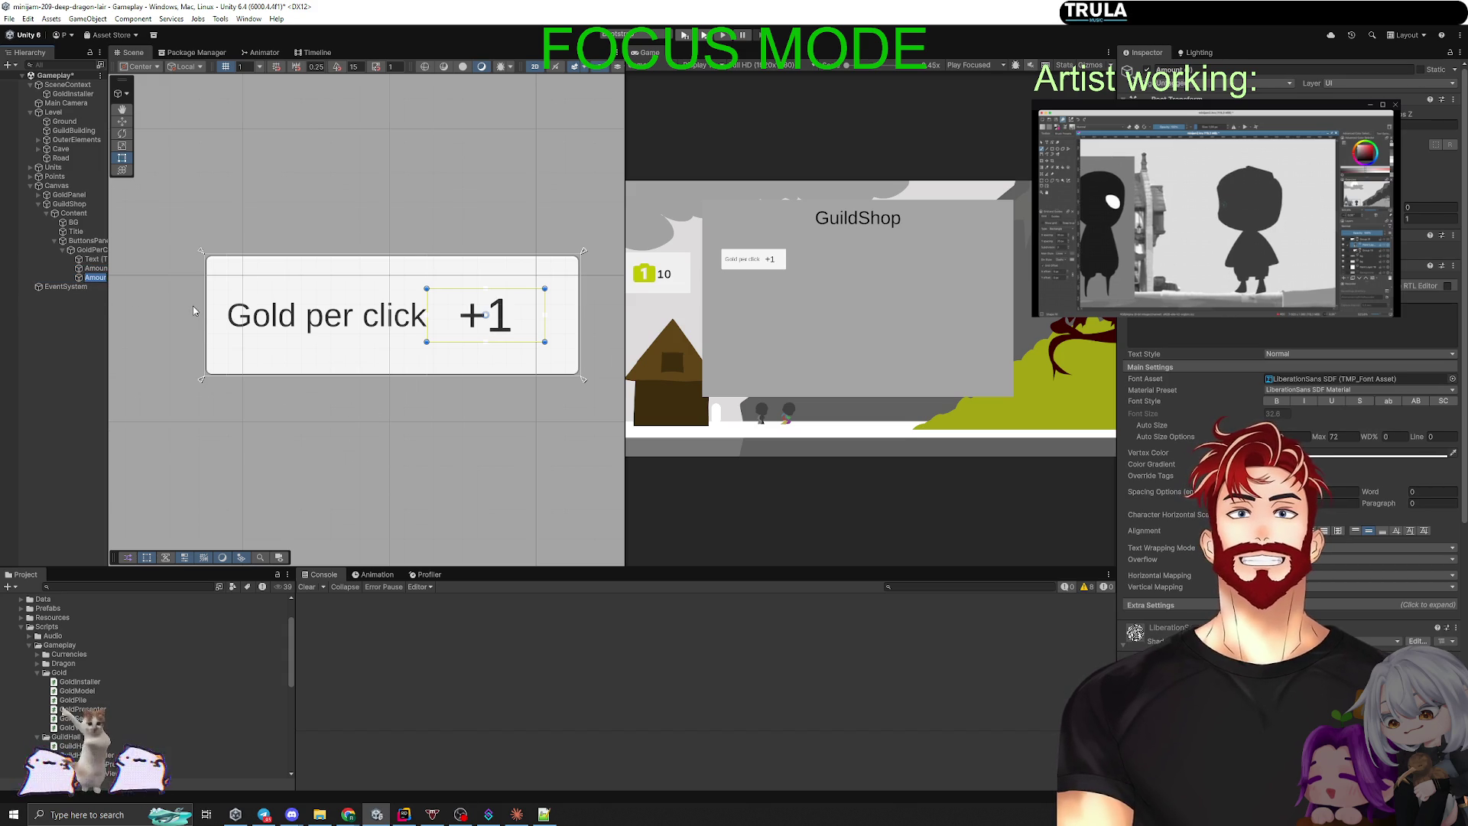
pyautogui.write('Price')
pyautogui.press('Return')
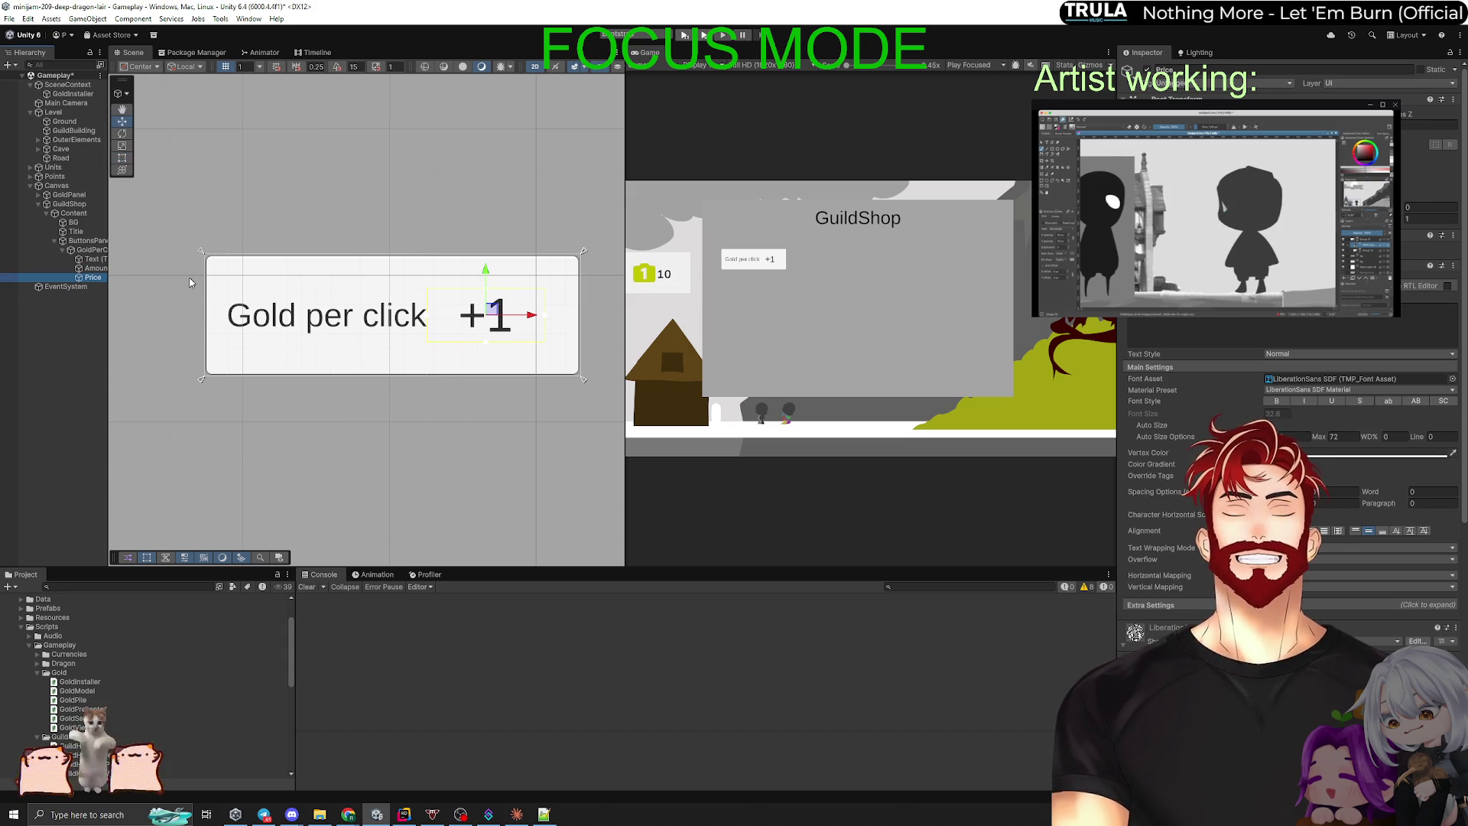
pyautogui.moveTo(478, 307)
pyautogui.mouseDown()
pyautogui.moveTo(411, 385)
pyautogui.moveTo(379, 396)
pyautogui.moveTo(392, 398)
pyautogui.mouseUp()
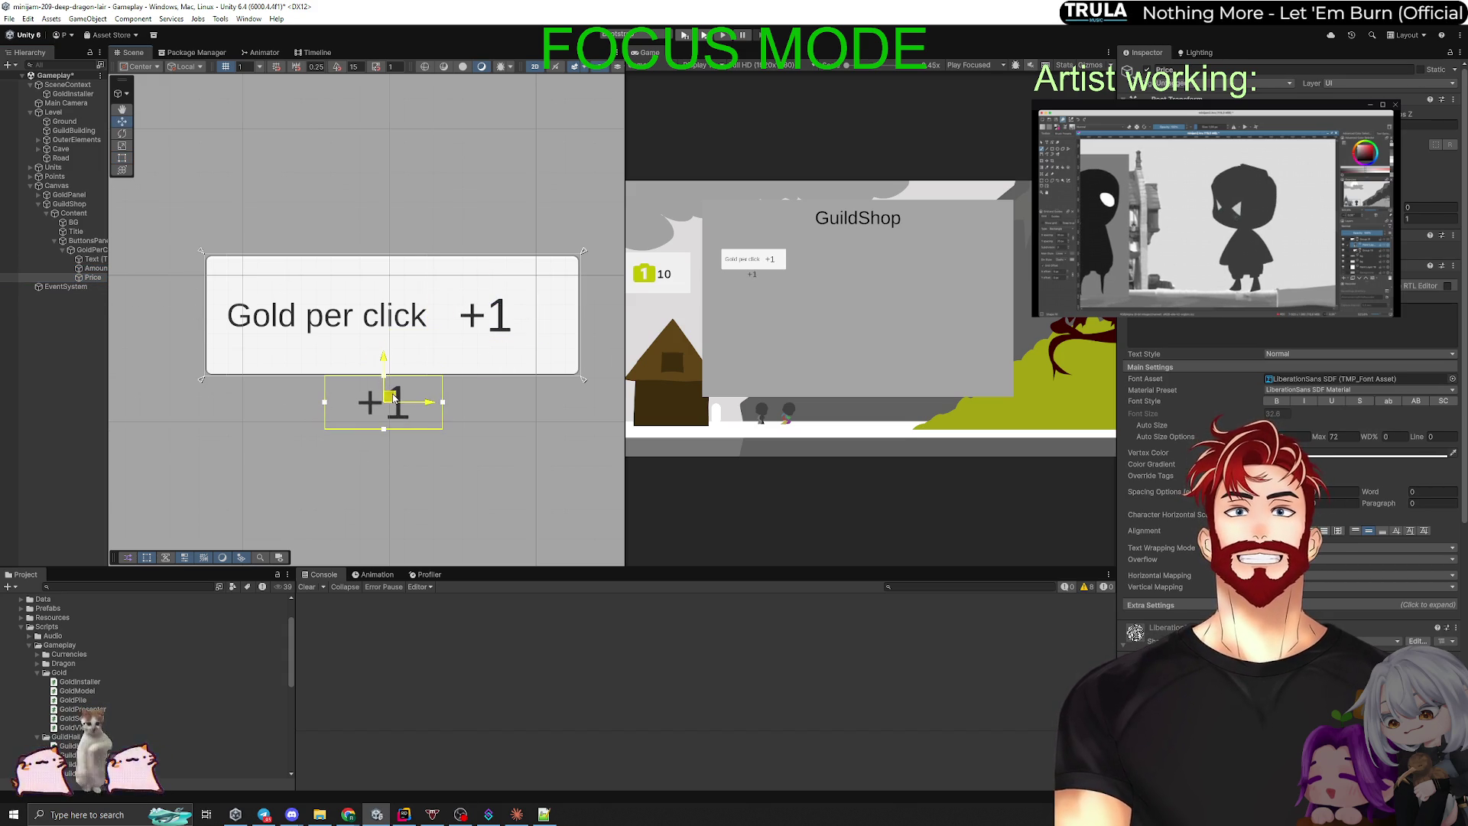
pyautogui.write('10')
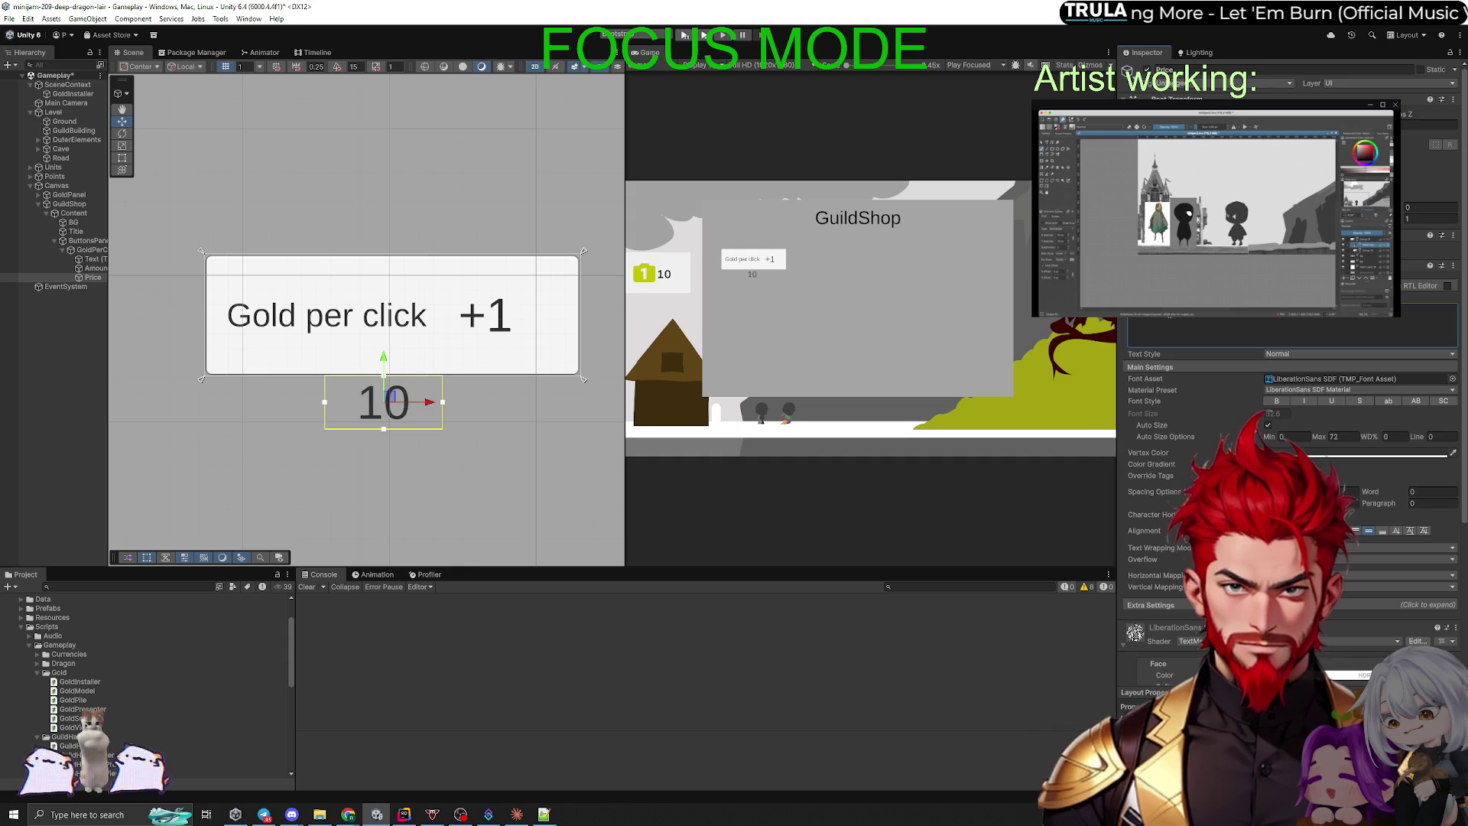
pyautogui.click(60, 342)
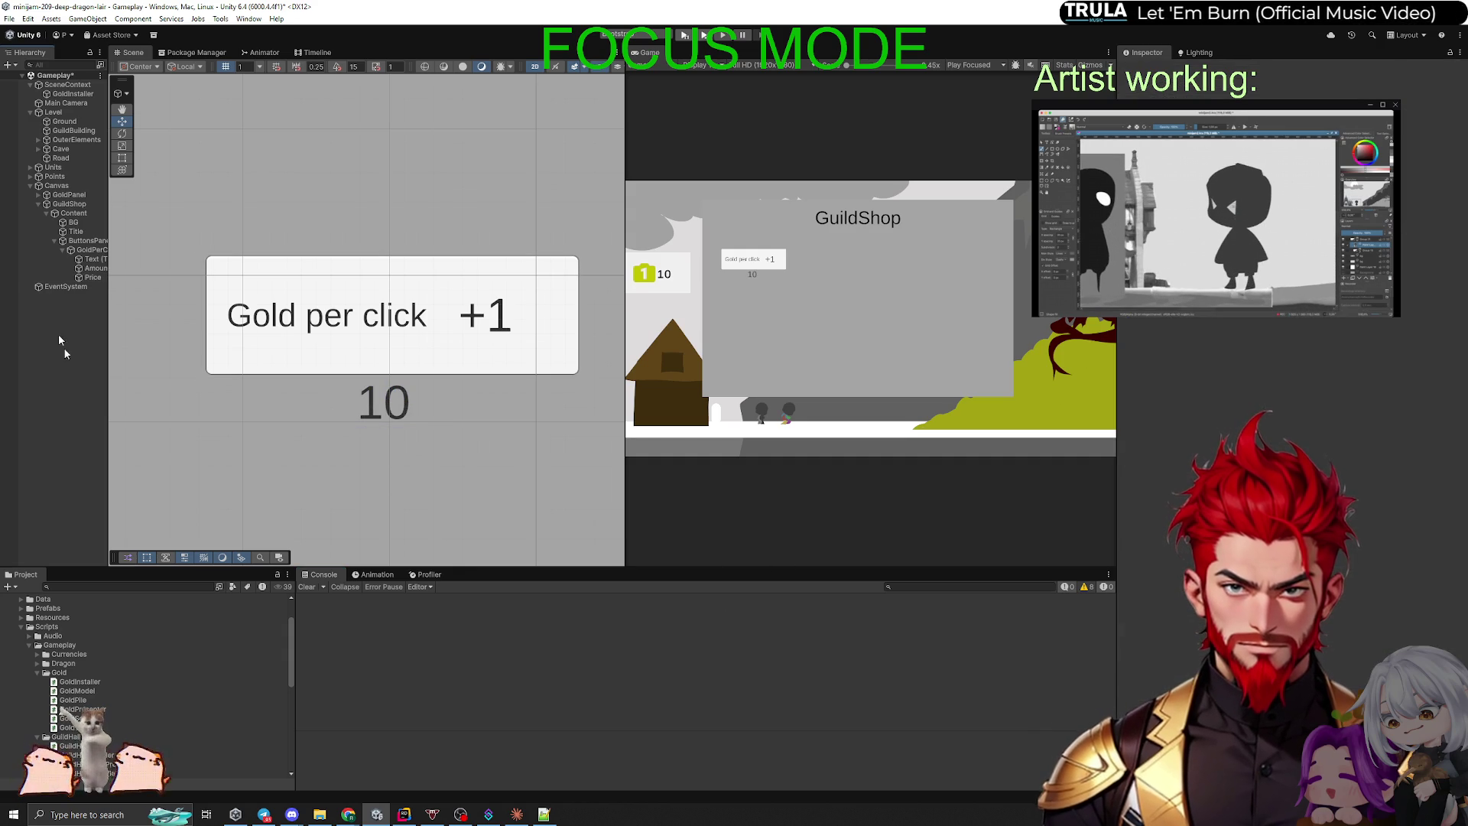
pyautogui.hotkey('ctrl', 's')
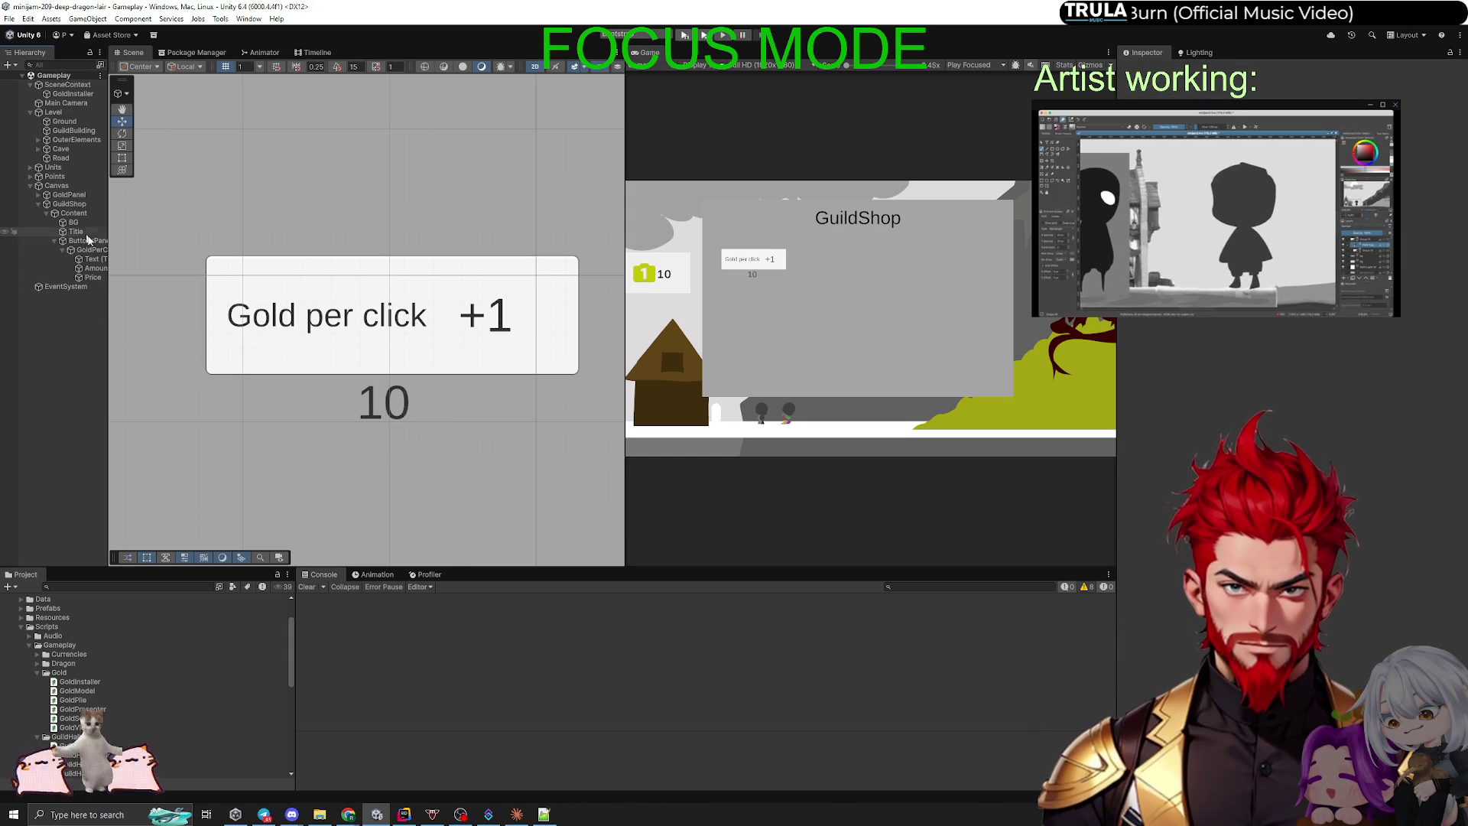
# Step: Toggle the gold-per-click upgrade button and the ButtonsPanel off and back on
pyautogui.click(86, 249)
pyautogui.hotkey('alt', 'shift', 'a')
pyautogui.hotkey('alt', 'shift', 'a')
pyautogui.hotkey('alt', 'shift', 'a')
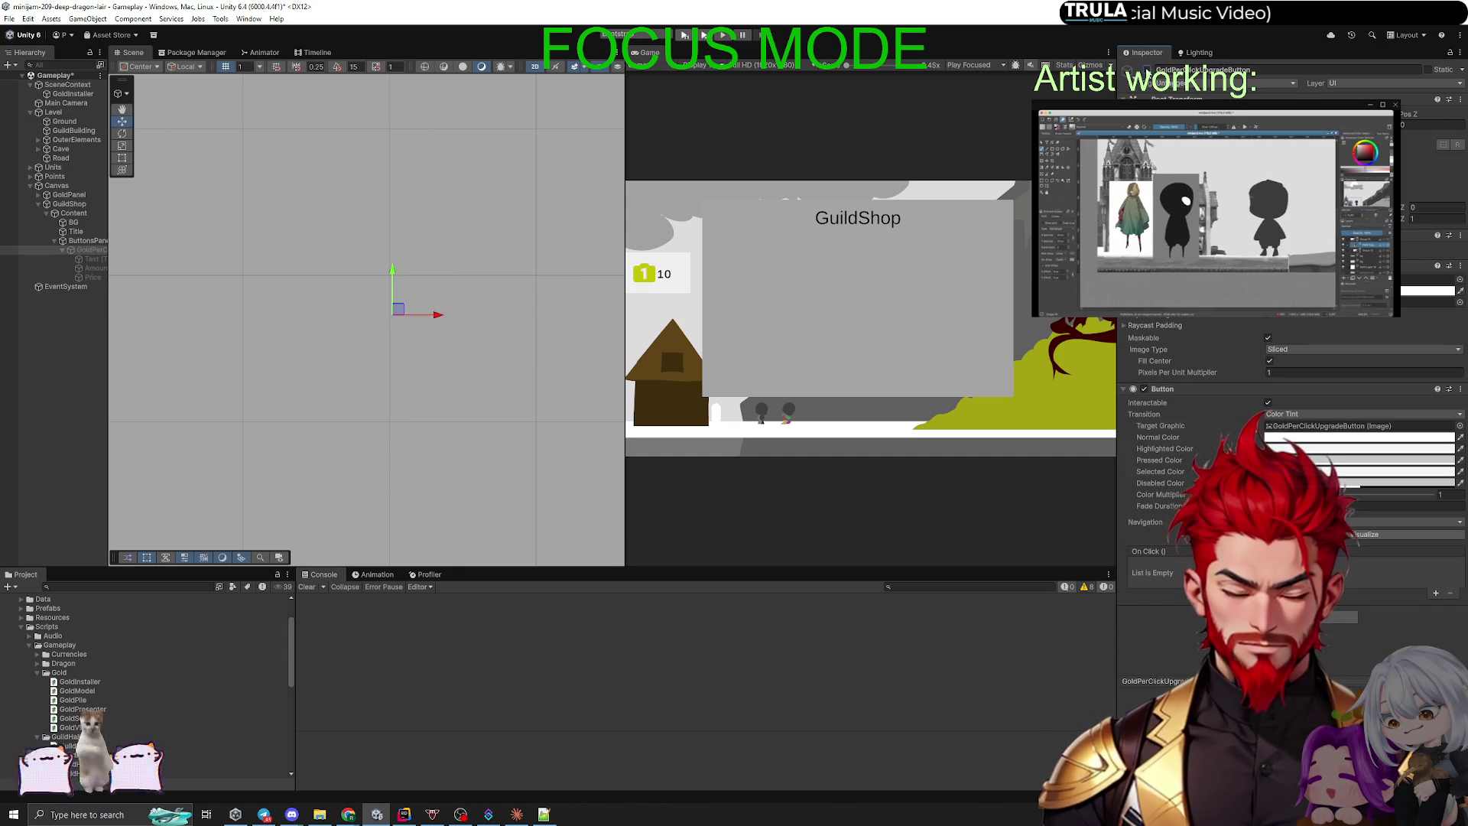
pyautogui.hotkey('alt', 'shift', 'a')
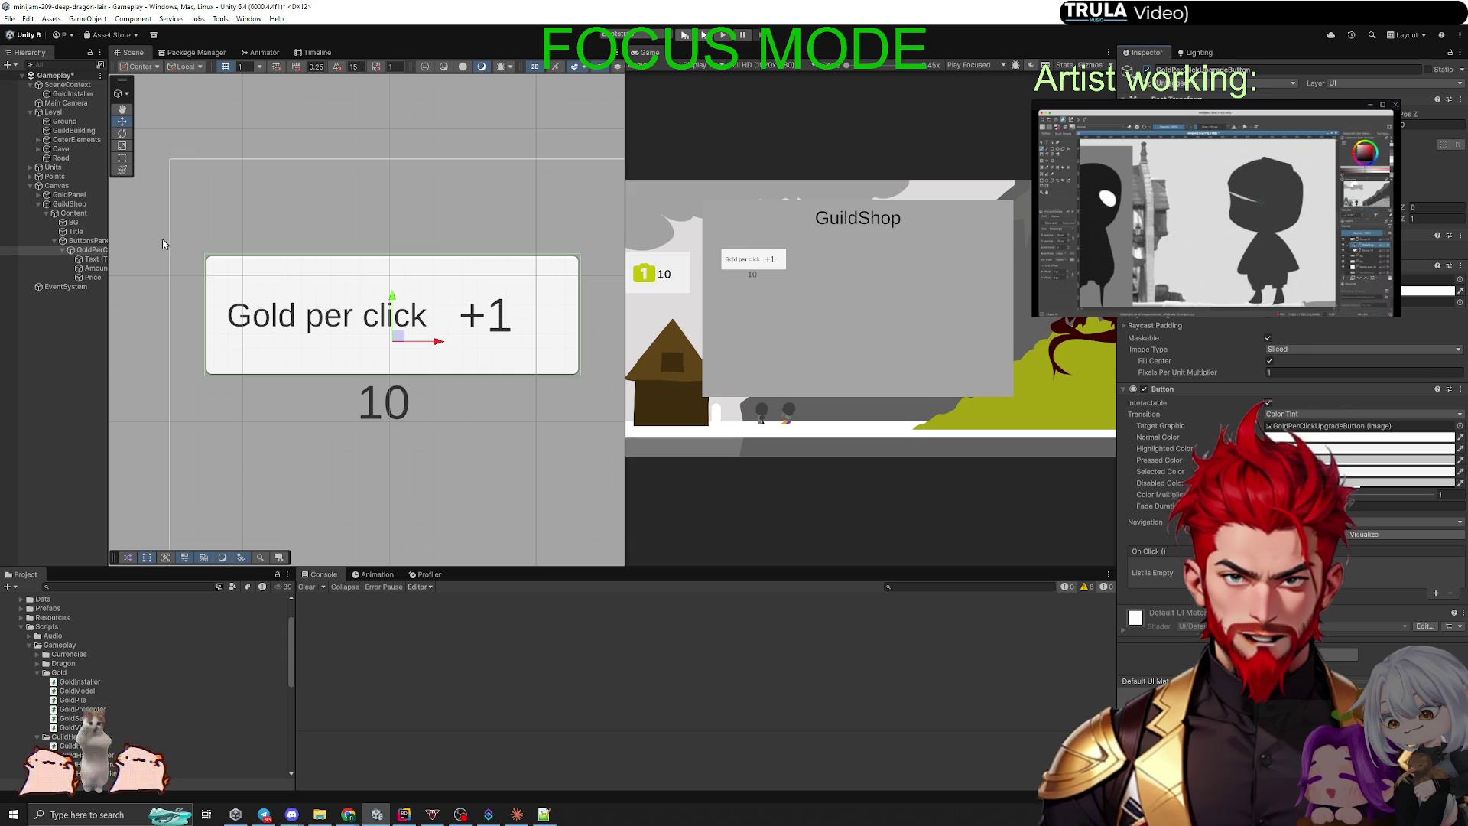
pyautogui.click(93, 240)
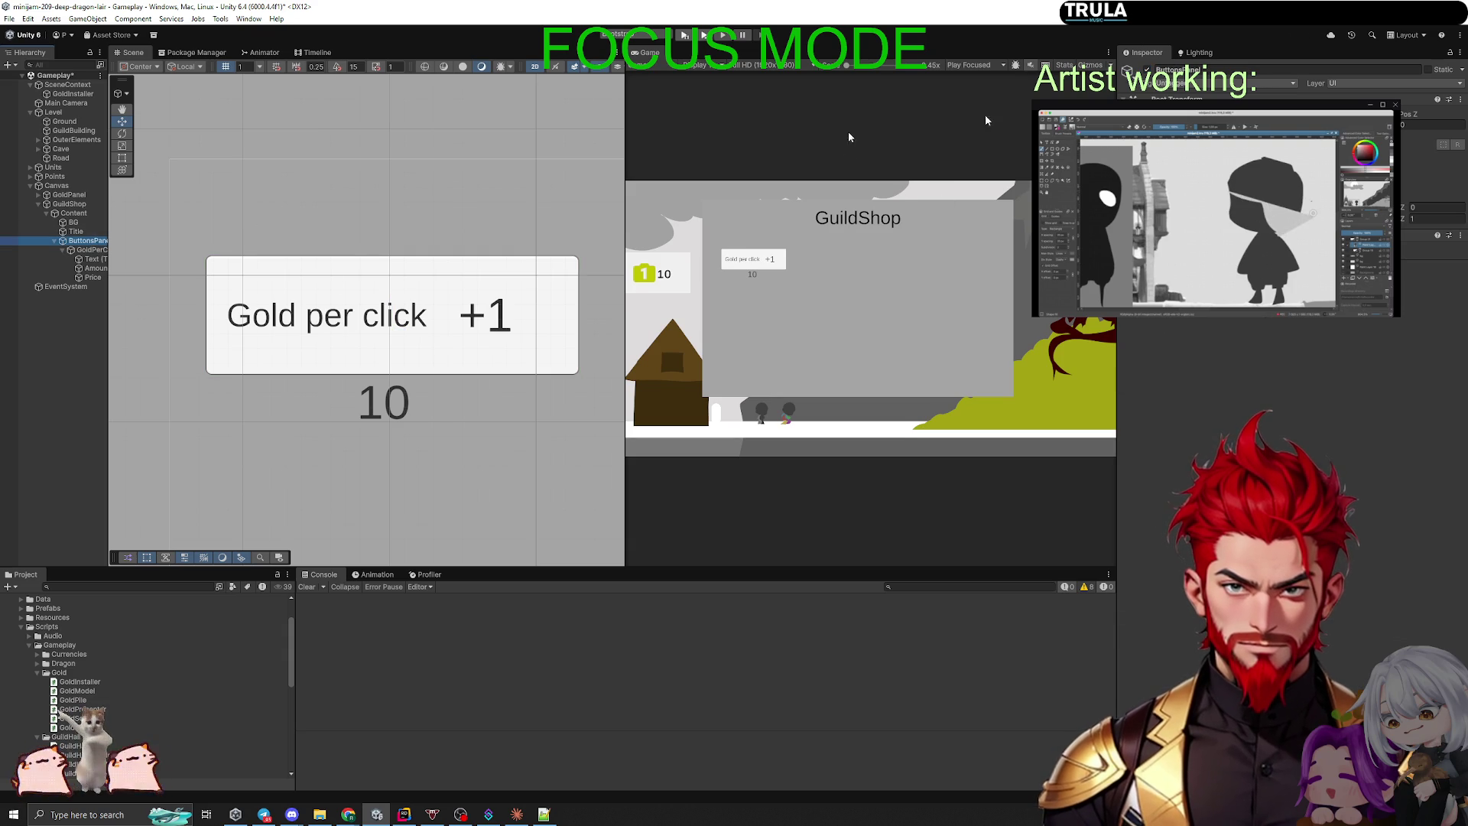
pyautogui.click(1147, 69)
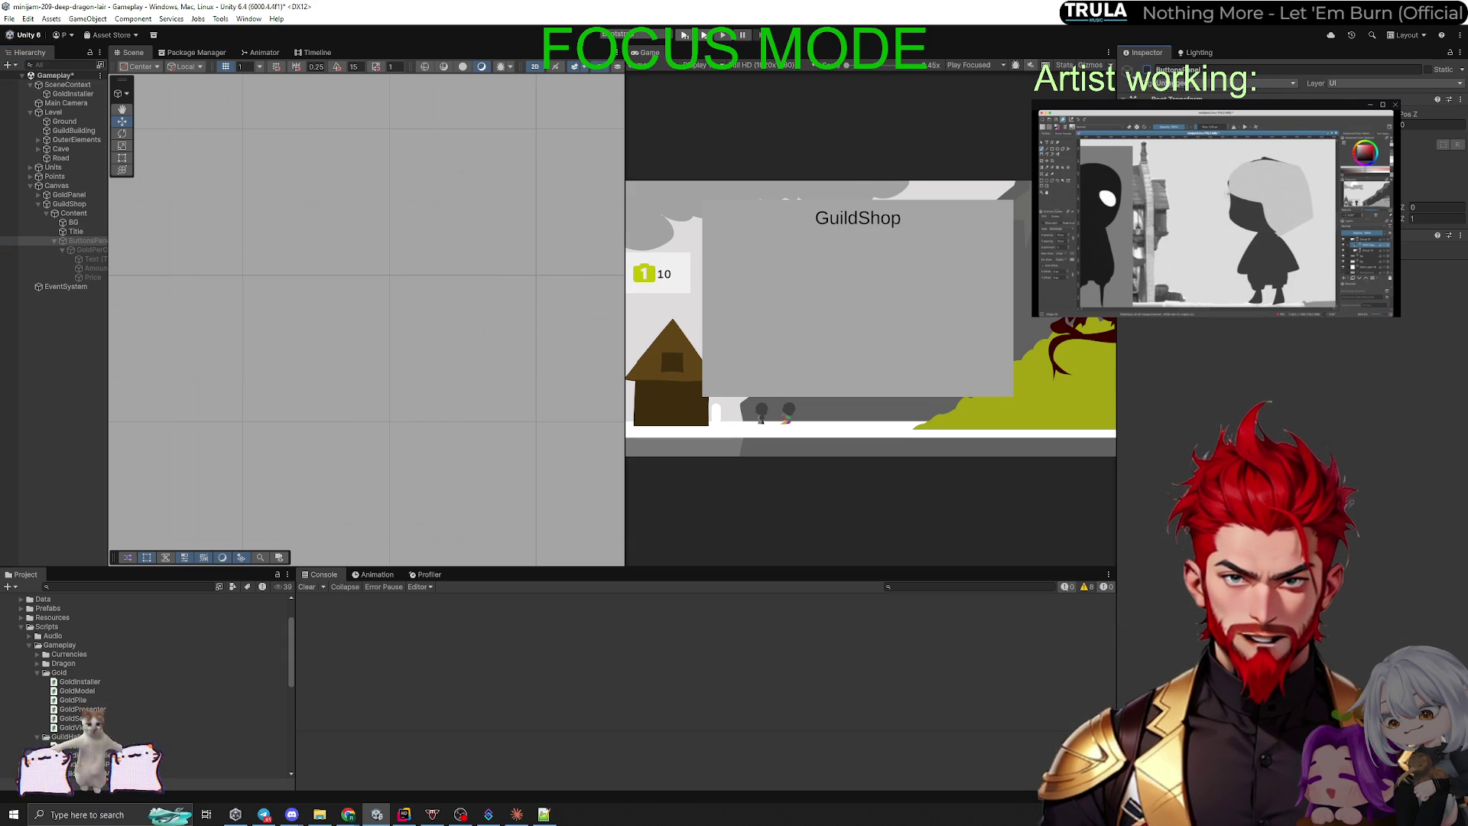
pyautogui.hotkey('alt', 'shift', 'a')
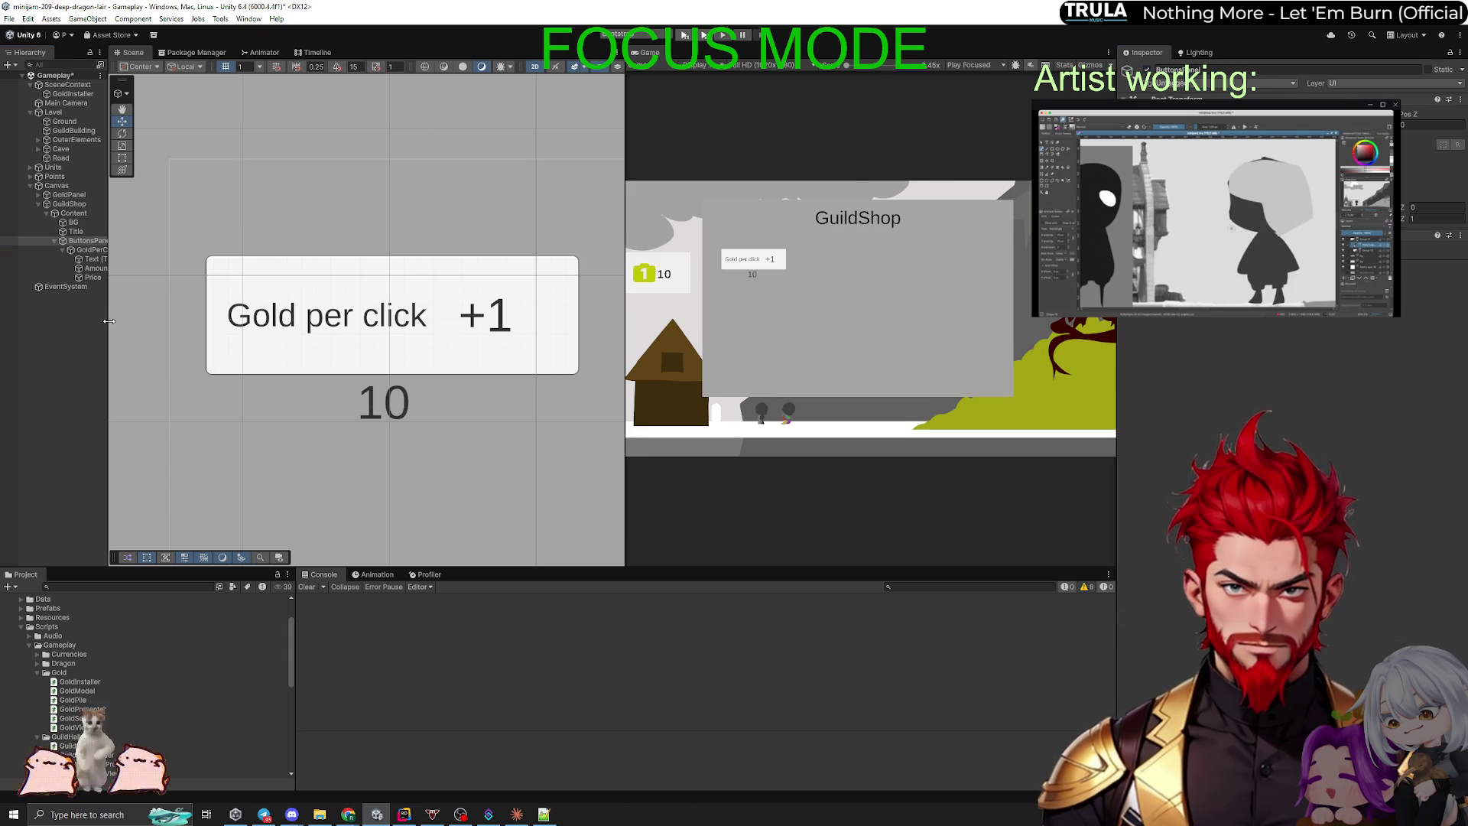
# Step: Widen the Hierarchy and inspect the button's Text (TMP), Amount and Price children
pyautogui.moveTo(108, 321); pyautogui.dragTo(208, 309)
pyautogui.click(103, 259)
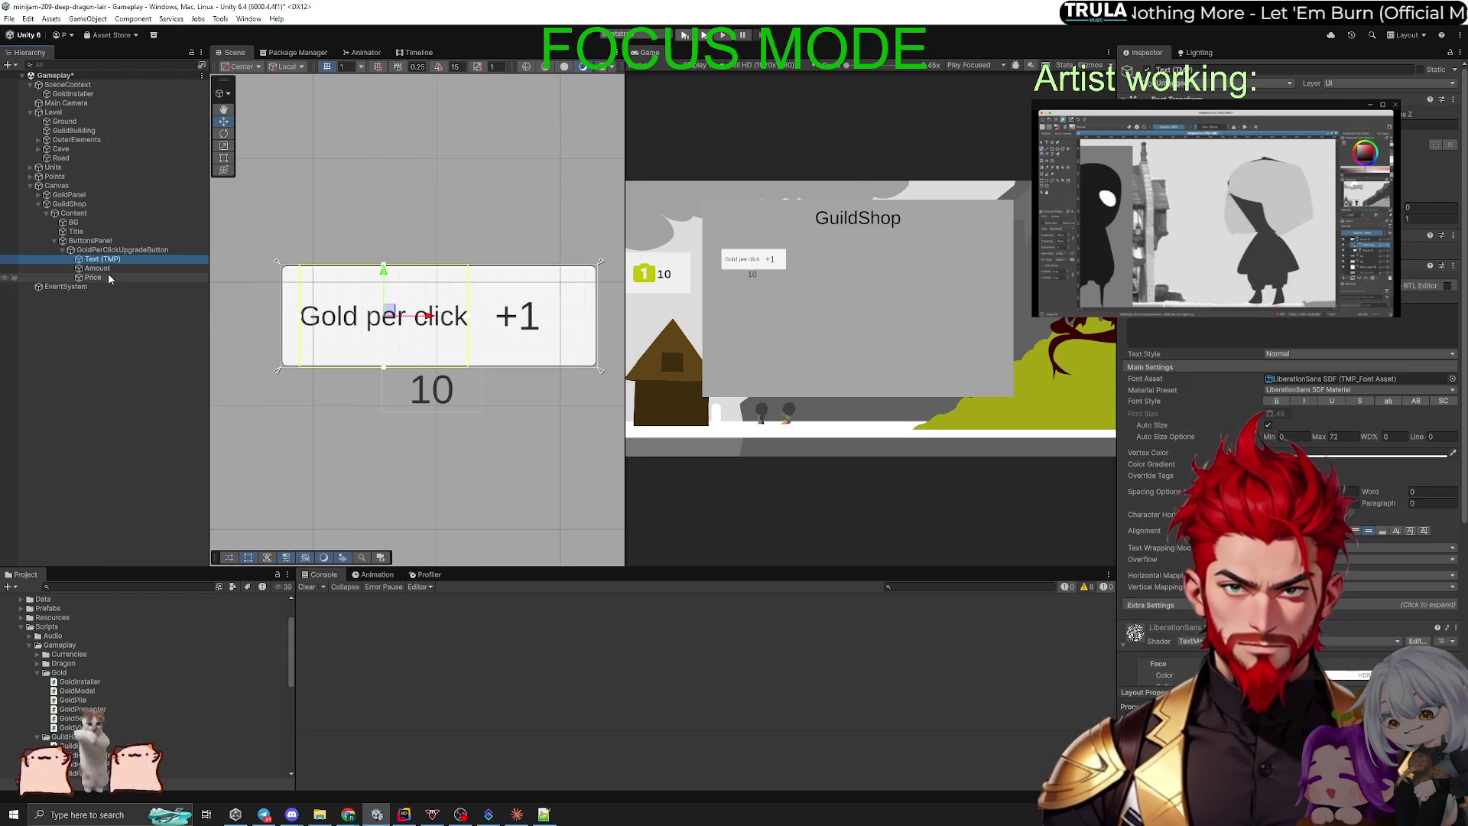
pyautogui.click(98, 267)
pyautogui.click(107, 277)
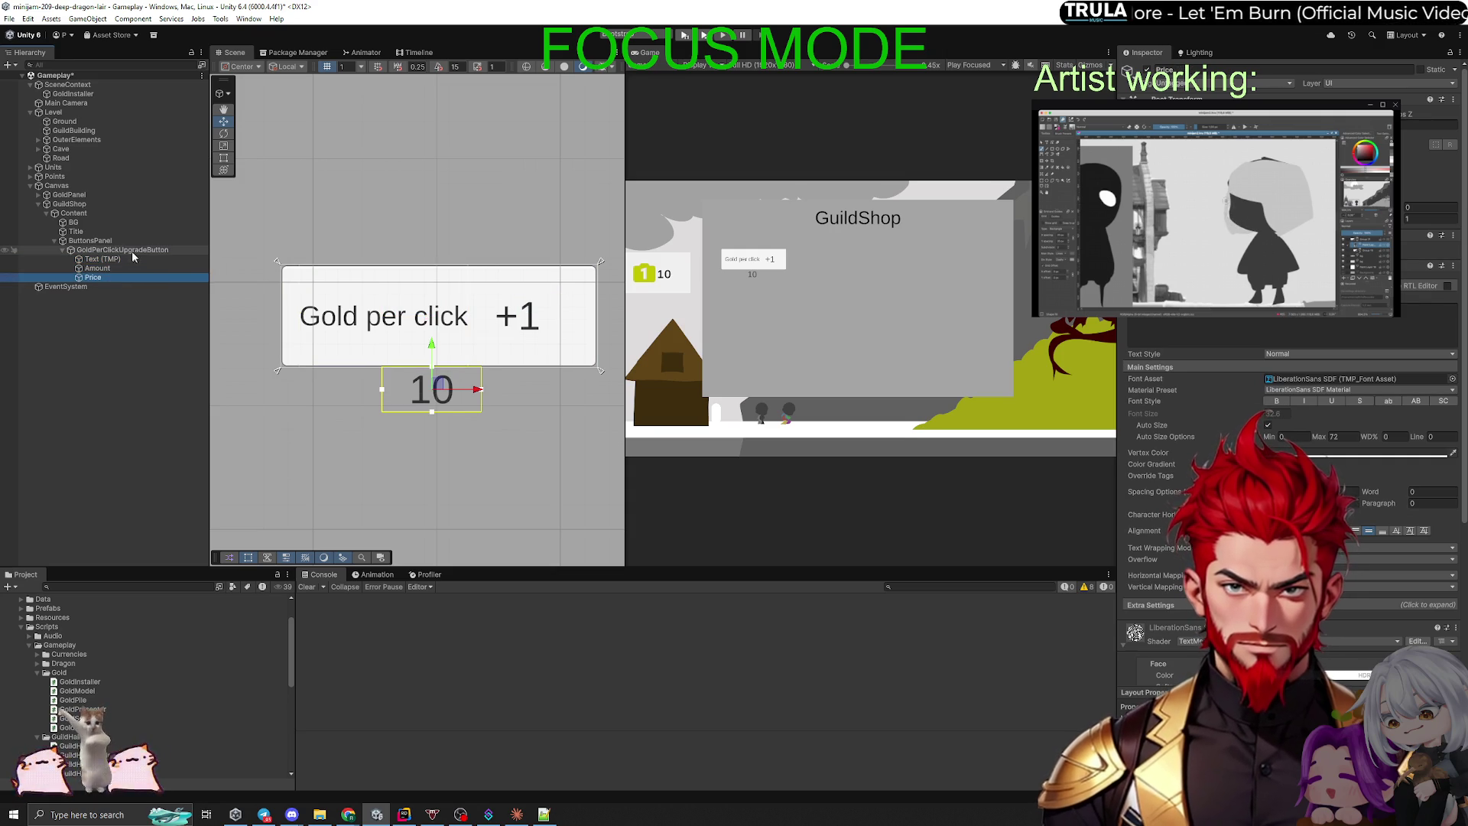
pyautogui.click(77, 392)
pyautogui.hotkey('alt', 'Tab')
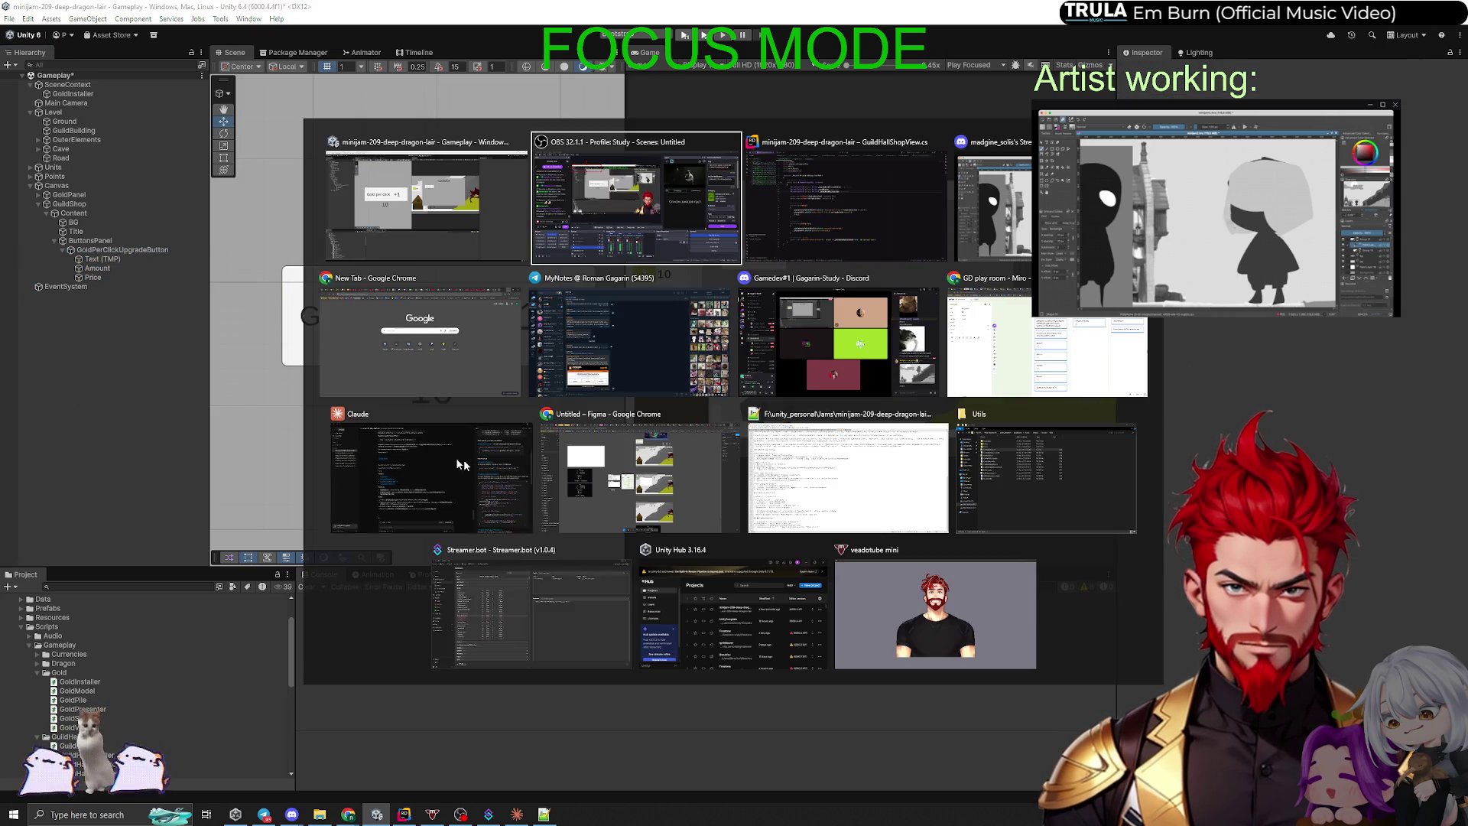
# Step: Delete '/click' from the line 31 string in GuildHallShopView.cs so it reads '+{bonus}'
pyautogui.hotkey('alt', 'Tab')
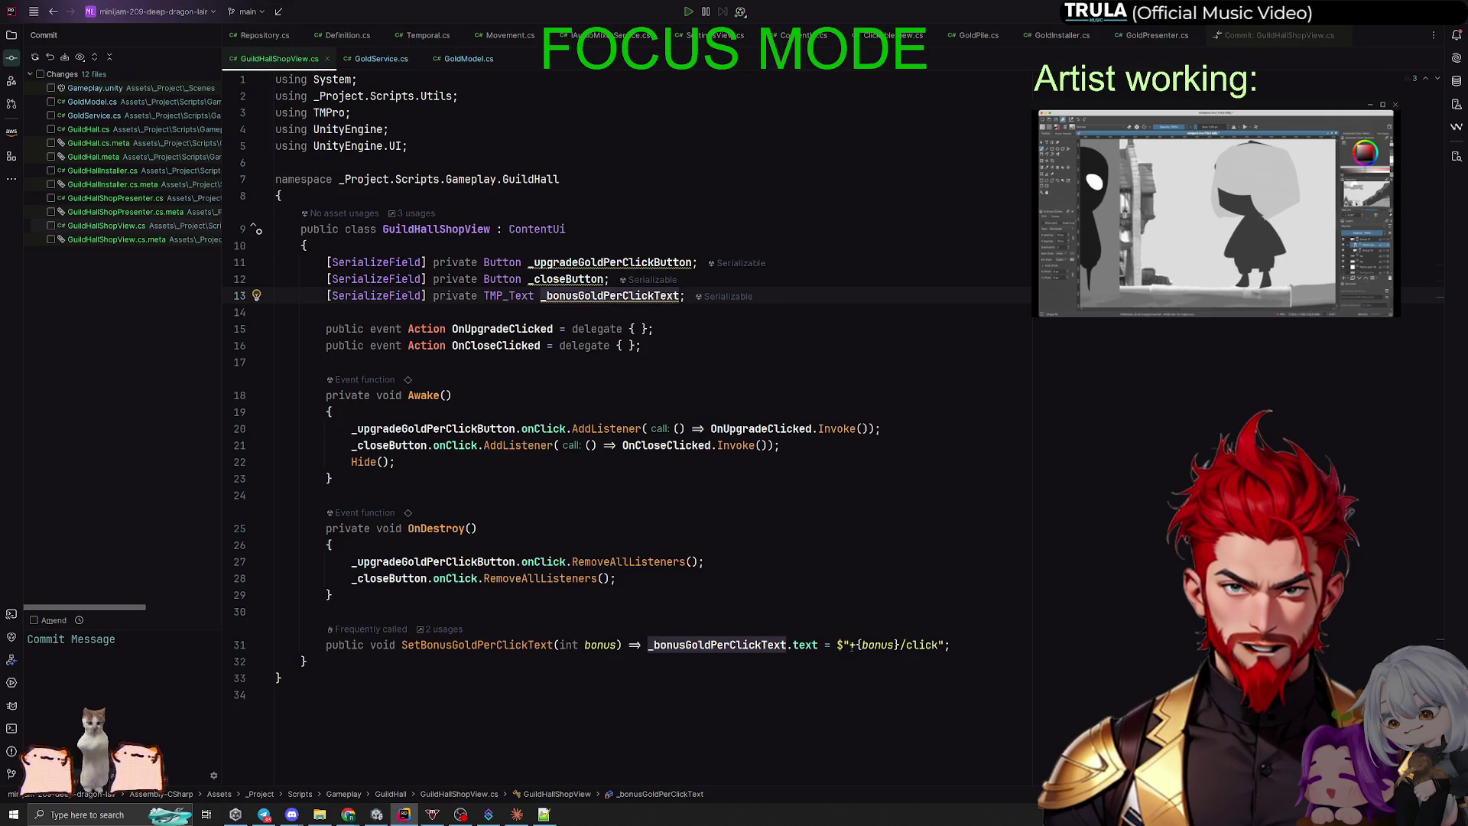
pyautogui.hotkey('alt', 'Tab')
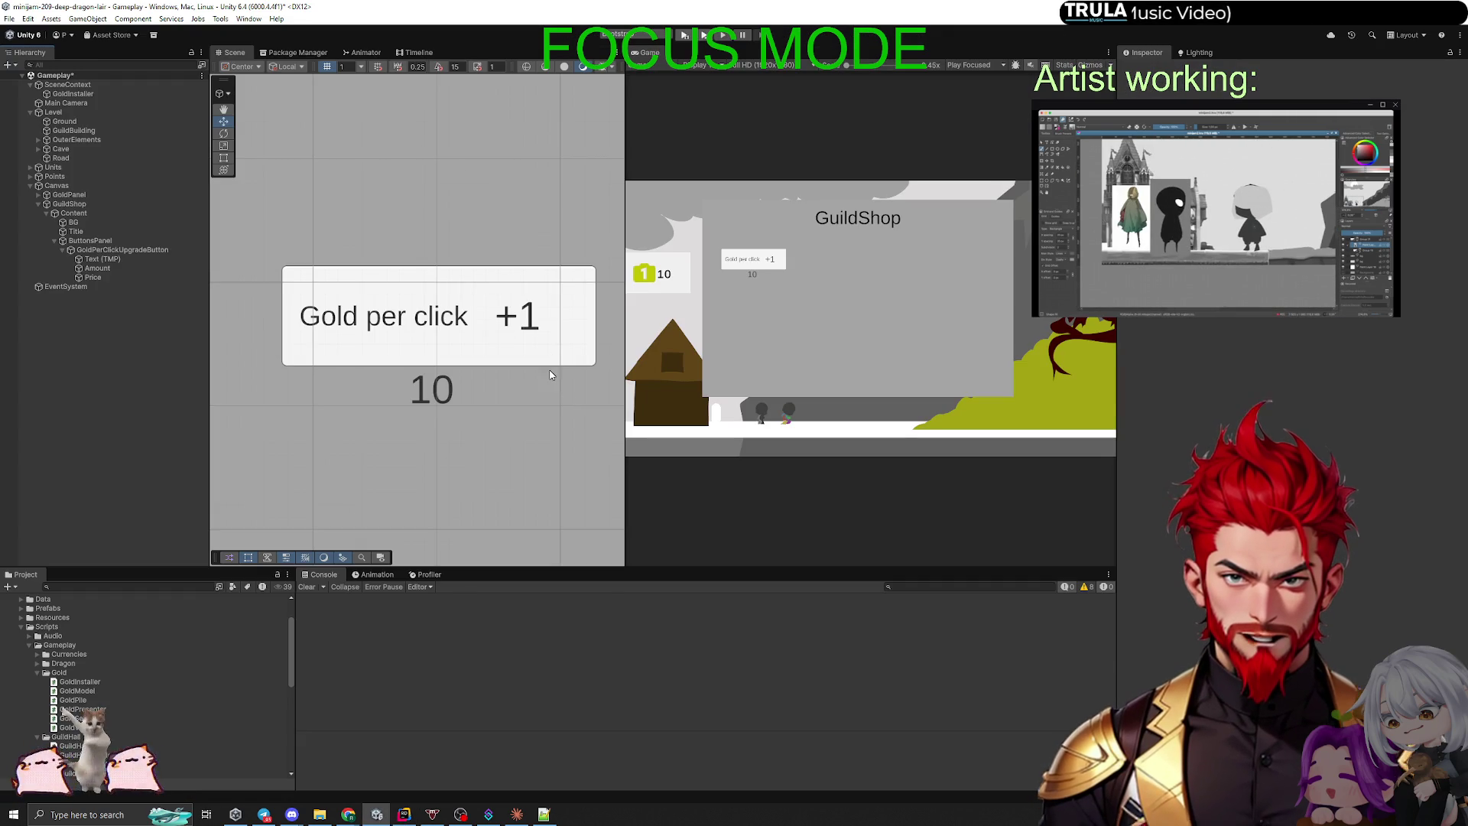
pyautogui.hotkey('alt', 'Tab')
pyautogui.click(896, 645)
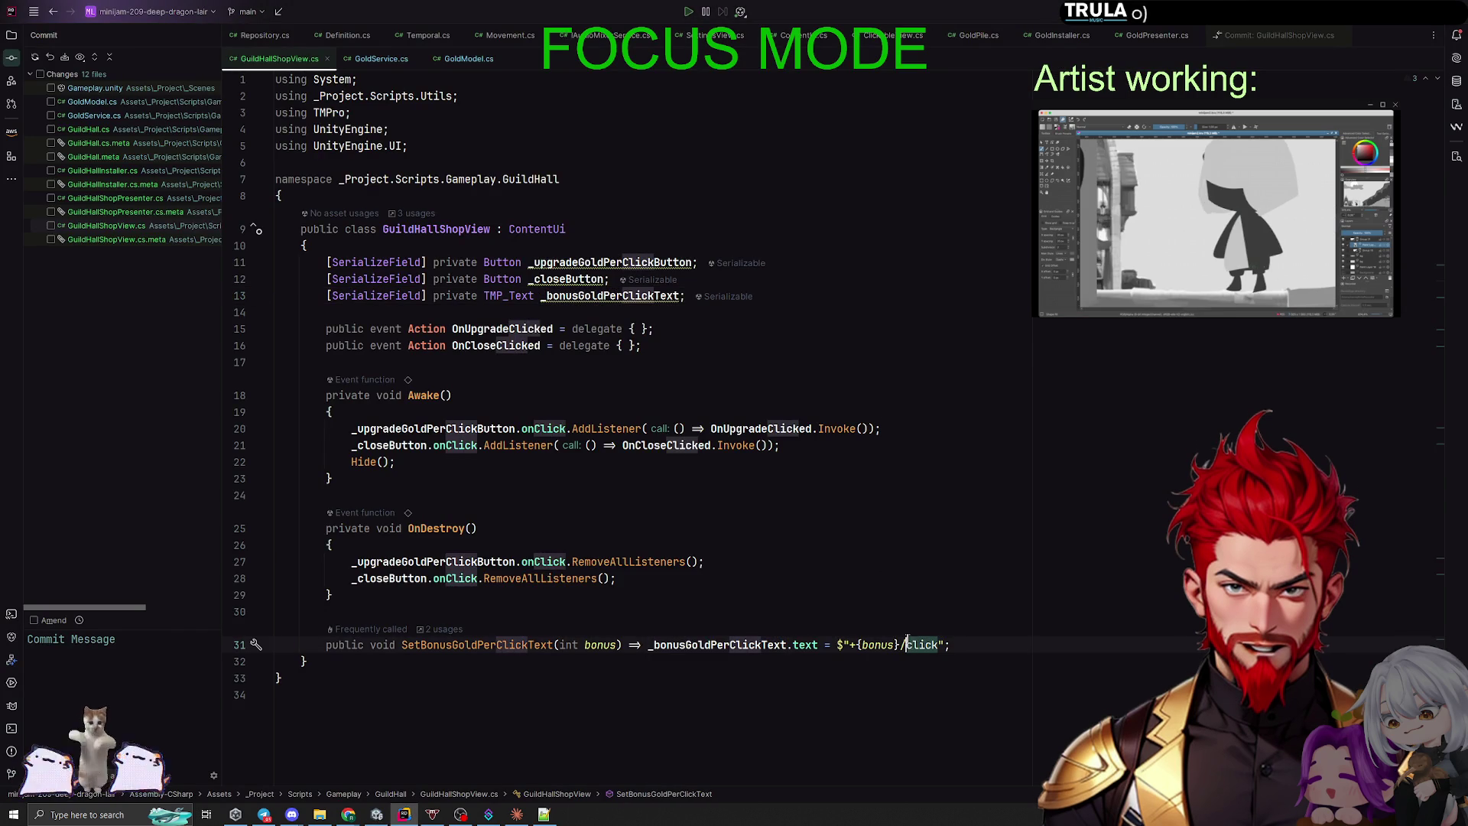
pyautogui.press('Delete')
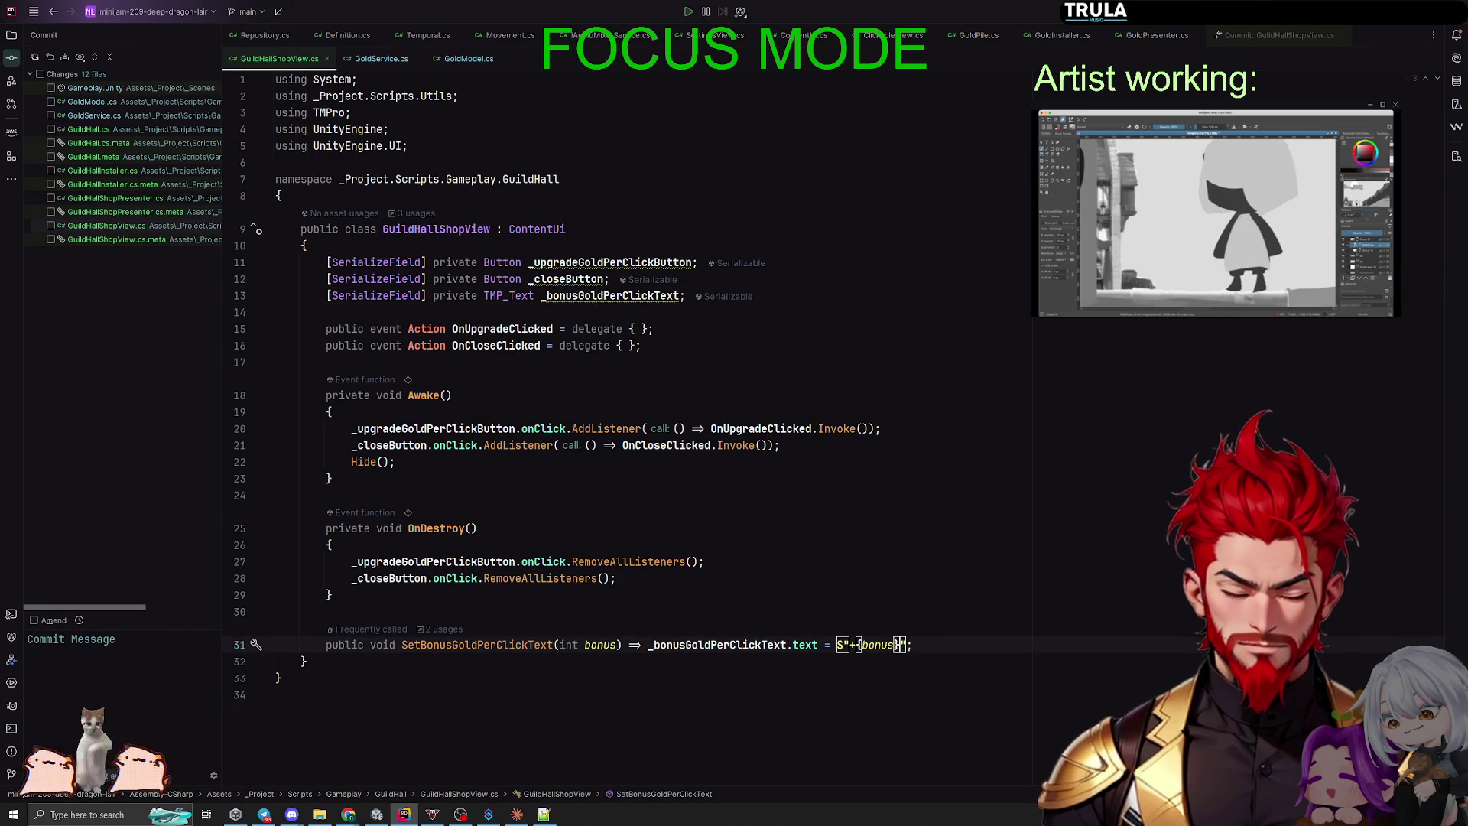
pyautogui.hotkey('alt', 'Tab')
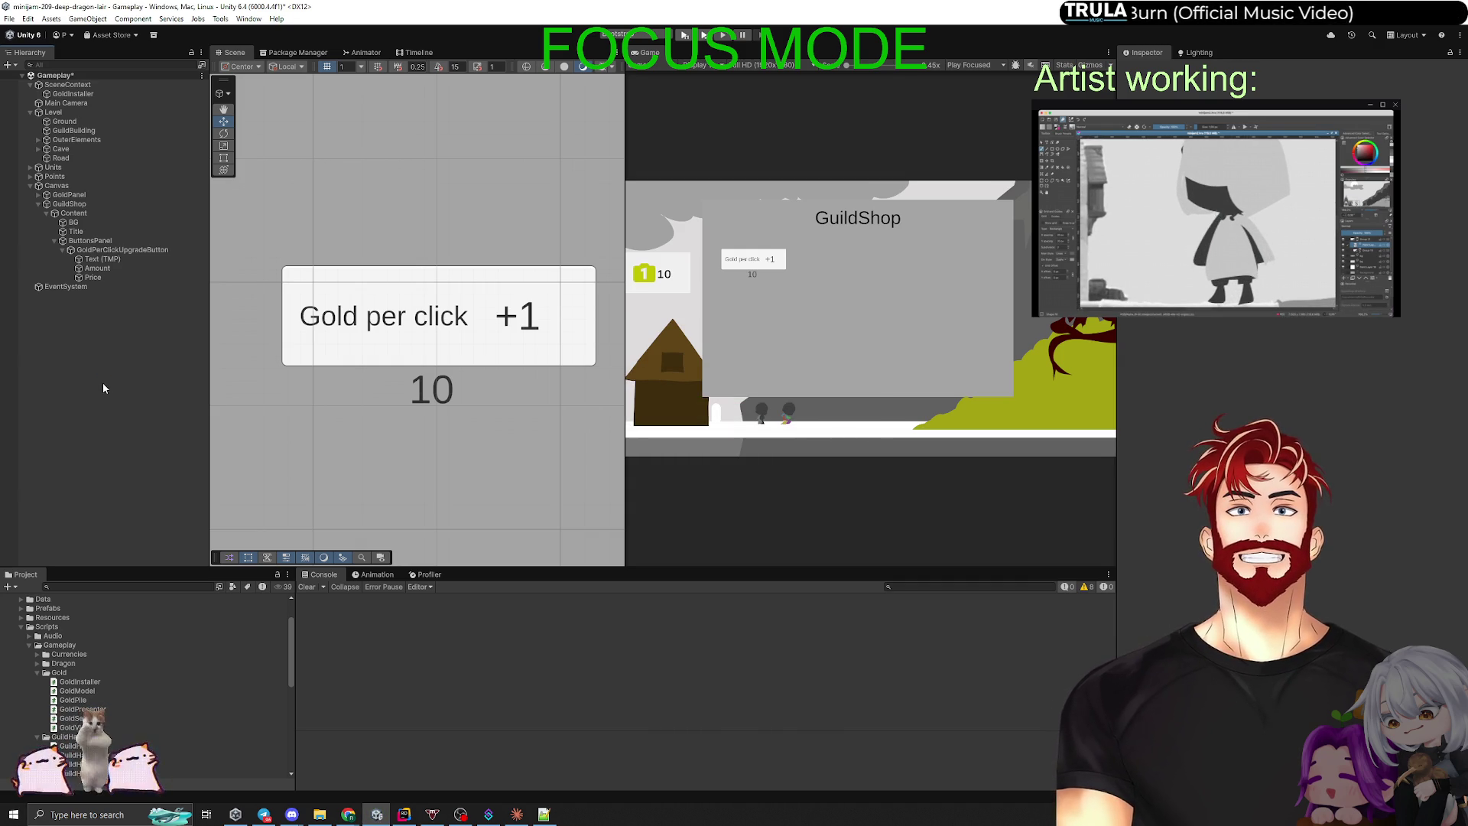
# Step: Disable the shop's Content and create an empty GuildInstaller child under SceneContext
pyautogui.click(75, 214)
pyautogui.click(1146, 70)
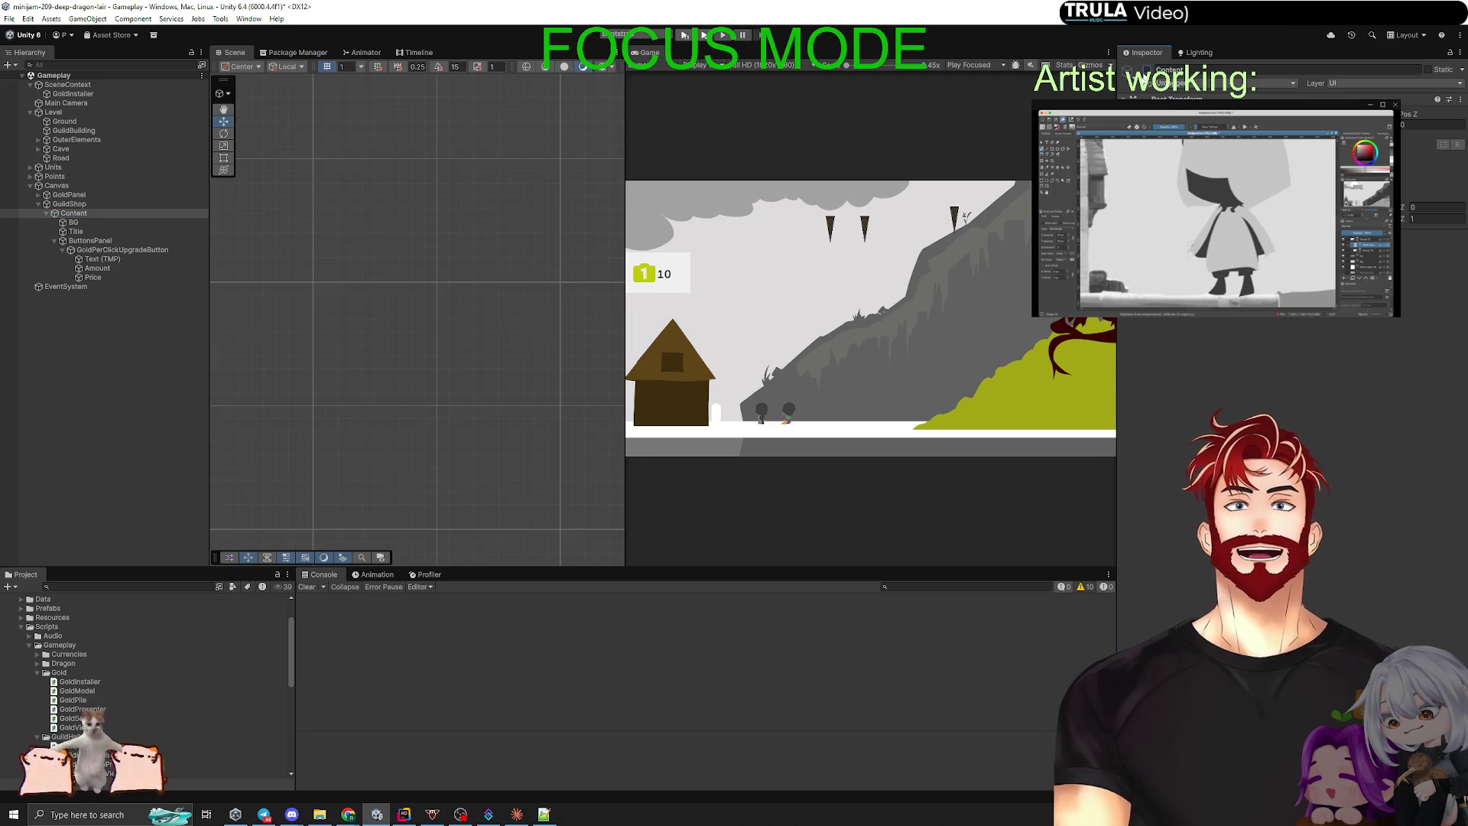
pyautogui.rightClick(77, 85)
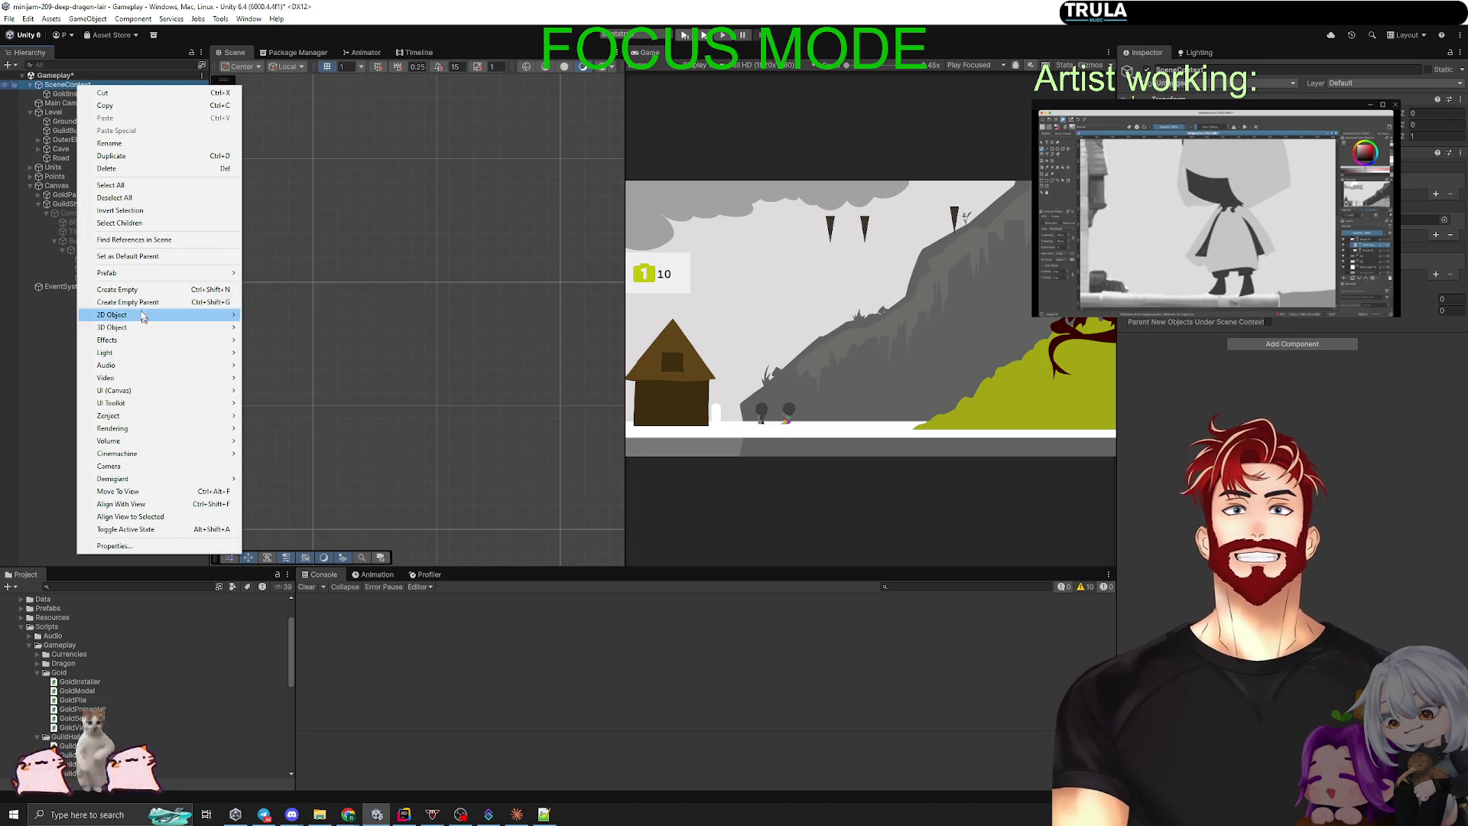
pyautogui.click(119, 289)
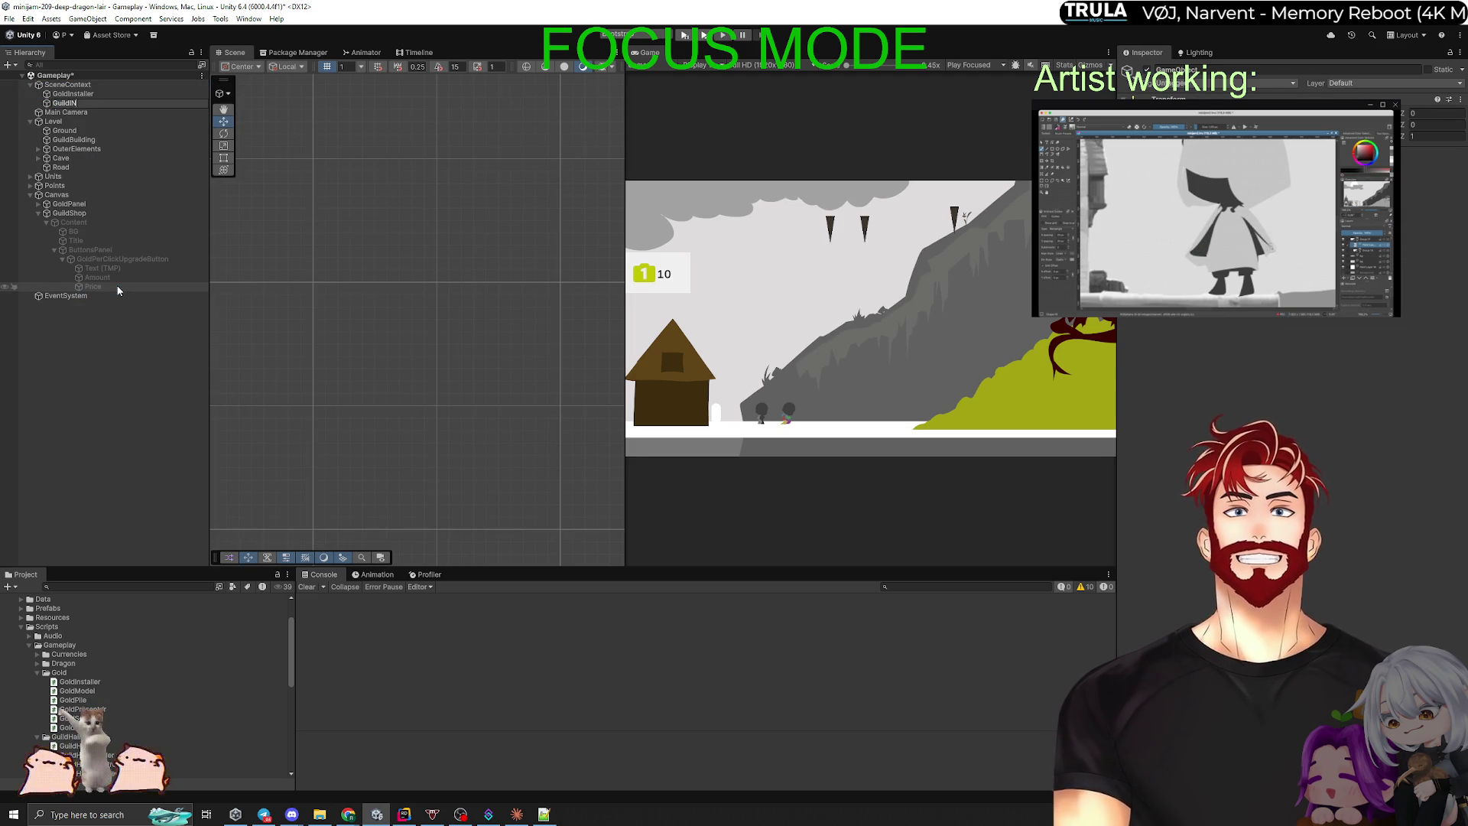
pyautogui.write('Guild')
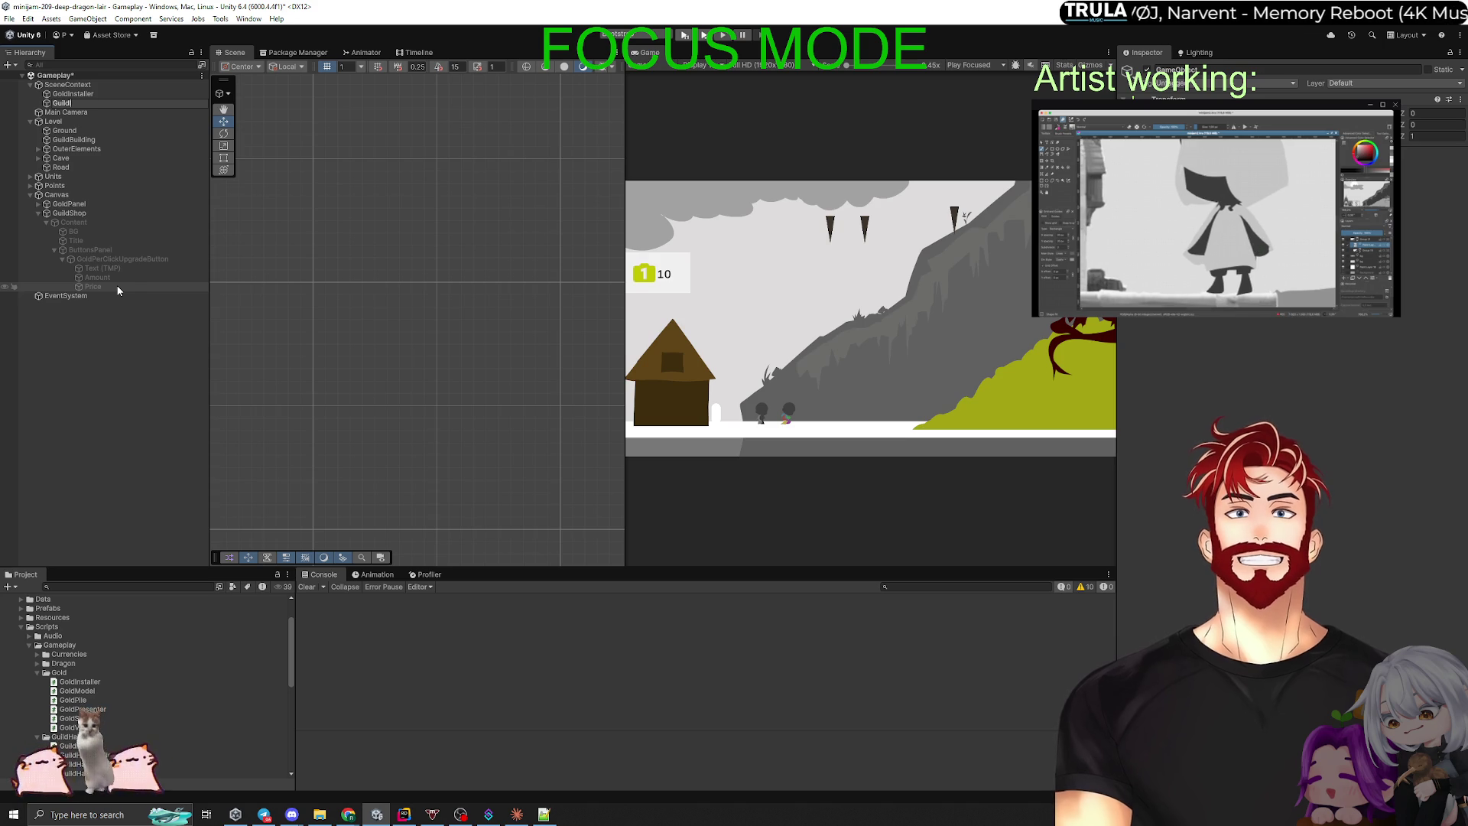
pyautogui.write('Installer')
pyautogui.press('Return')
# Step: Add a component to GuildInstaller, save the Gameplay scene and widen the Game view
pyautogui.click(1293, 157)
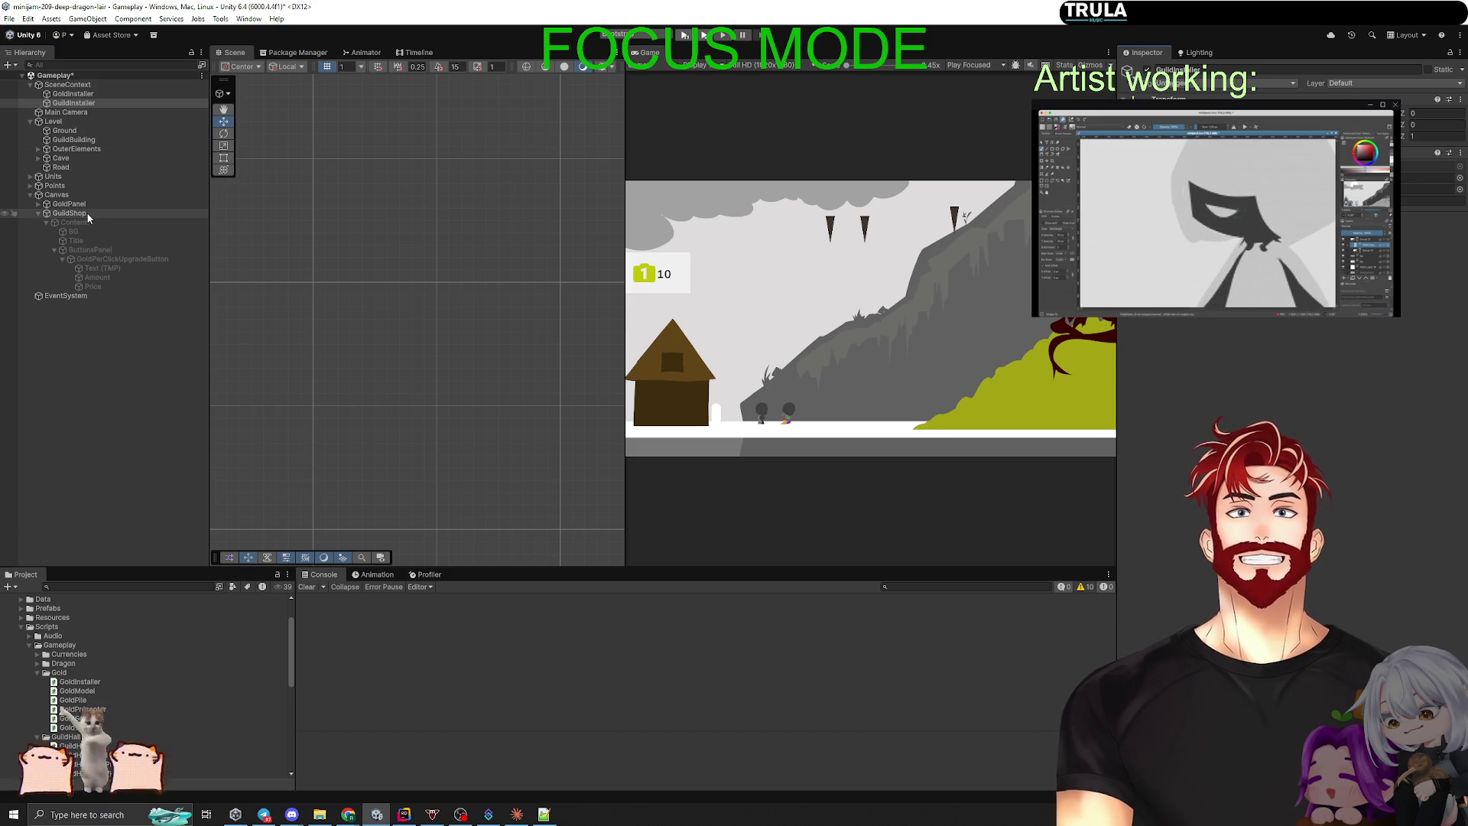
pyautogui.click(1430, 189)
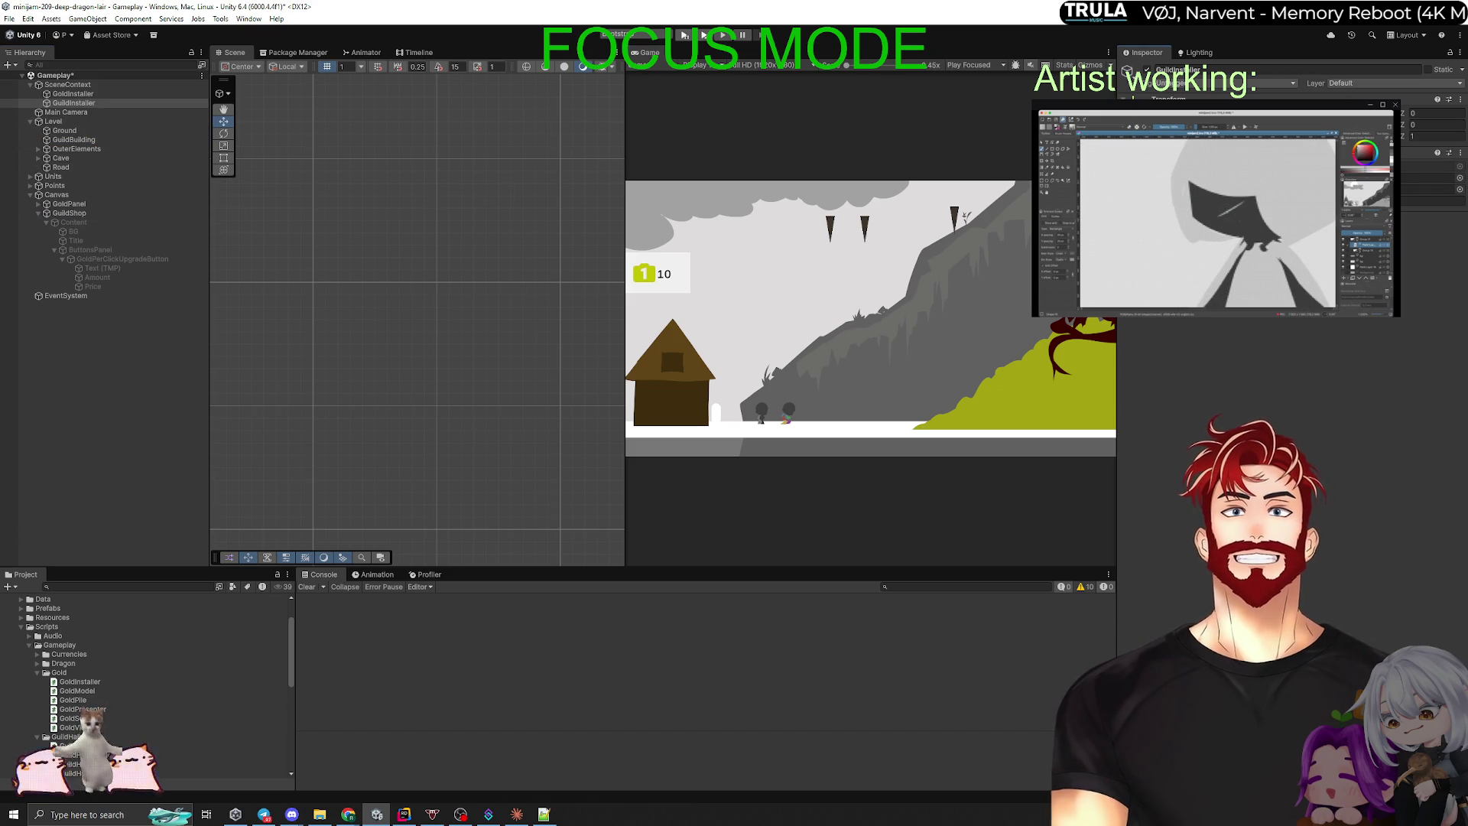
pyautogui.click(429, 322)
pyautogui.hotkey('ctrl', 's')
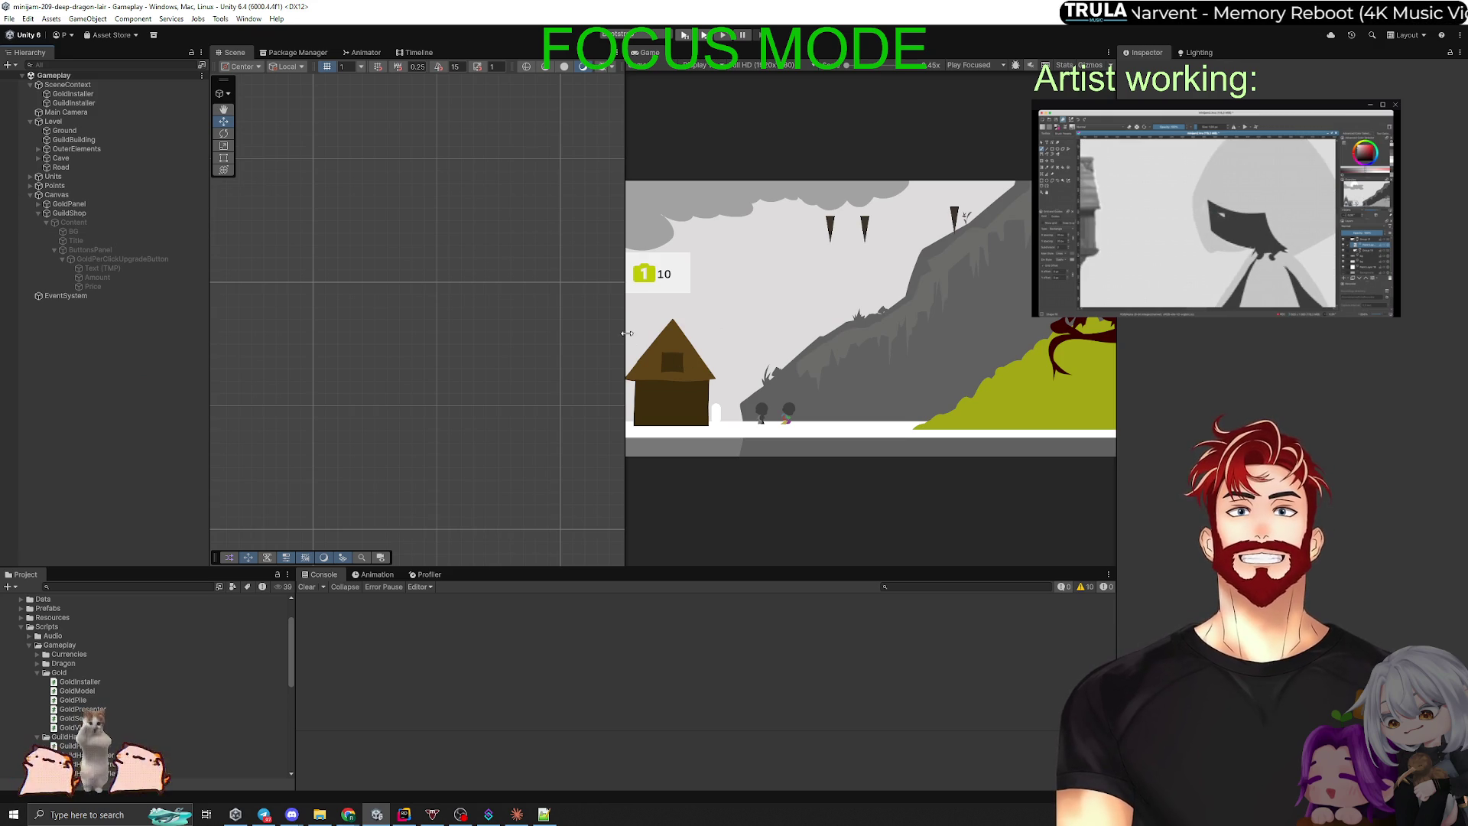
pyautogui.moveTo(624, 321); pyautogui.dragTo(272, 323)
# Step: Add GuildInstaller to SceneContext's installers, then enter Play mode, saving the scene when prompted
pyautogui.click(67, 85)
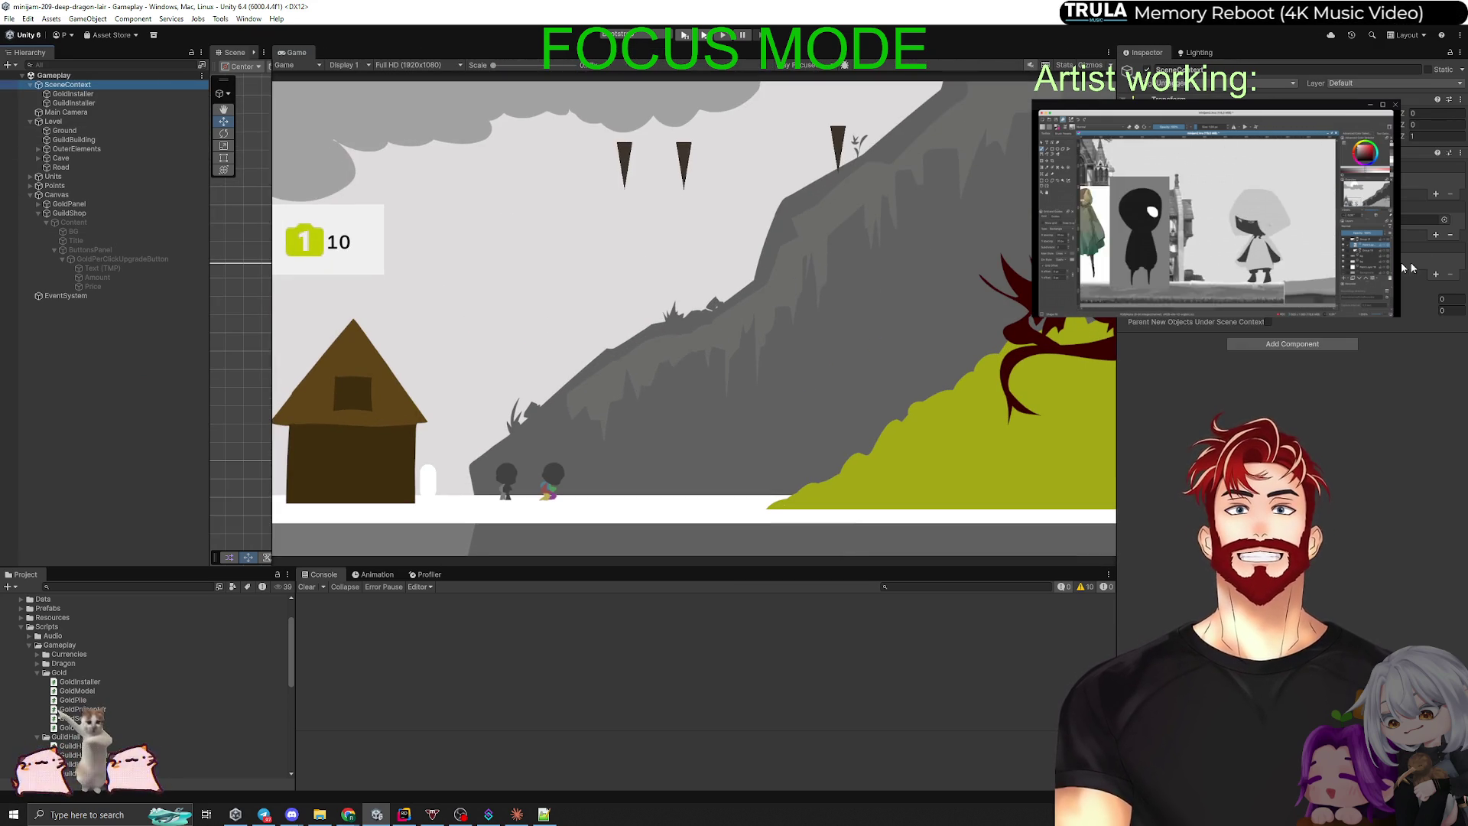
pyautogui.click(1439, 236)
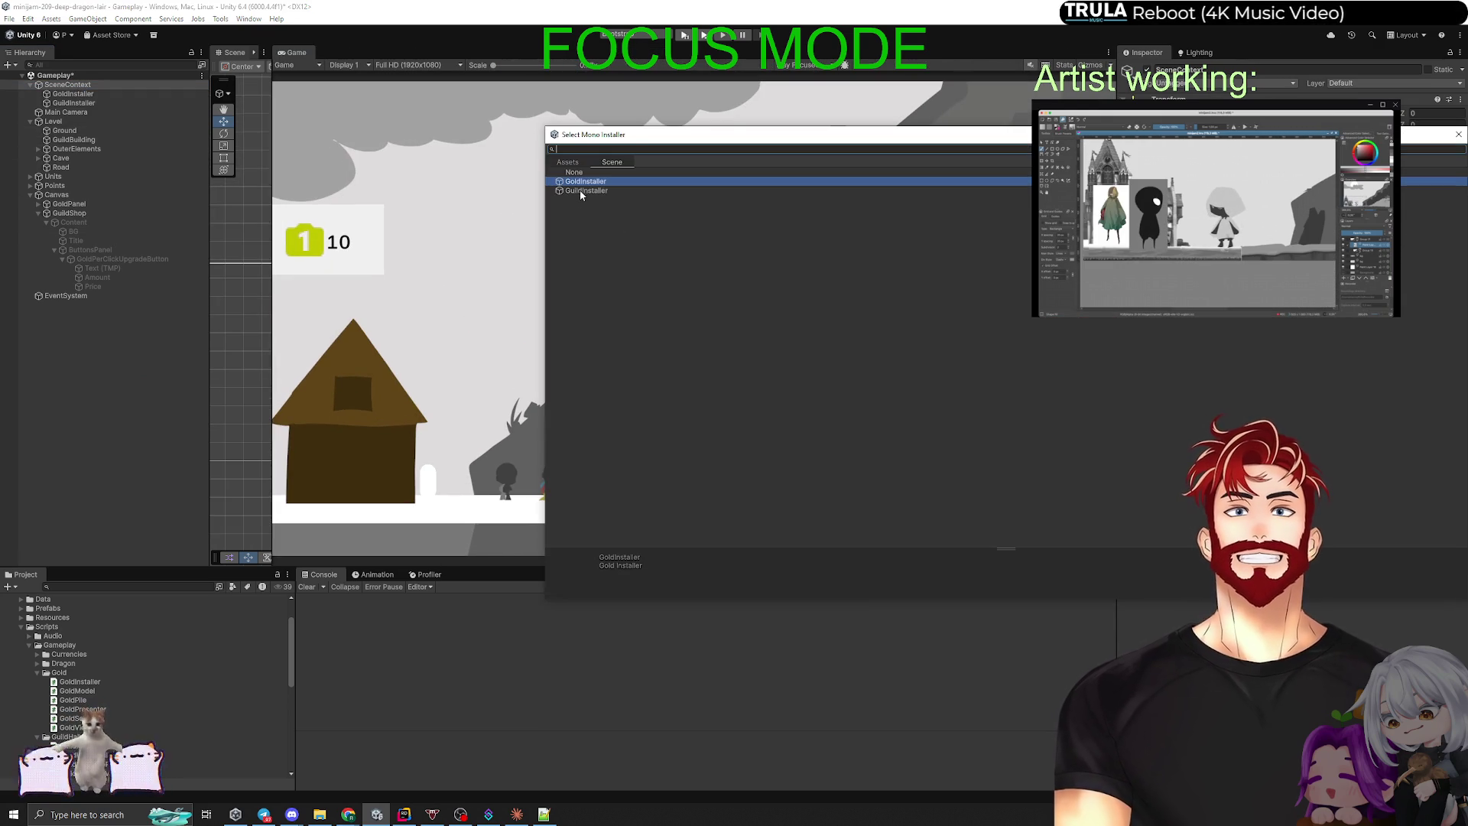
pyautogui.doubleClick(581, 191)
pyautogui.click(685, 36)
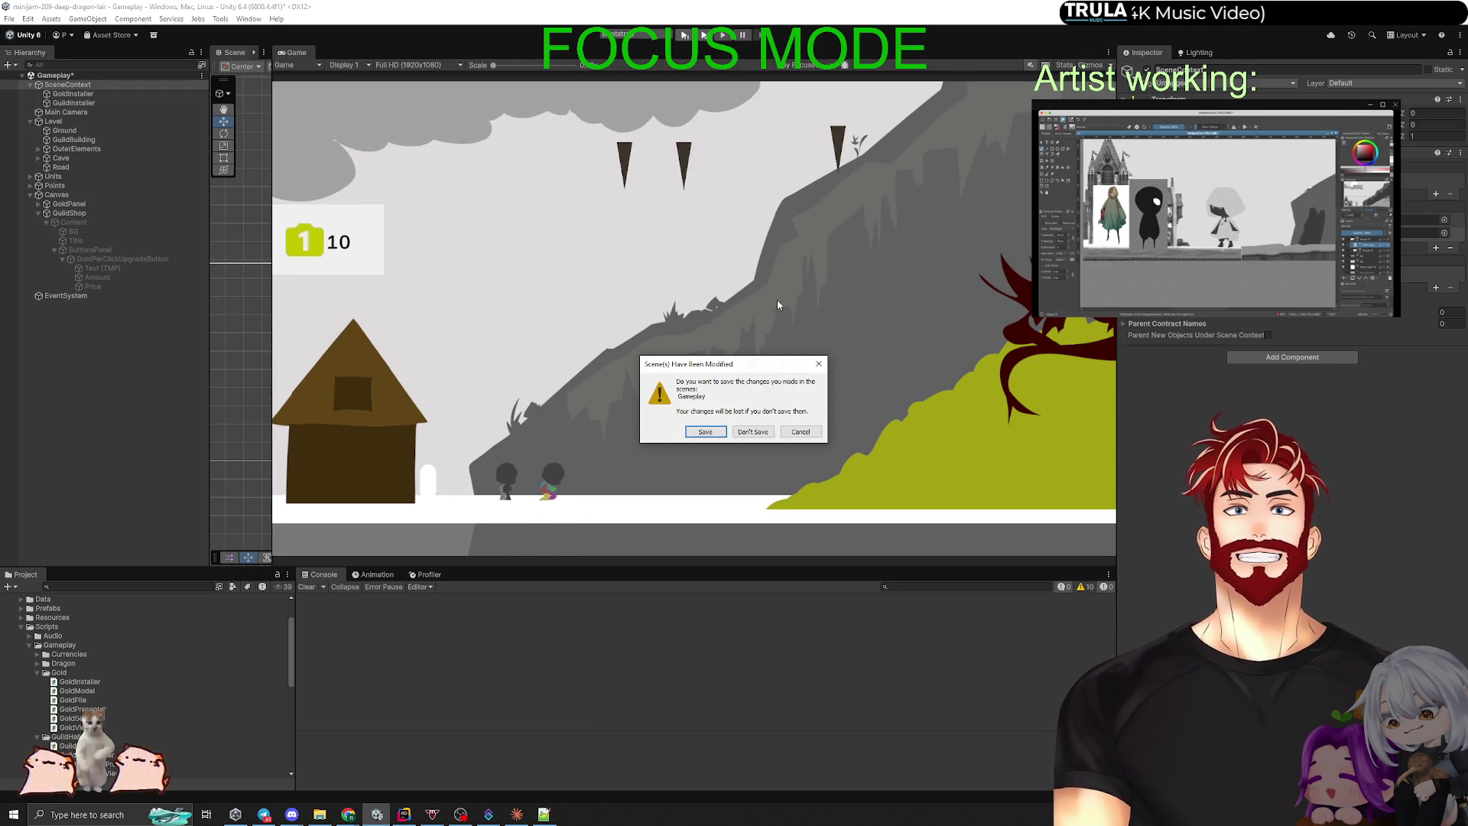
pyautogui.click(713, 439)
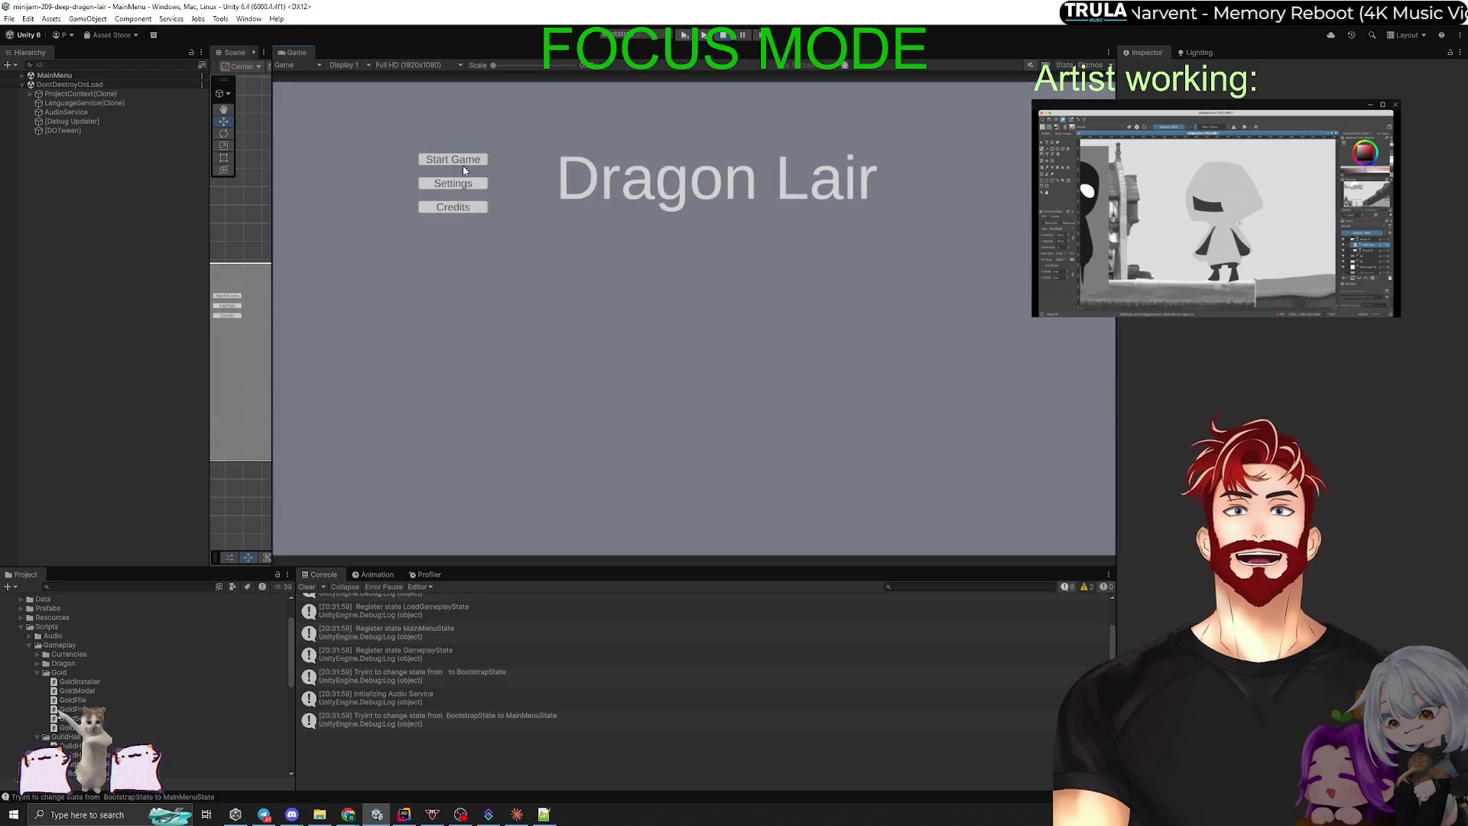
# Step: Start Game, open the GuildHallShopView NullReferenceException in Rider, then select GuildShop in the Hierarchy
pyautogui.click(459, 161)
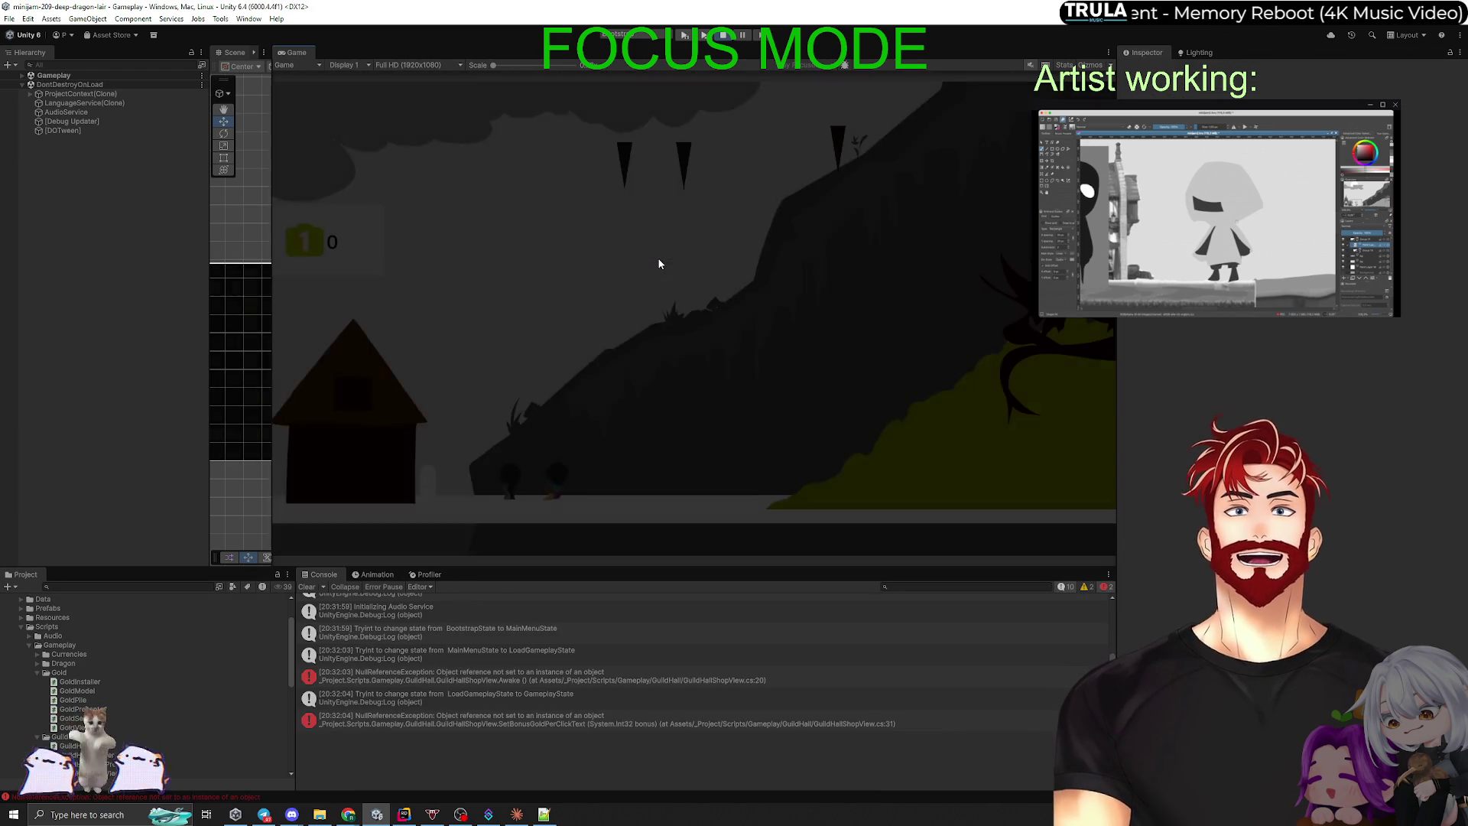
pyautogui.hotkey('ctrl', 'p')
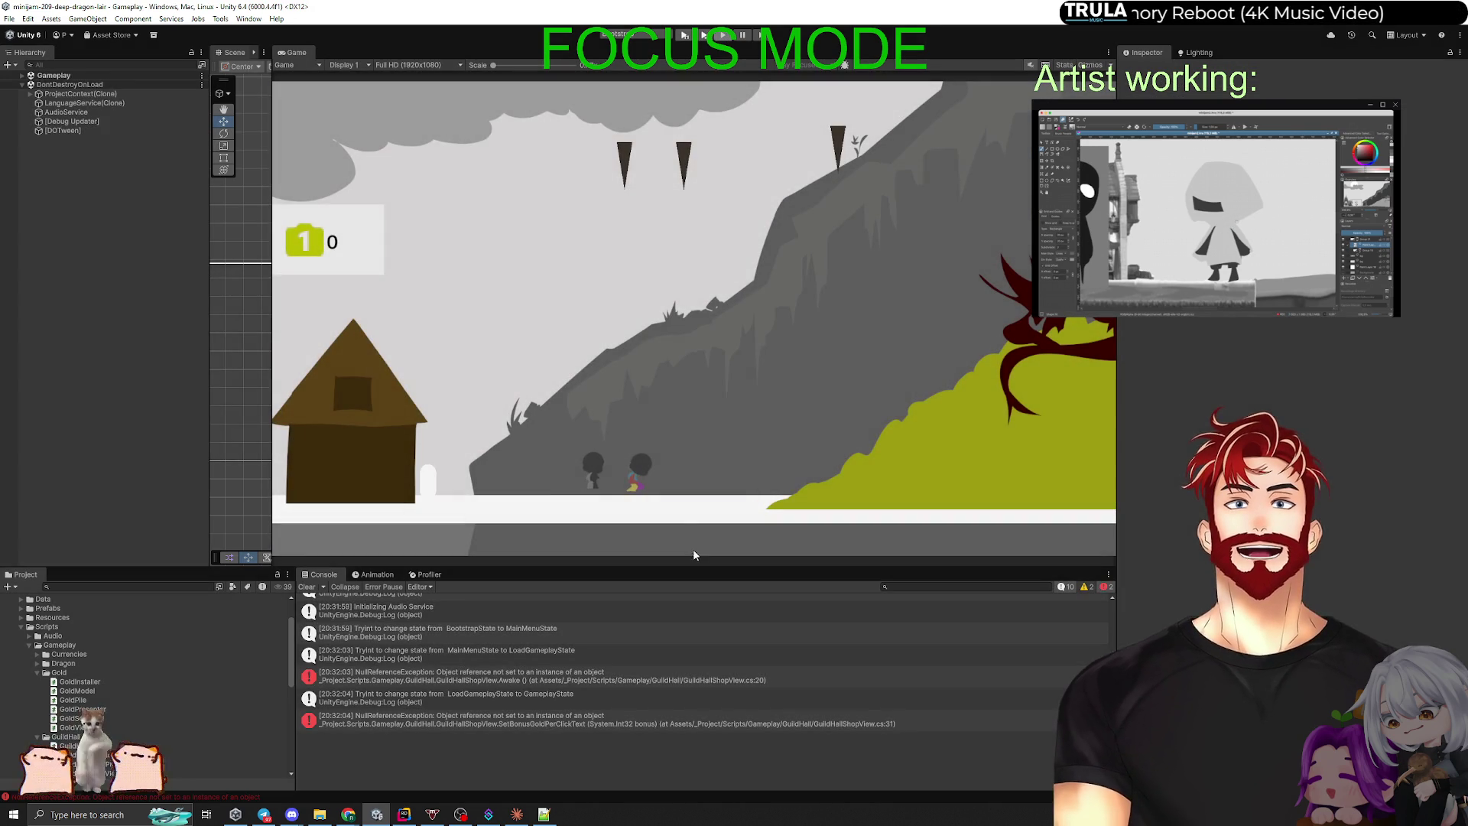
pyautogui.doubleClick(497, 654)
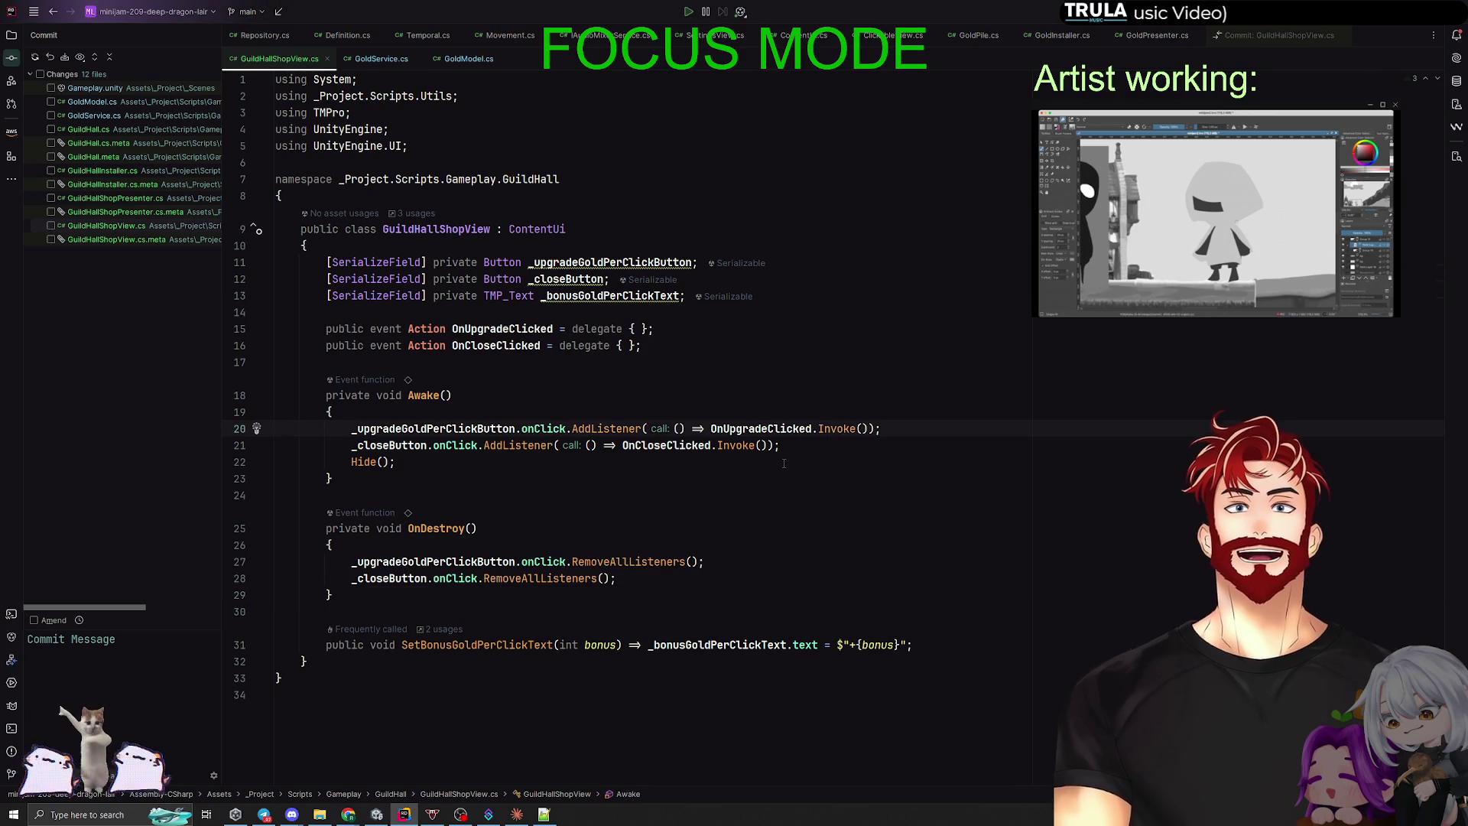
pyautogui.hotkey('alt', 'Tab')
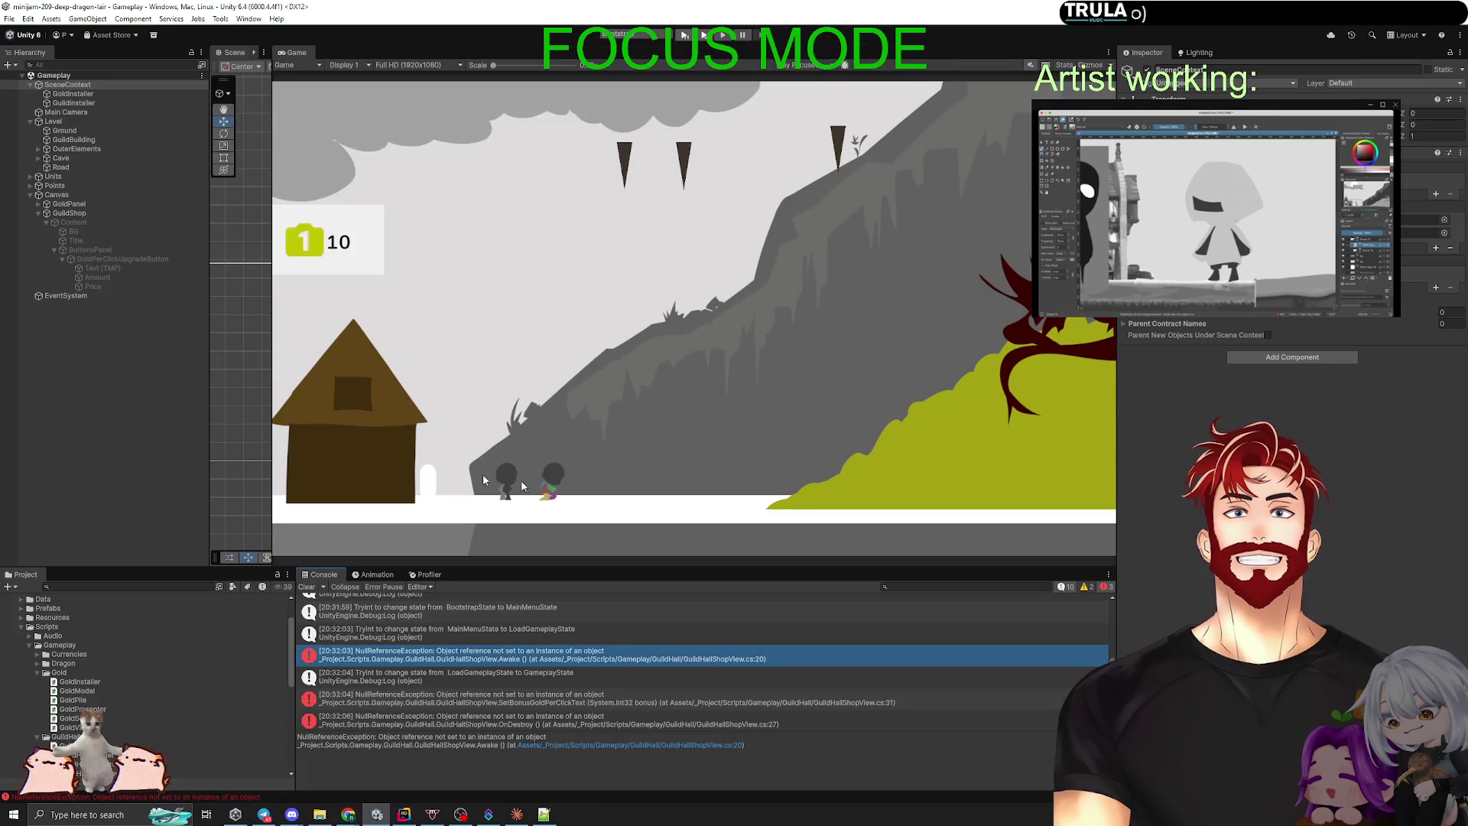
pyautogui.click(68, 213)
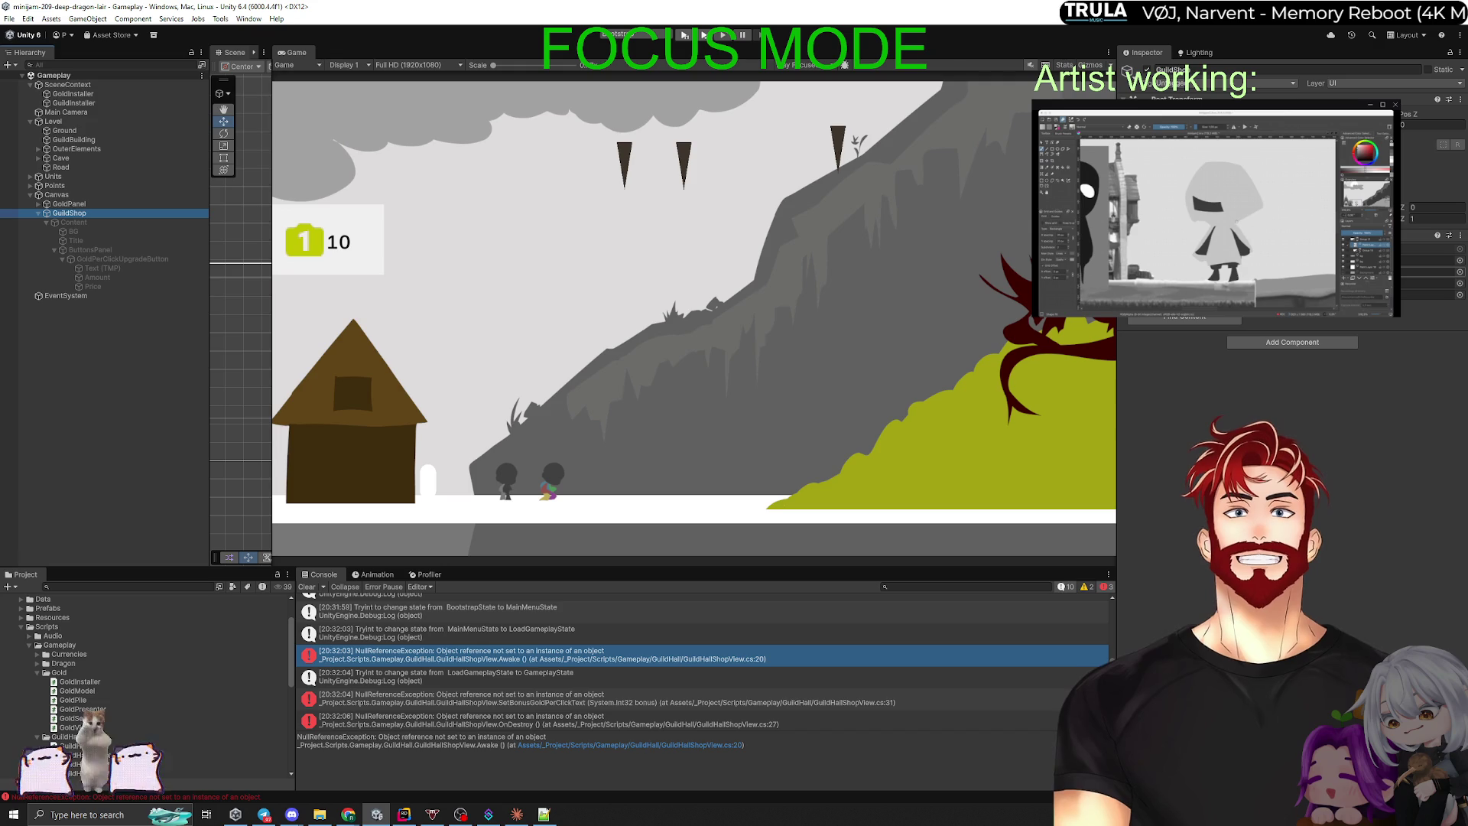
pyautogui.moveTo(110, 266); pyautogui.dragTo(437, 258)
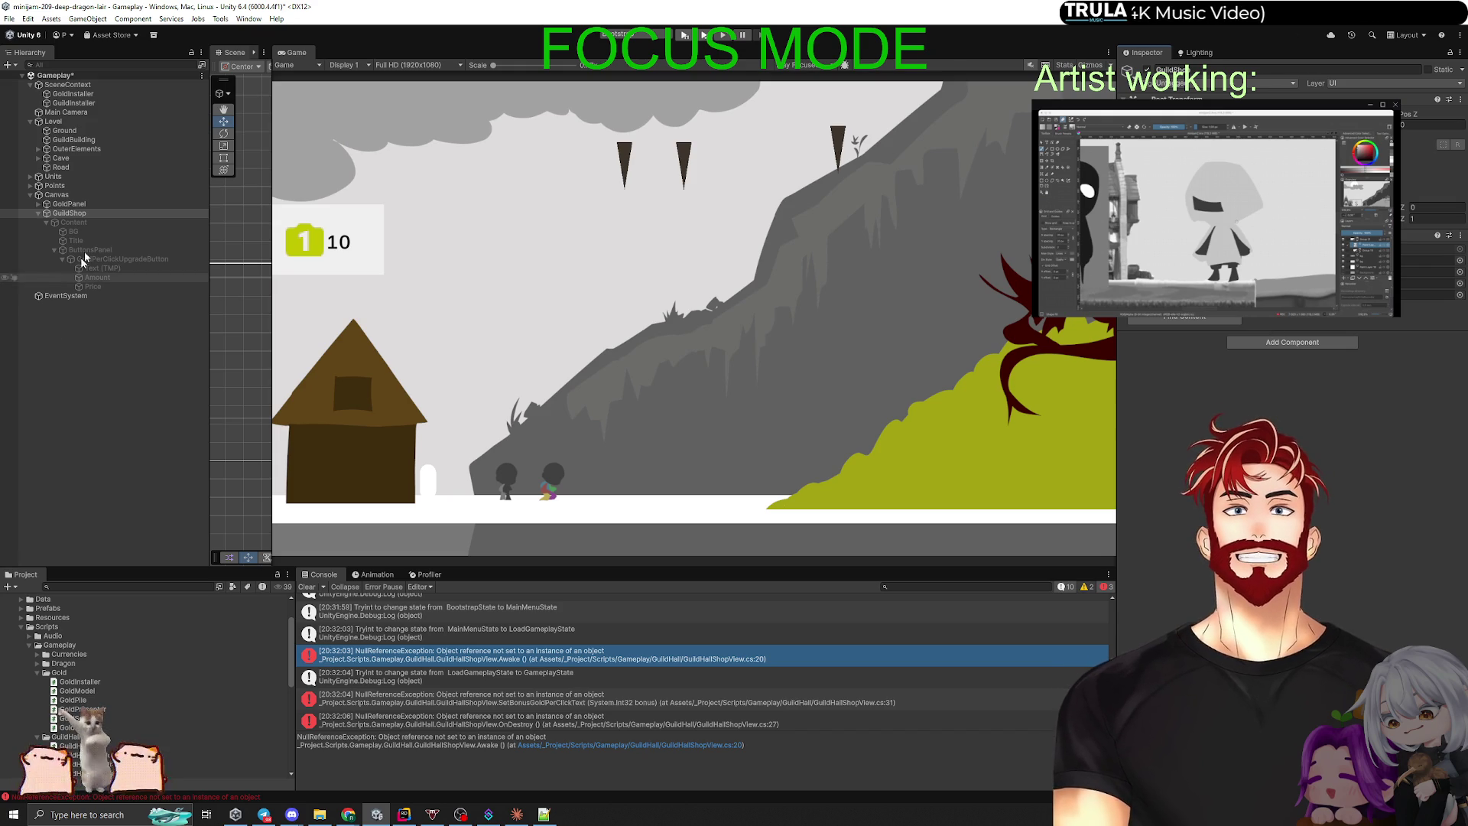
# Step: Re-enable Content and add a UI Button positioned at the bottom of the GuildShop panel
pyautogui.click(97, 223)
pyautogui.click(1147, 70)
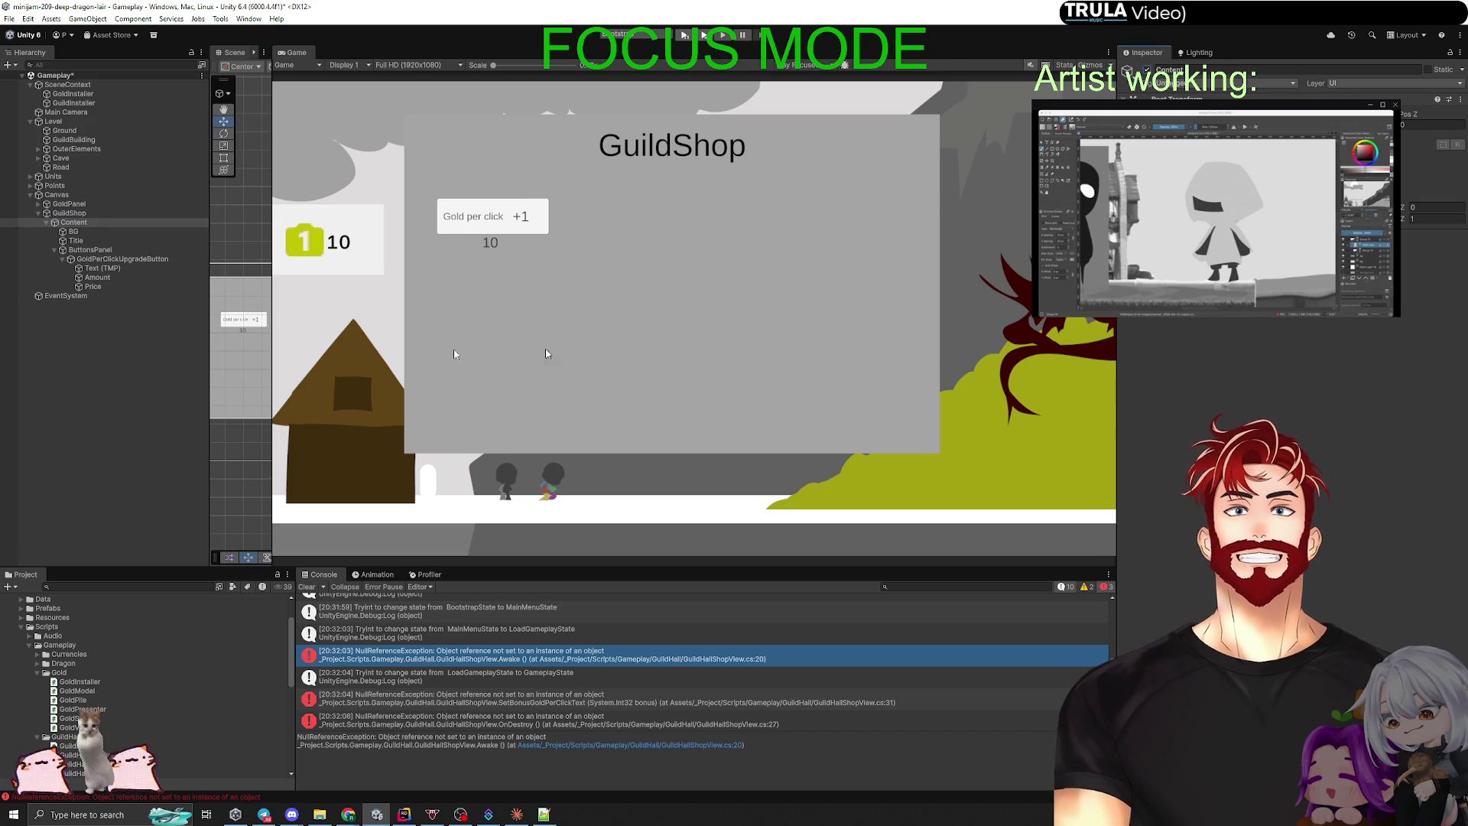
pyautogui.click(55, 251)
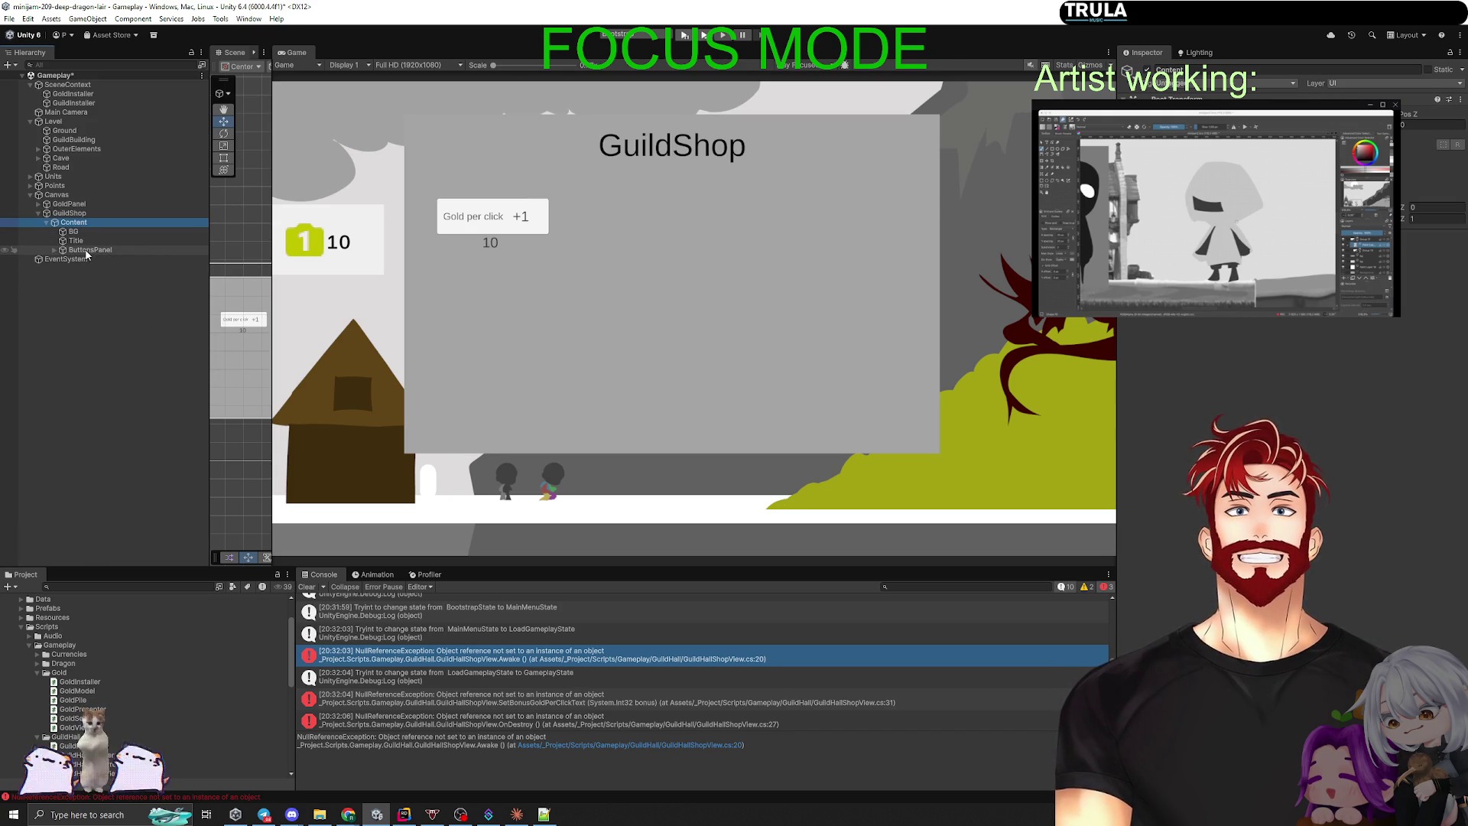
pyautogui.moveTo(272, 367); pyautogui.dragTo(1024, 367)
pyautogui.scroll(-2, 652, 386)
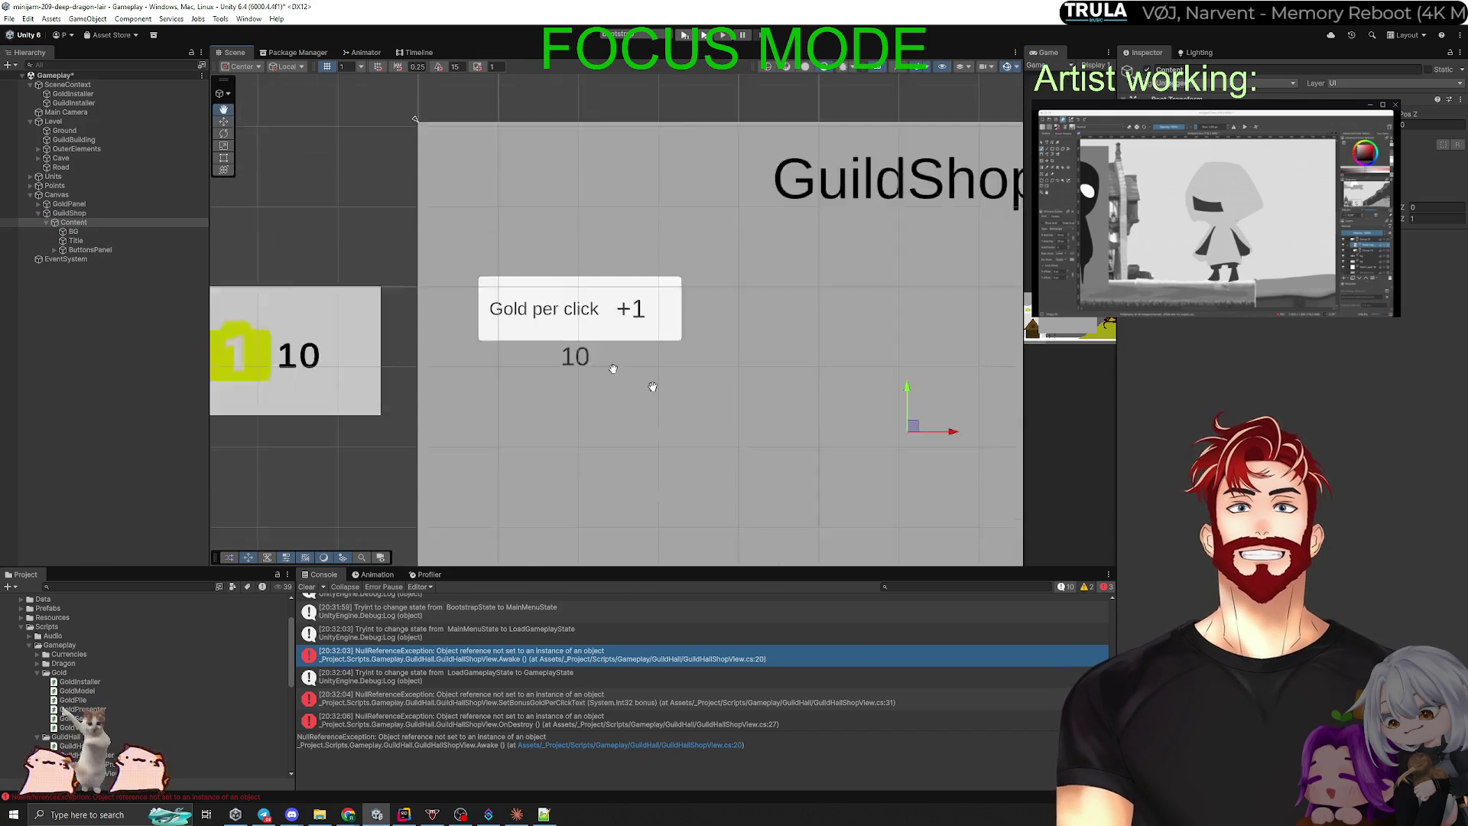
pyautogui.scroll(-3, 613, 369)
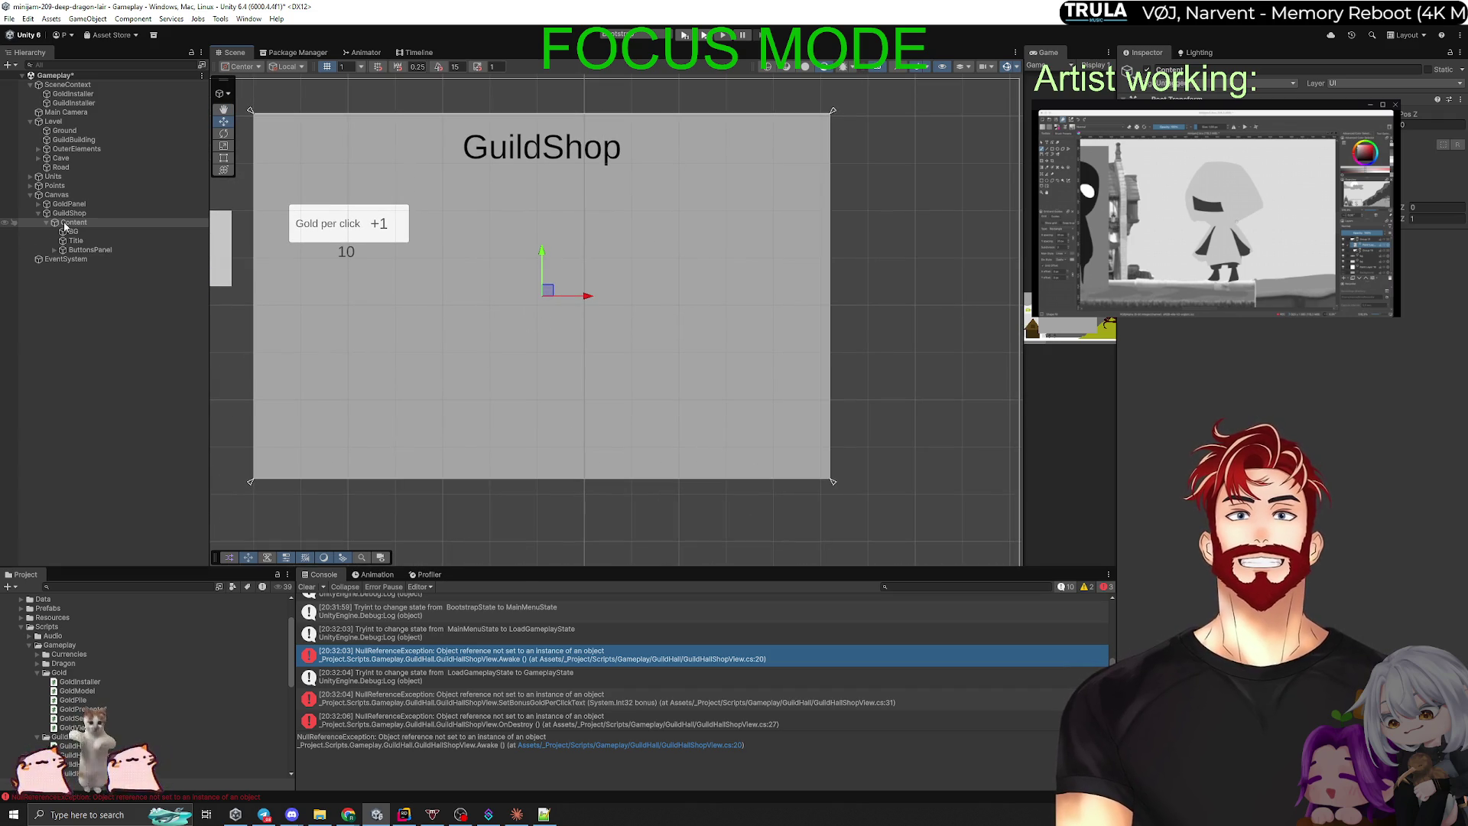
pyautogui.rightClick(65, 226)
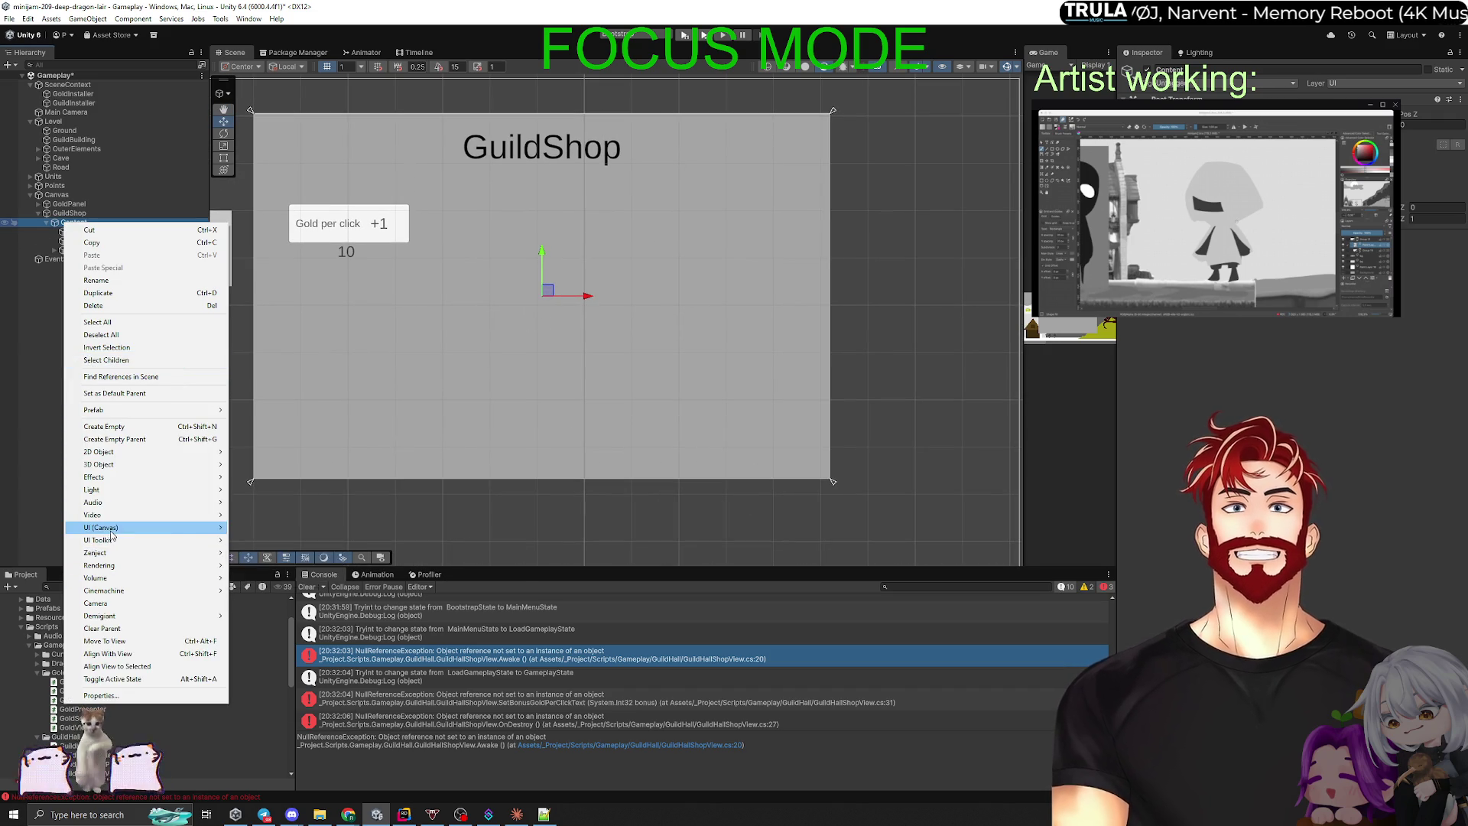
pyautogui.moveTo(111, 532)
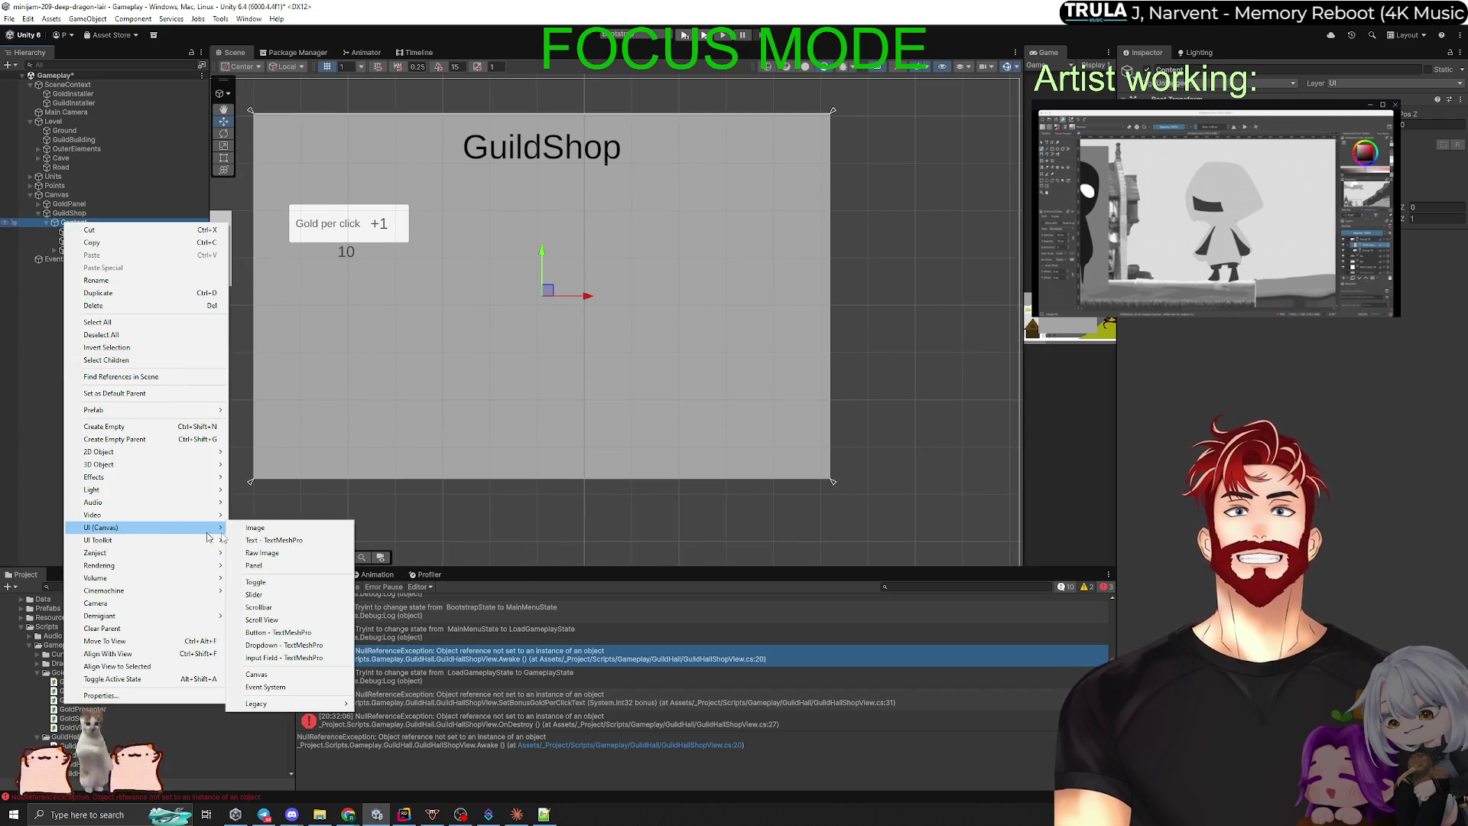
pyautogui.click(277, 632)
pyautogui.moveTo(547, 293); pyautogui.dragTo(547, 456)
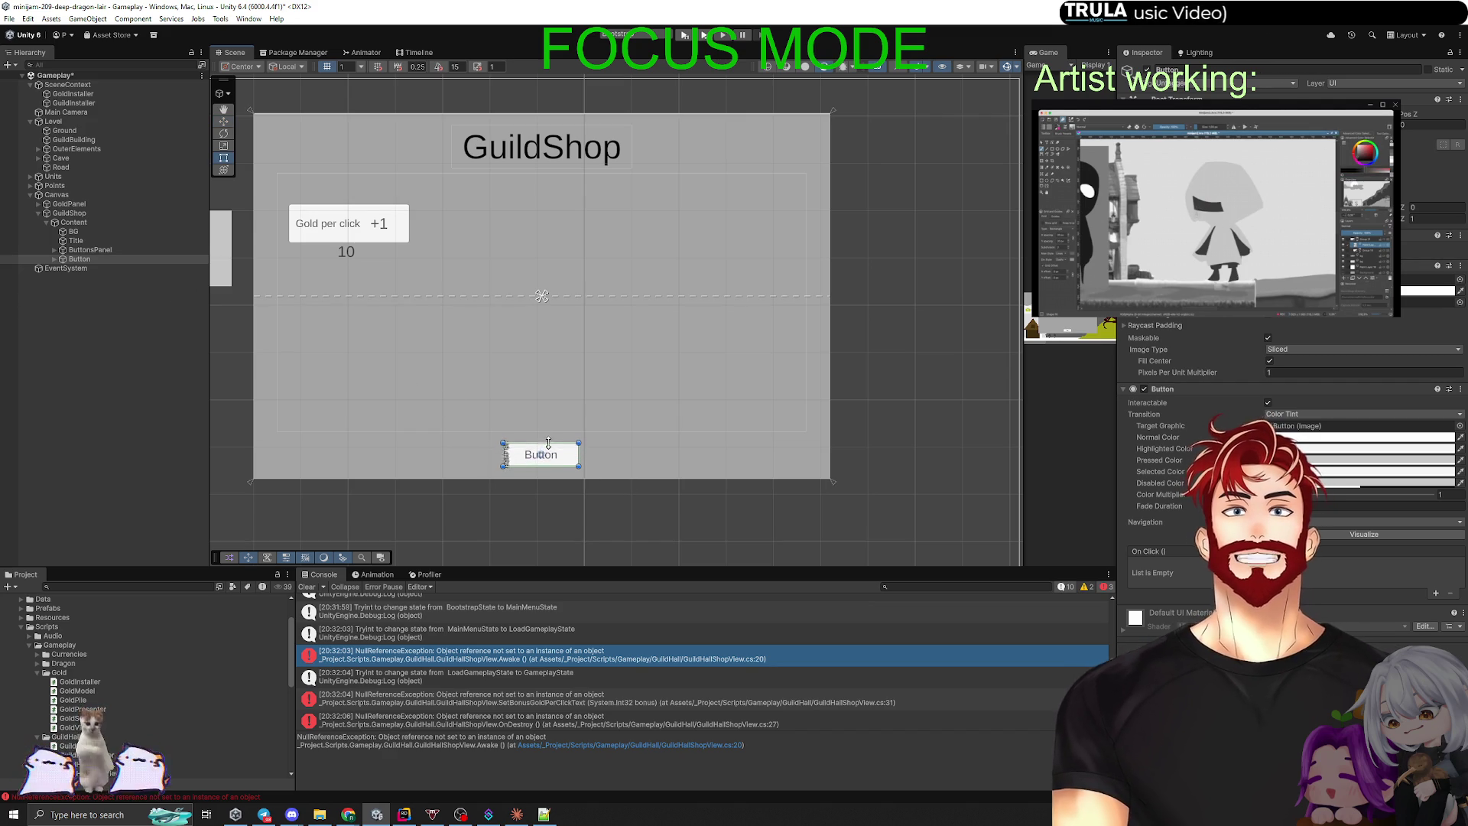
# Step: Duplicate the button as Button (1) and move it to the panel's top-right corner
pyautogui.click(75, 260)
pyautogui.hotkey('ctrl', 'd')
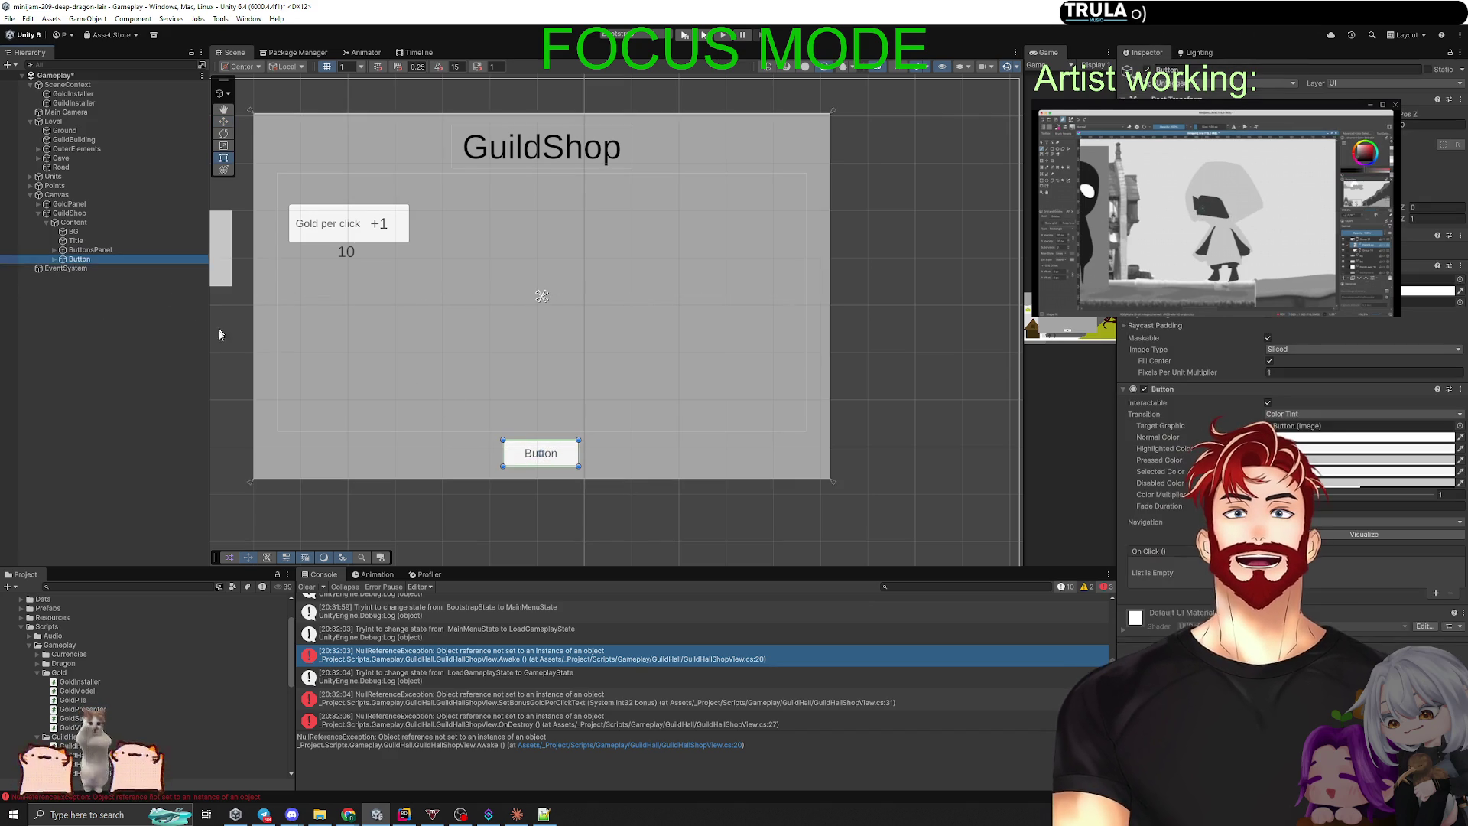
pyautogui.moveTo(543, 453)
pyautogui.mouseDown()
pyautogui.moveTo(744, 260)
pyautogui.moveTo(783, 133)
pyautogui.moveTo(812, 170)
pyautogui.moveTo(810, 146)
pyautogui.mouseUp()
pyautogui.press('t')
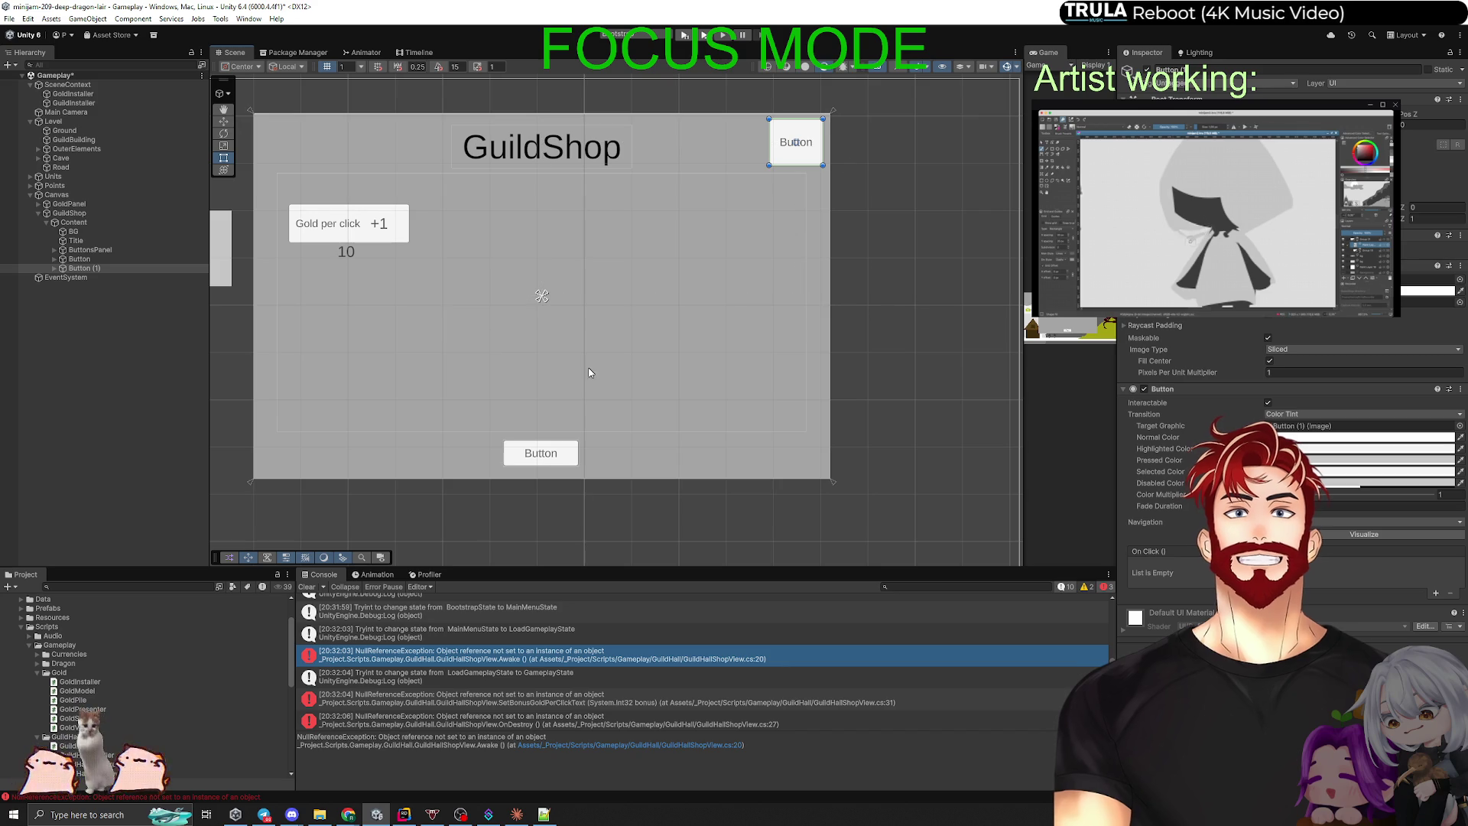
# Step: Disable the Text (TMP) label of the corner Button (1)
pyautogui.click(55, 267)
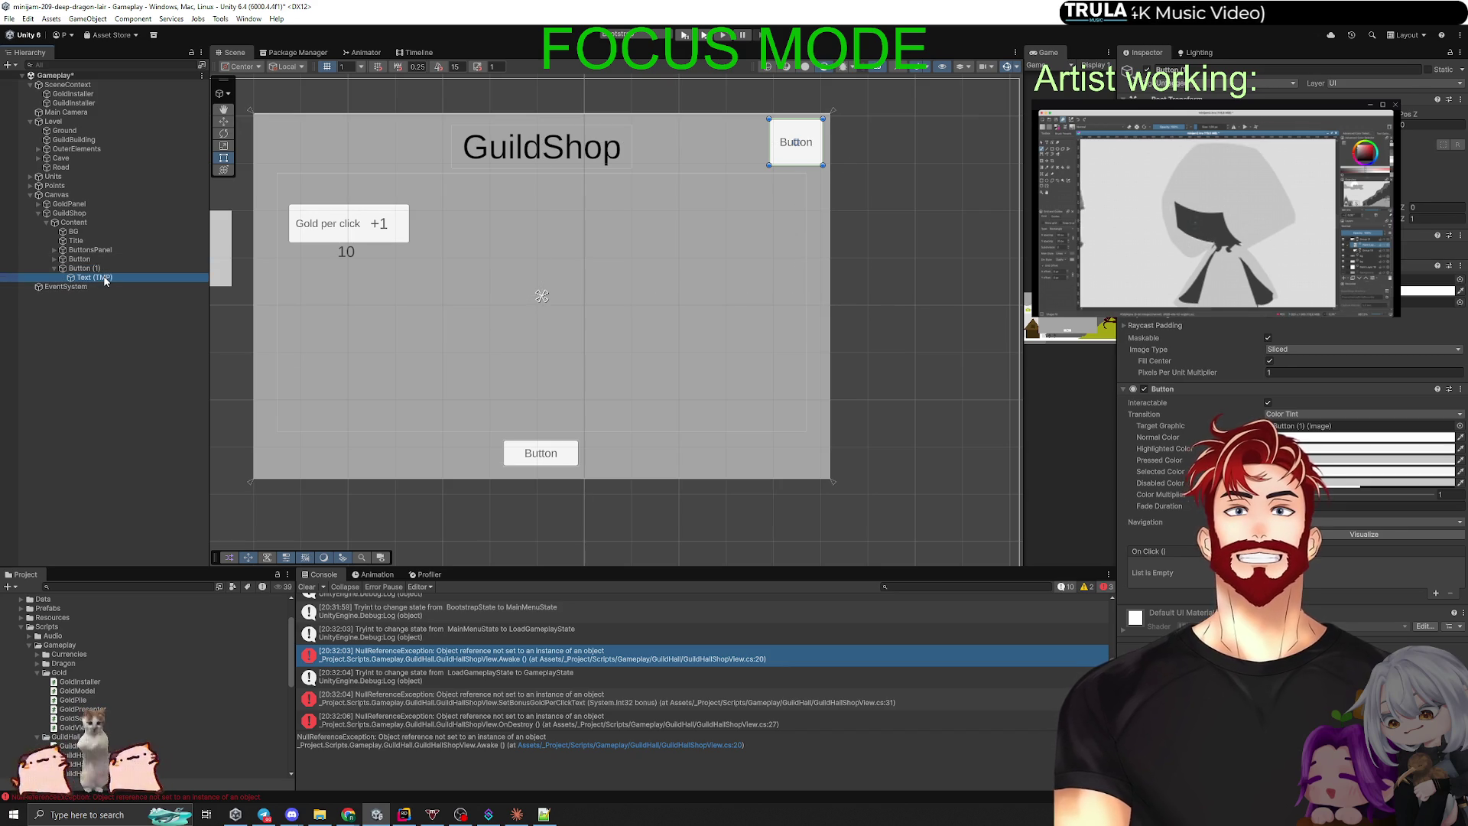
pyautogui.click(95, 278)
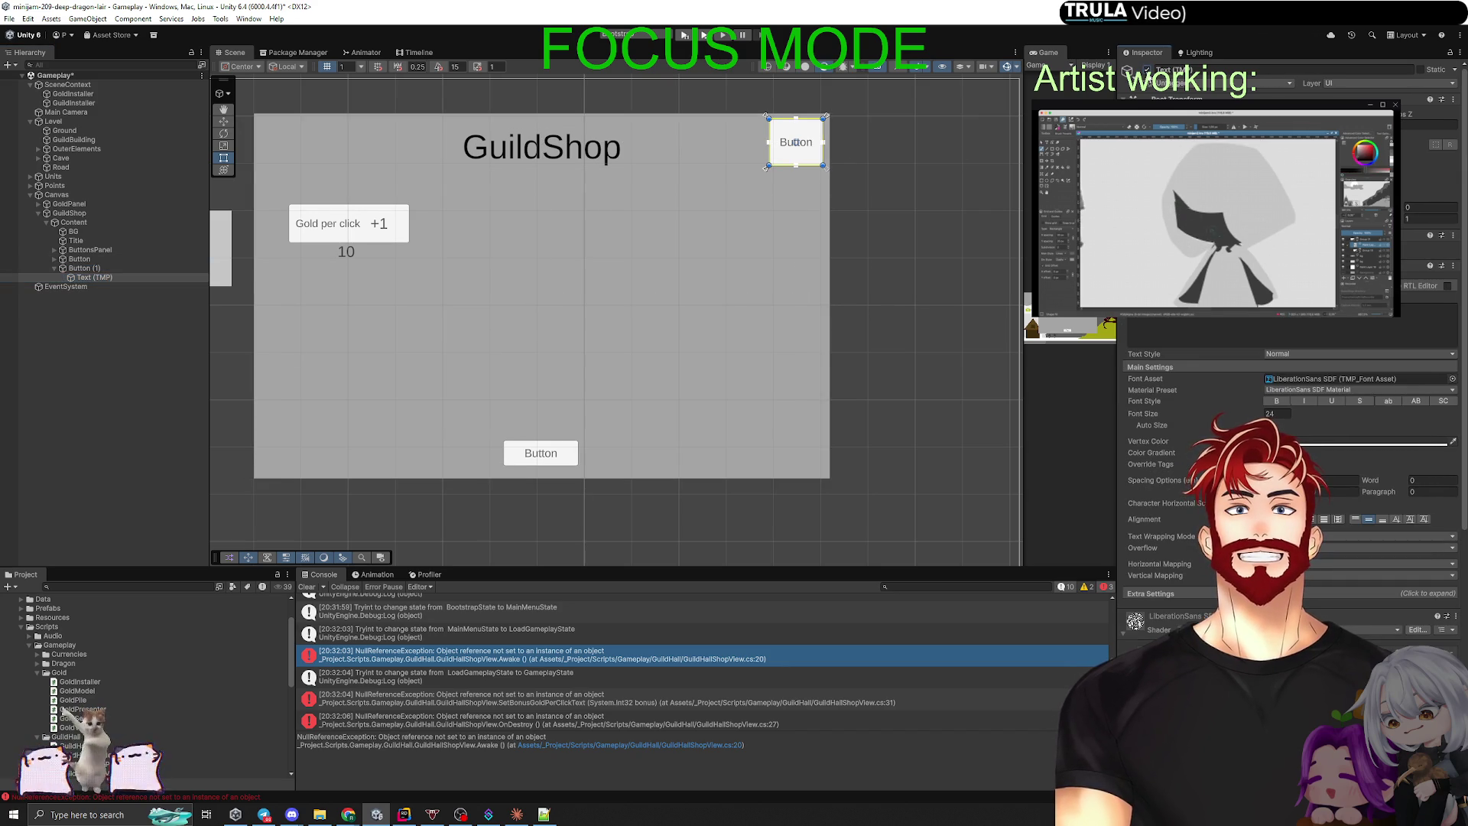
pyautogui.hotkey('alt', 'shift', 'a')
pyautogui.click(95, 269)
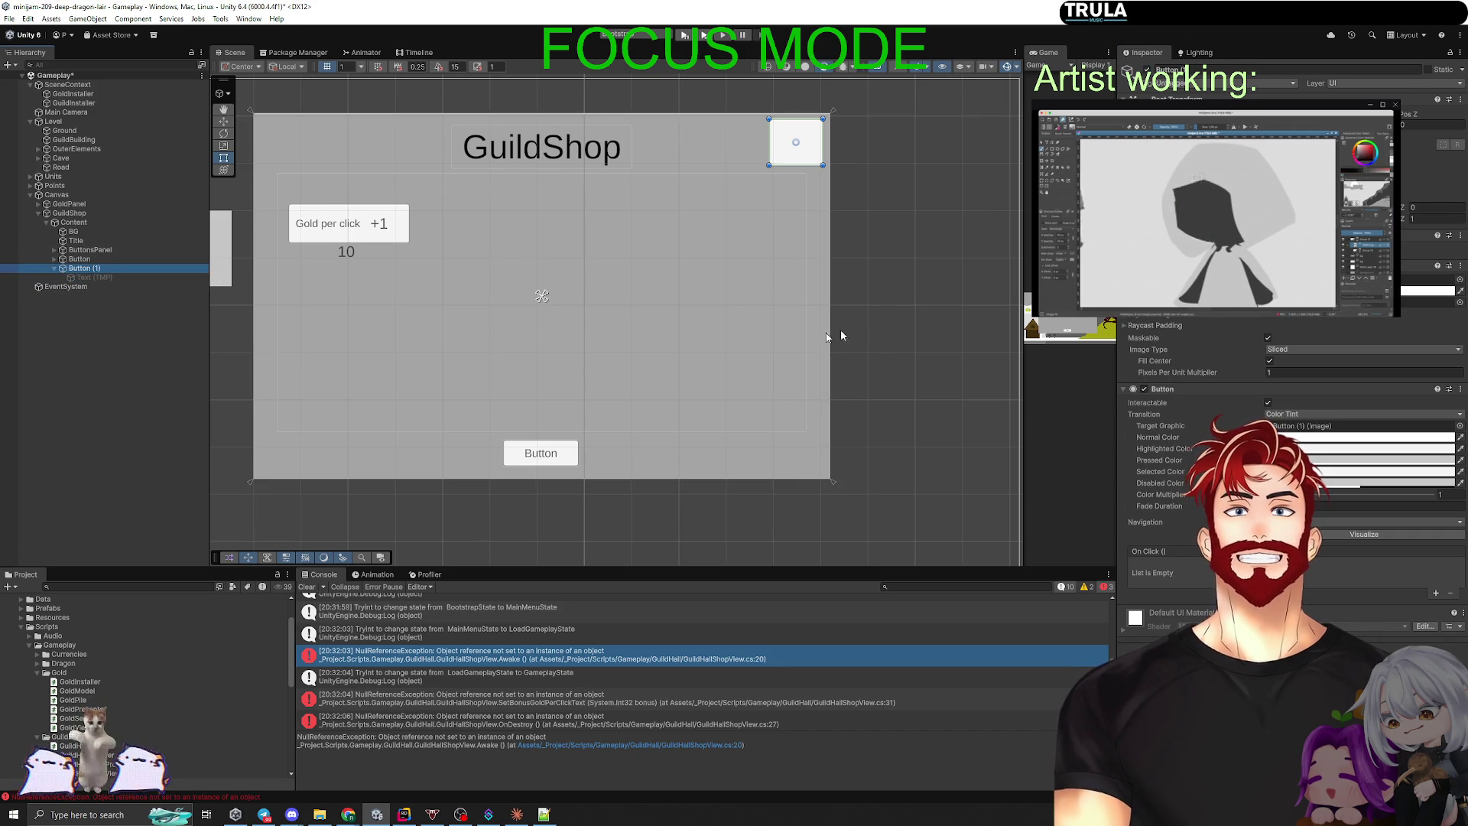
# Step: Set Button (1)'s Source Image to the red-cross False sprite
pyautogui.click(1460, 280)
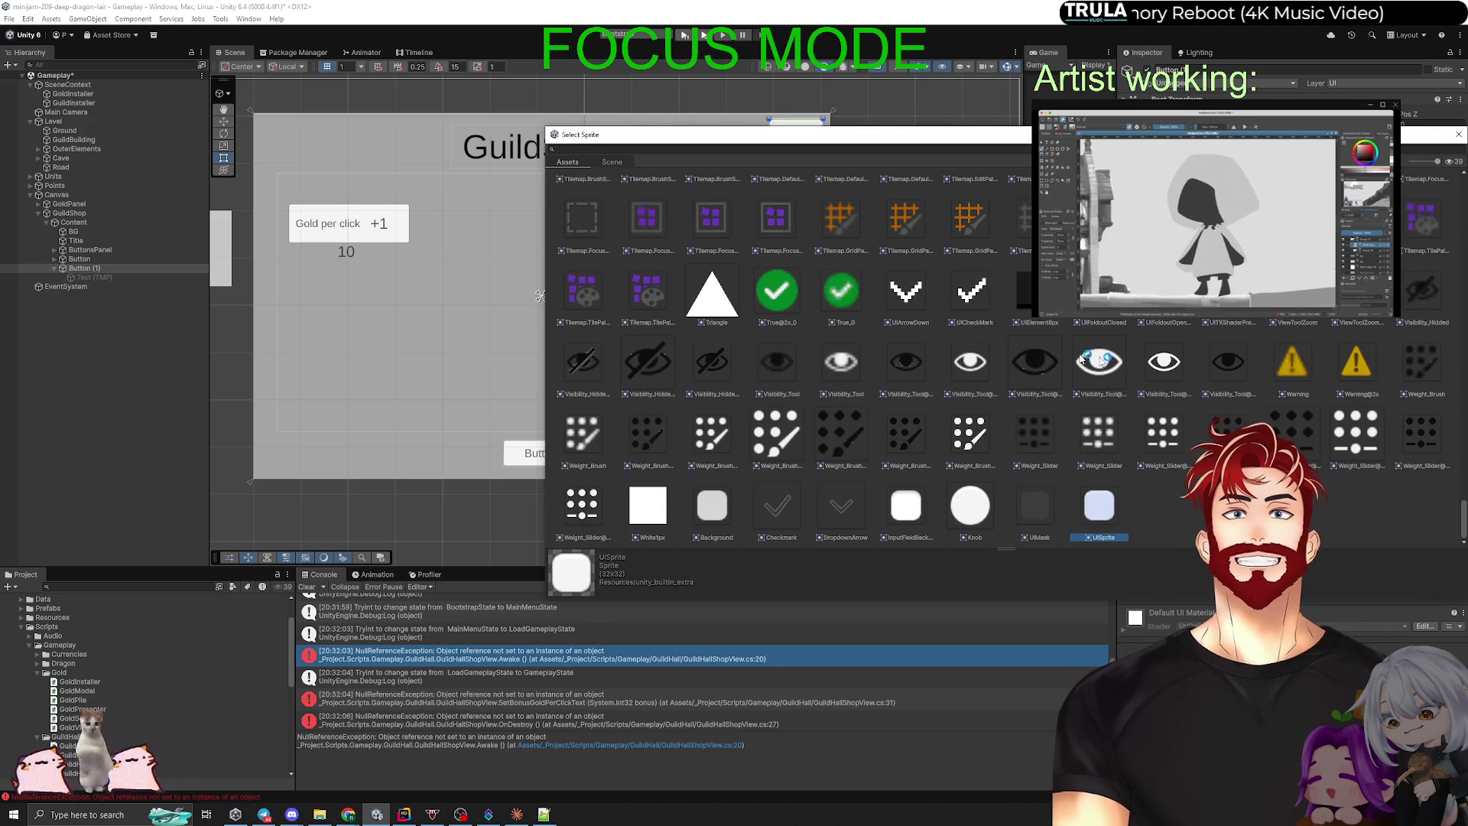
pyautogui.scroll(5, 1153, 369)
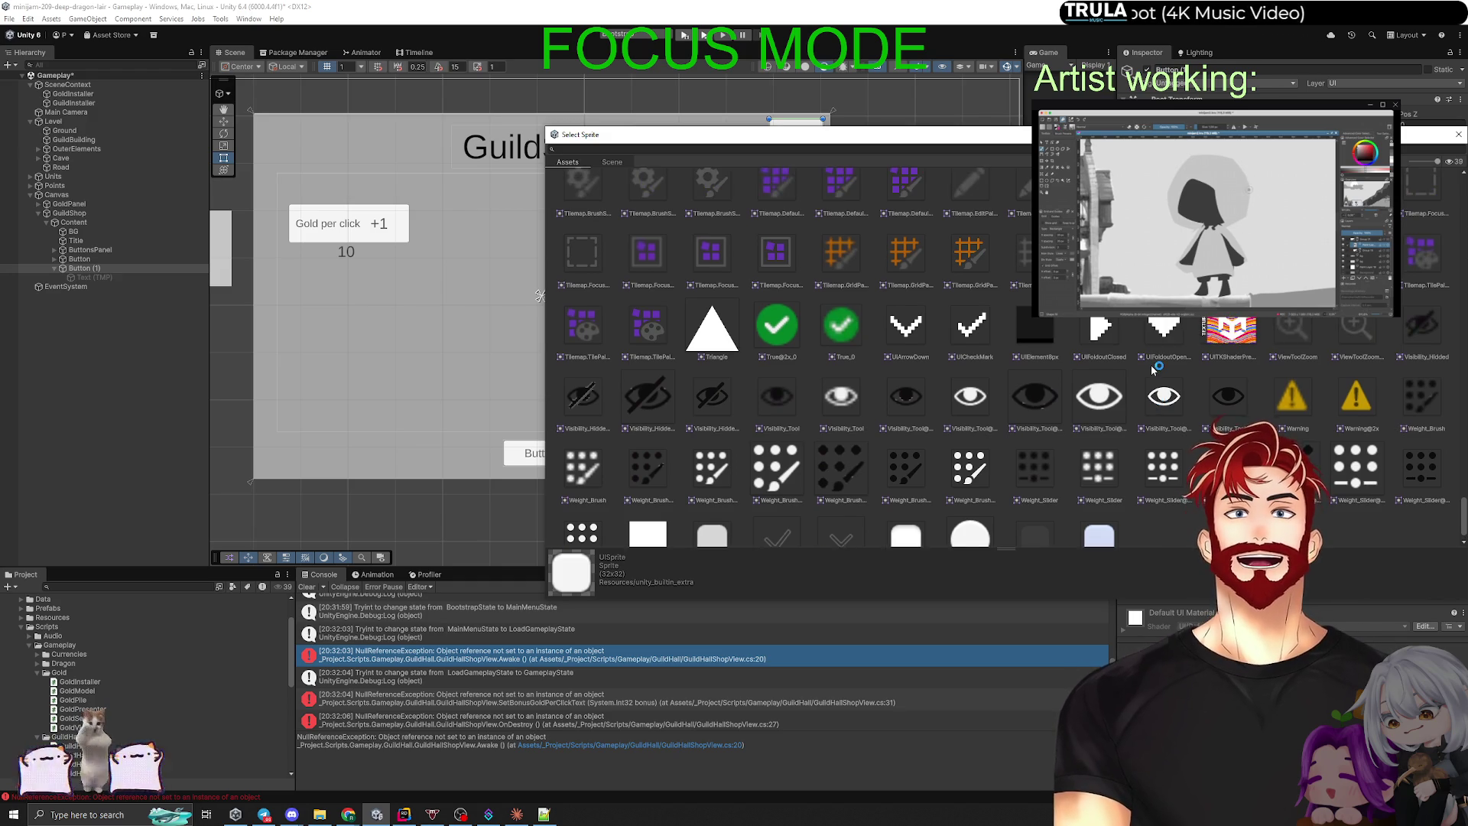
pyautogui.scroll(2, 1153, 370)
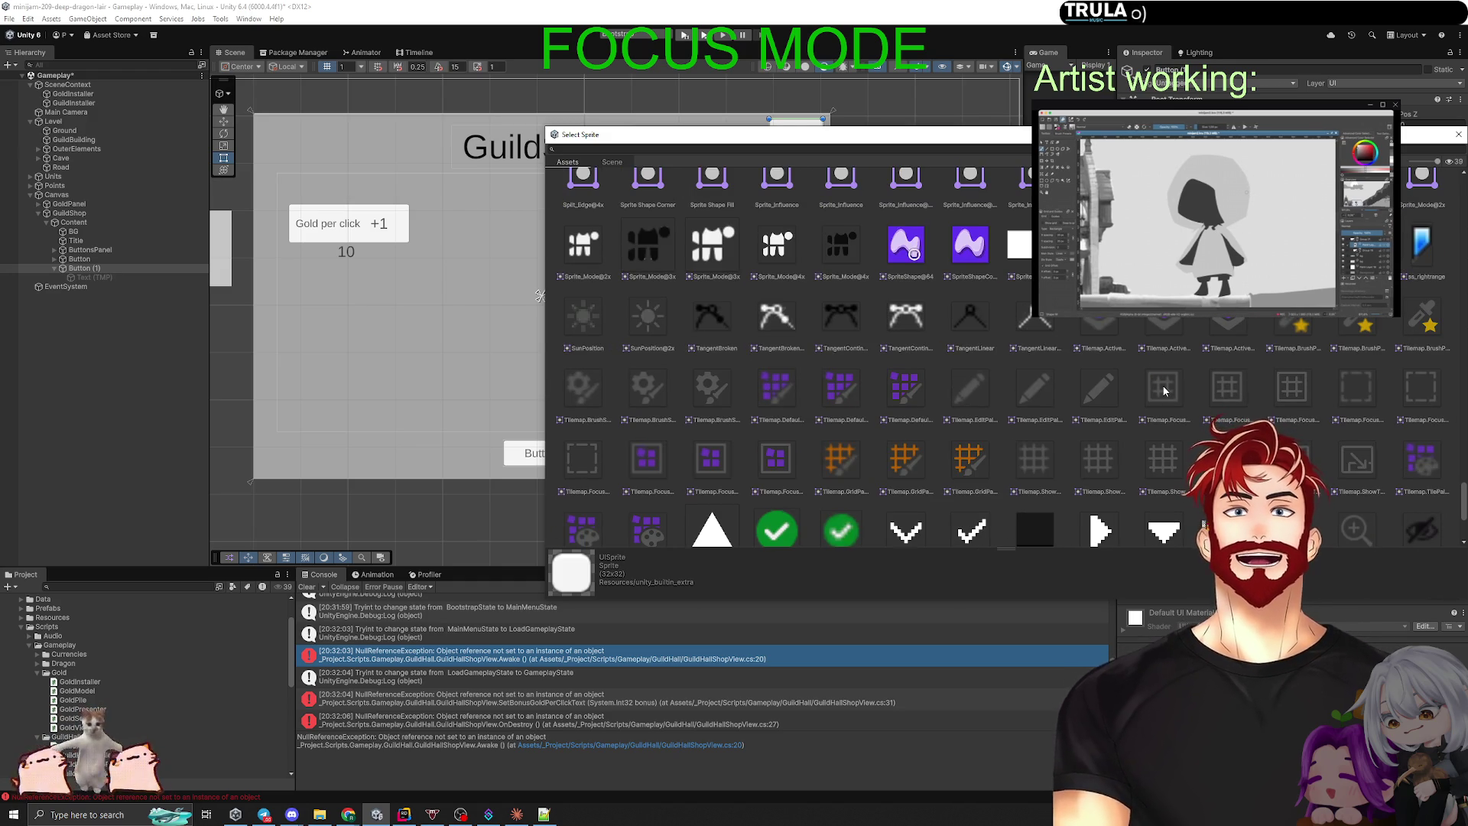
pyautogui.scroll(10, 1165, 390)
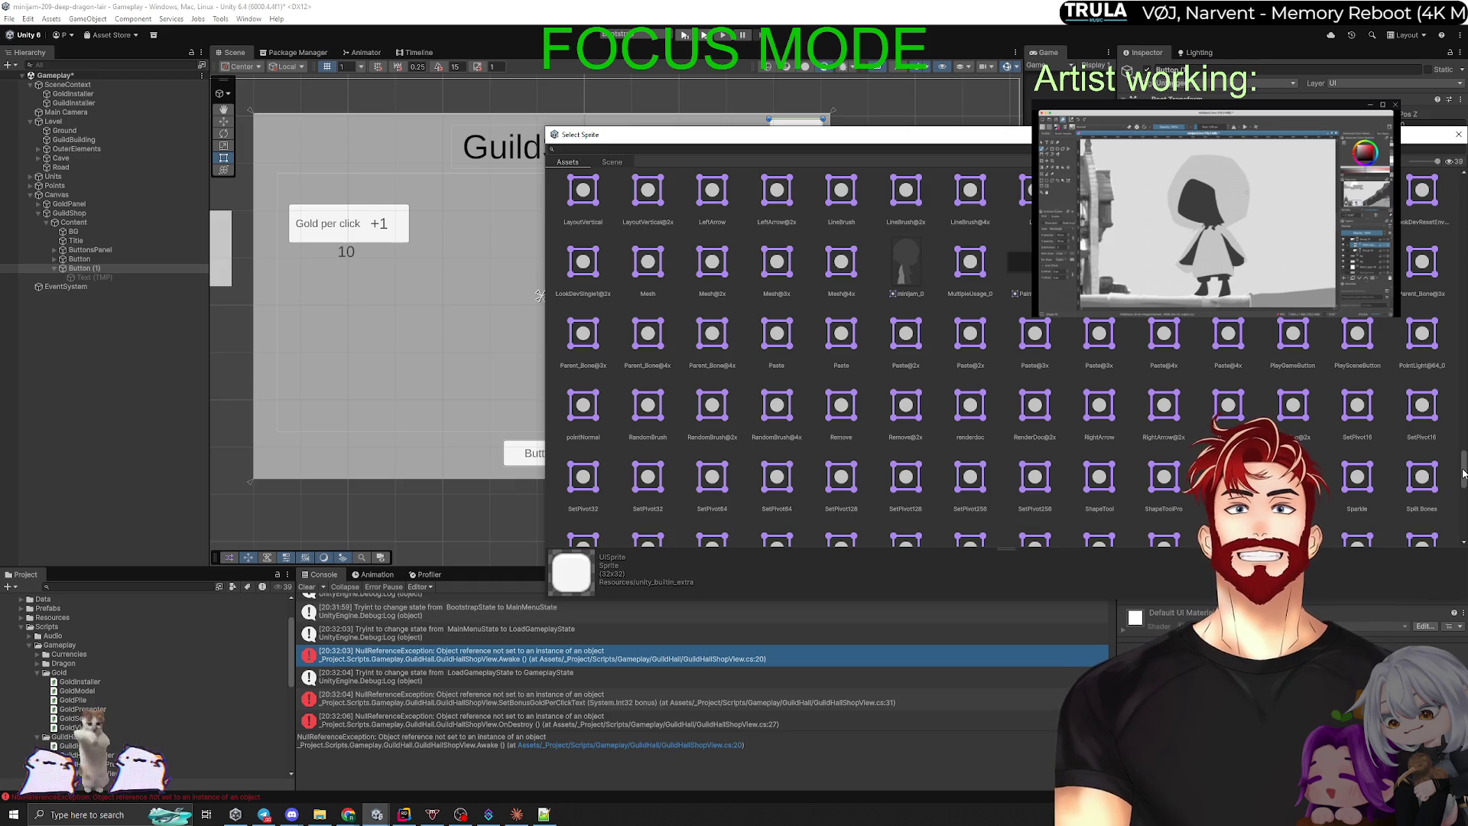
pyautogui.scroll(5, 1463, 473)
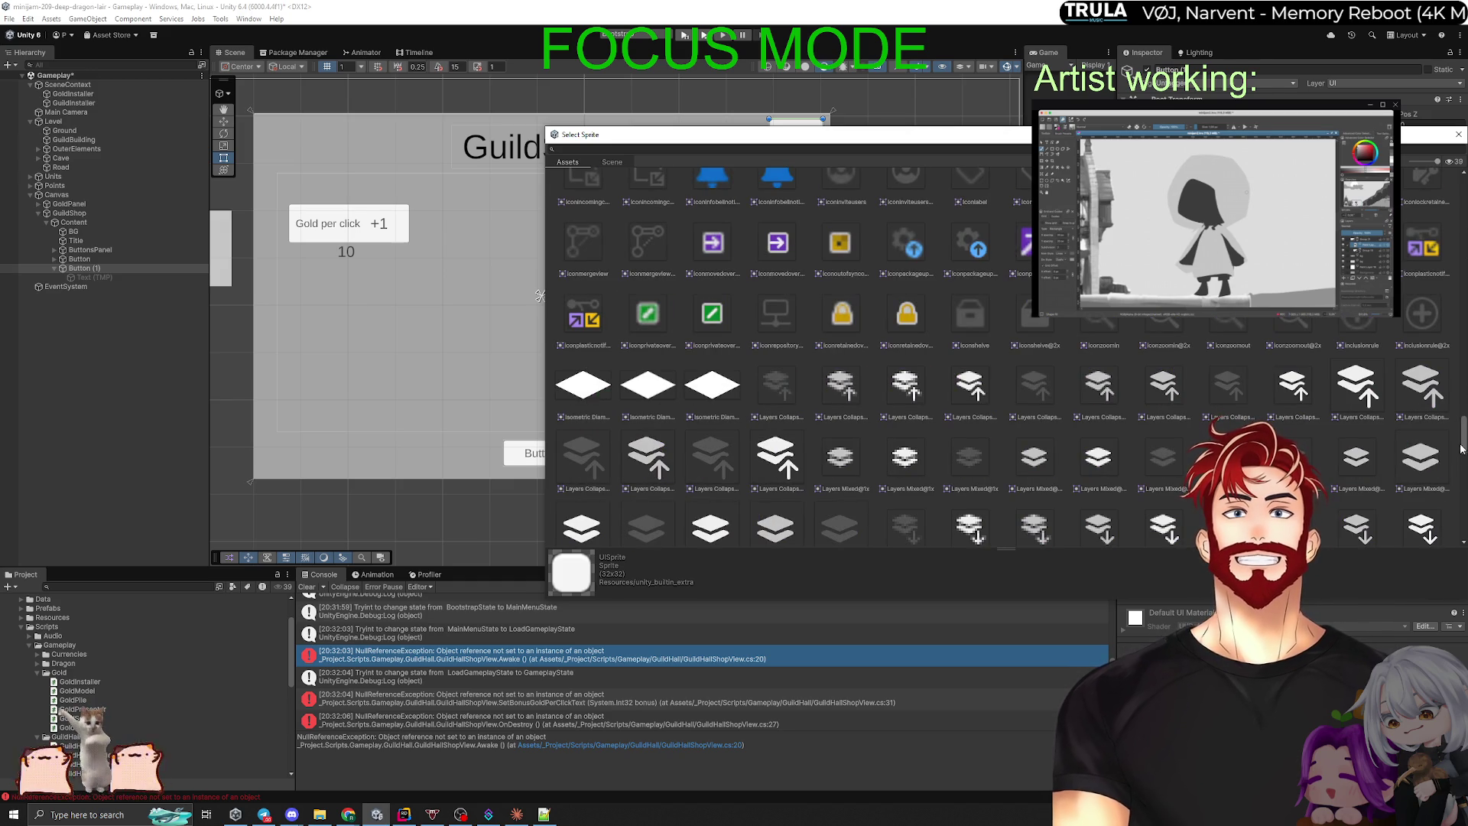
pyautogui.scroll(2, 1463, 440)
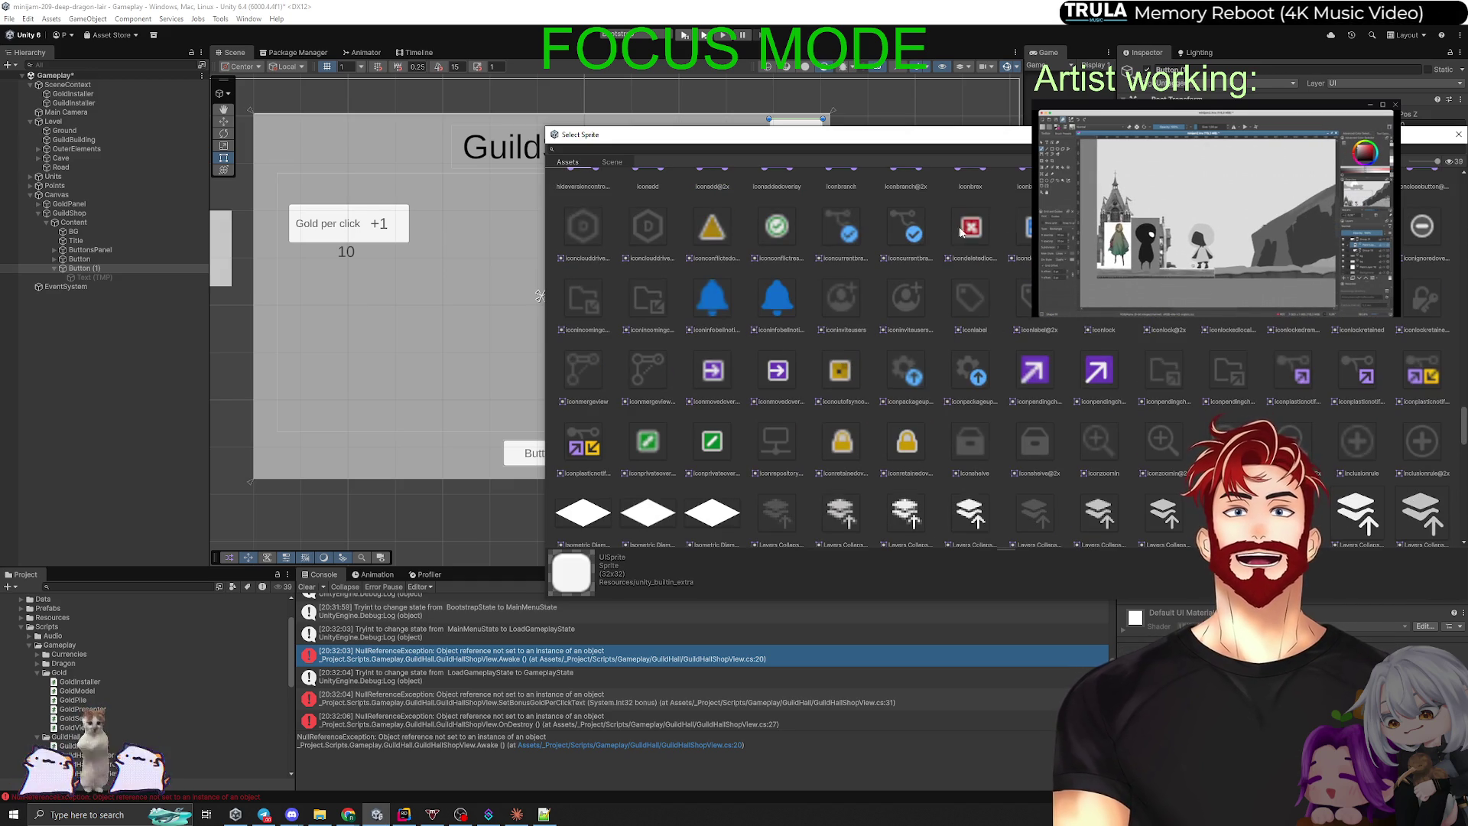
pyautogui.scroll(3, 981, 232)
pyautogui.scroll(2, 981, 232)
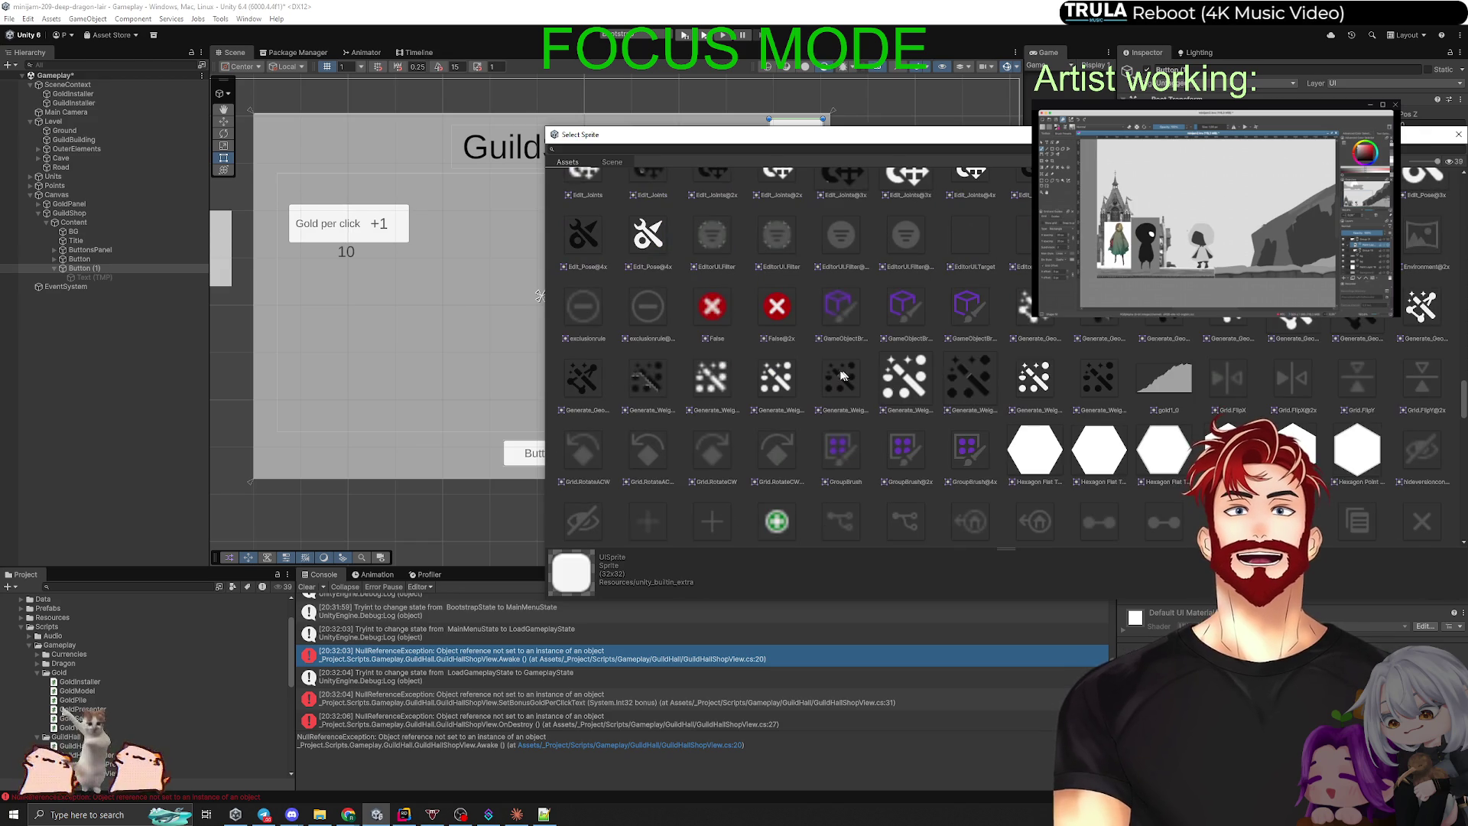
pyautogui.doubleClick(732, 307)
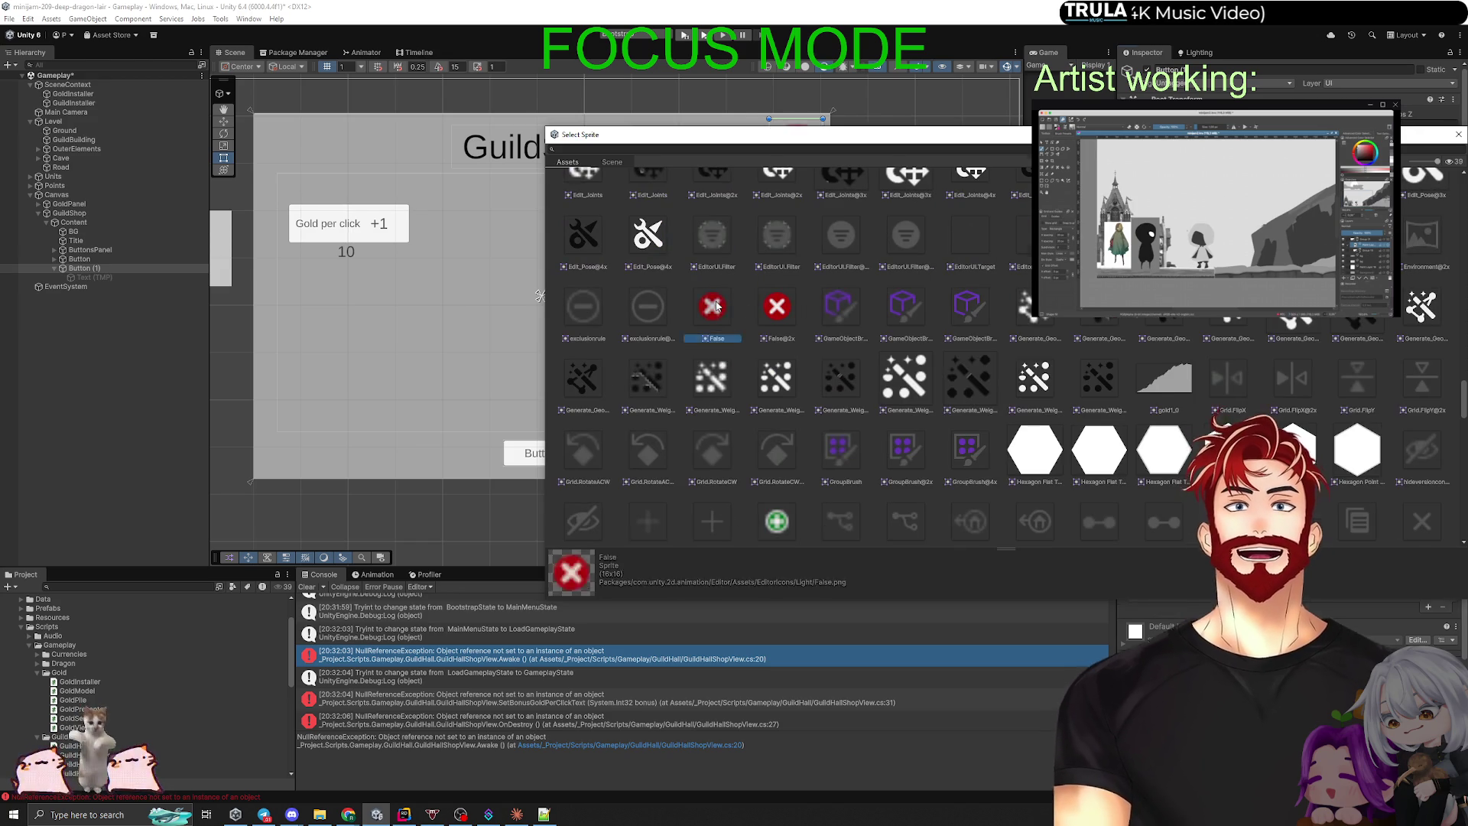
pyautogui.click(110, 370)
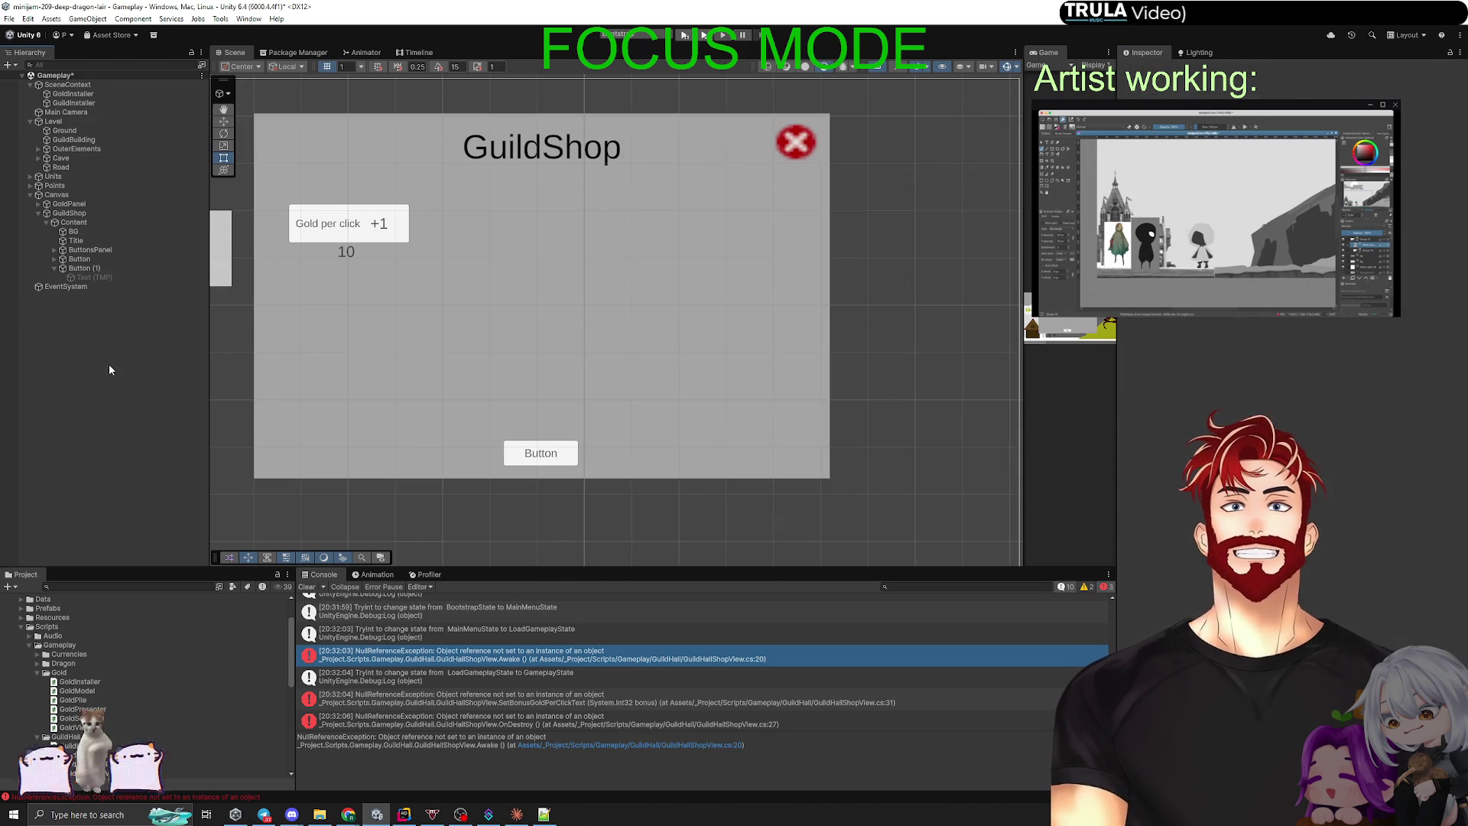
# Step: Rename the top-right Button (1) to CloseButtonTop, fixing a wrong-keyboard-layout attempt
pyautogui.click(100, 269)
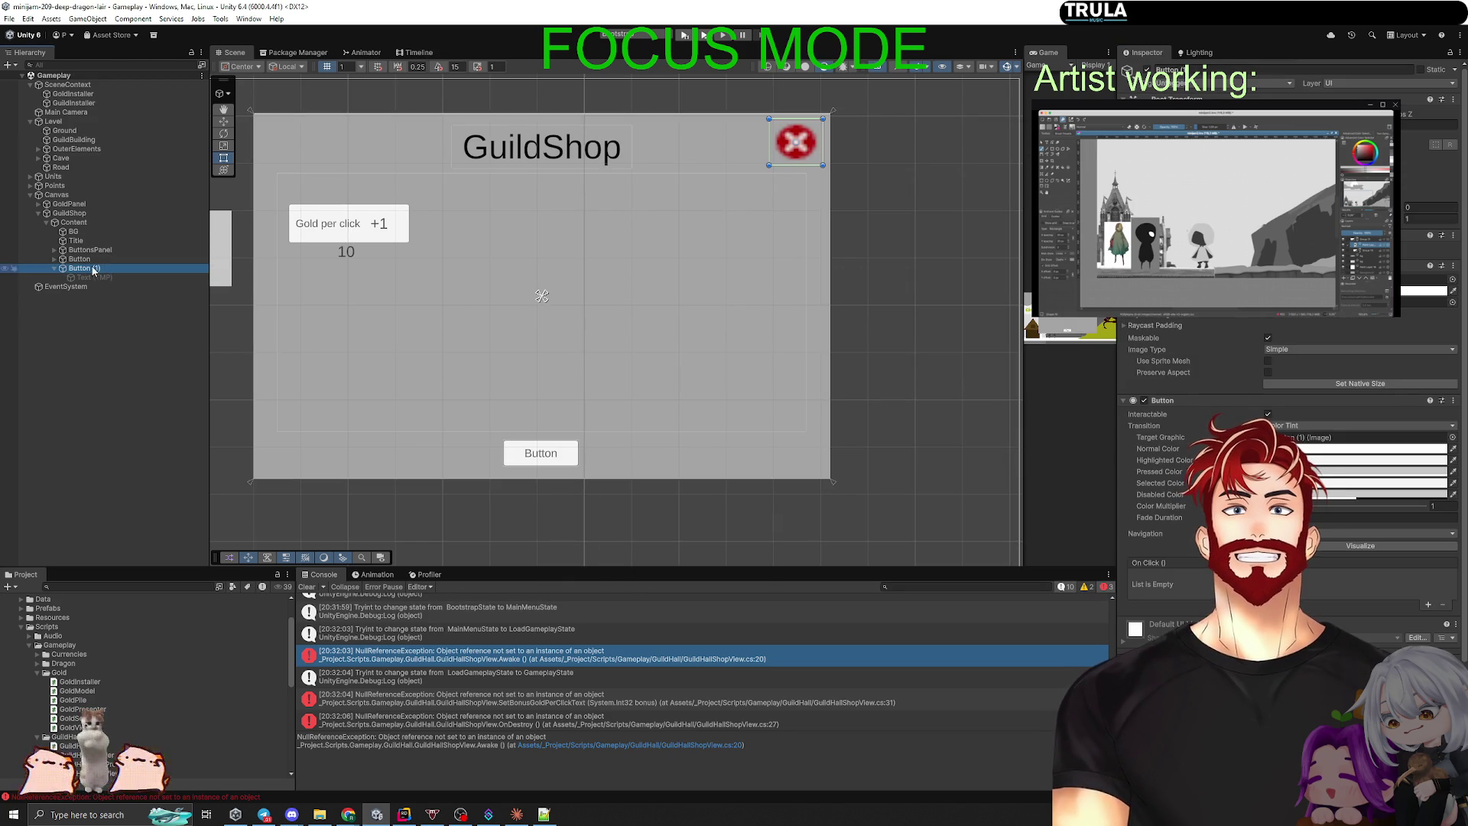
pyautogui.press('F2')
pyautogui.write('Сдщыу')
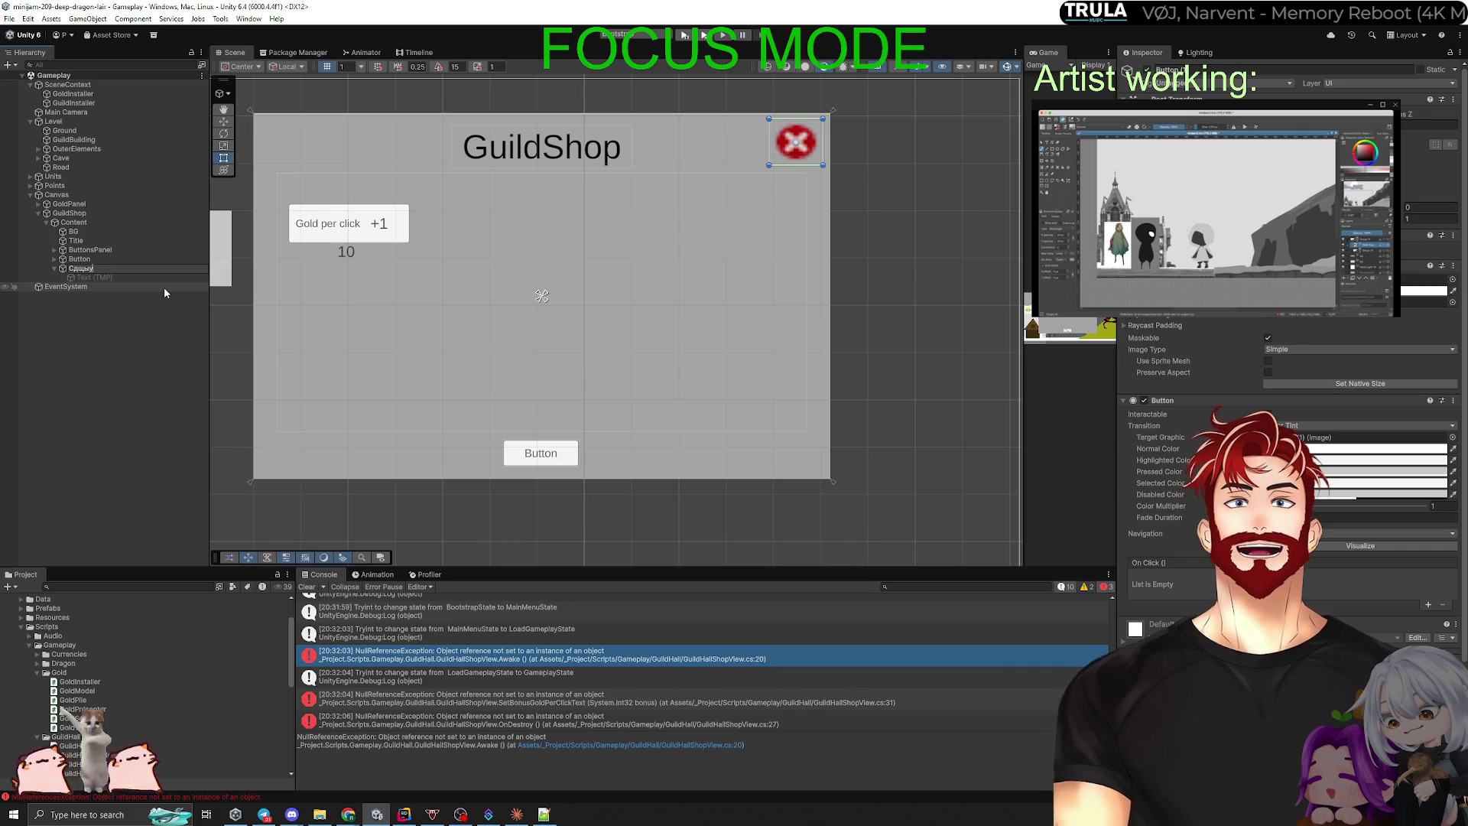
pyautogui.write('ИгеещтЕщ')
pyautogui.press('Return')
pyautogui.press('F2')
pyautogui.write('CloseButtonTop')
pyautogui.press('Return')
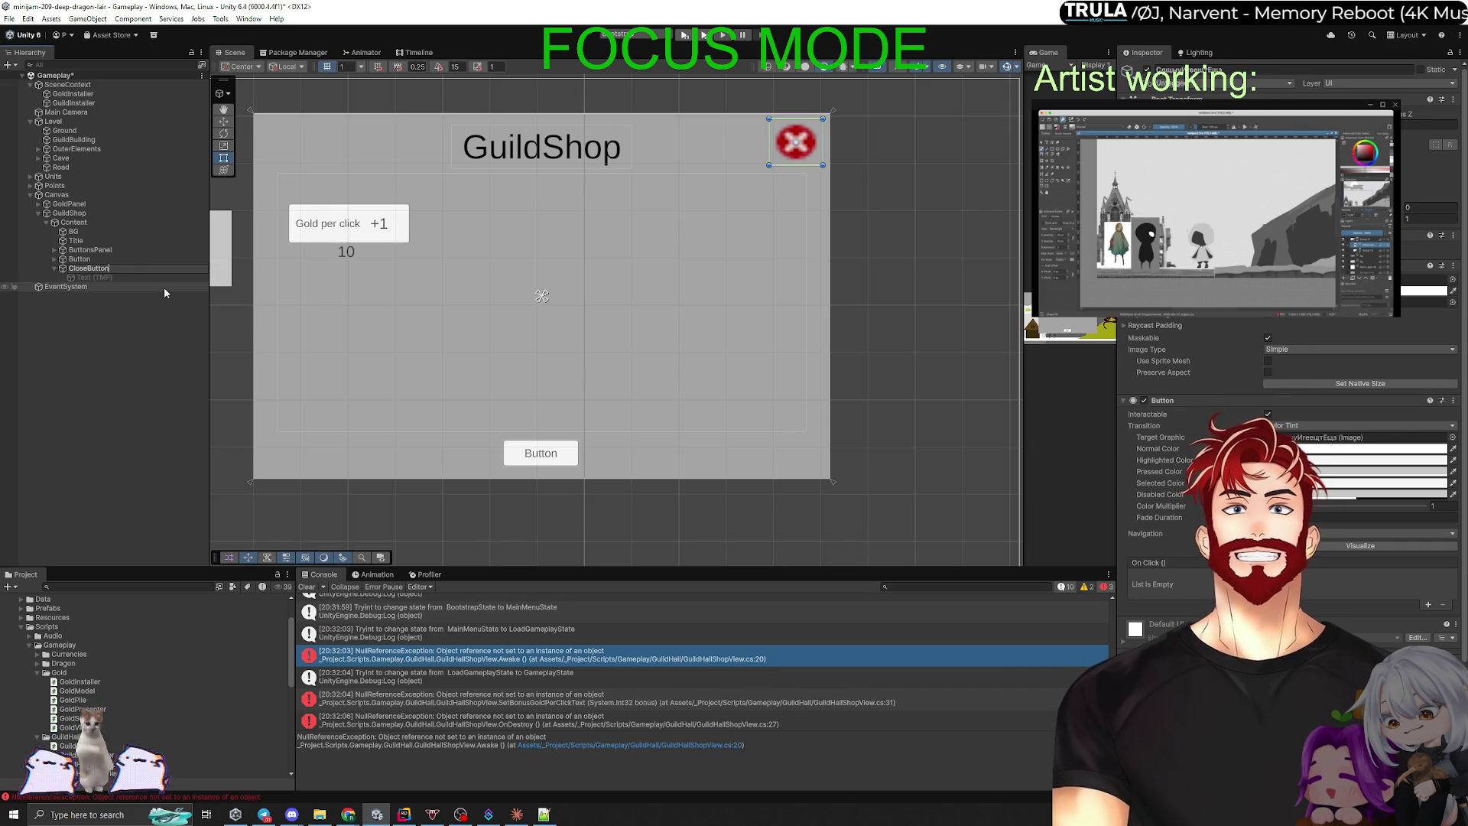
# Step: Rename the bottom Button to CloseButtonBottom and select the GuildShop panel
pyautogui.click(79, 258)
pyautogui.press('F2')
pyautogui.write('Cl')
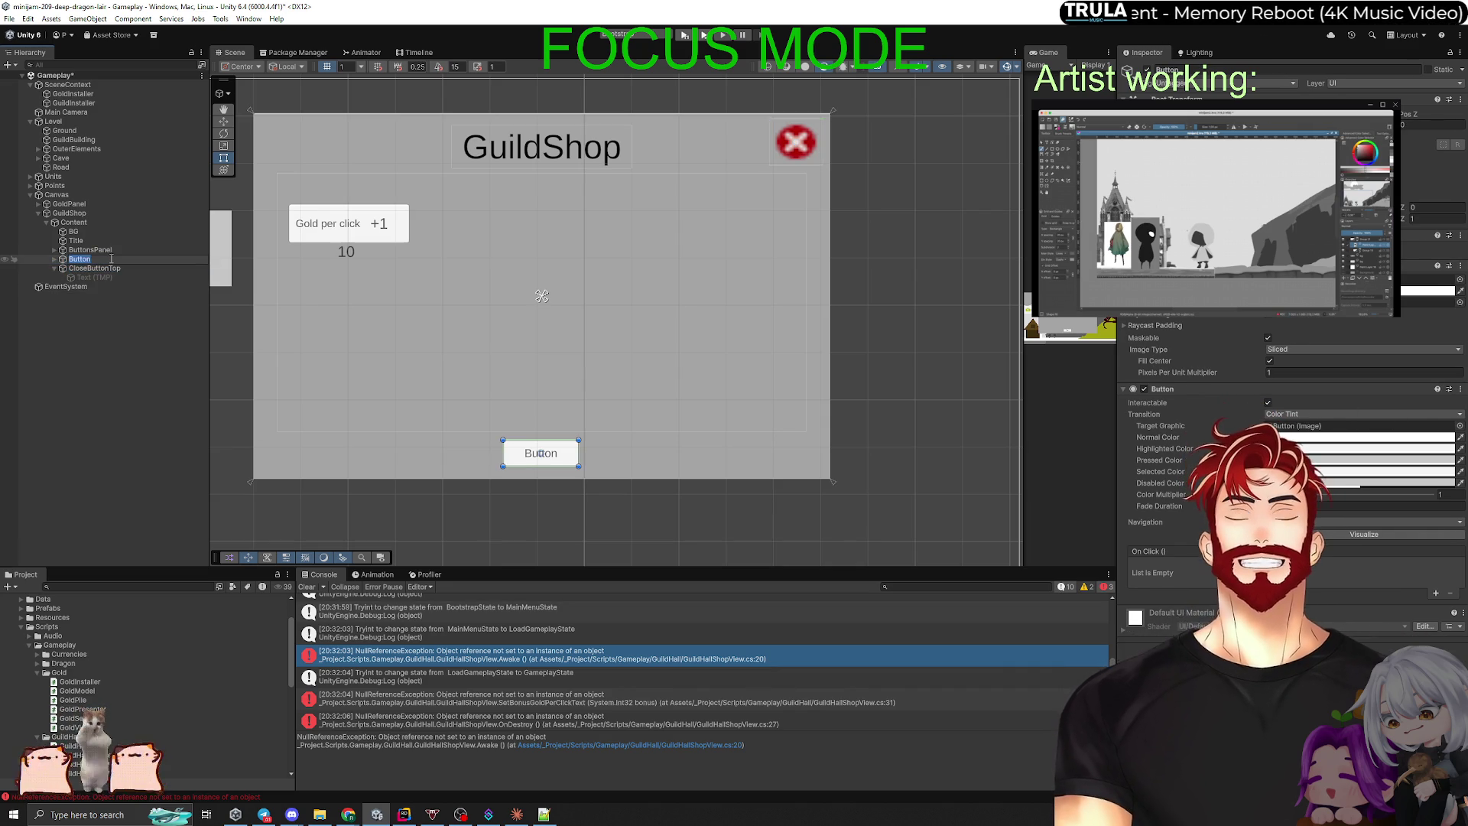
pyautogui.write('oseButtonB')
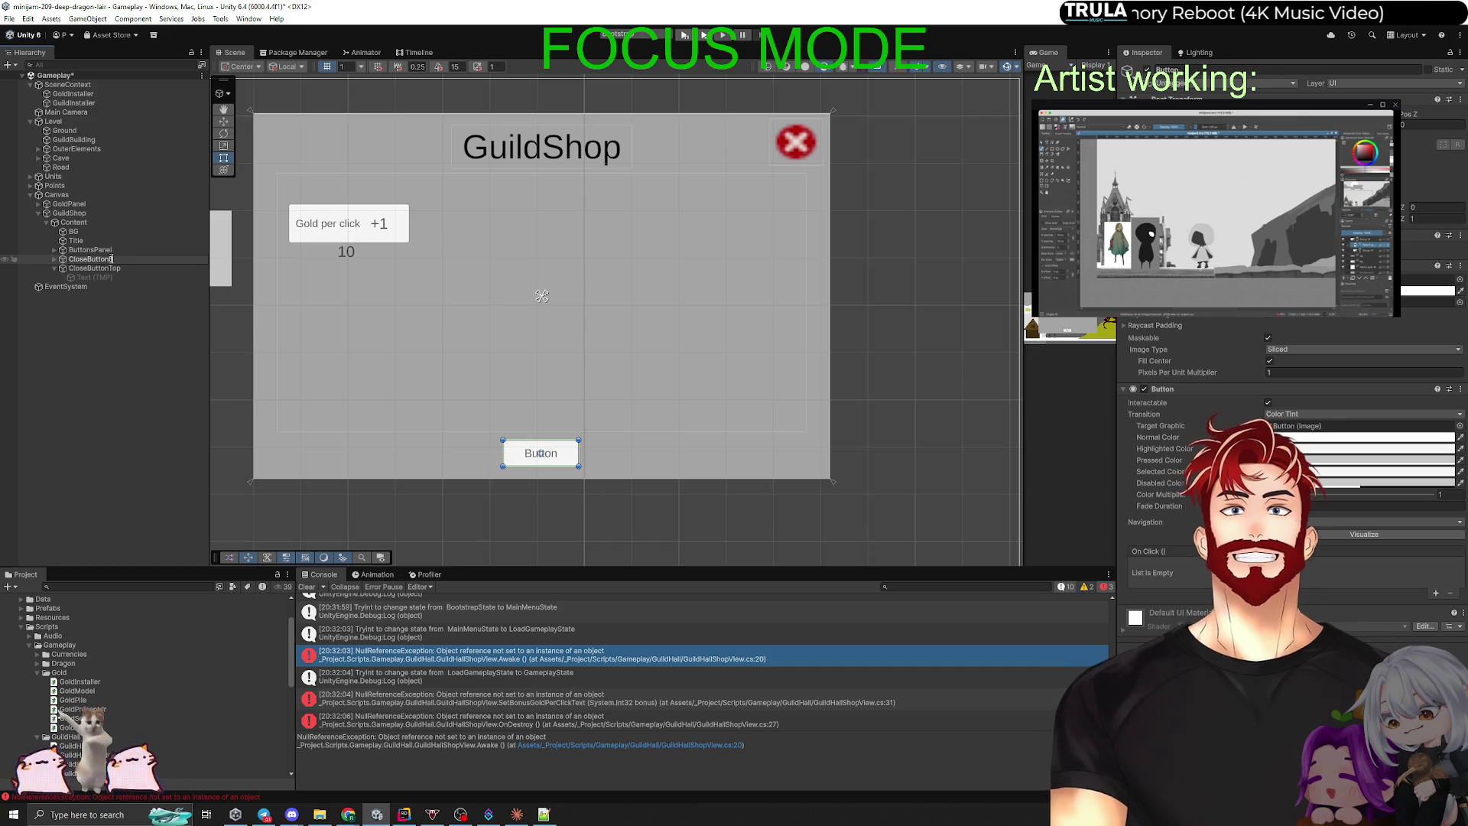
pyautogui.write('ottom')
pyautogui.press('Return')
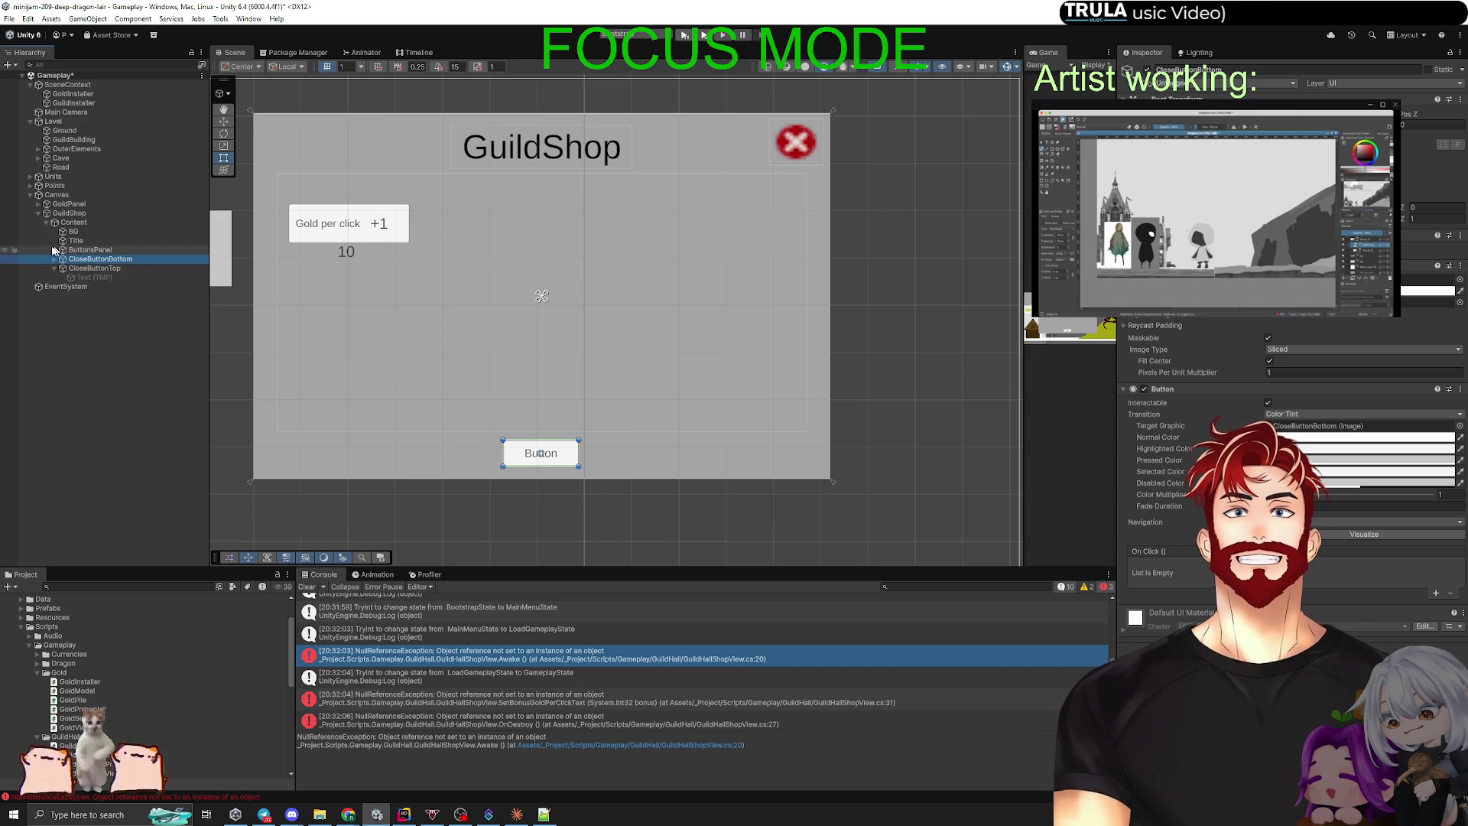
pyautogui.click(70, 213)
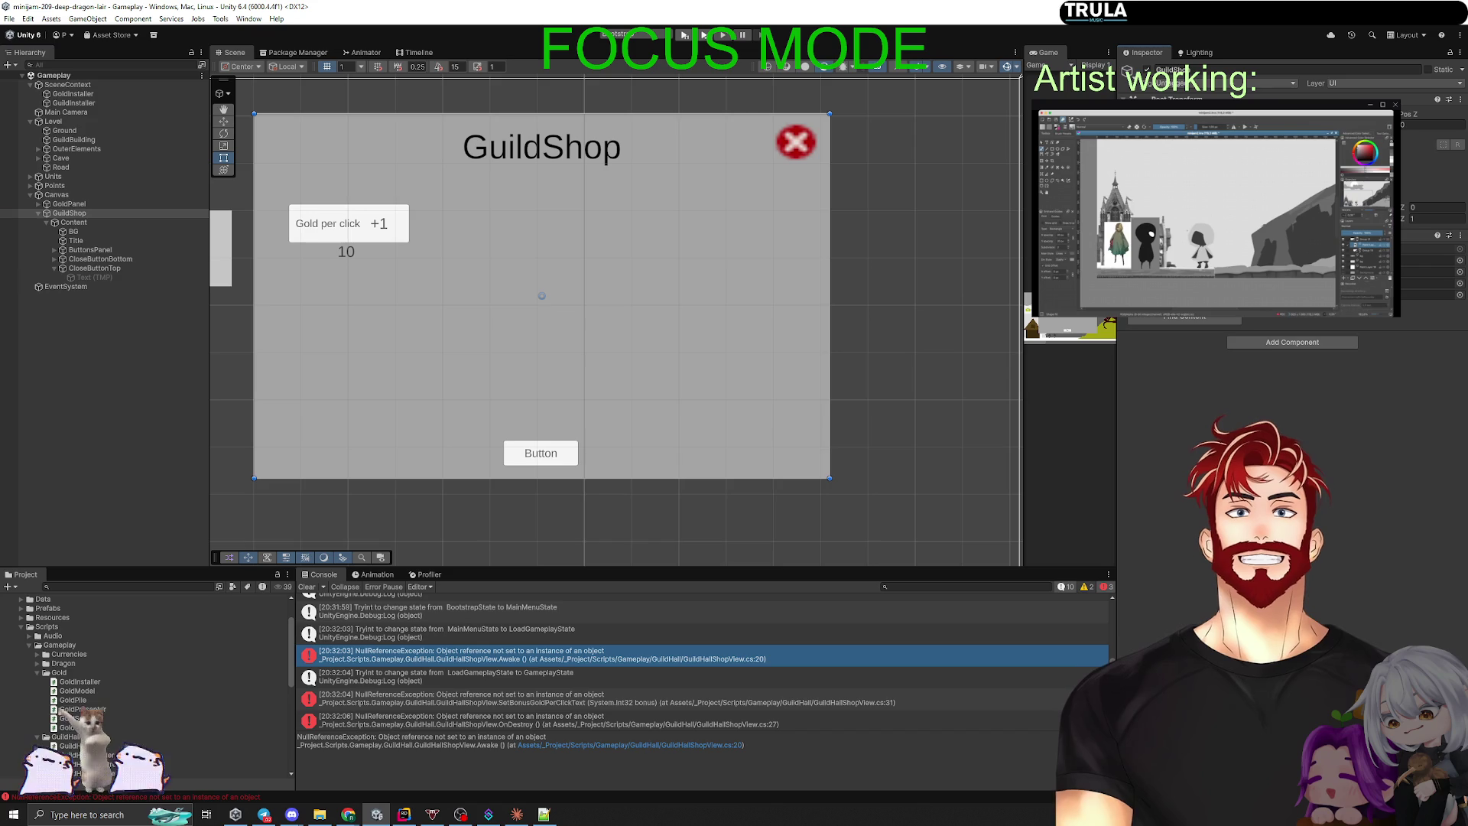
pyautogui.hotkey('alt', 'Tab')
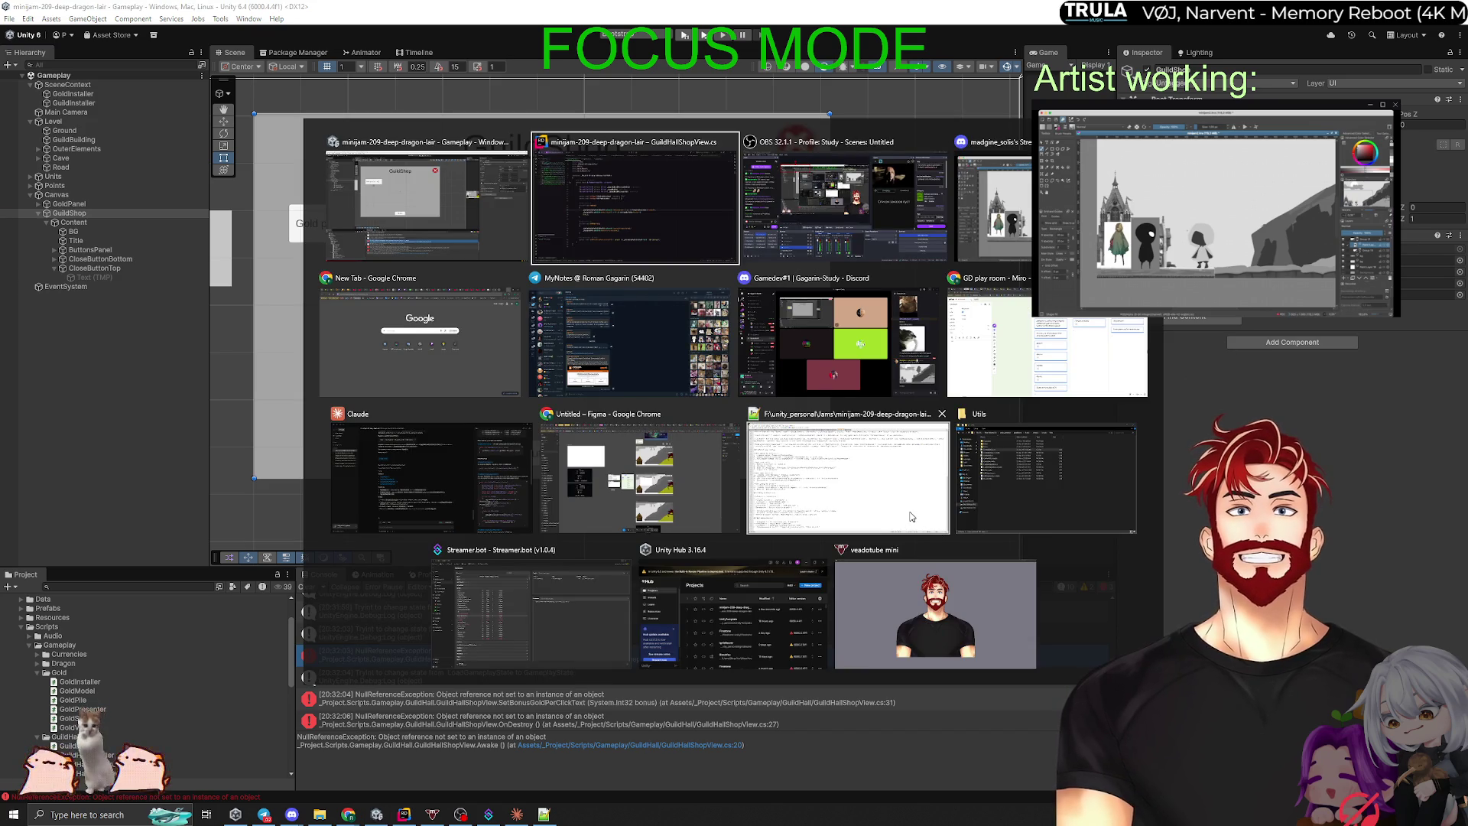
# Step: Send Claude 'добавь поддержку нескольких кнопок для закрытия в магазине', then open a new Chrome tab
pyautogui.hotkey('alt', 'Tab')
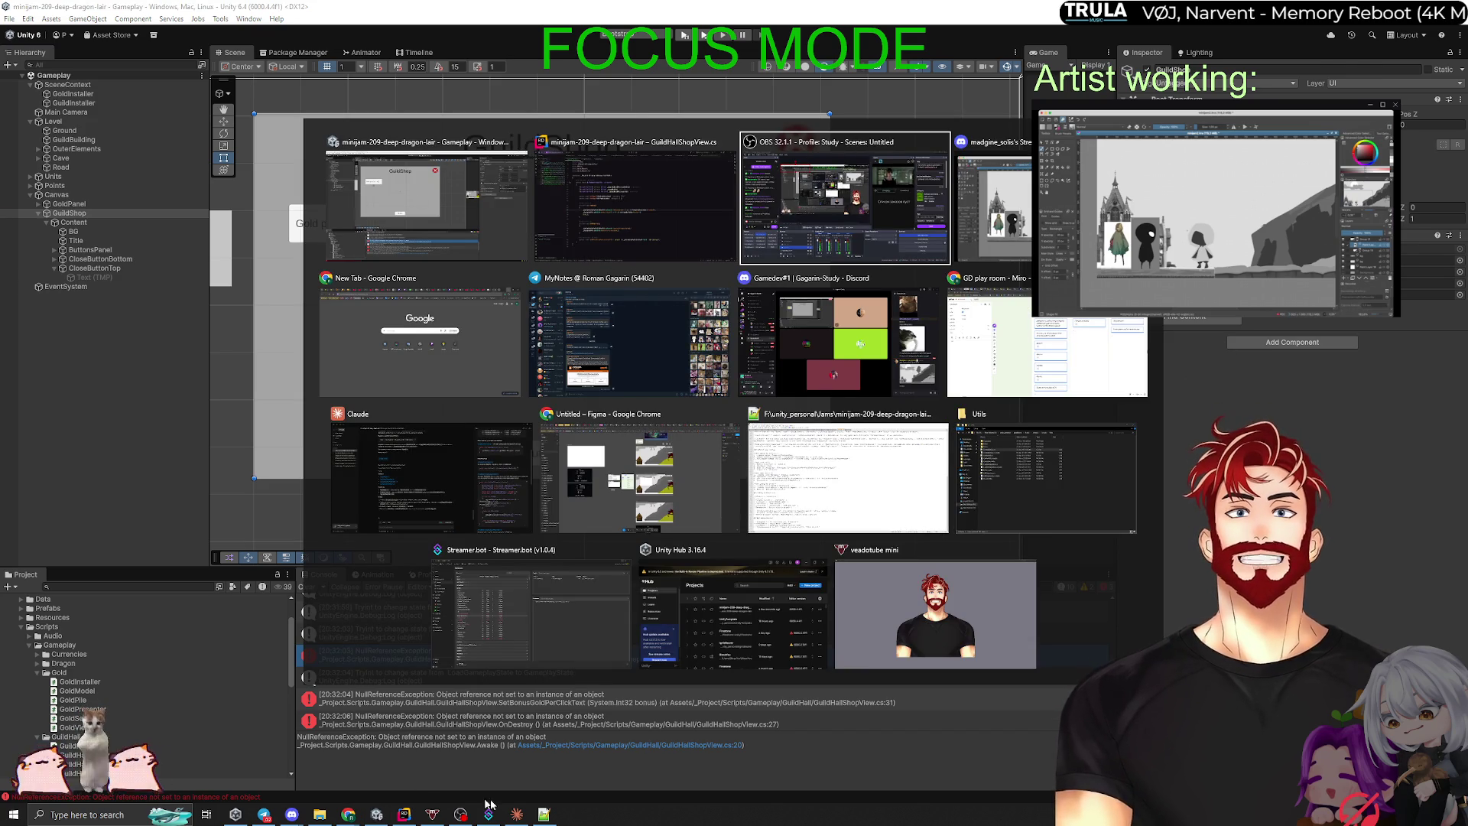
pyautogui.click(517, 814)
pyautogui.write('ging')
pyautogui.press('BackSpace')
pyautogui.press('BackSpace')
pyautogui.press('BackSpace')
pyautogui.write('добавь поддерж')
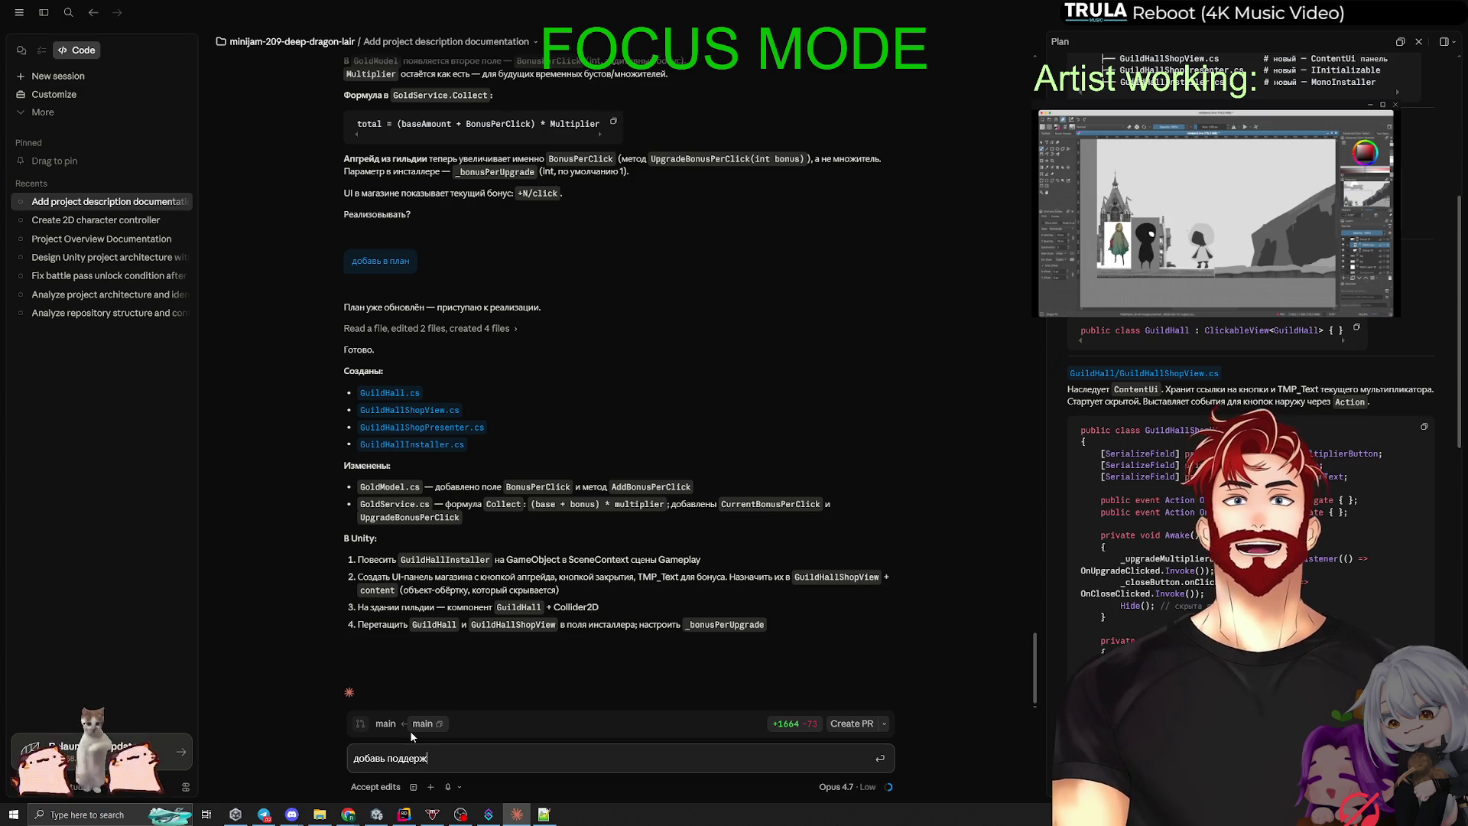
pyautogui.write('ку нескольких кнопок для закрытия в магазине')
pyautogui.press('Return')
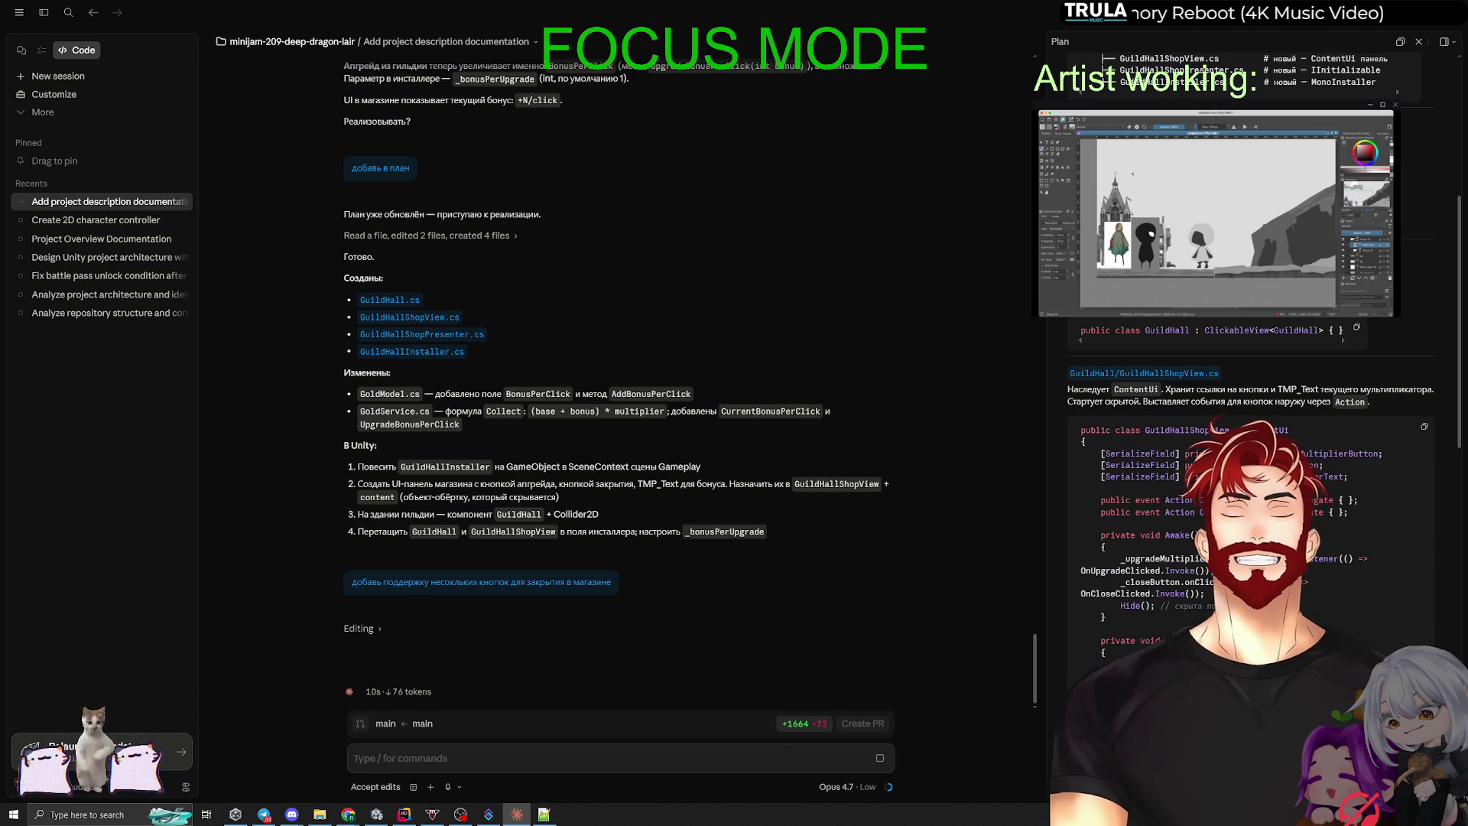
pyautogui.hotkey('alt', 'Tab')
pyautogui.hotkey('ctrl', 't')
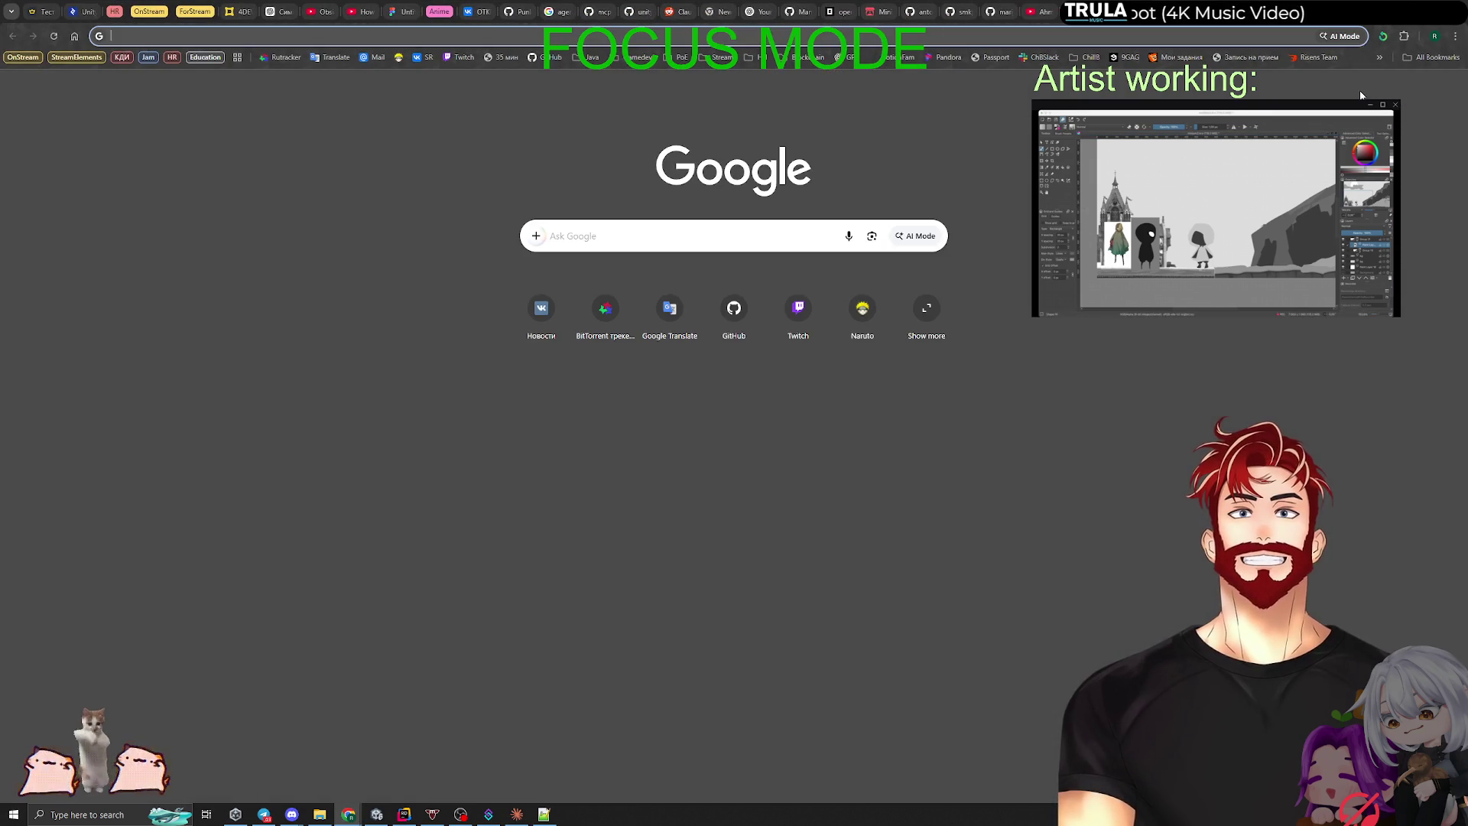
# Step: Search Google for 'png wing' and open the PNGWing result in a background tab
pyautogui.write('png wing')
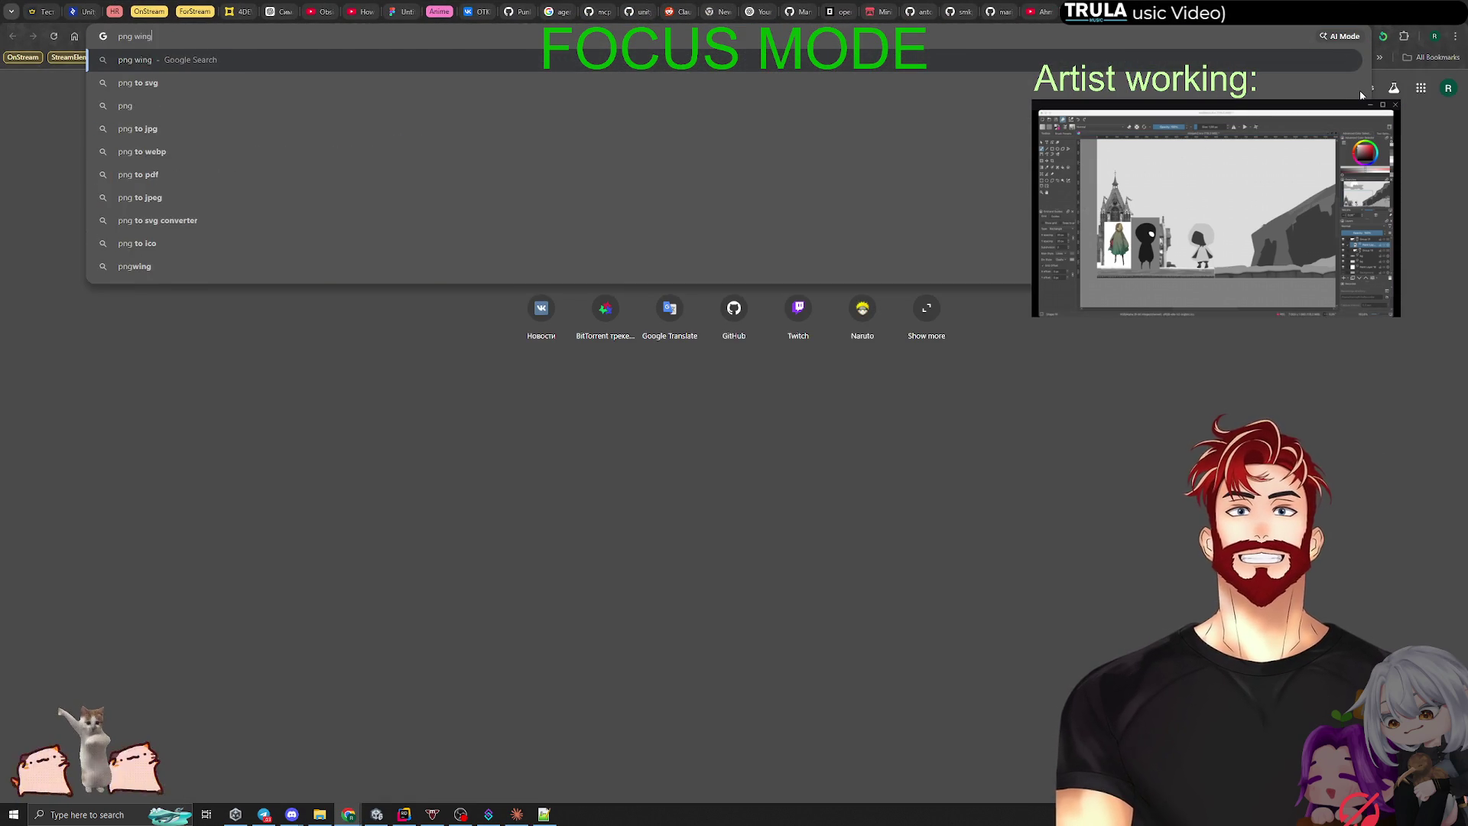
pyautogui.press('Return')
pyautogui.click(402, 6)
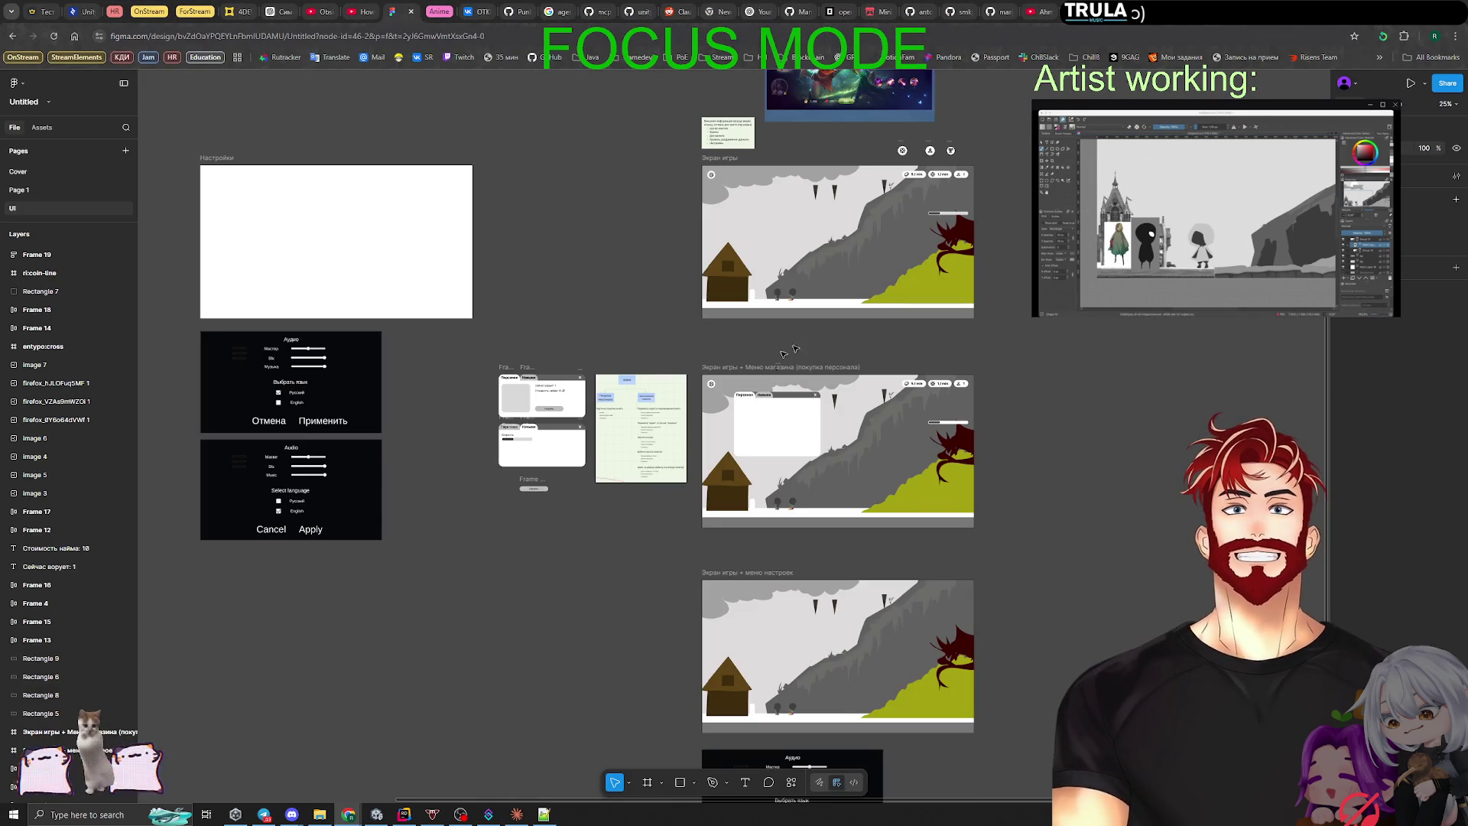
pyautogui.scroll(5, 589, 291)
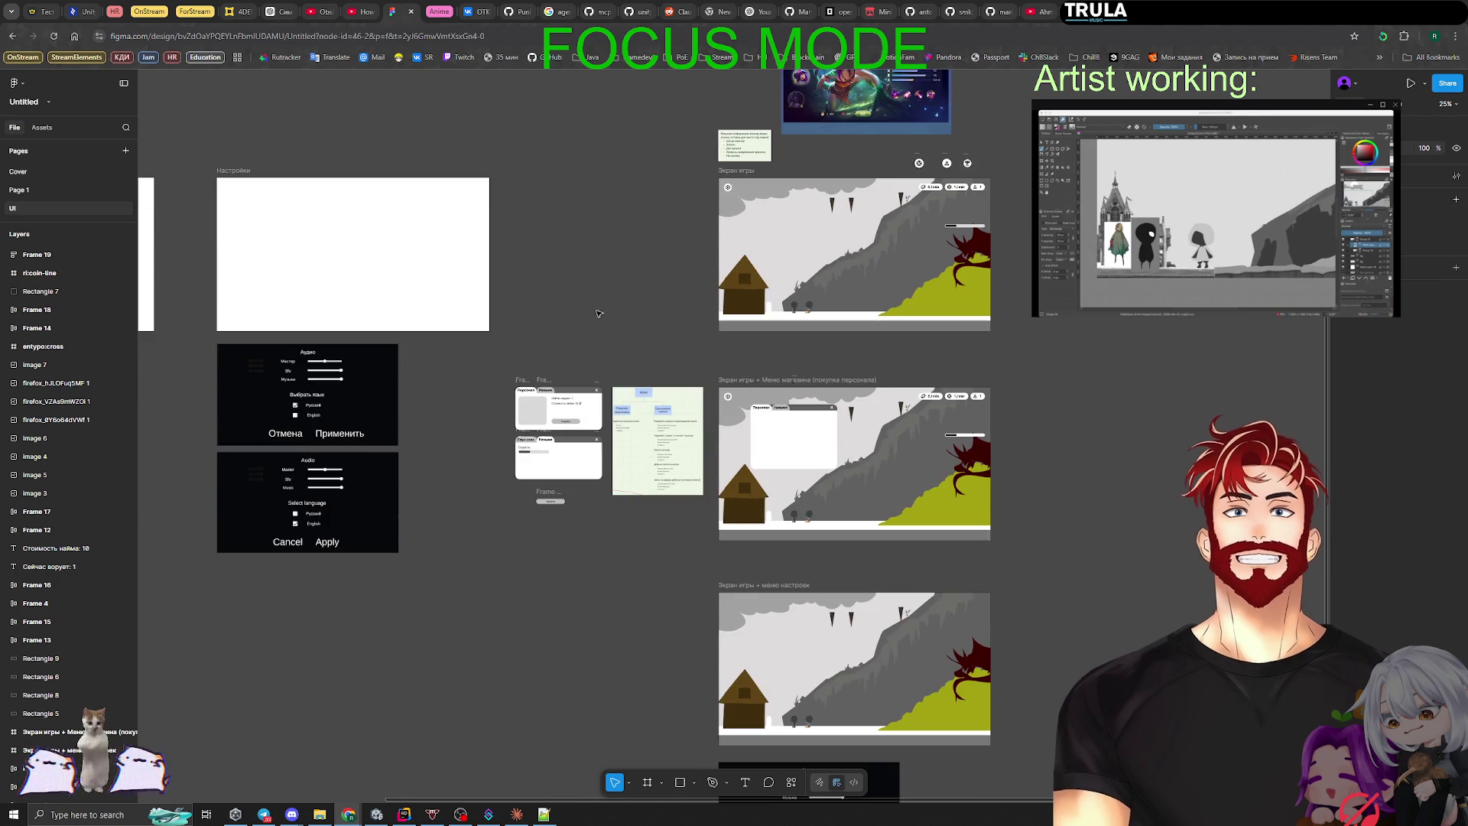
pyautogui.hotkey('ctrl', 'shift', 'Tab')
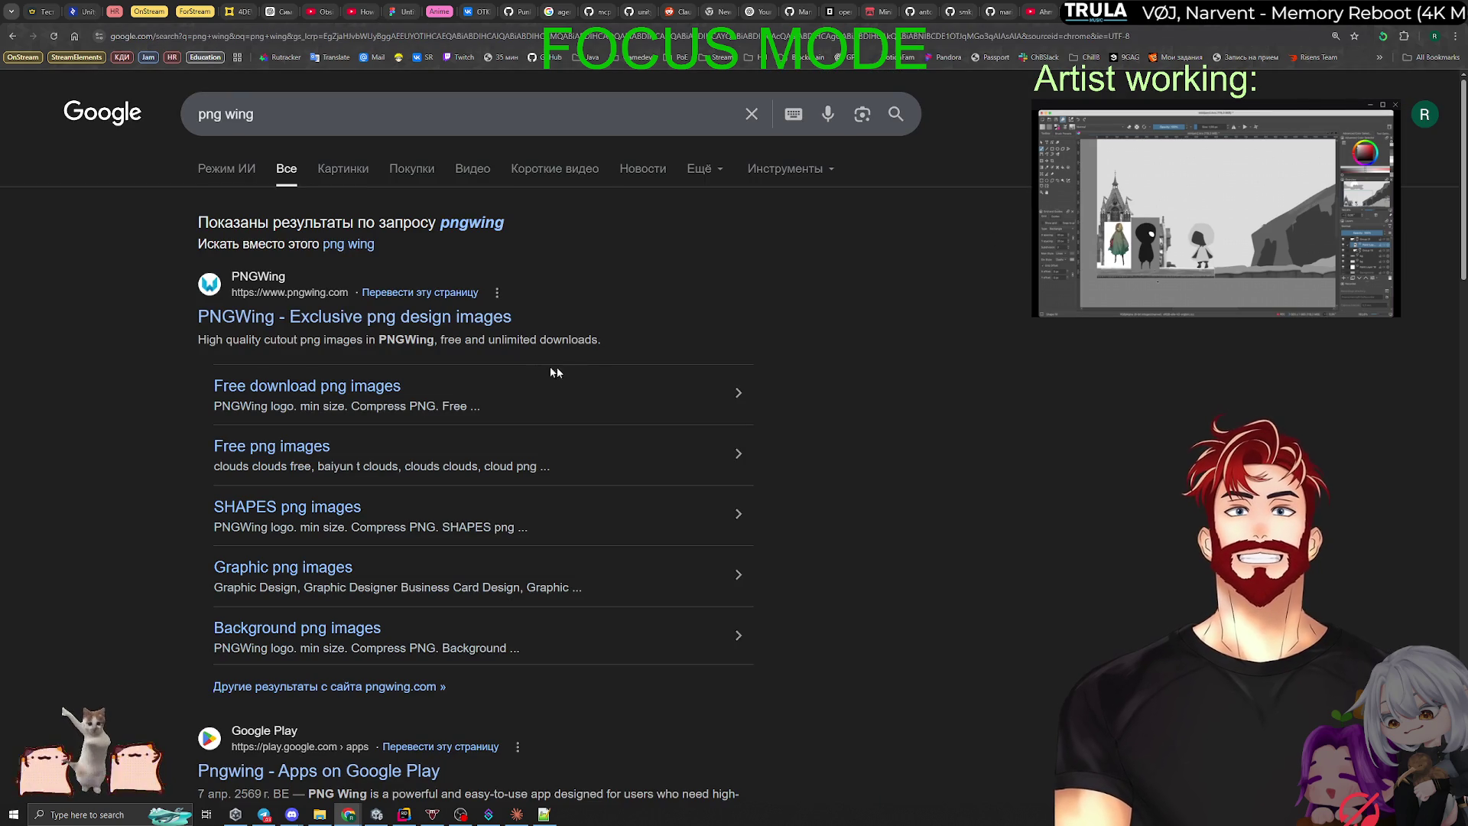
pyautogui.middleClick(368, 321)
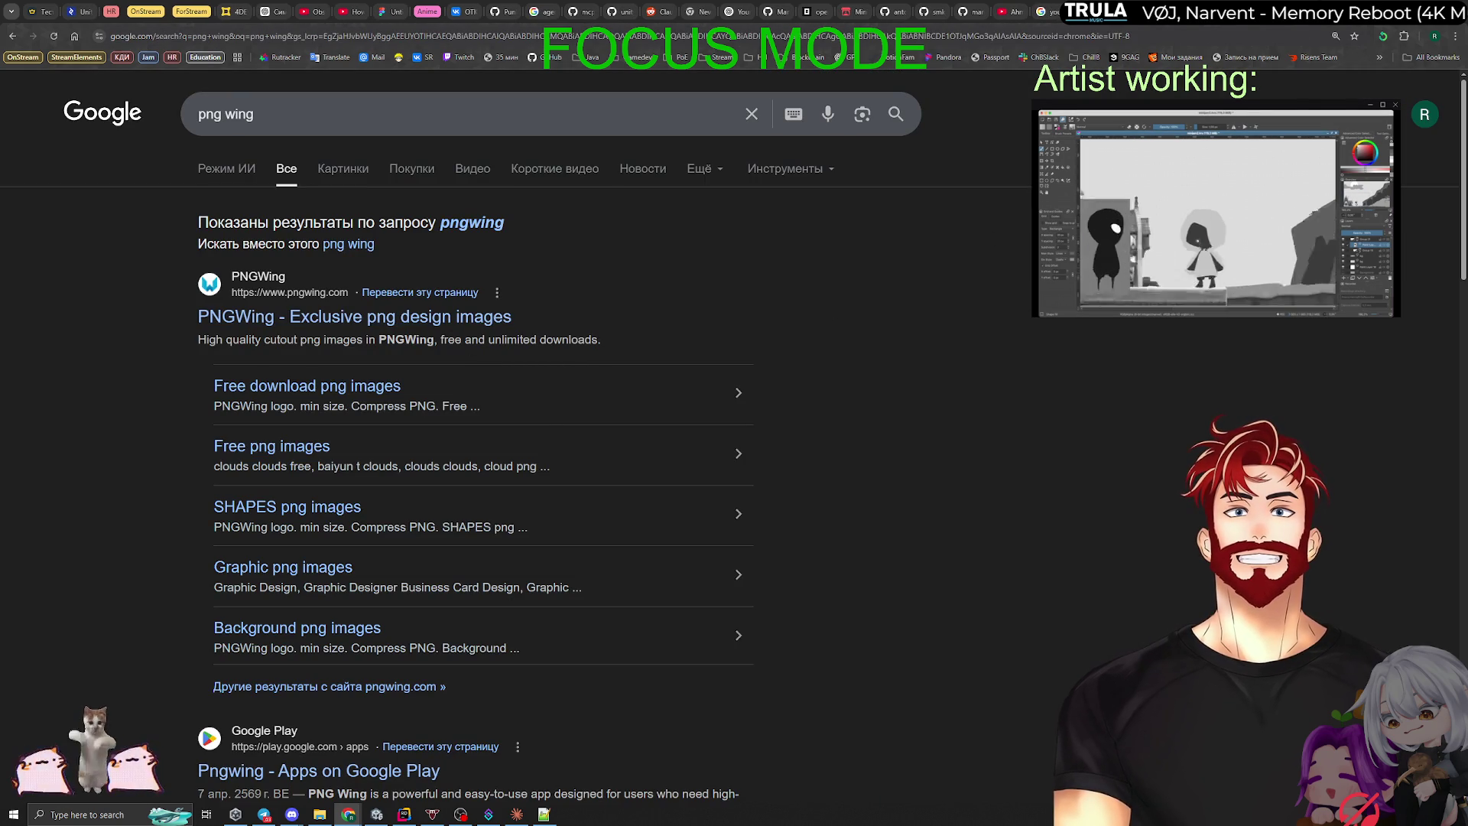
pyautogui.hotkey('ctrl', 'Tab')
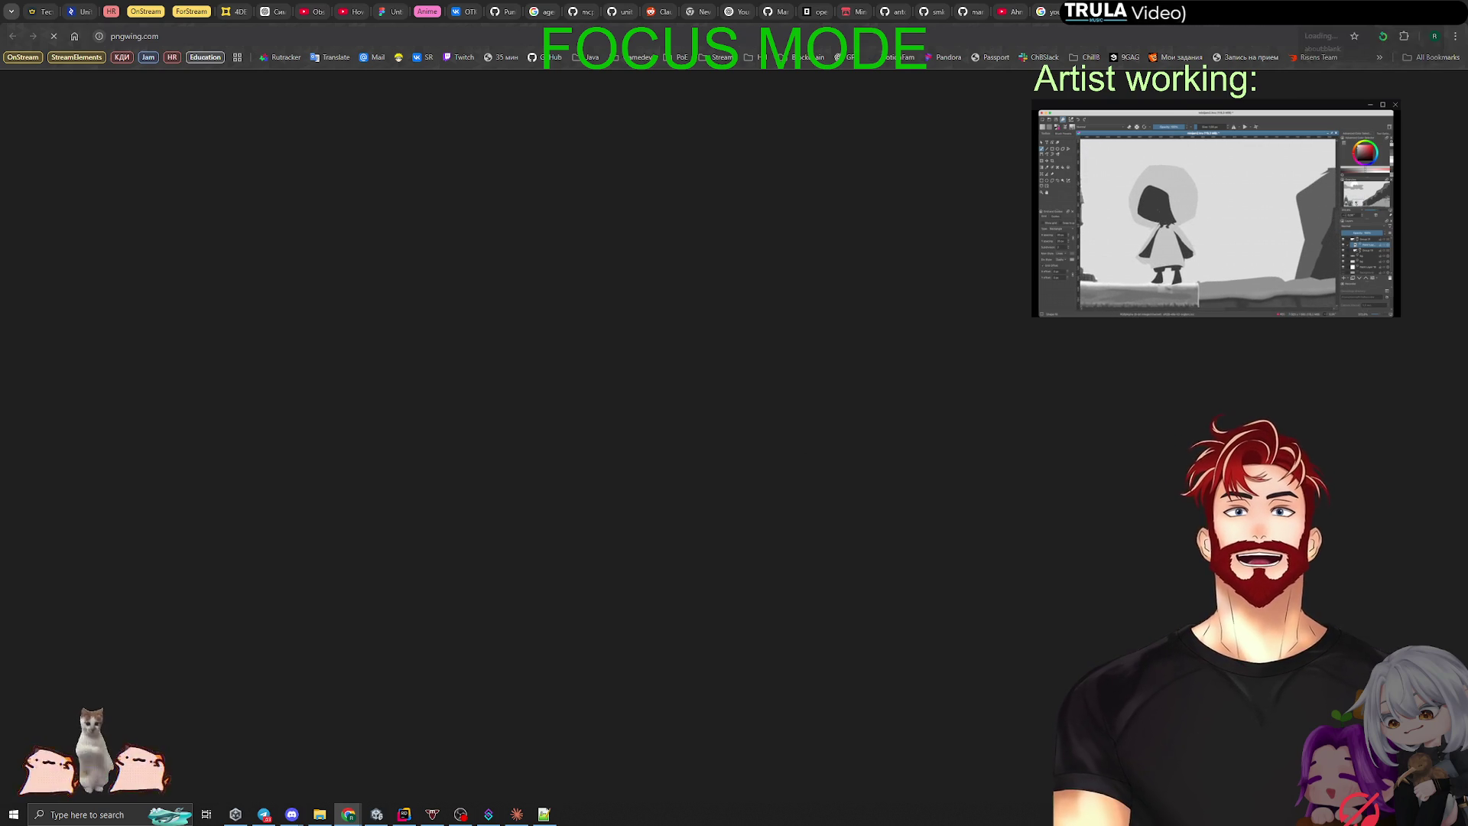
pyautogui.hotkey('alt', 'Left')
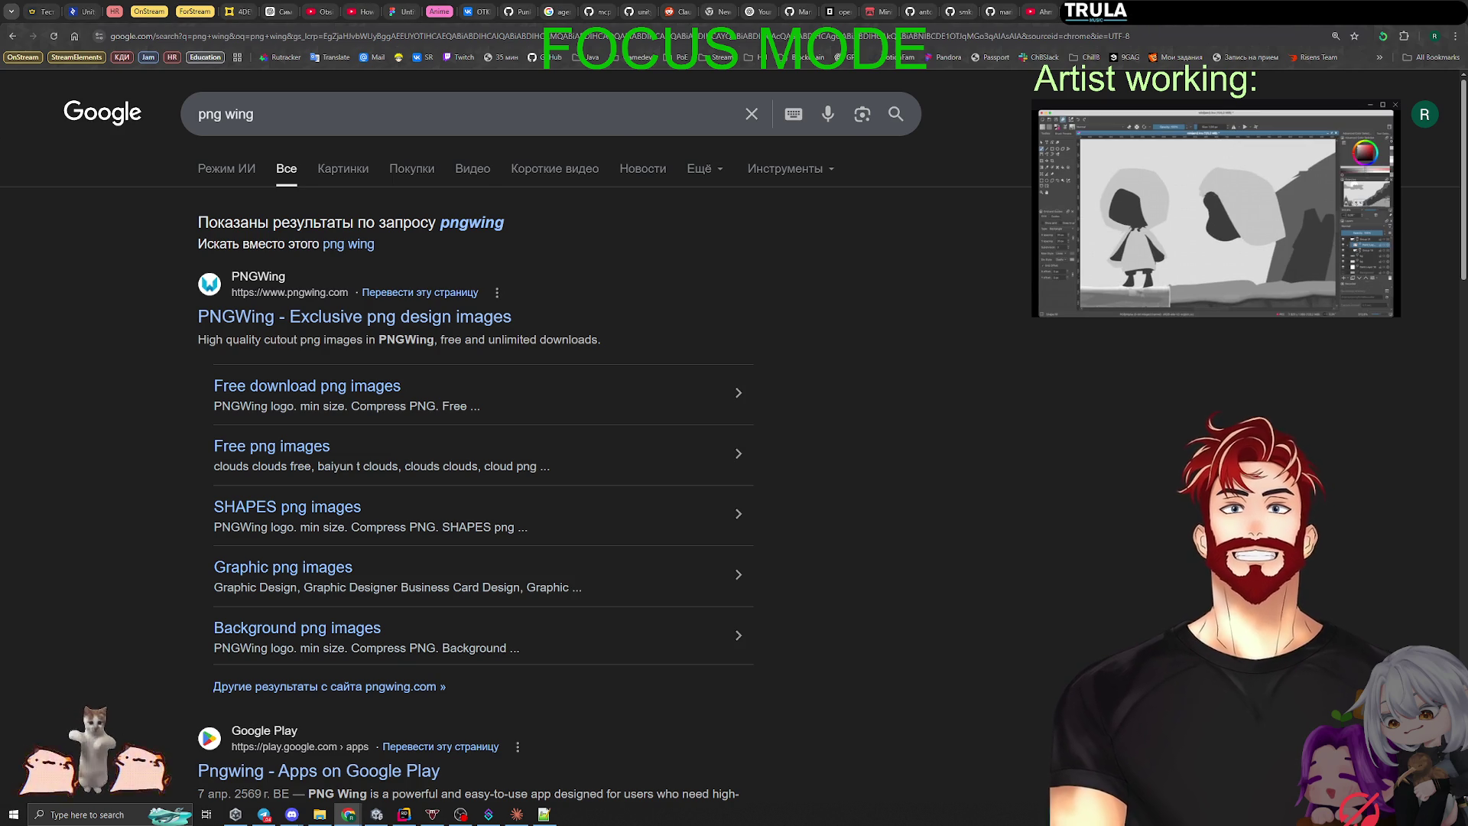
# Step: Rerun the search as 'pngwing' and open the PNGWing result in its own tab
pyautogui.moveTo(991, 144)
pyautogui.mouseDown()
pyautogui.moveTo(1168, 55)
pyautogui.moveTo(1047, 12)
pyautogui.mouseUp()
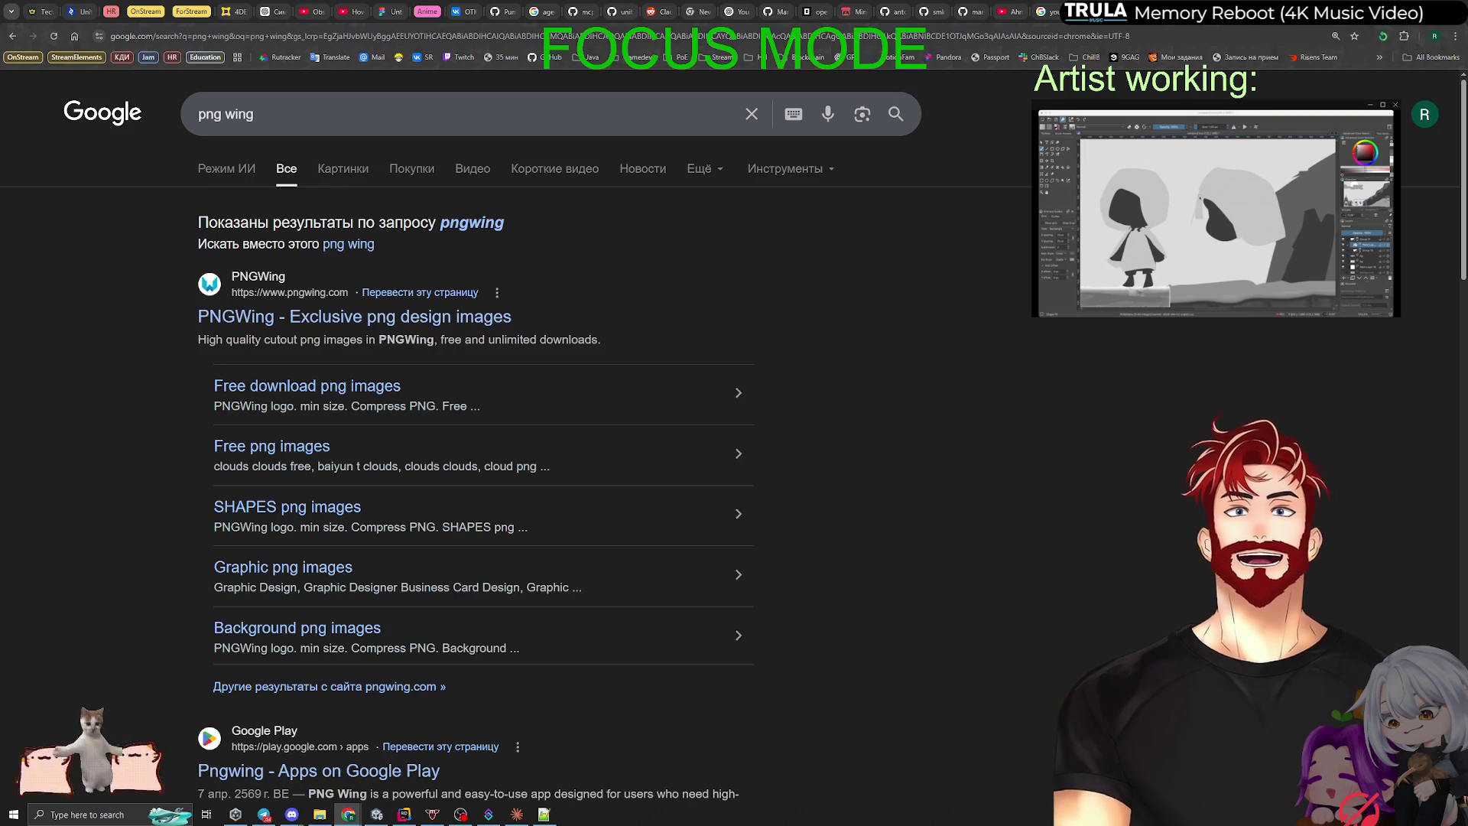
pyautogui.click(470, 223)
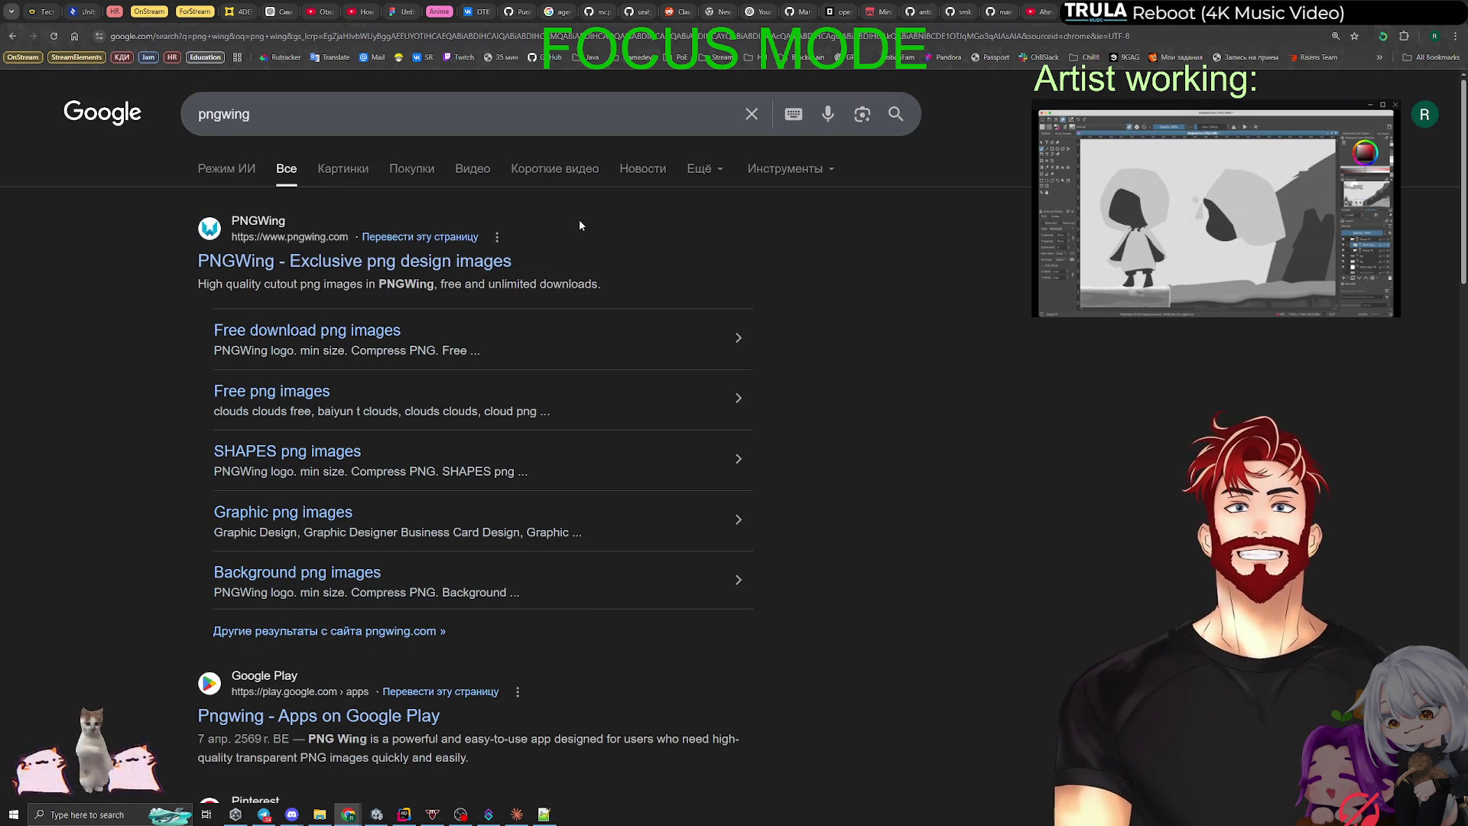
pyautogui.middleClick(308, 264)
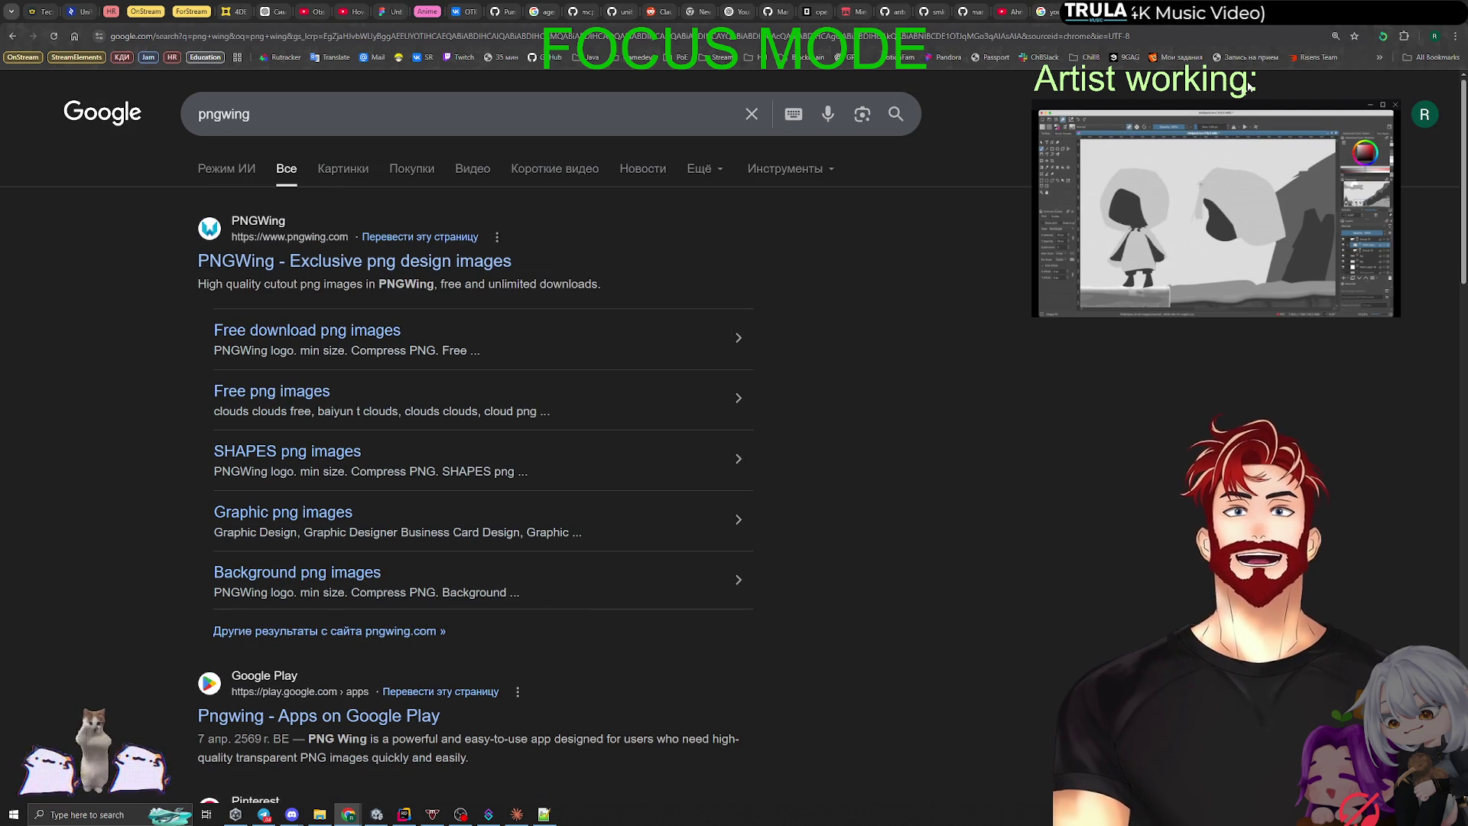
pyautogui.click(1296, 11)
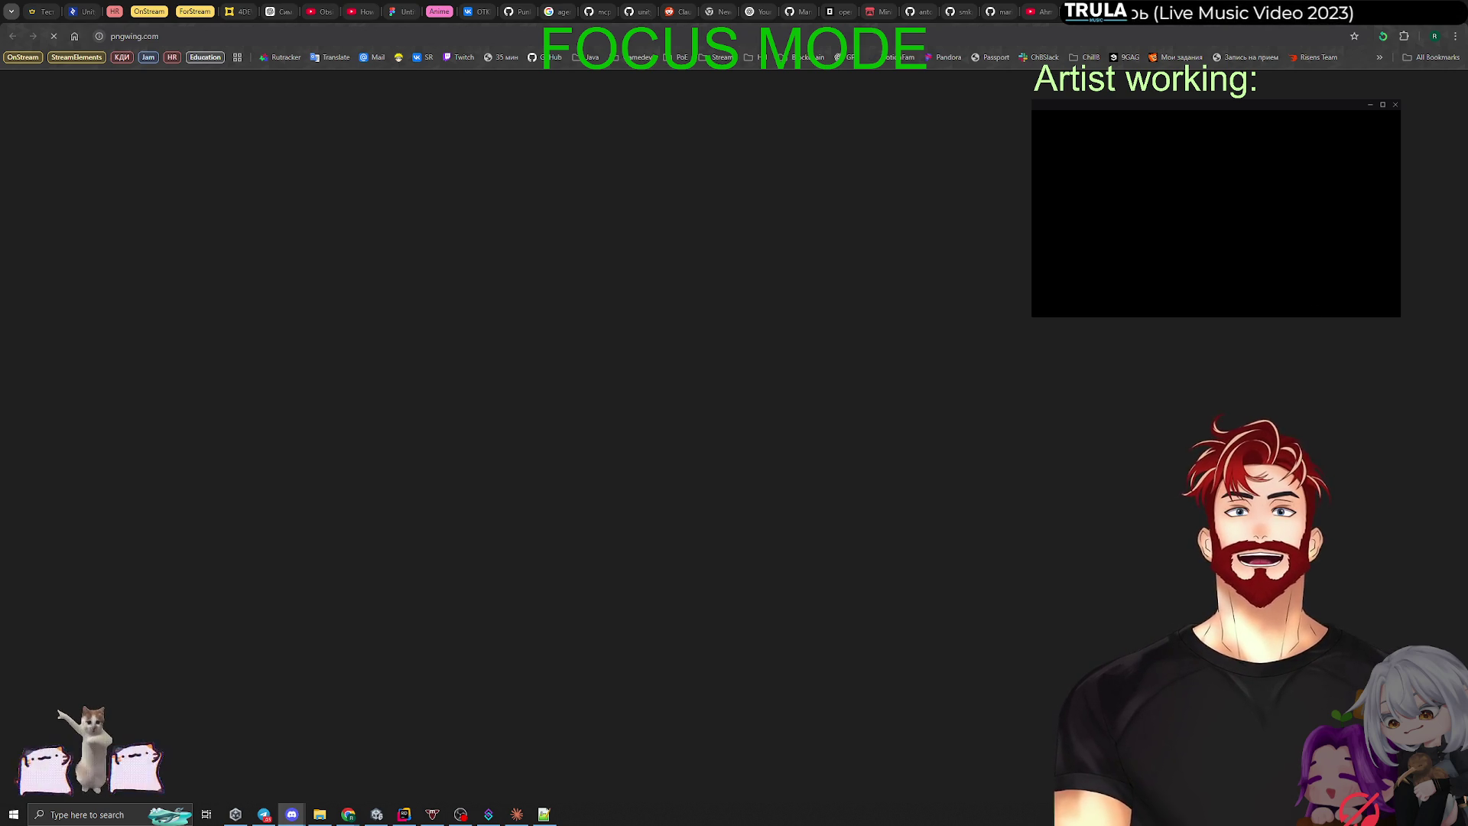
pyautogui.hotkey('ctrl', 't')
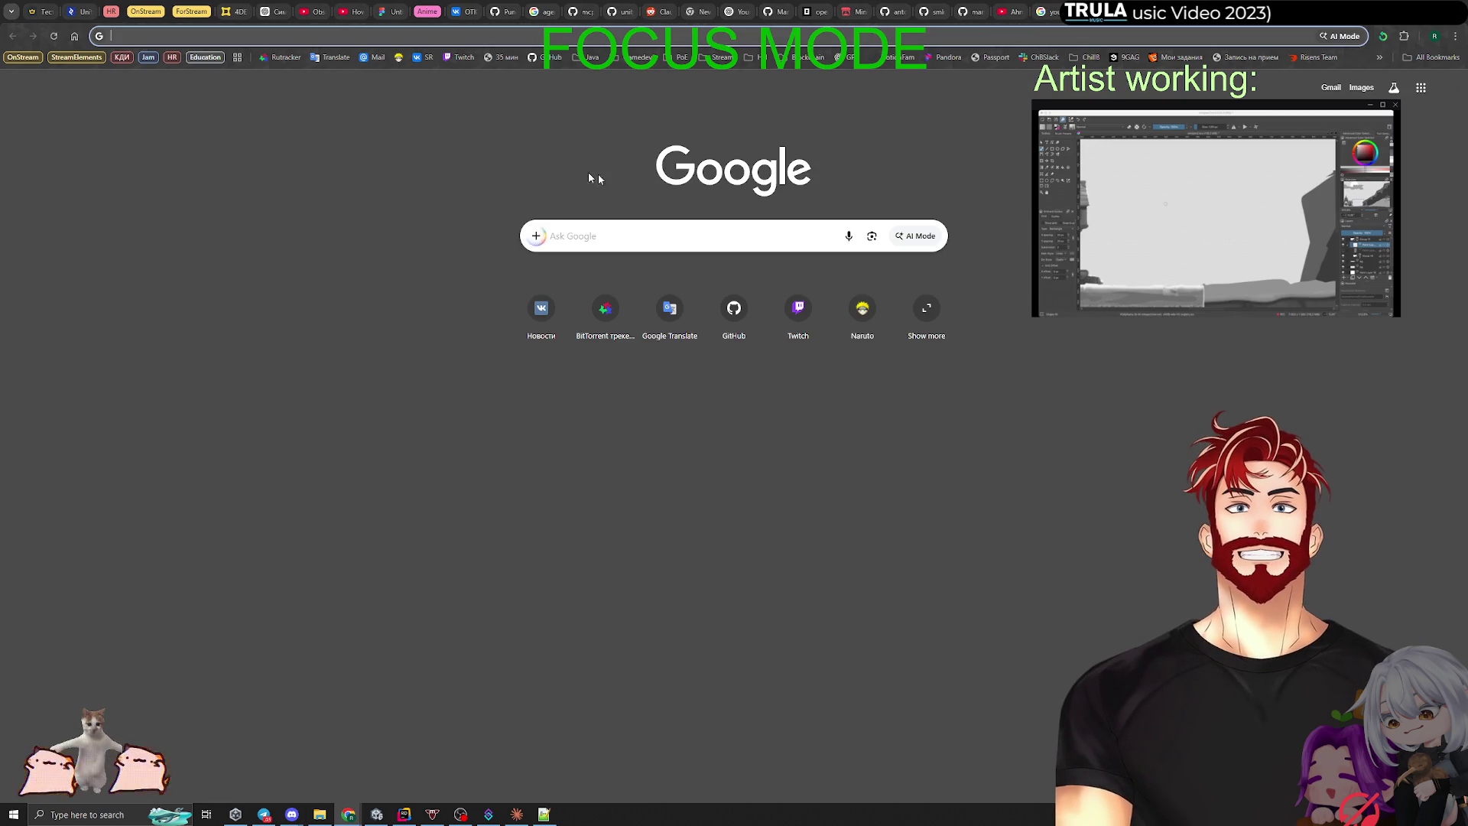
# Step: Search Google for 'pinterest' and open the pinterest.com site
pyautogui.write('зштеуку')
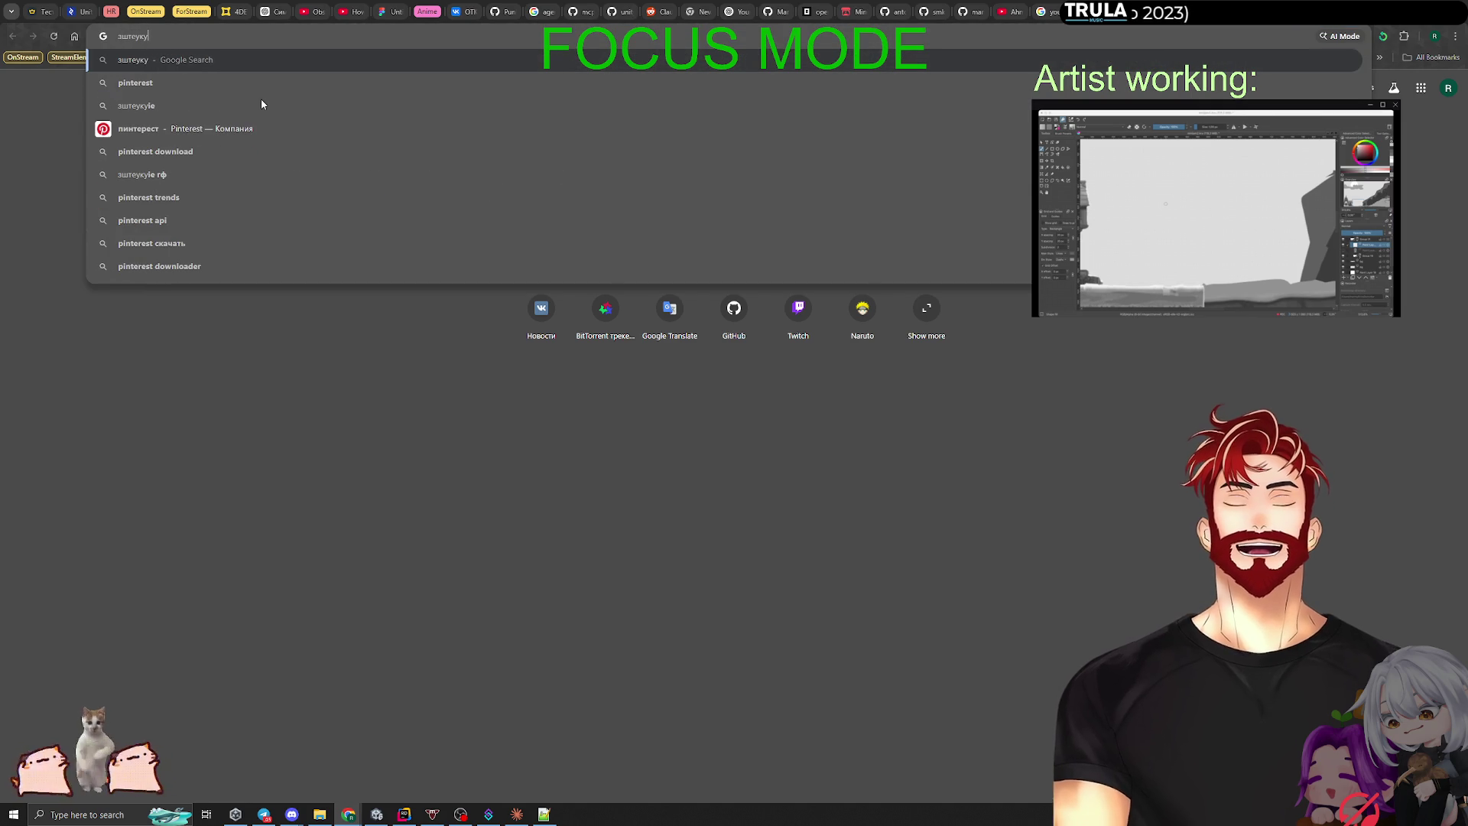
pyautogui.press('Down')
pyautogui.press('Return')
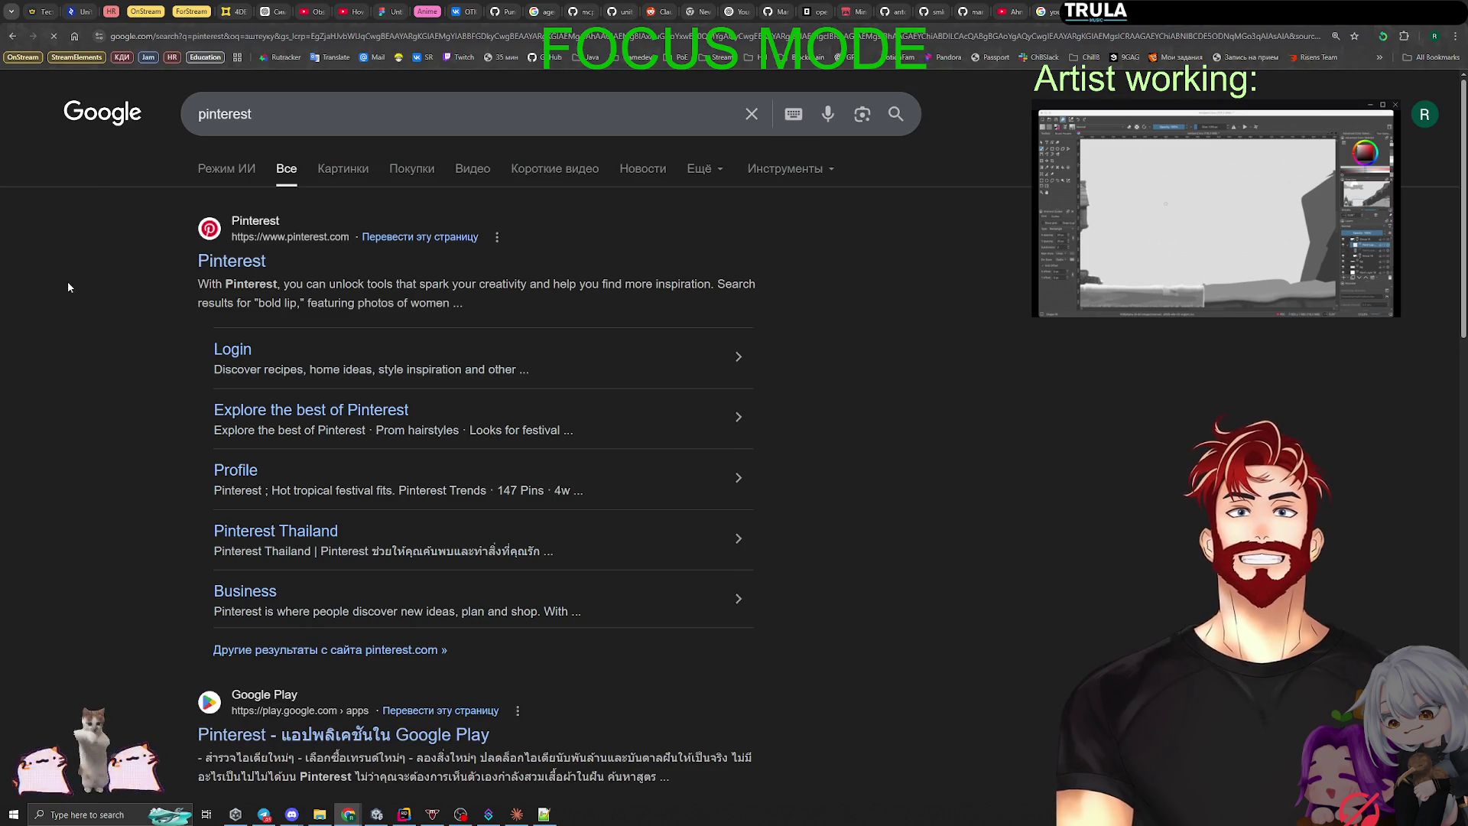
pyautogui.click(238, 256)
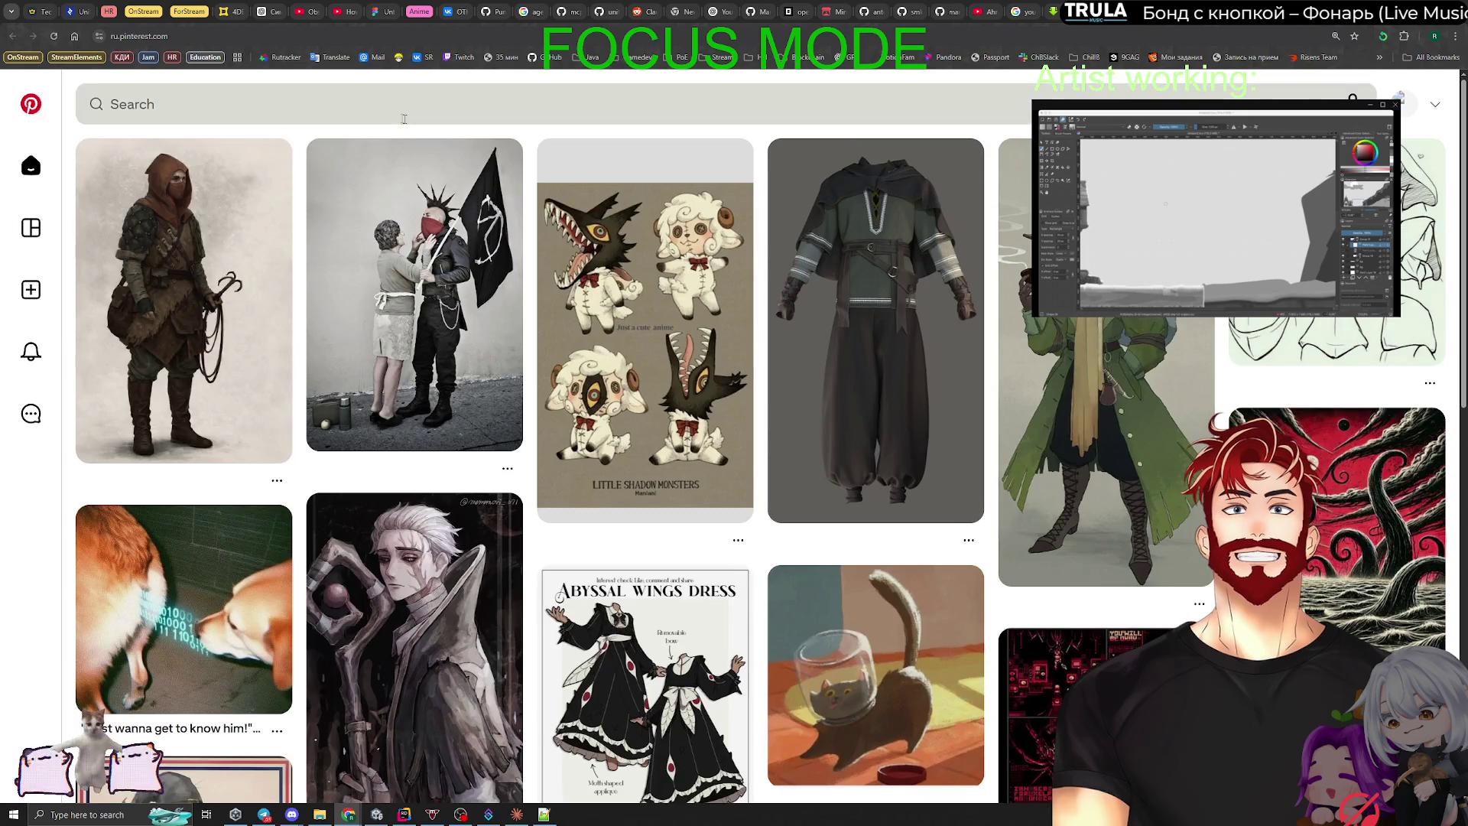
# Step: Search Pinterest for 'средневековое здание гильдии' and open the Heroes of Might & Magic tower pin
pyautogui.click(315, 111)
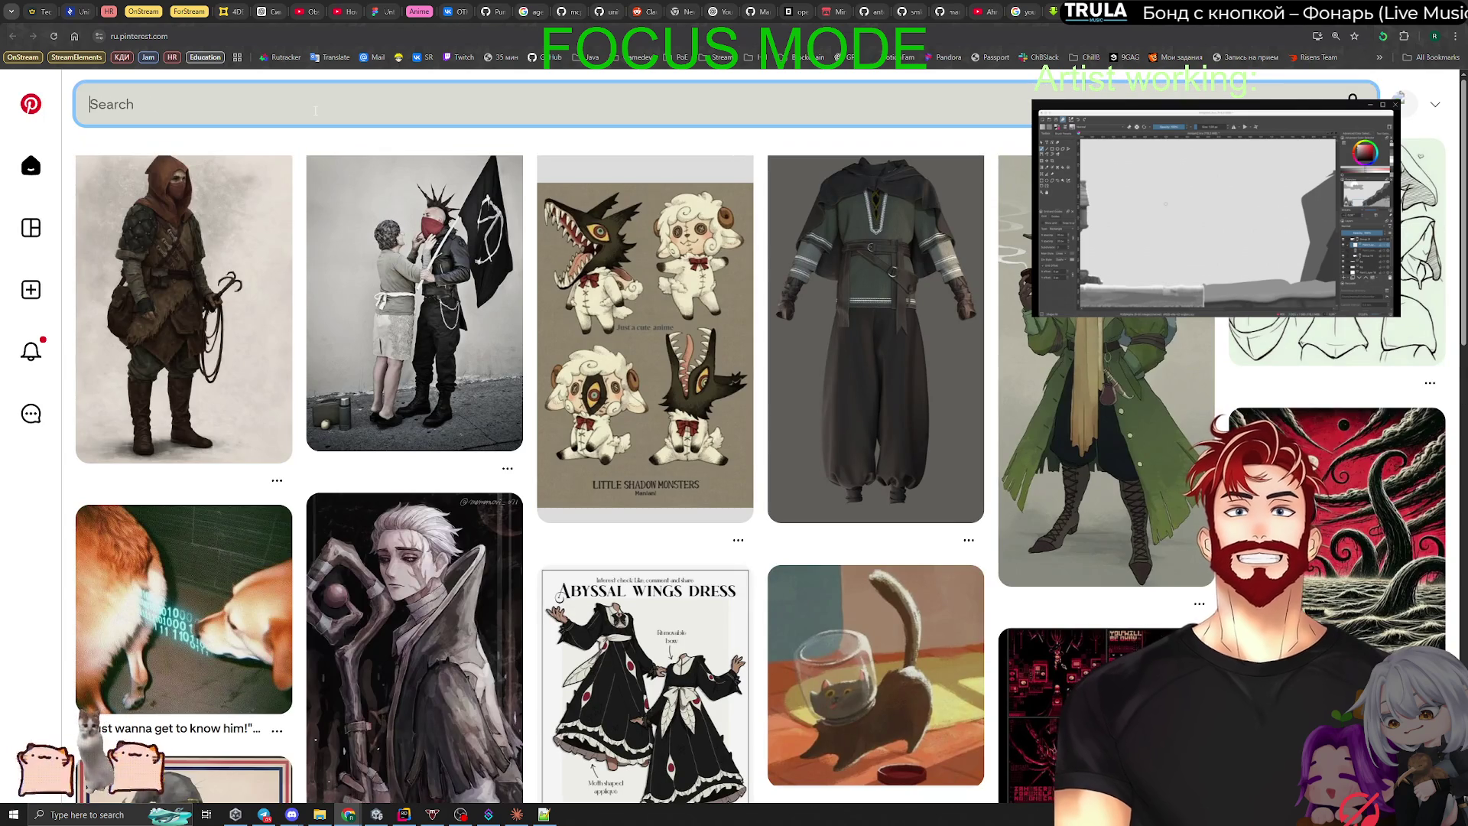
pyautogui.write('cредневеково')
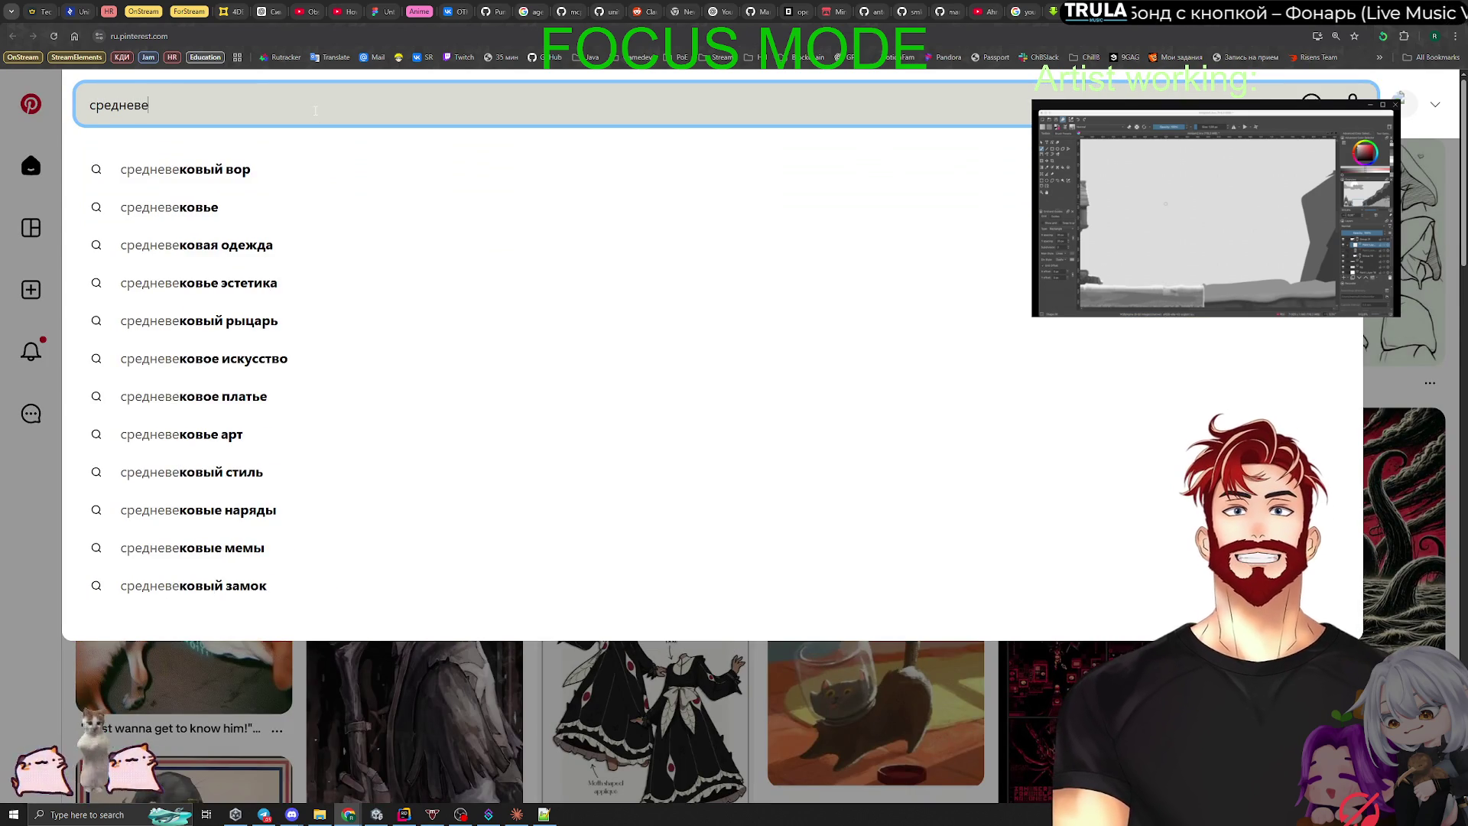
pyautogui.write('е здание')
pyautogui.press('Return')
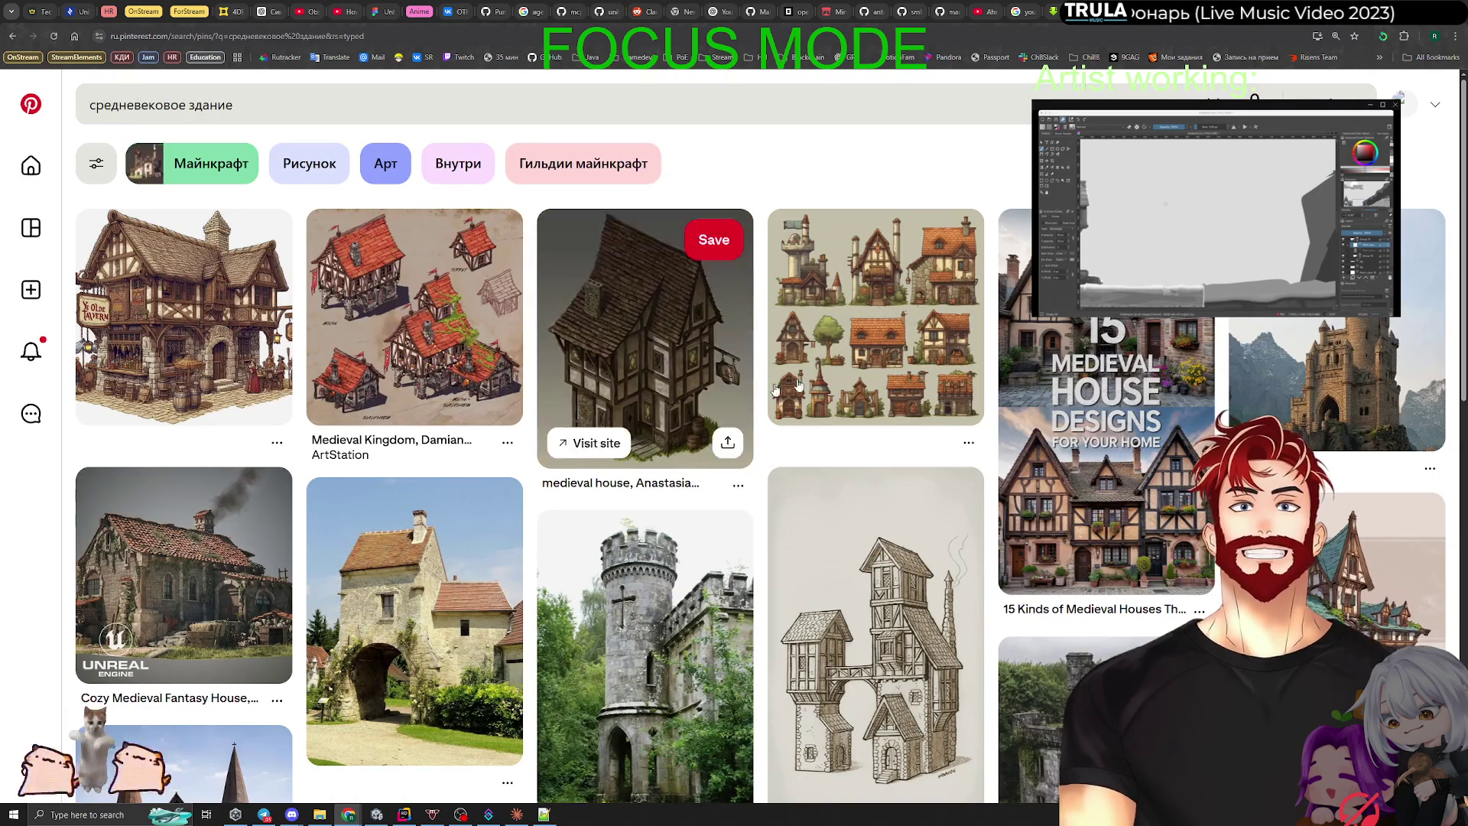
pyautogui.click(261, 102)
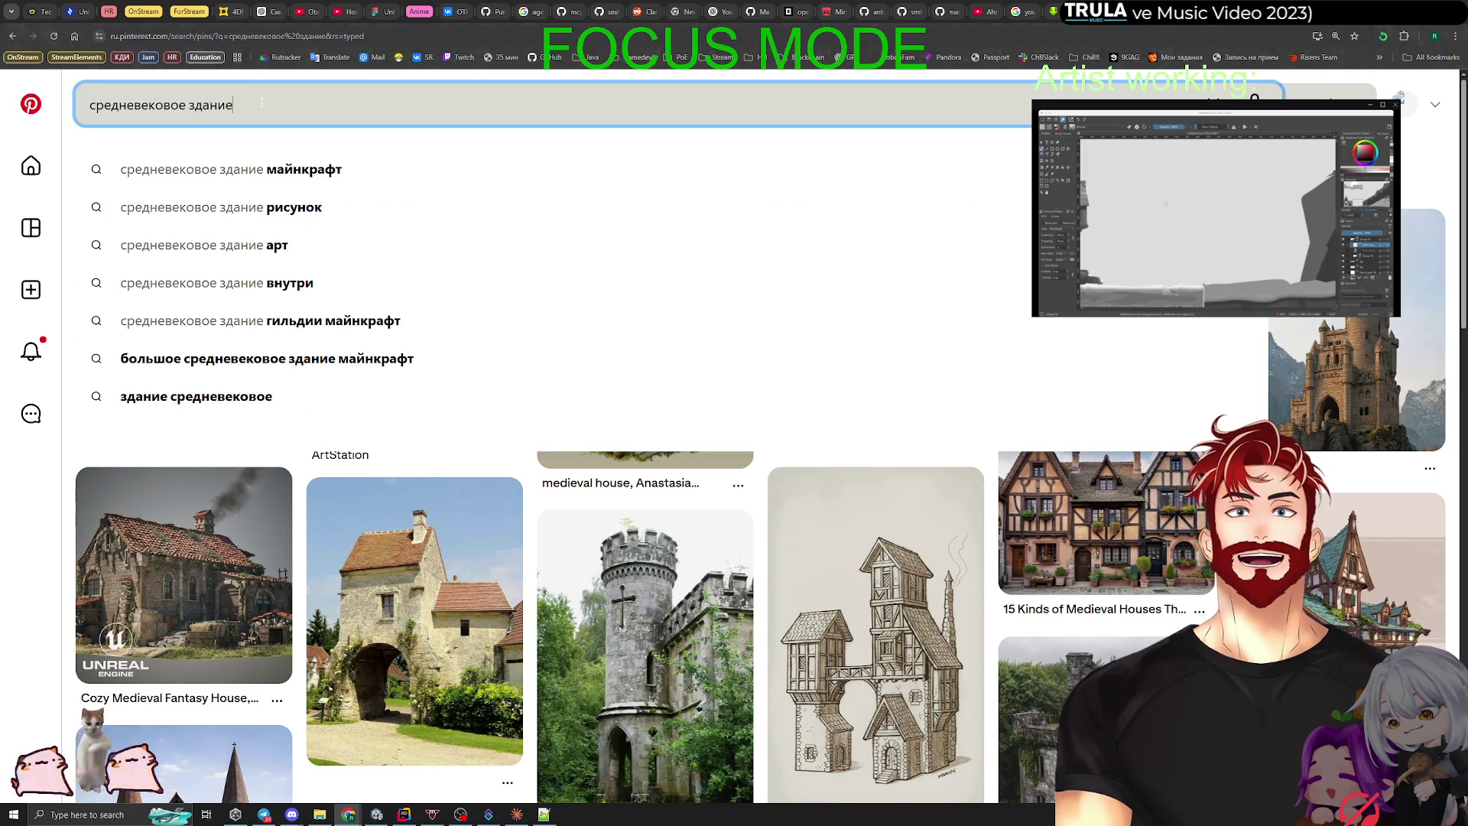
pyautogui.write('гильдии')
pyautogui.press('Return')
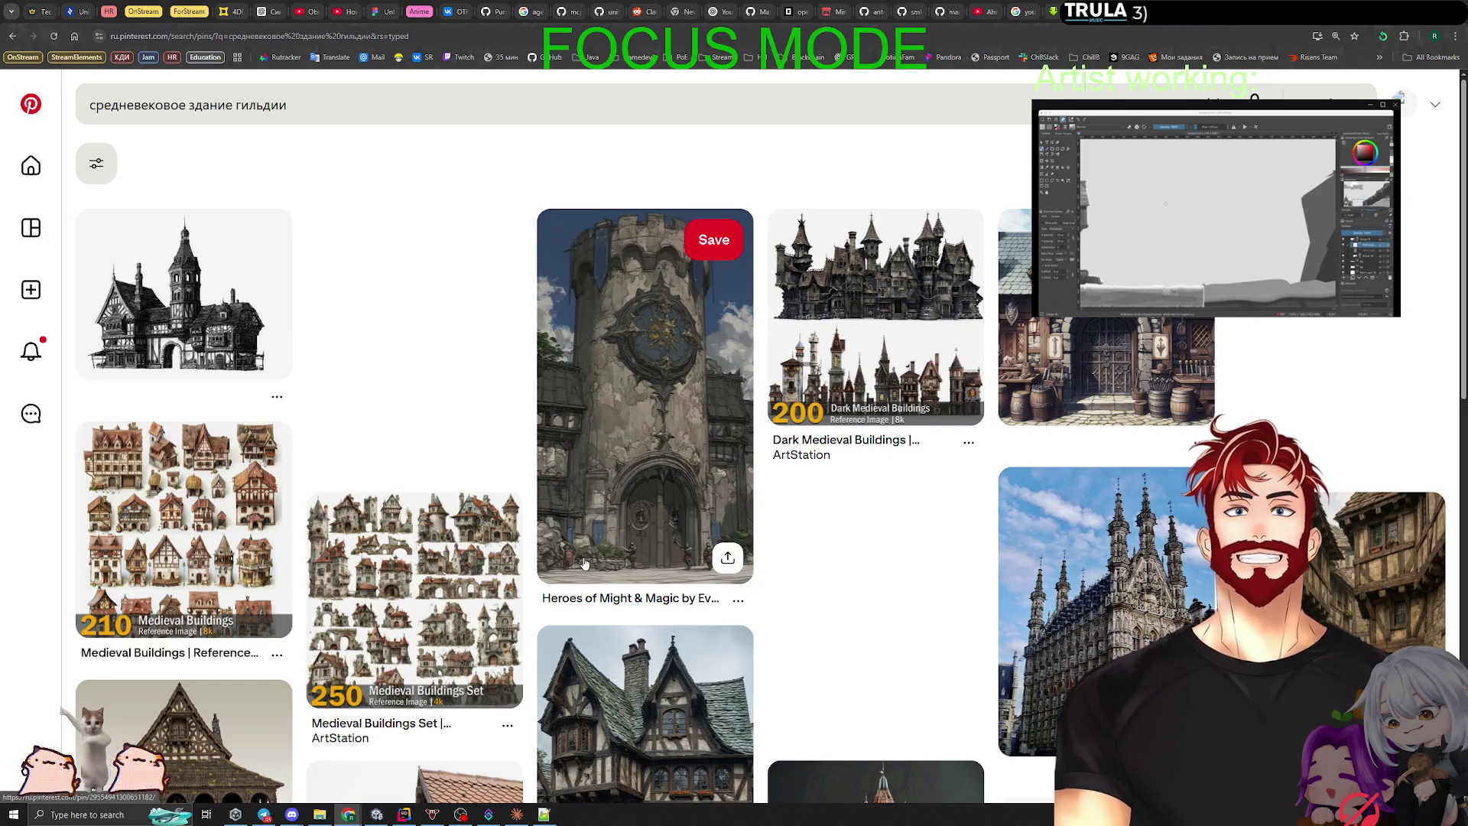
pyautogui.click(646, 444)
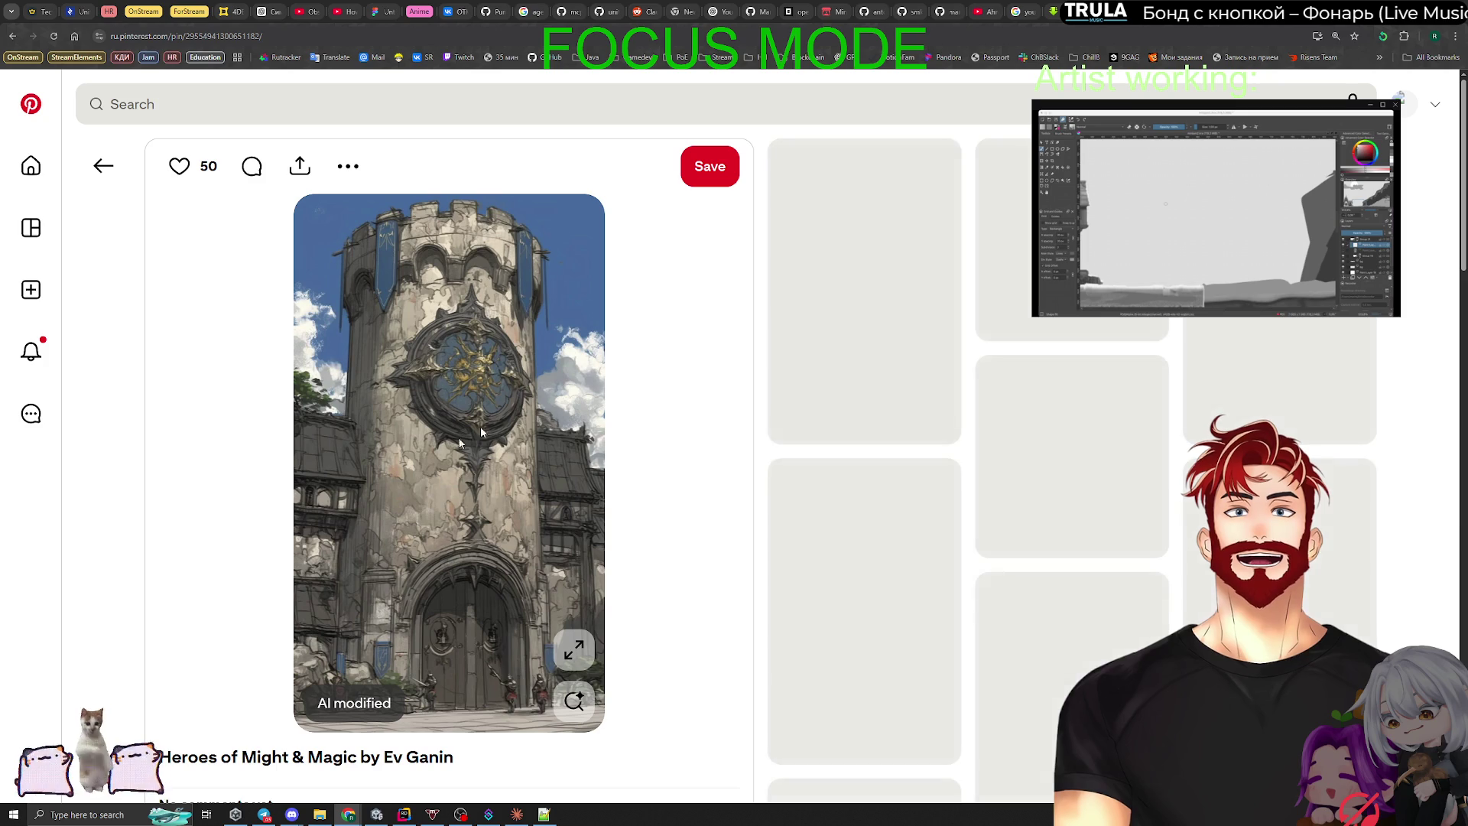
# Step: Go via the Fort Ulgas pin to the Medieval Castle by Ev Ganin pin and copy its image
pyautogui.click(888, 295)
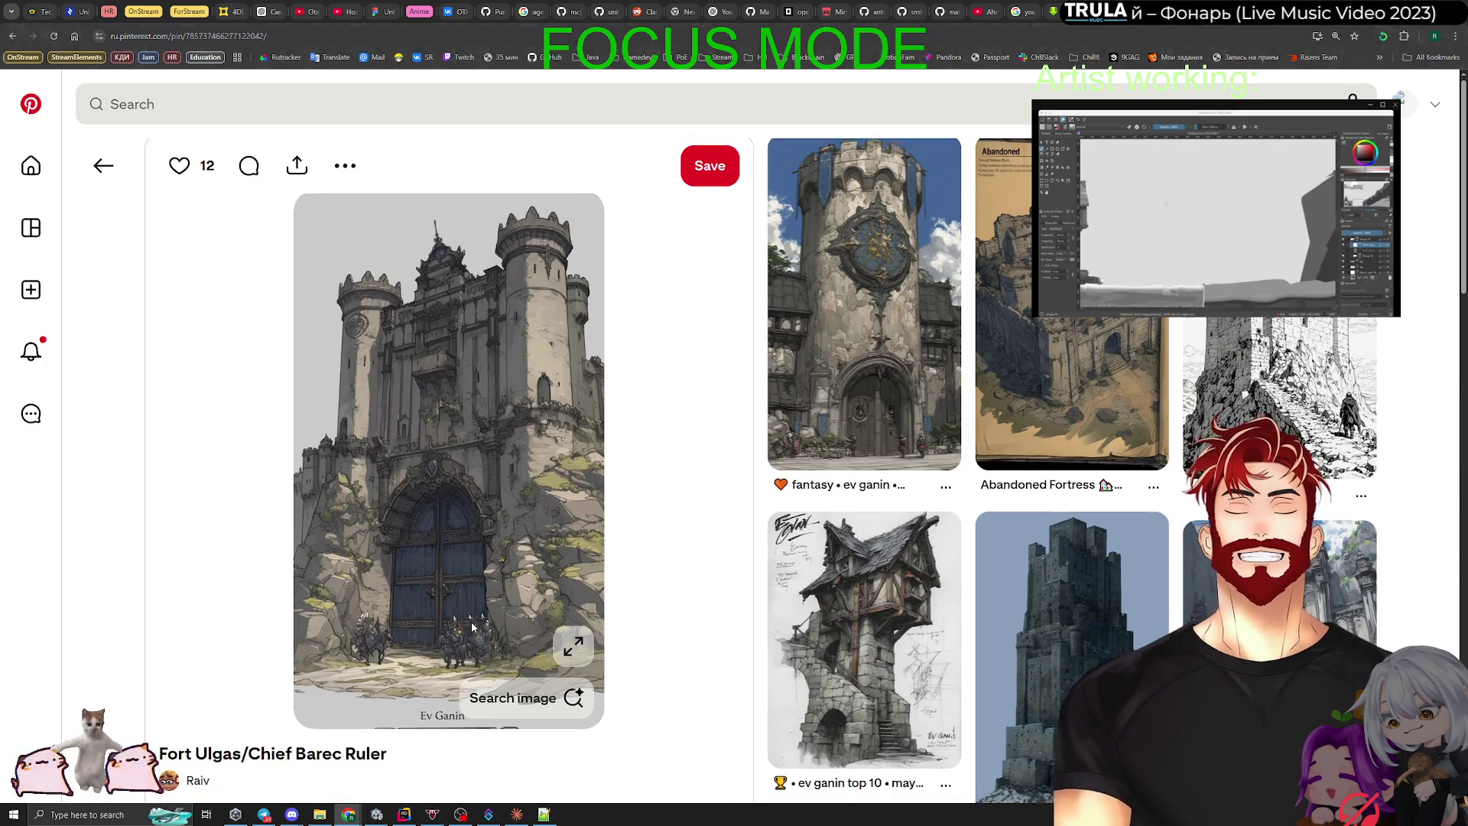
pyautogui.scroll(-2, 472, 627)
pyautogui.scroll(-5, 473, 627)
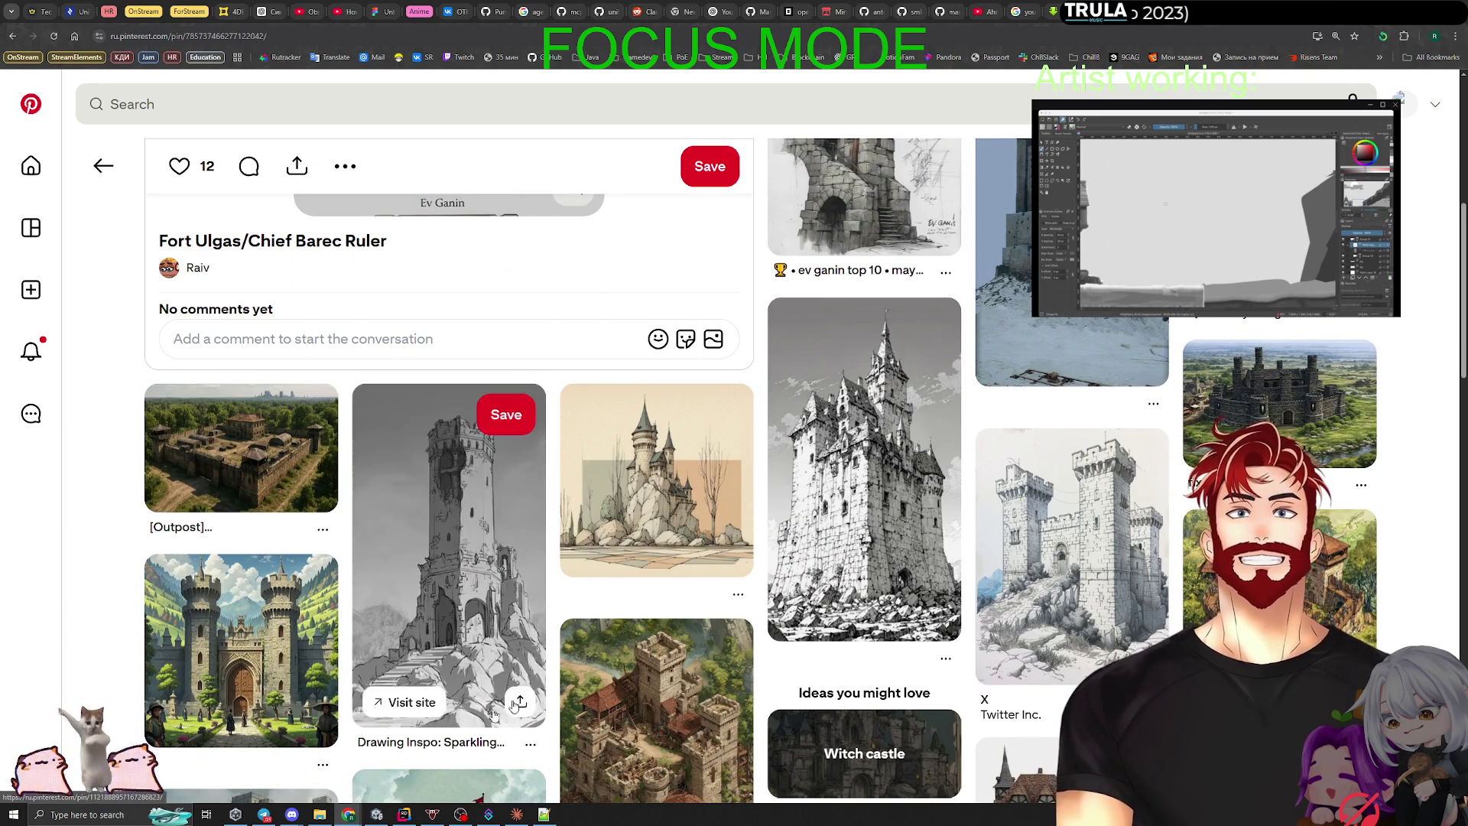
pyautogui.scroll(-3, 646, 628)
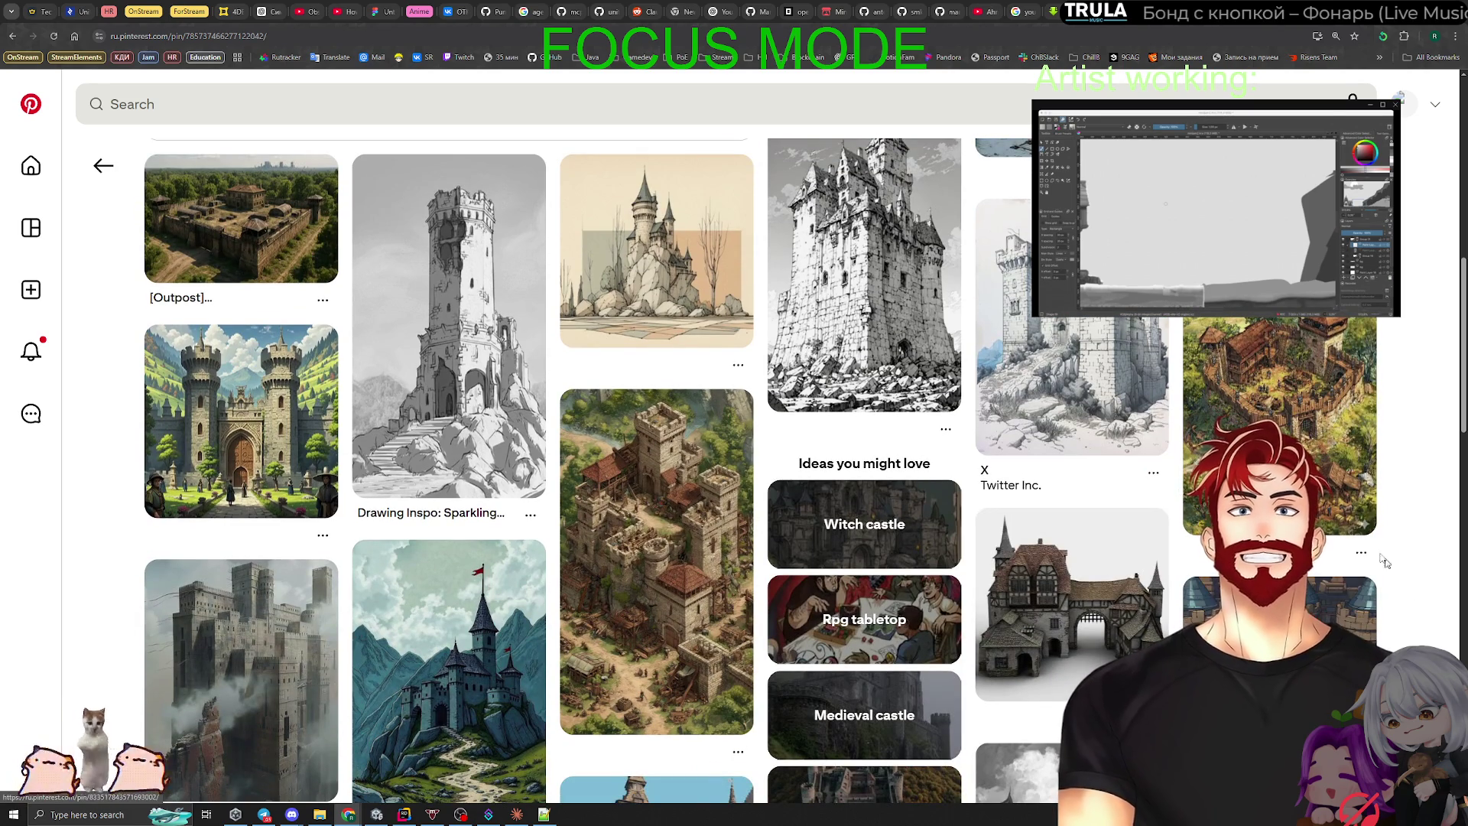
pyautogui.click(1323, 459)
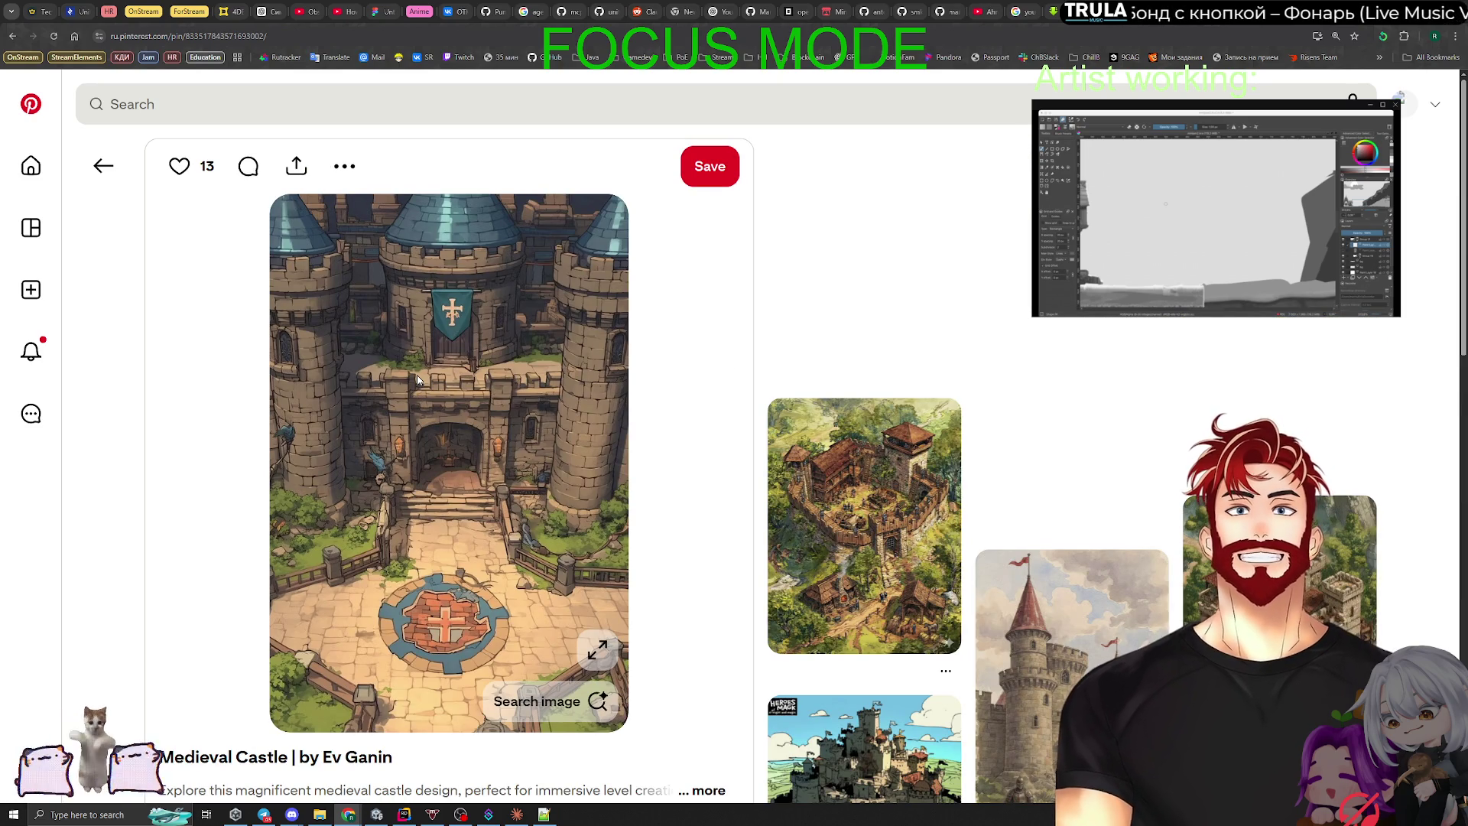
pyautogui.rightClick(417, 378)
pyautogui.click(467, 421)
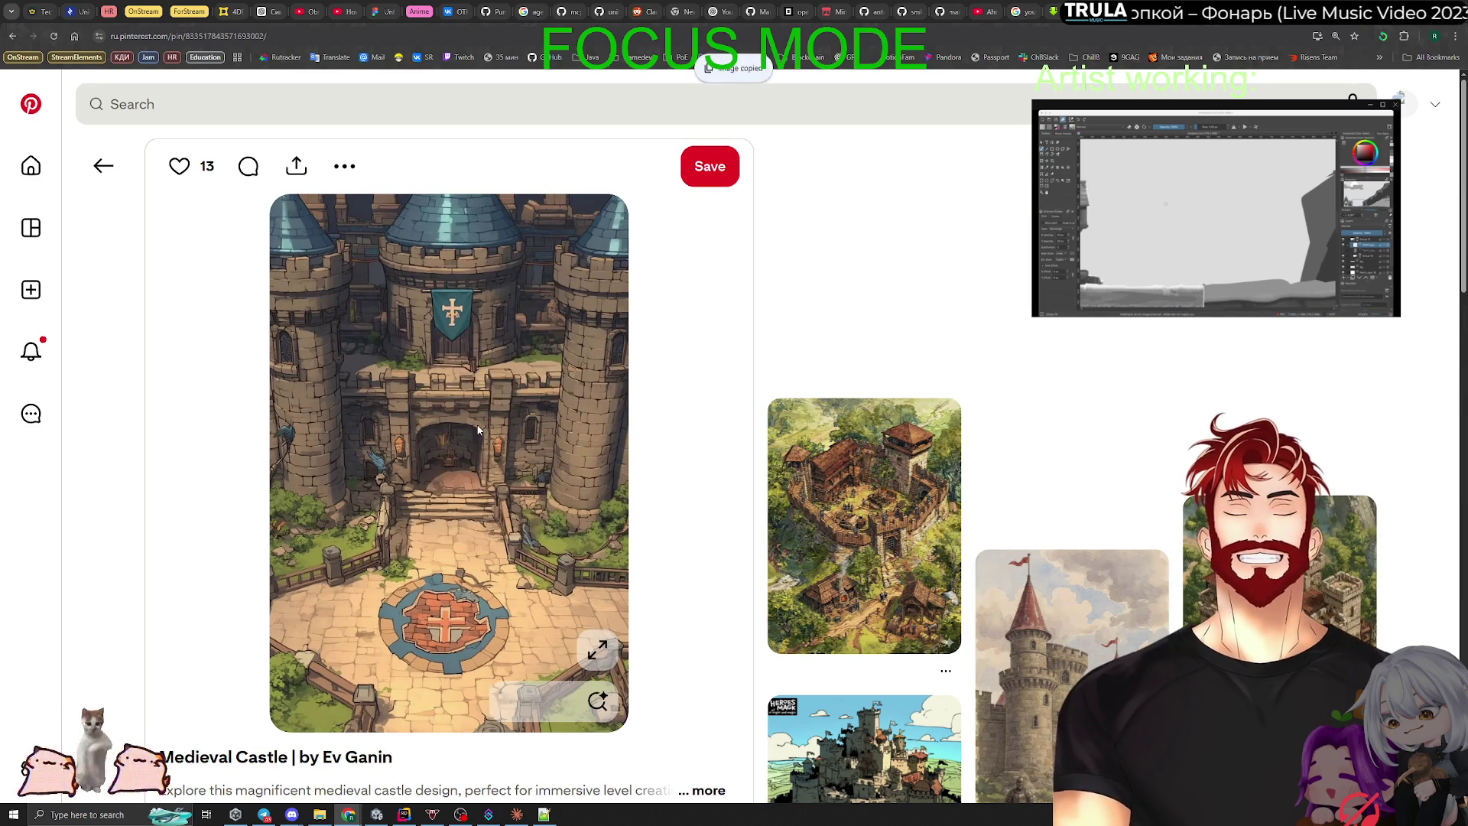
# Step: Paste the Medieval Castle image onto the Miro board and move it into the left reference column
pyautogui.moveTo(348, 818)
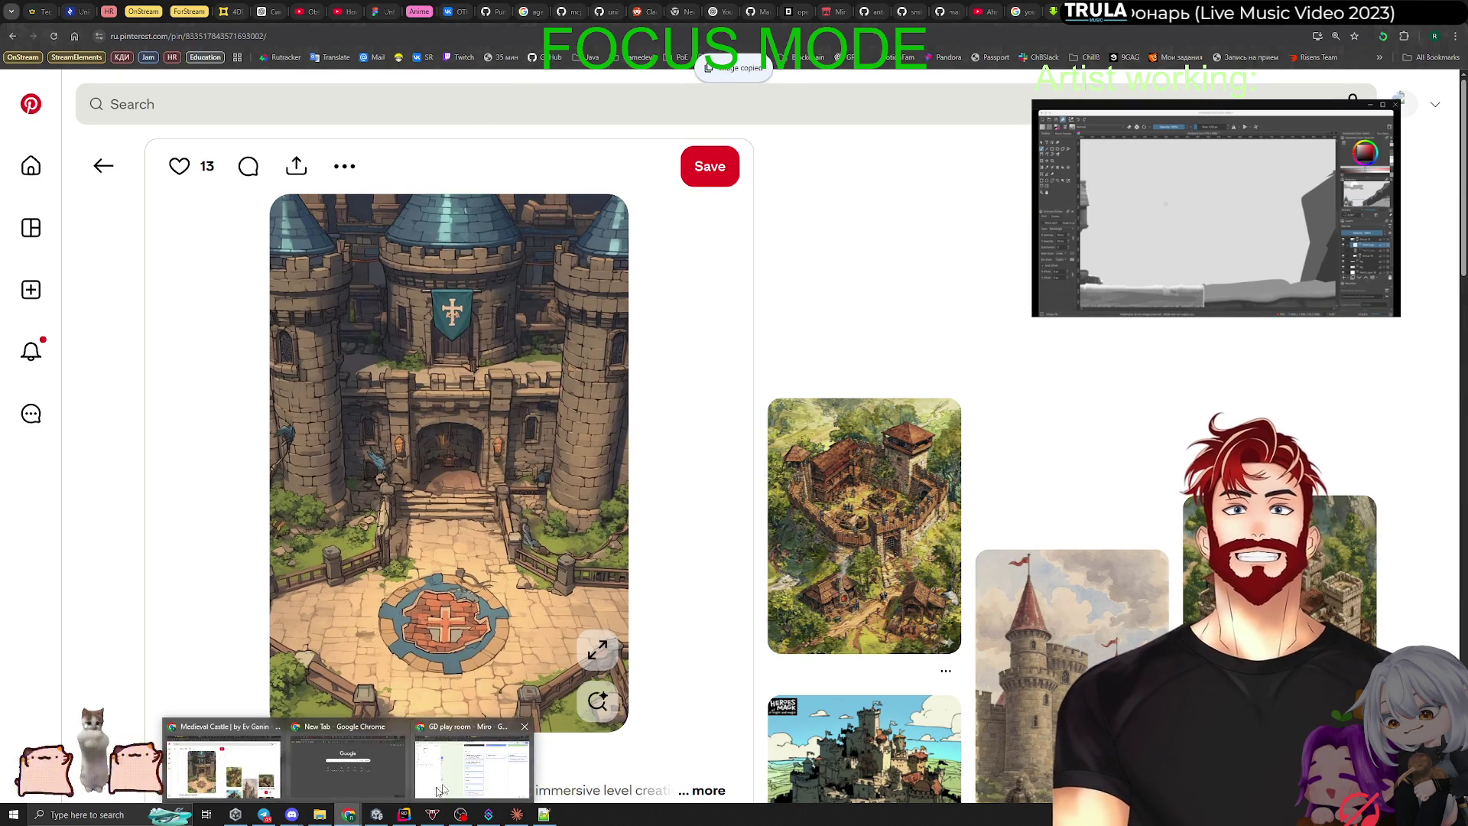
pyautogui.click(455, 776)
pyautogui.scroll(-5, 795, 464)
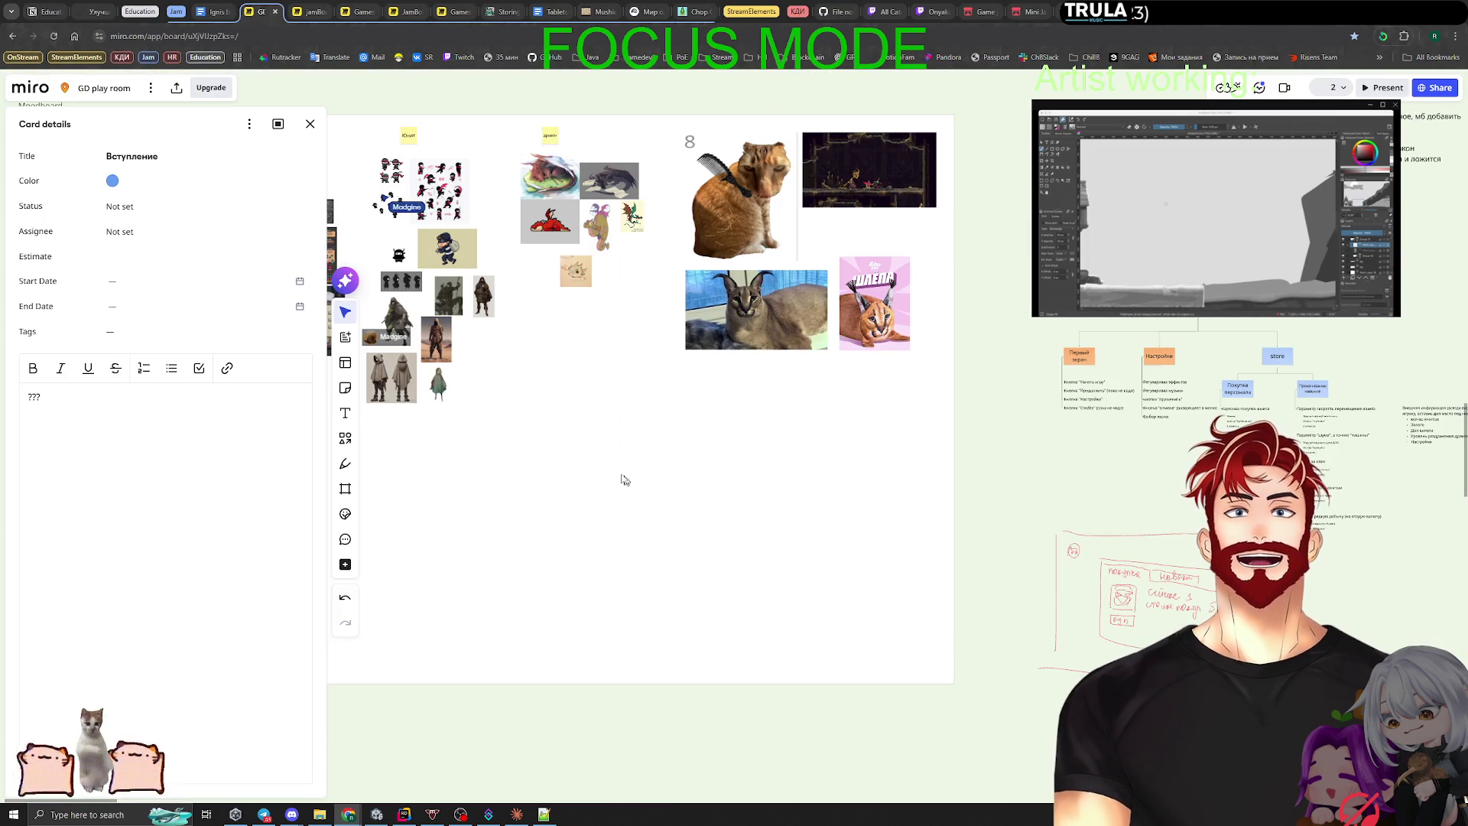
pyautogui.moveTo(566, 488); pyautogui.dragTo(784, 487)
pyautogui.click(311, 124)
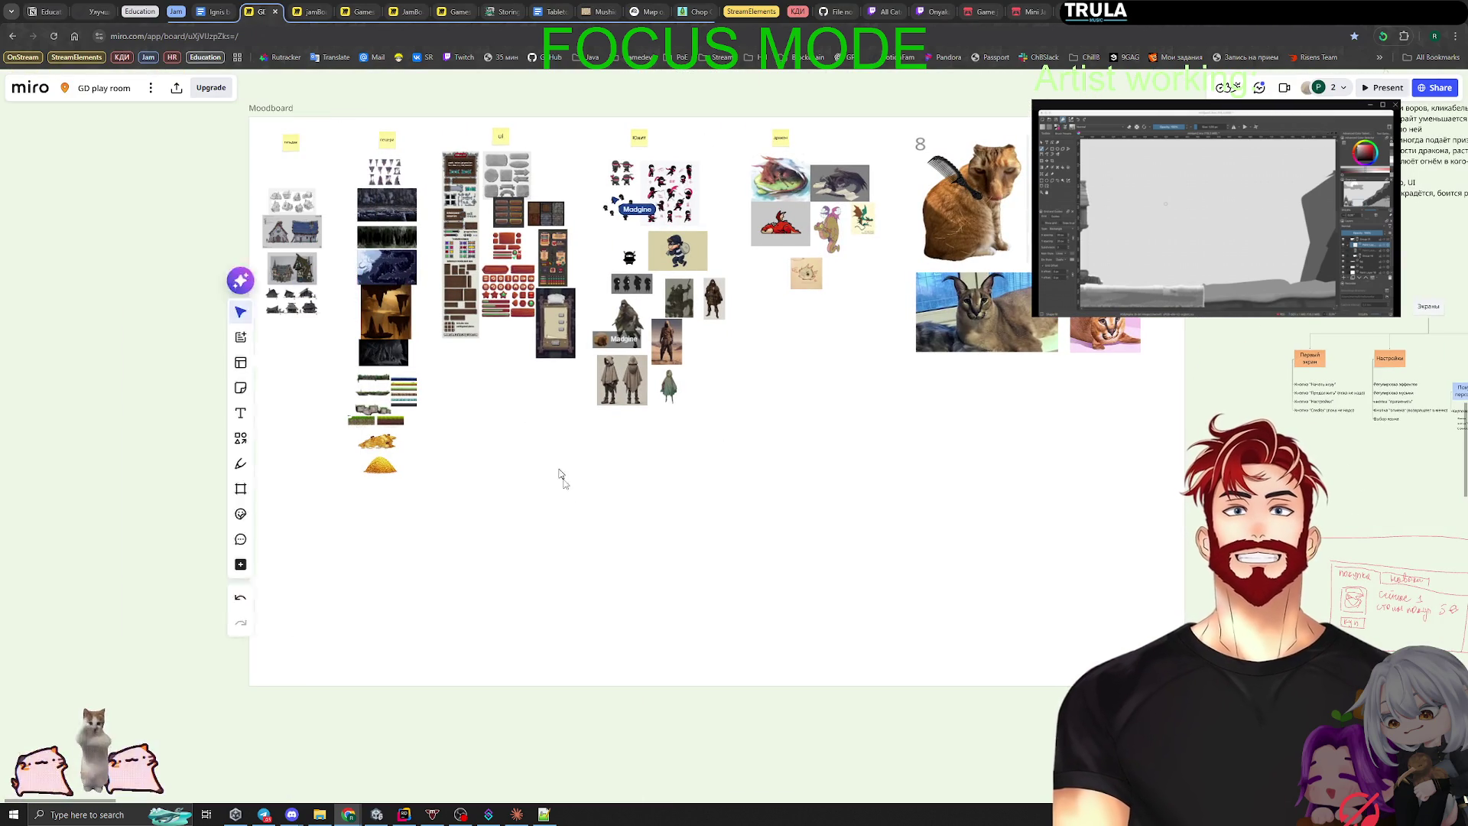
pyautogui.hotkey('ctrl', 'v')
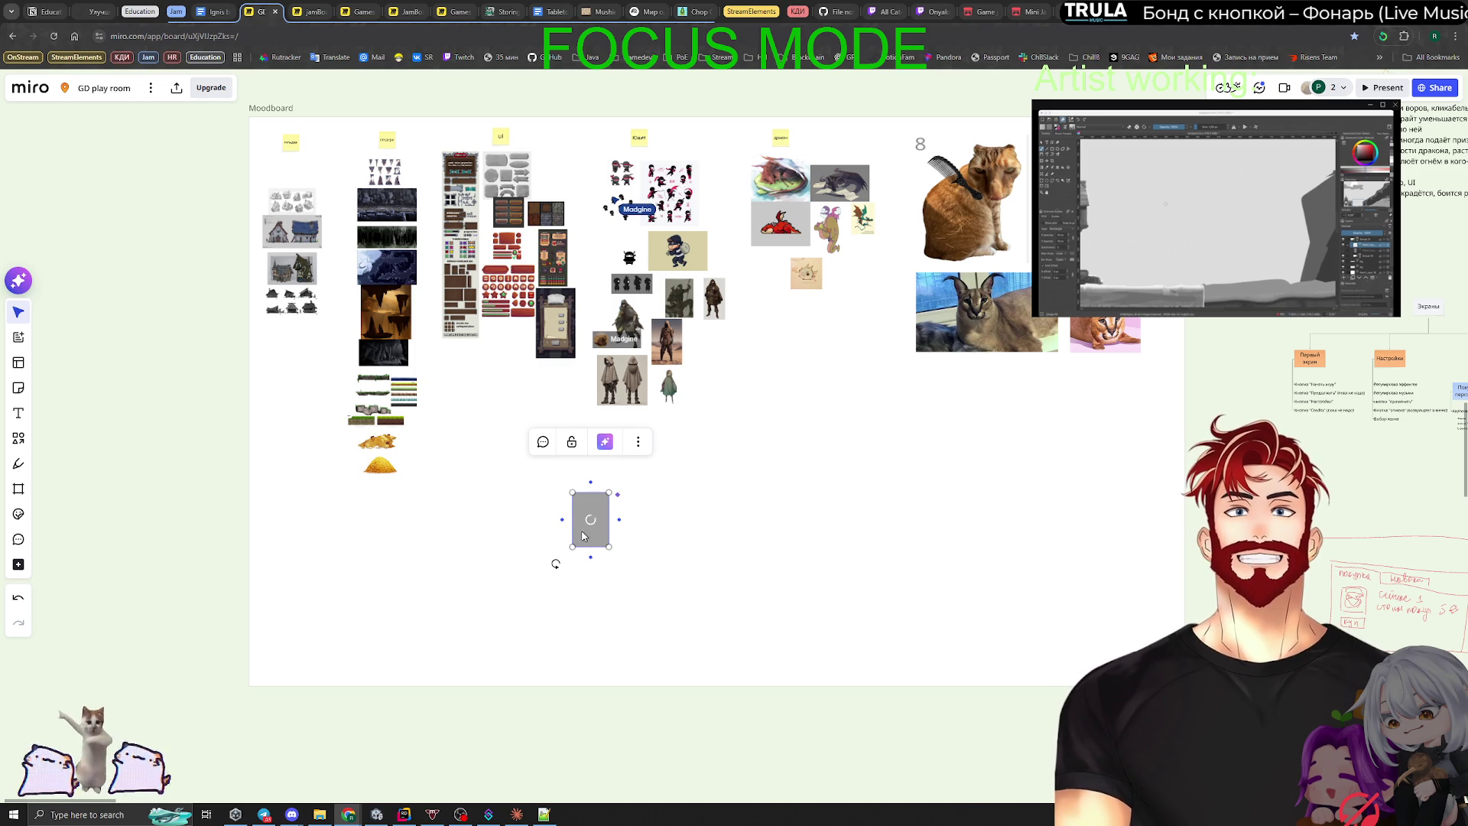
pyautogui.moveTo(582, 536)
pyautogui.mouseDown()
pyautogui.moveTo(318, 557)
pyautogui.moveTo(271, 375)
pyautogui.mouseUp()
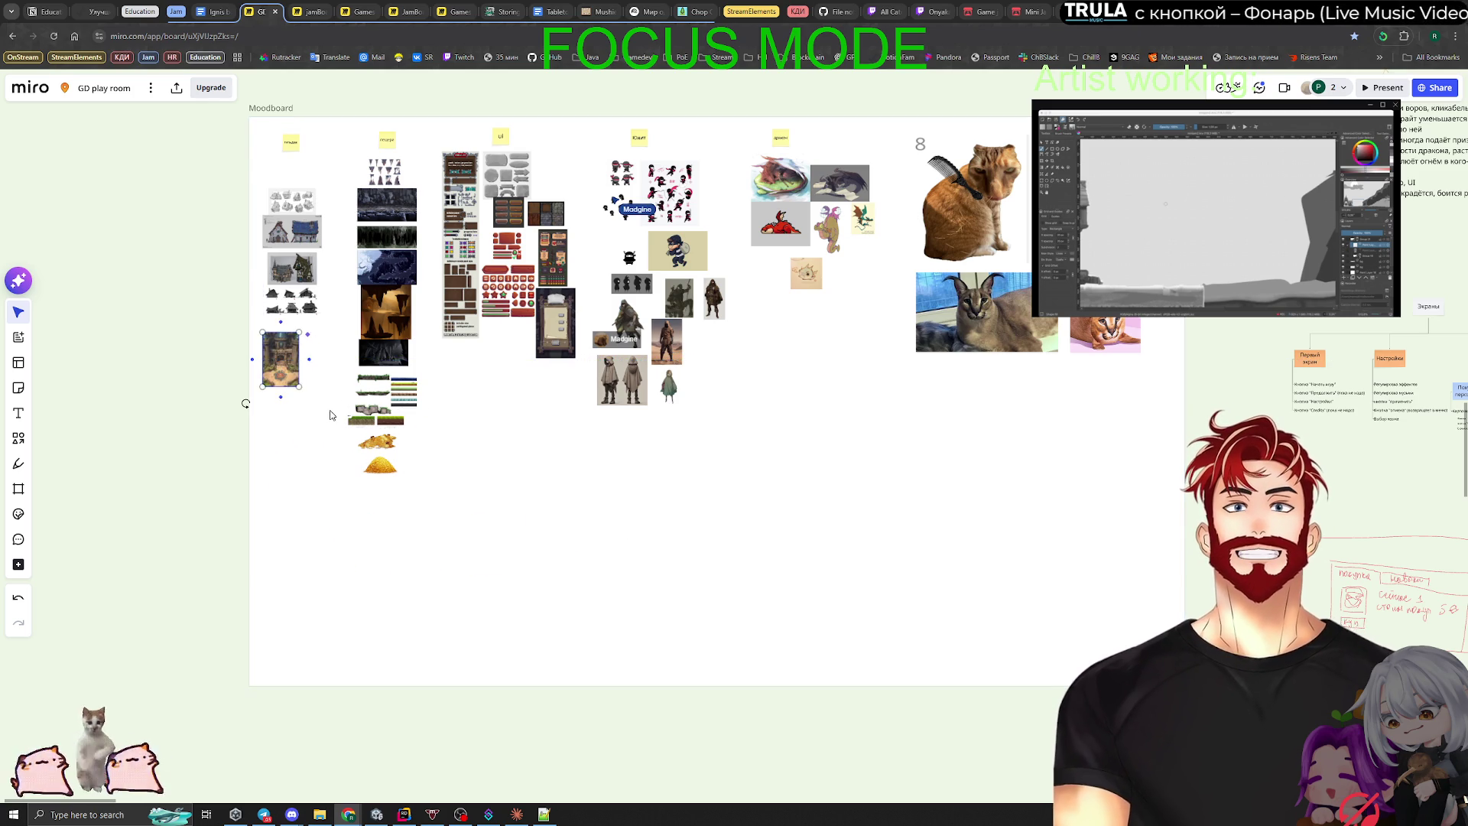
# Step: Open the castelo pin and paste its picture beneath the other castle image in Miro
pyautogui.hotkey('alt', 'Tab')
pyautogui.scroll(-5, 757, 492)
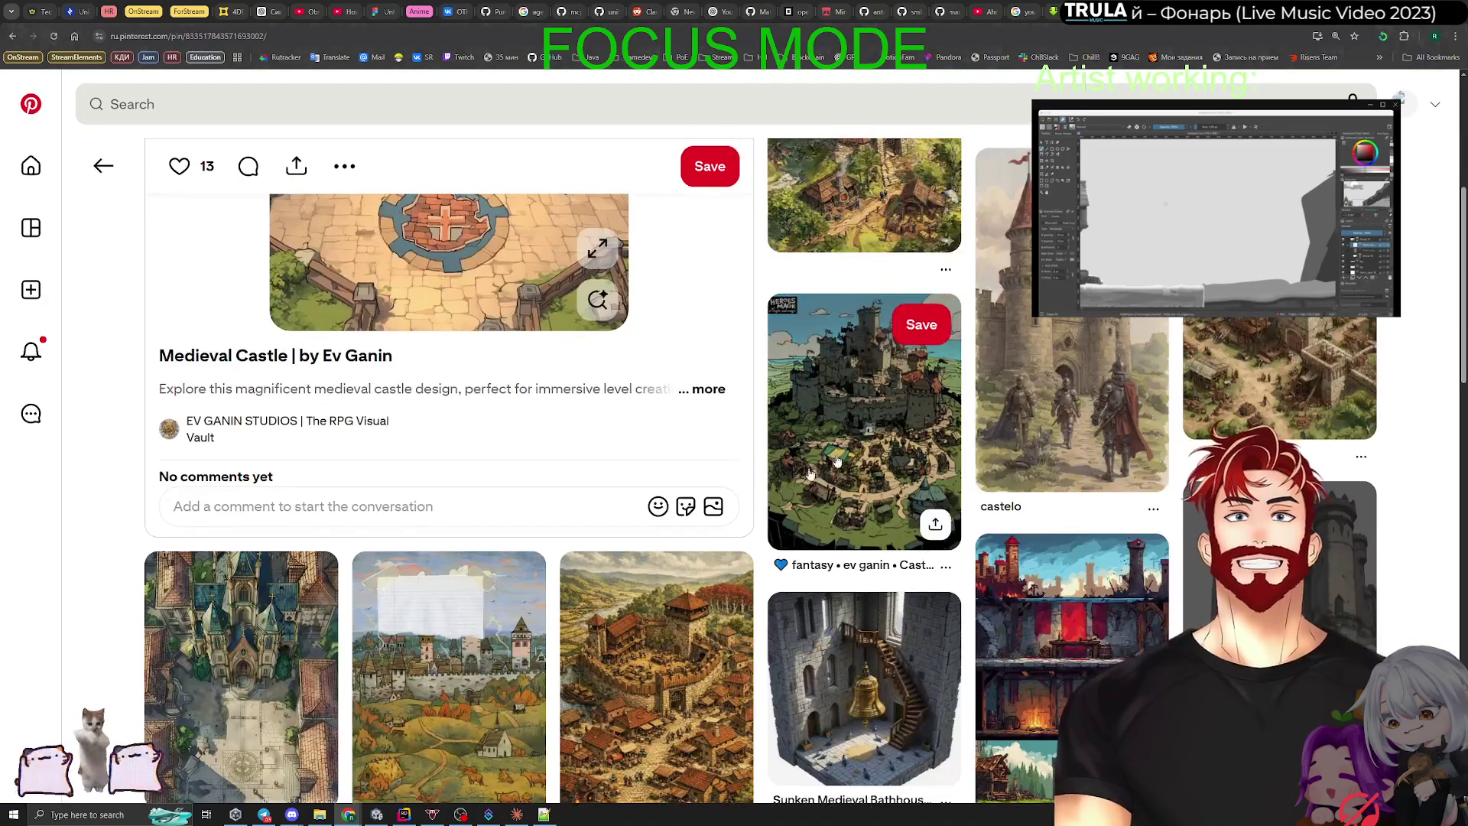
pyautogui.click(811, 473)
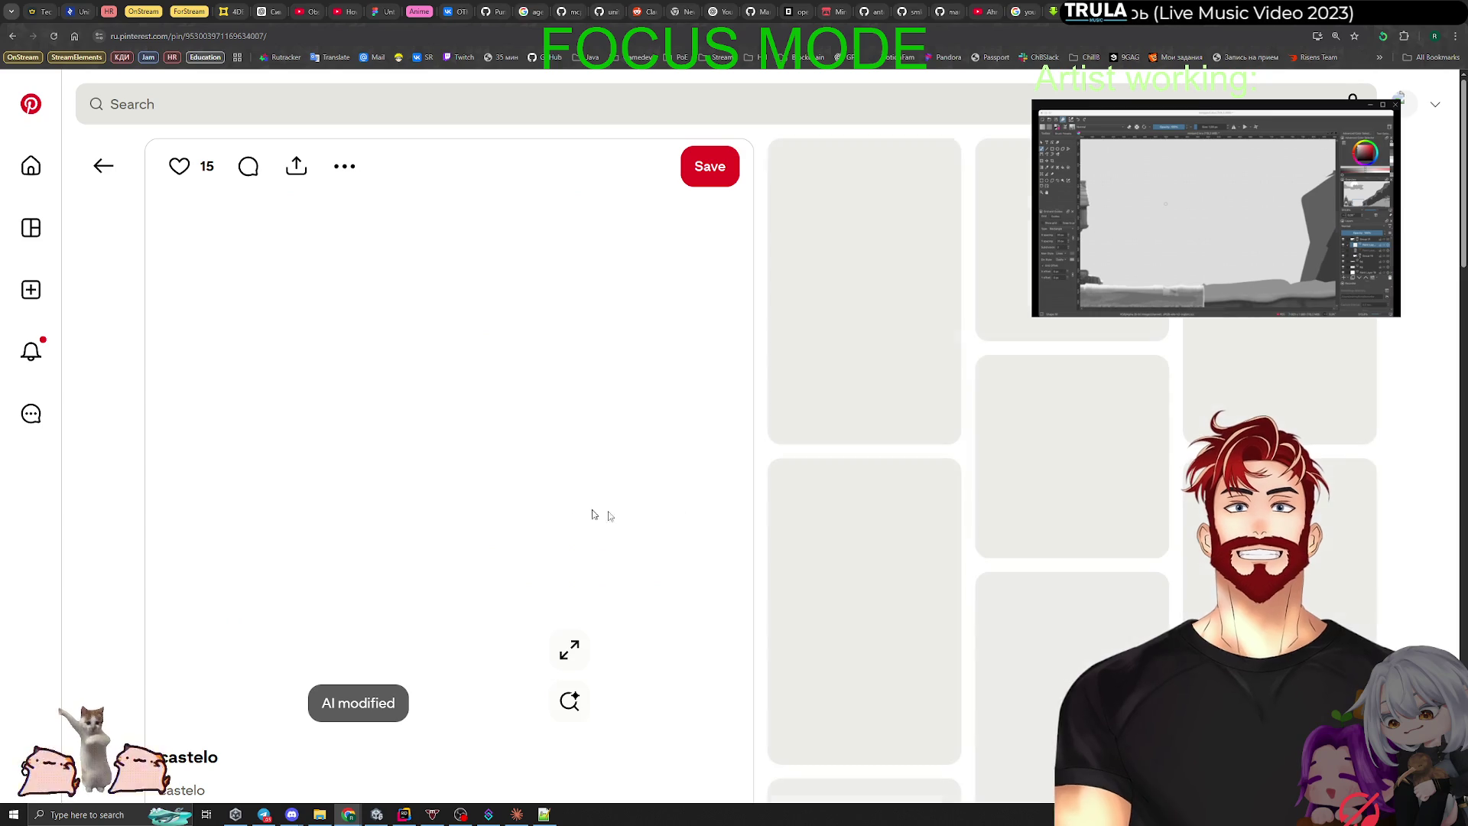
pyautogui.hotkey('alt', 'Tab')
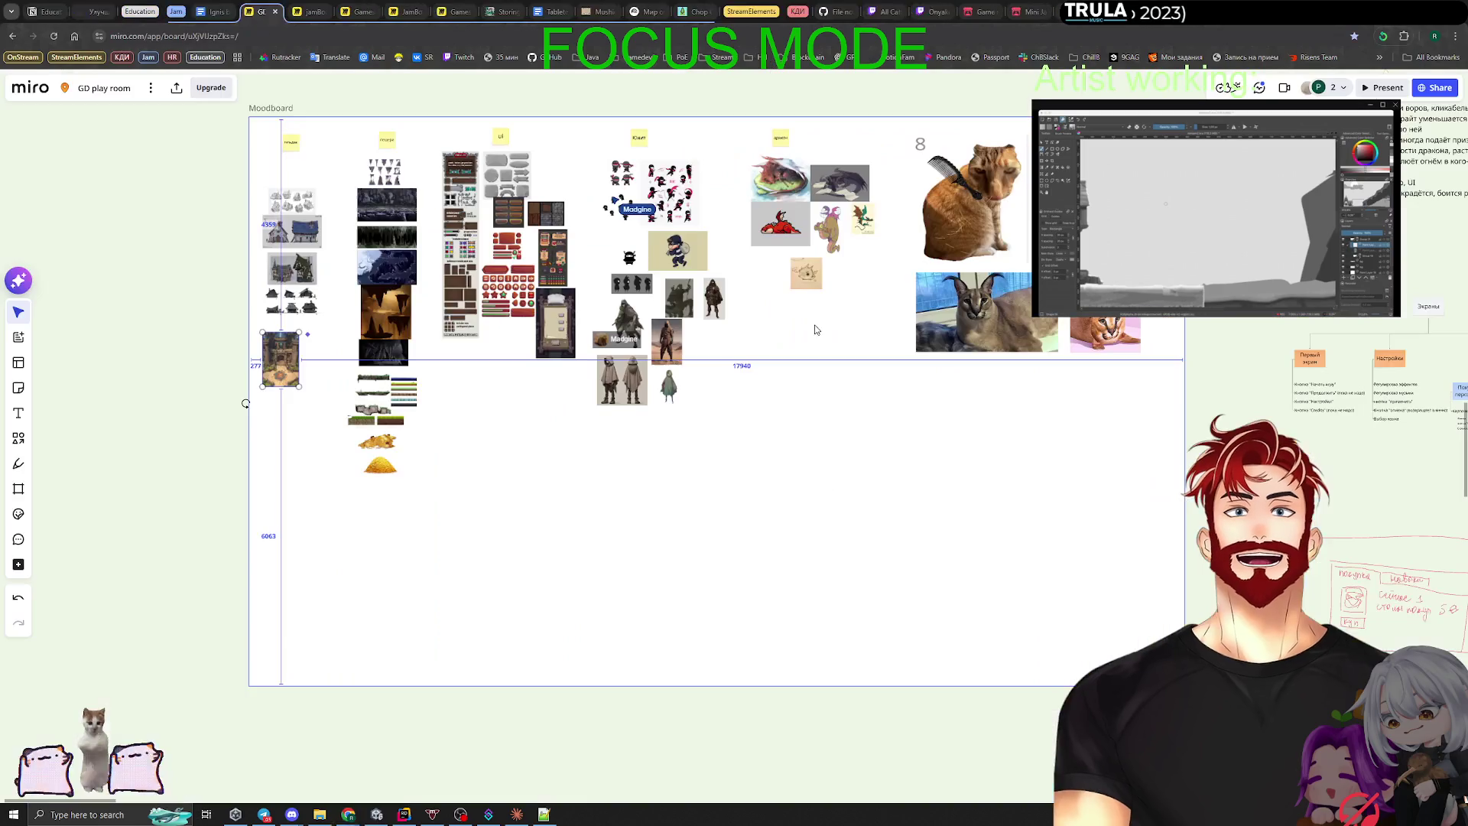
pyautogui.click(388, 565)
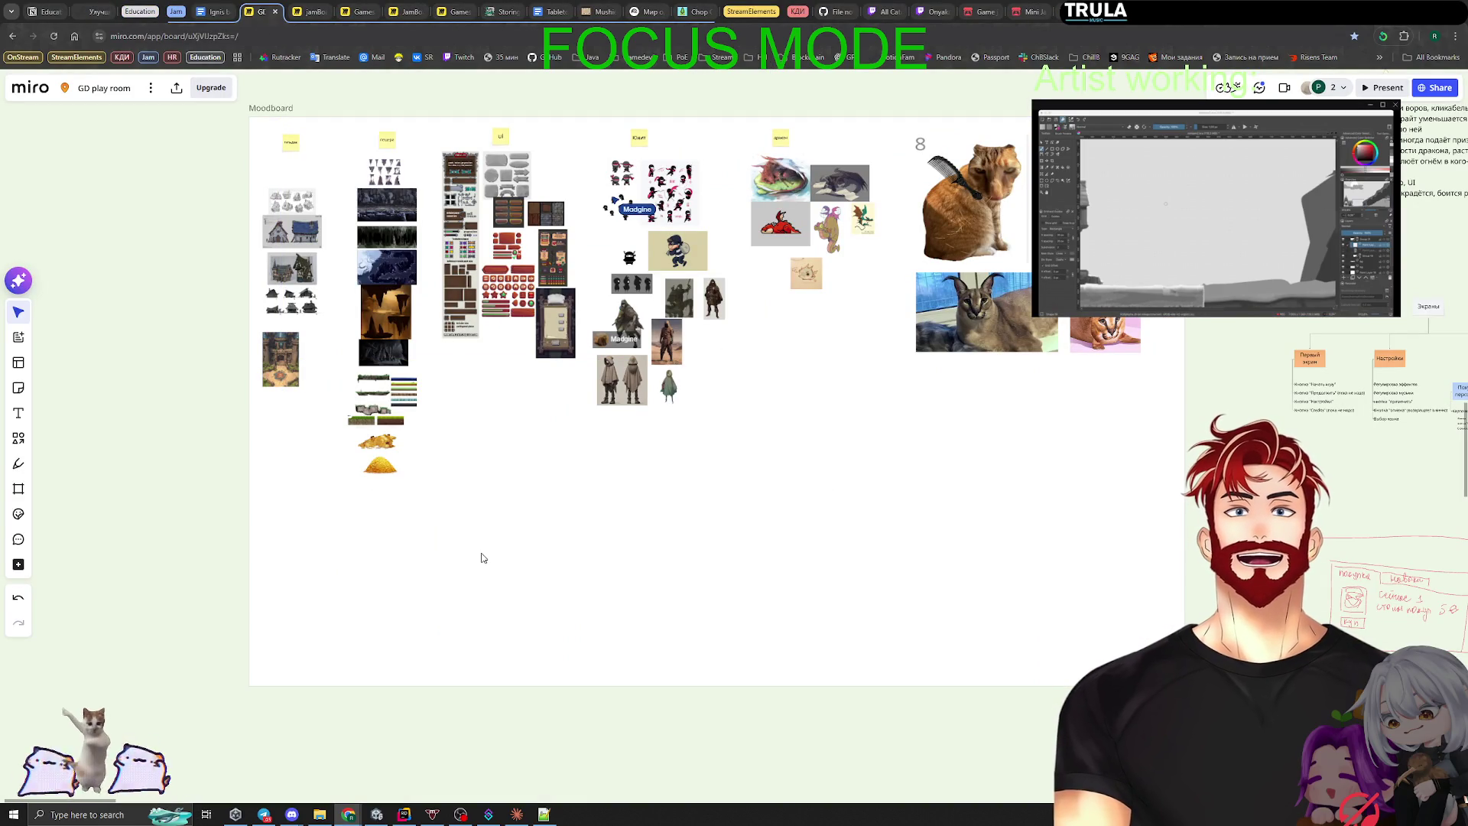
pyautogui.hotkey('ctrl', 'v')
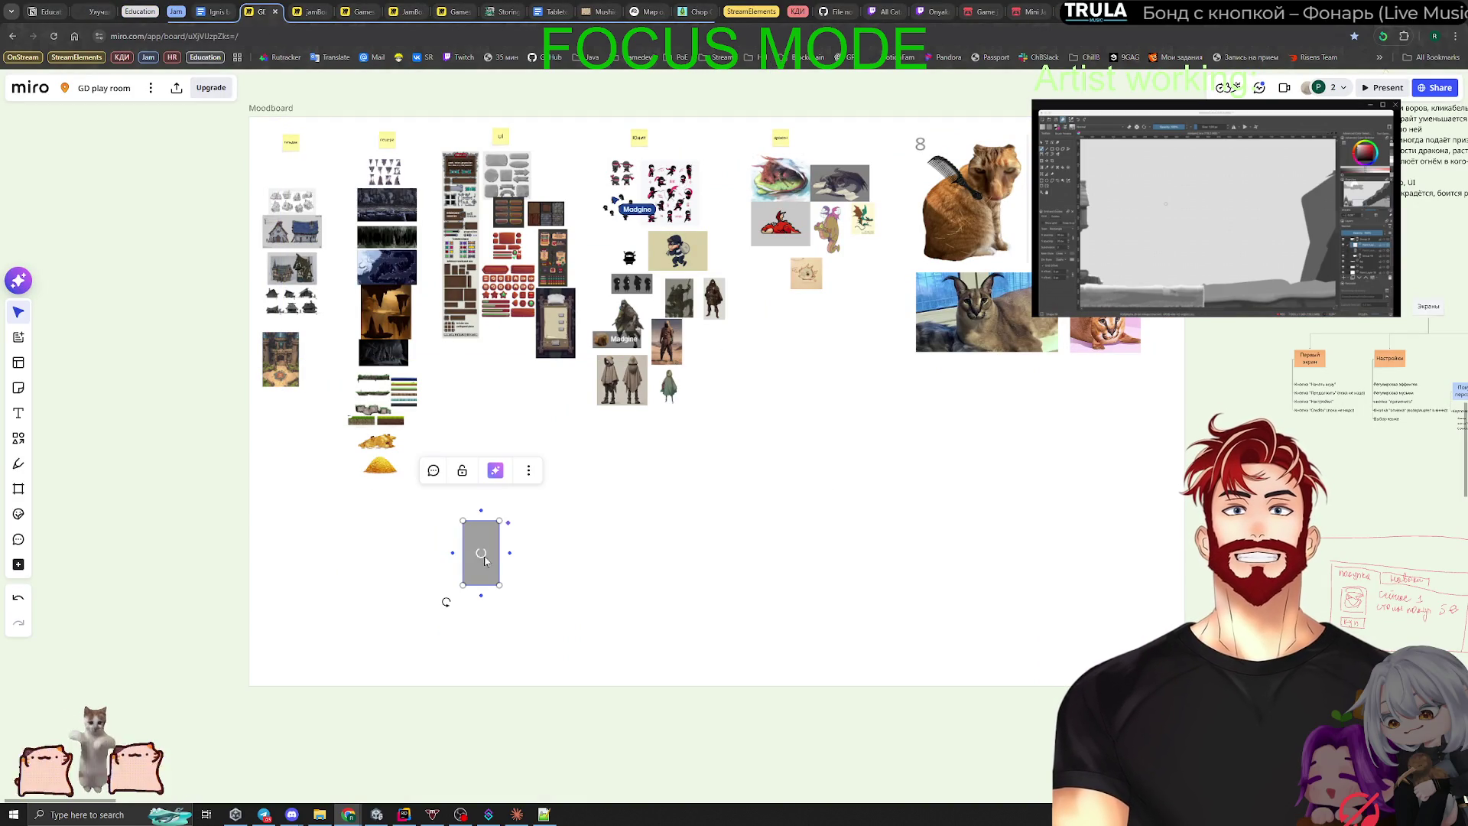
pyautogui.moveTo(487, 564); pyautogui.dragTo(287, 437)
pyautogui.hotkey('alt', 'Tab')
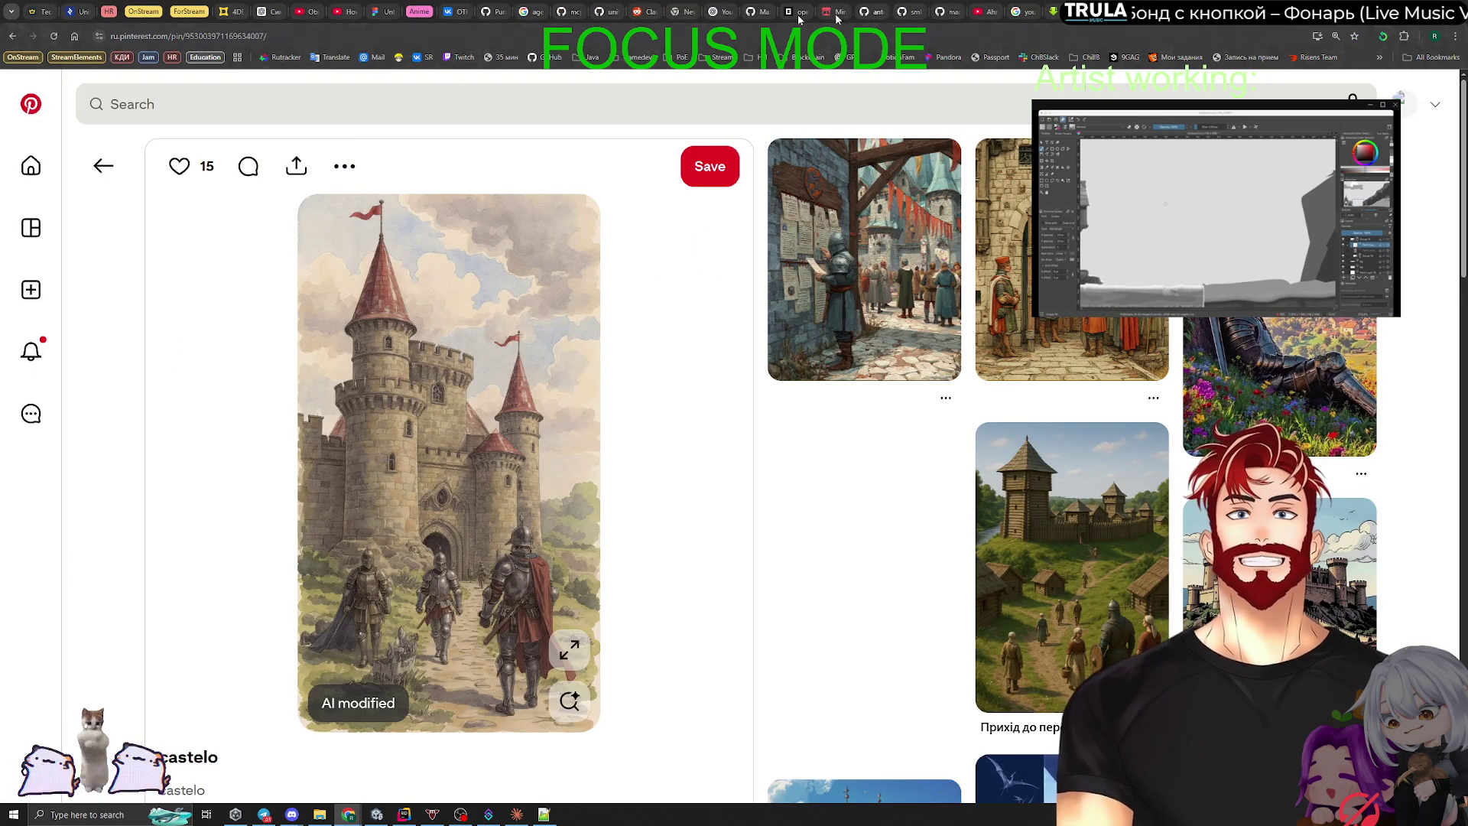
# Step: Return to the guild results and refine the search to 'средневековое здание гильдии платформер'
pyautogui.click(98, 159)
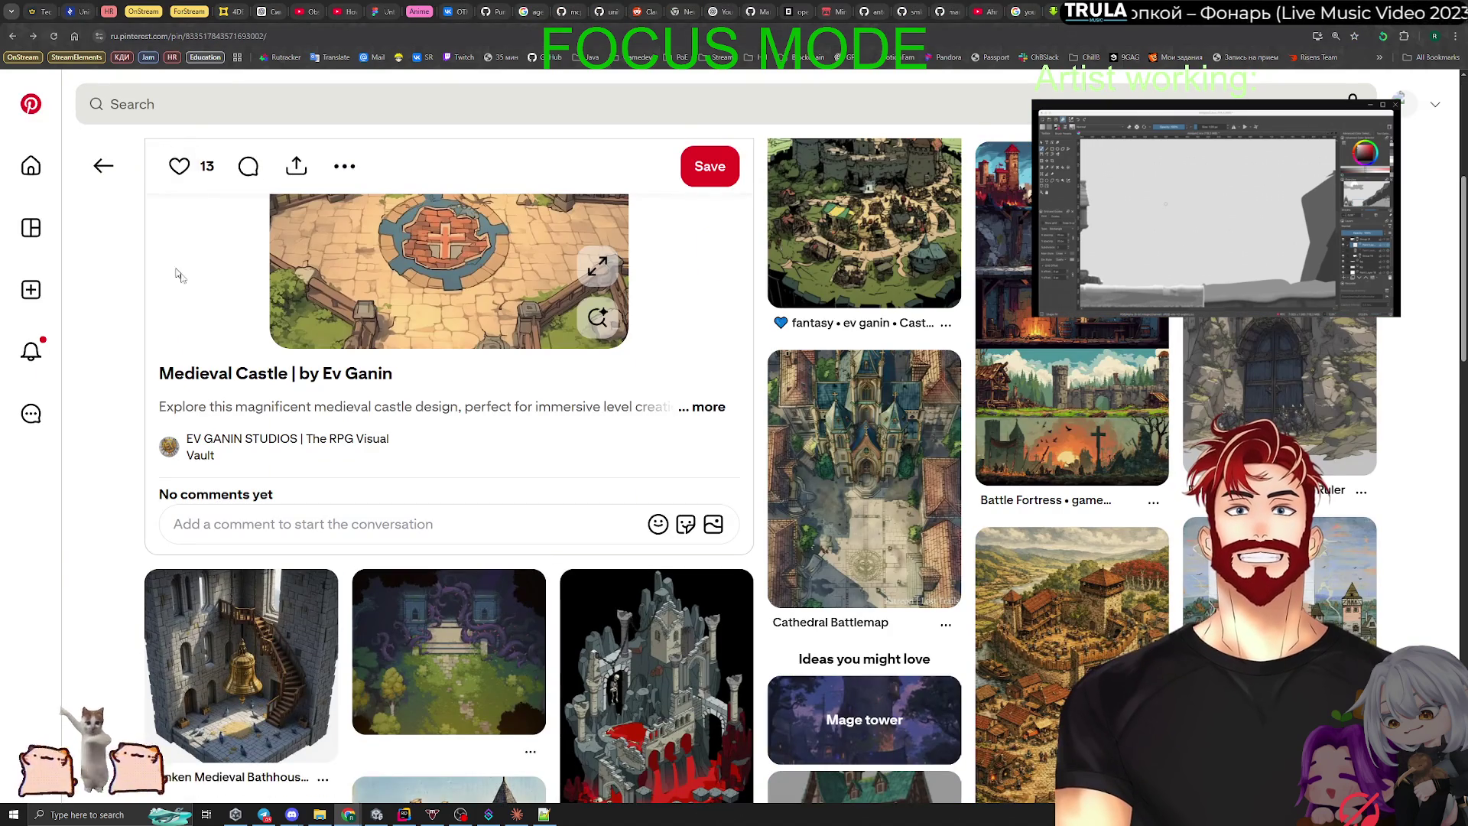
pyautogui.click(101, 162)
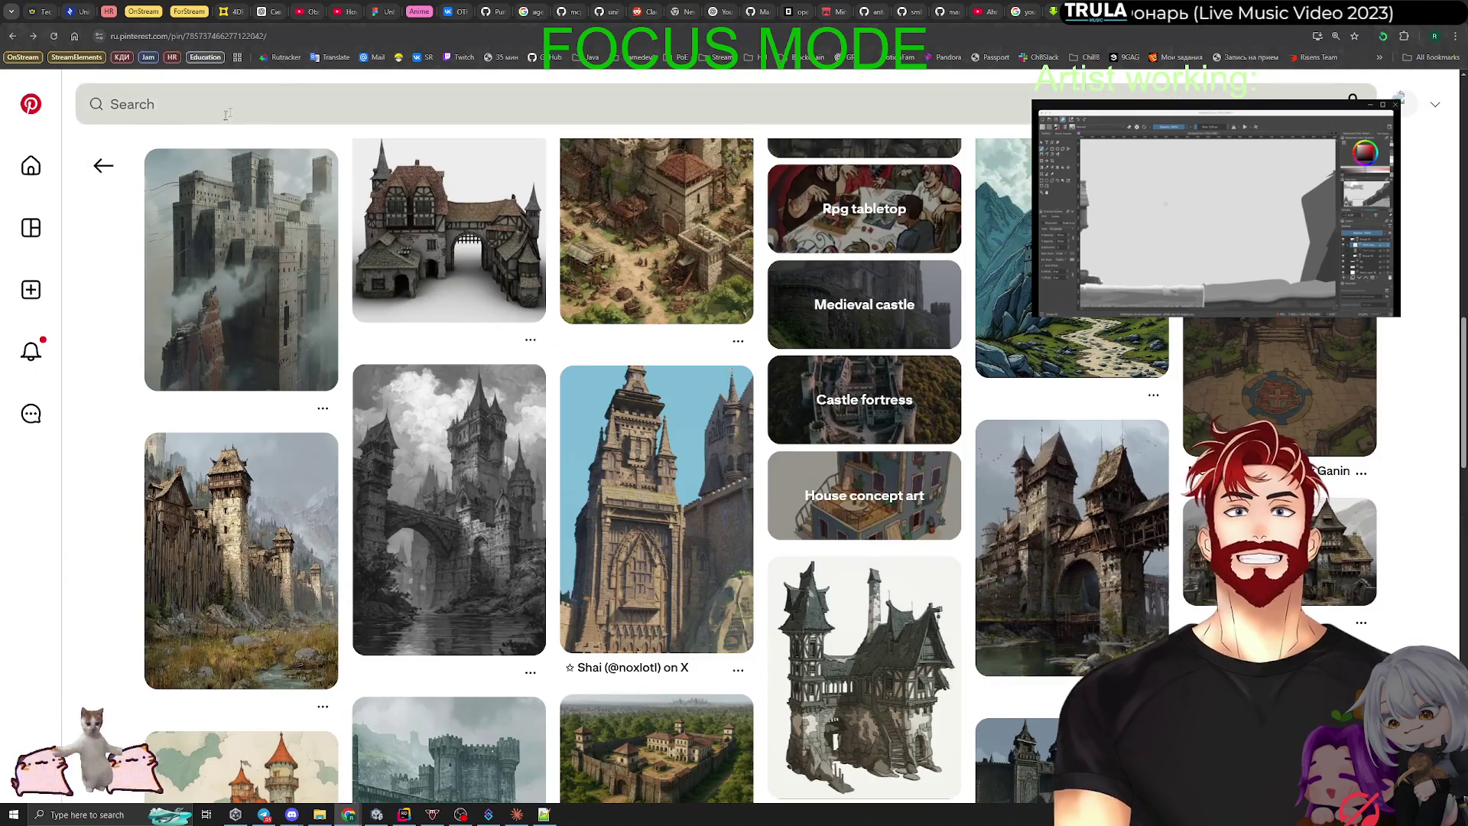
pyautogui.scroll(4, 314, 172)
pyautogui.click(103, 165)
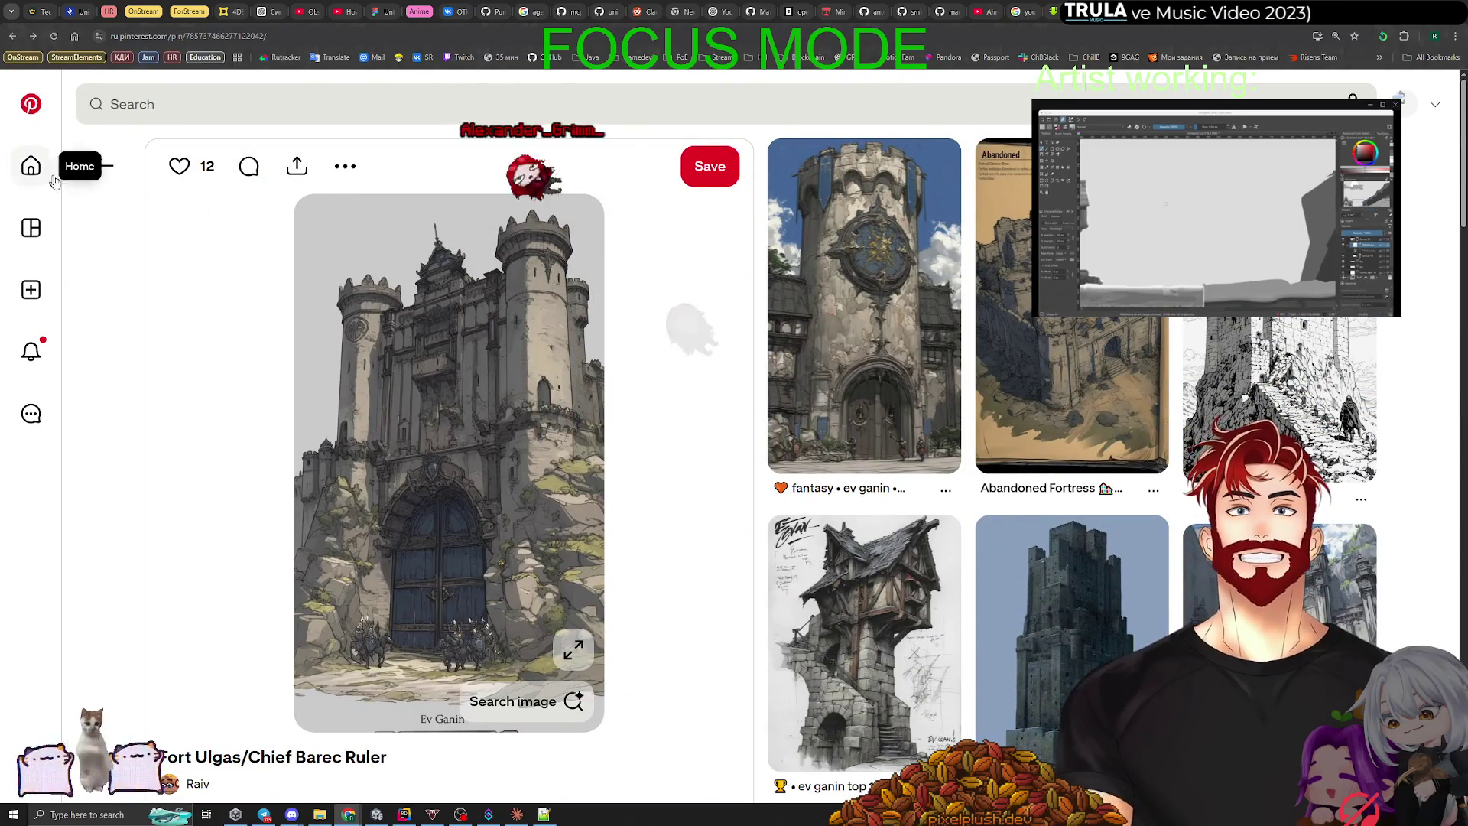
pyautogui.click(94, 181)
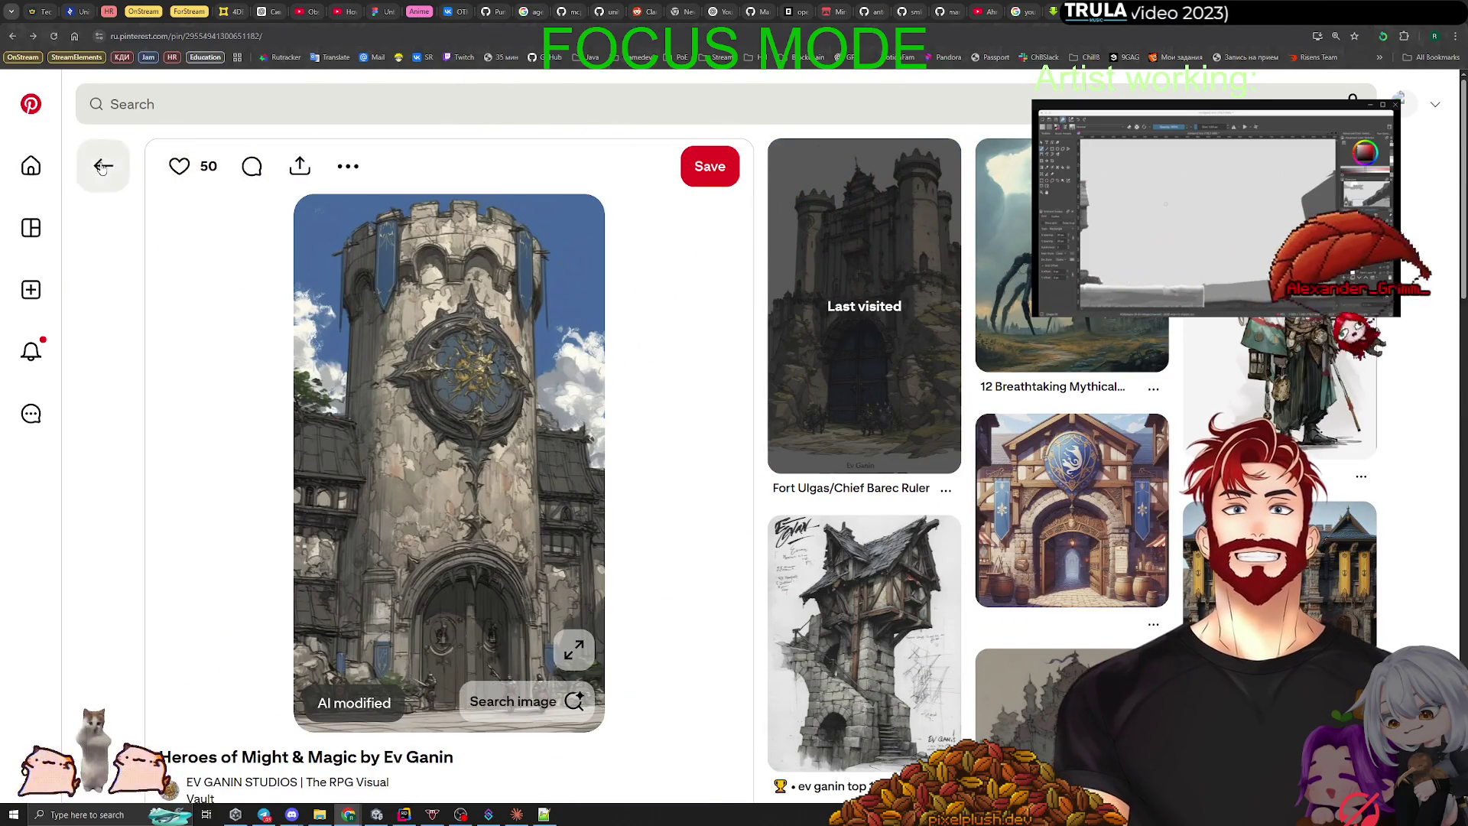
pyautogui.click(102, 164)
pyautogui.click(348, 105)
pyautogui.write('средневековое здание гильдии с')
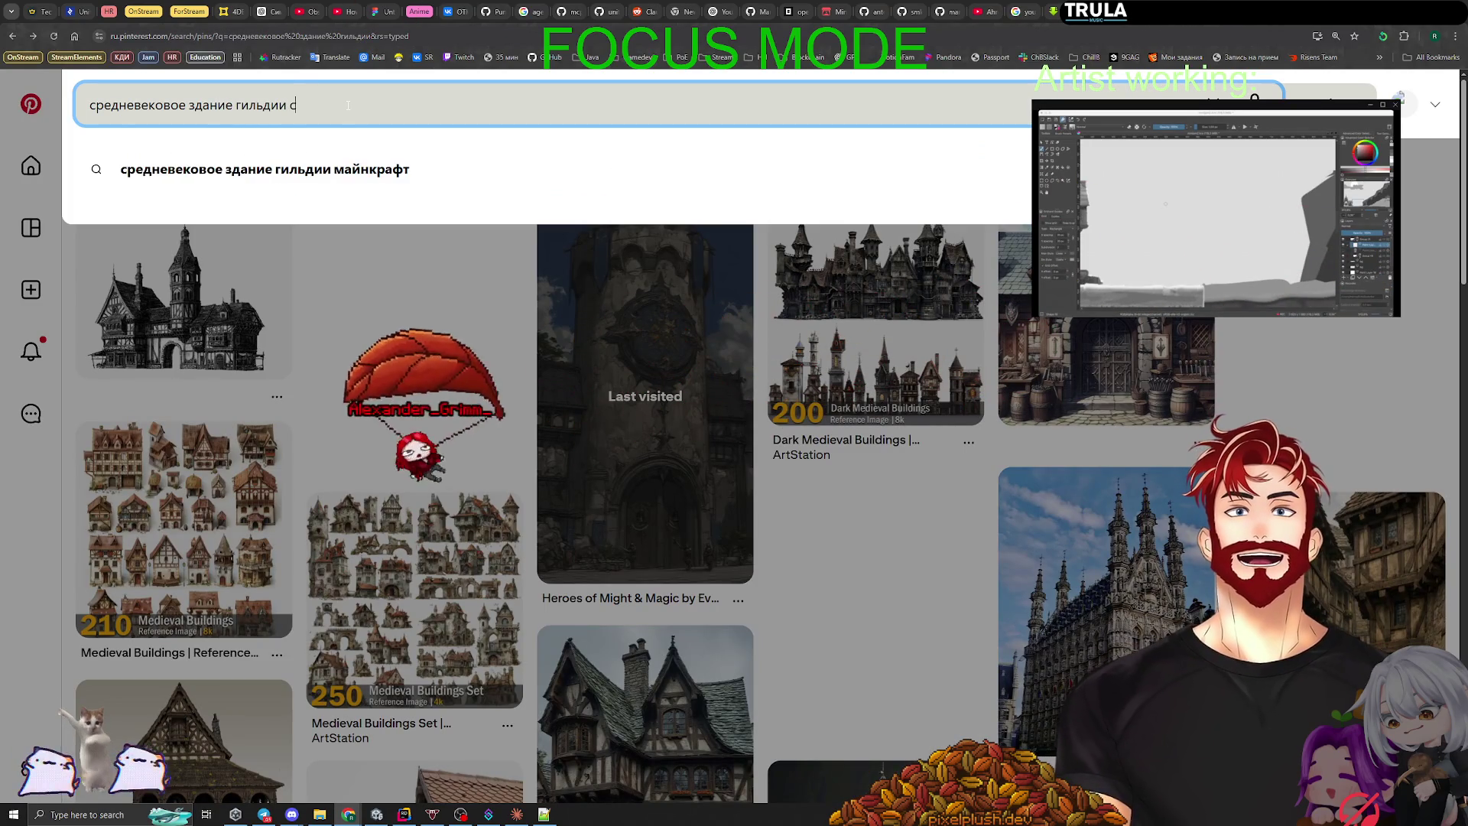
pyautogui.press('BackSpace')
pyautogui.write('платф')
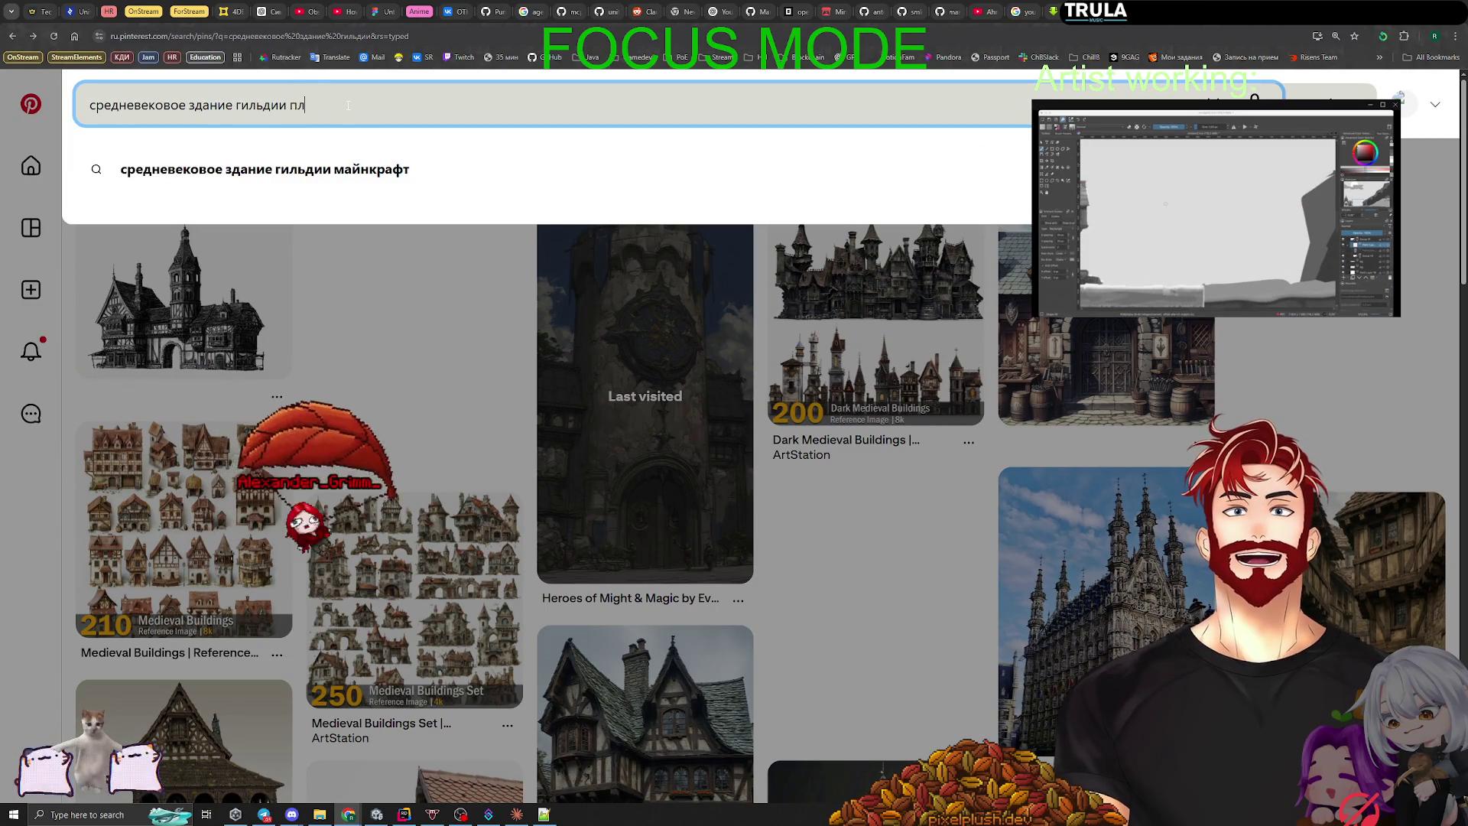
pyautogui.write('ормер')
pyautogui.press('Return')
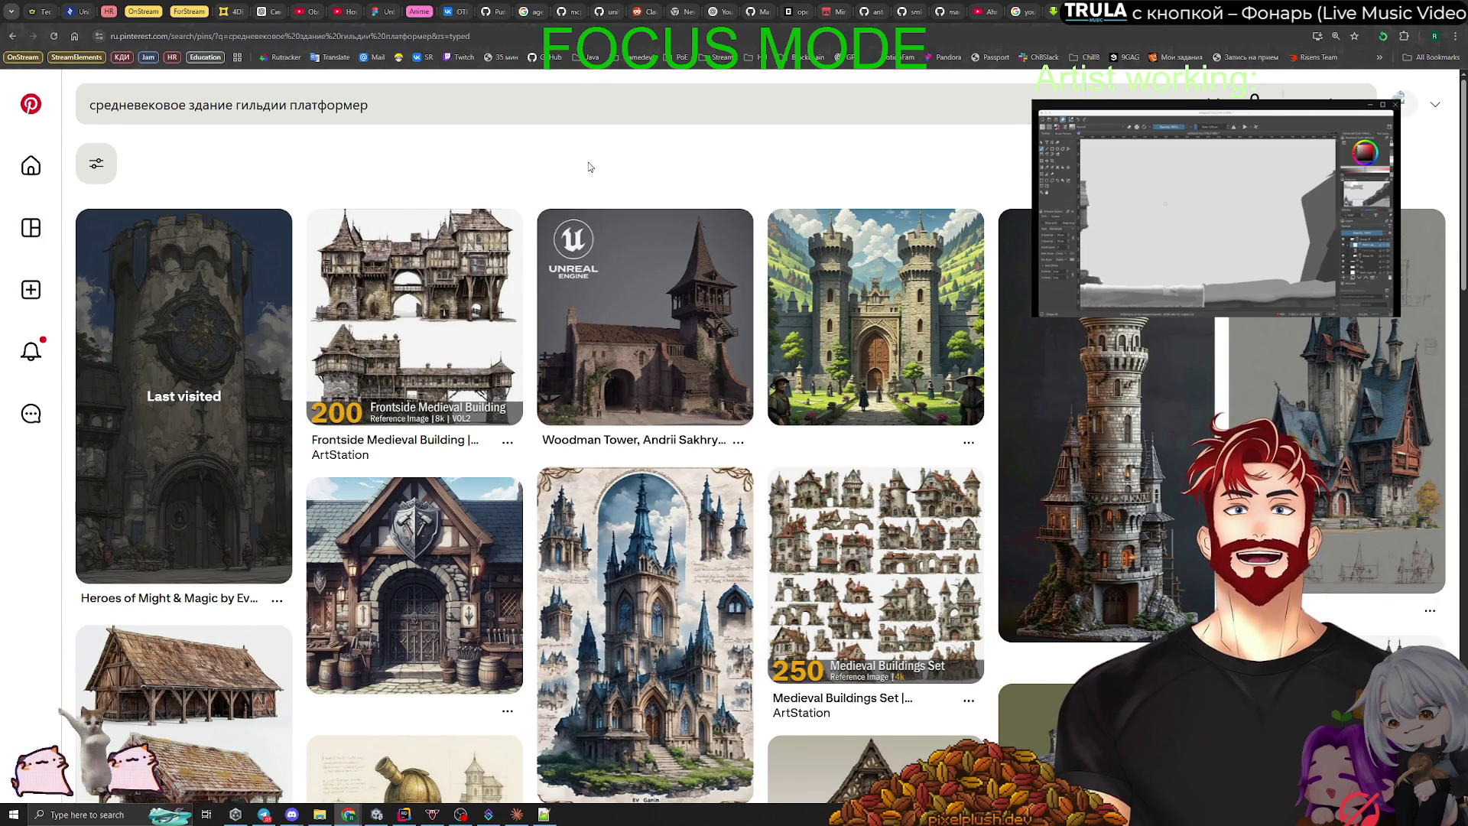
# Step: Copy the dark gothic cathedral pin's image and paste it onto the Miro moodboard
pyautogui.scroll(-4, 523, 370)
pyautogui.scroll(-4, 523, 370)
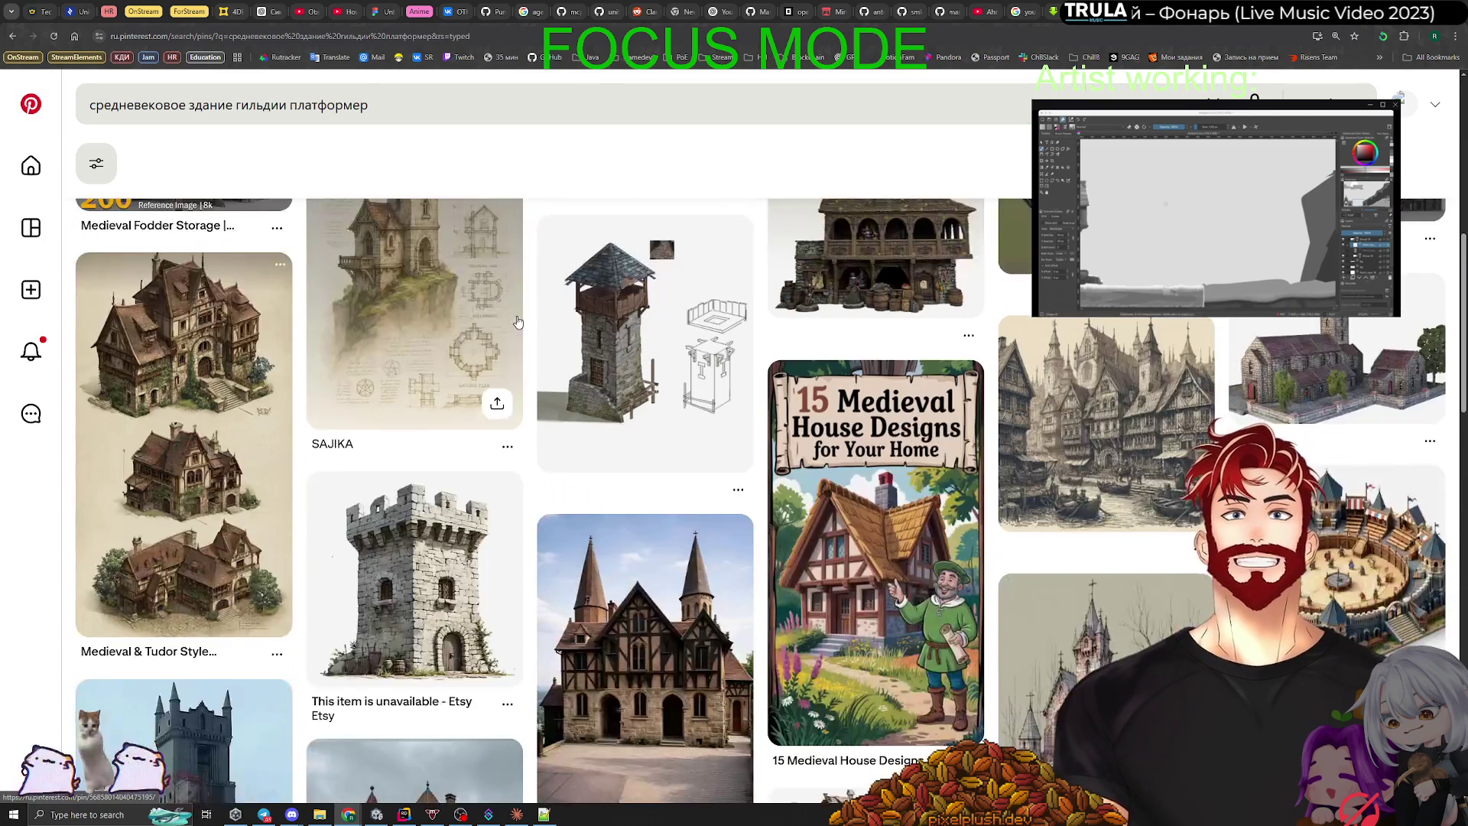
pyautogui.scroll(-4, 523, 370)
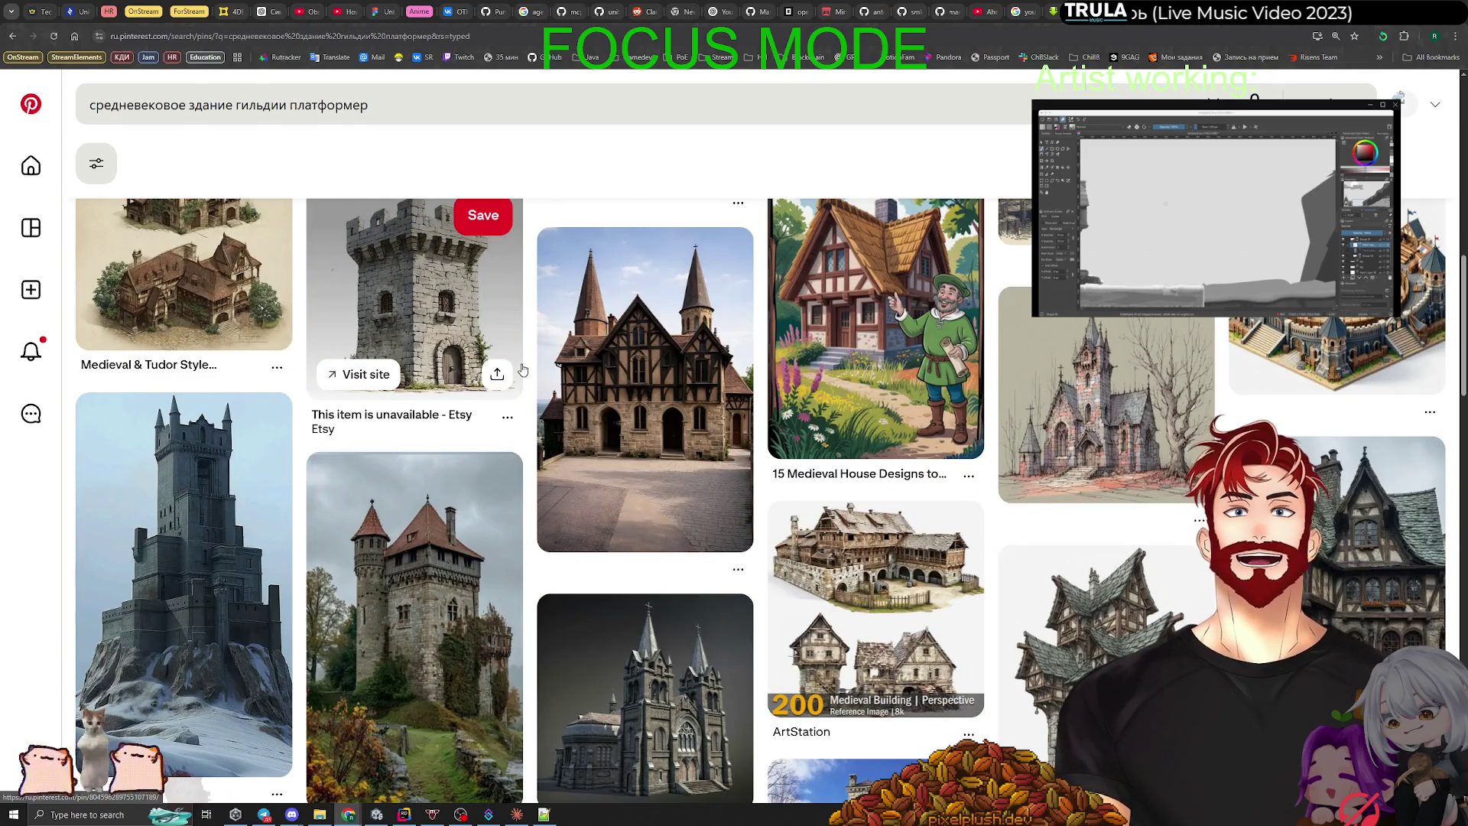
pyautogui.scroll(-3, 523, 370)
pyautogui.scroll(-3, 534, 377)
pyautogui.scroll(-10, 534, 378)
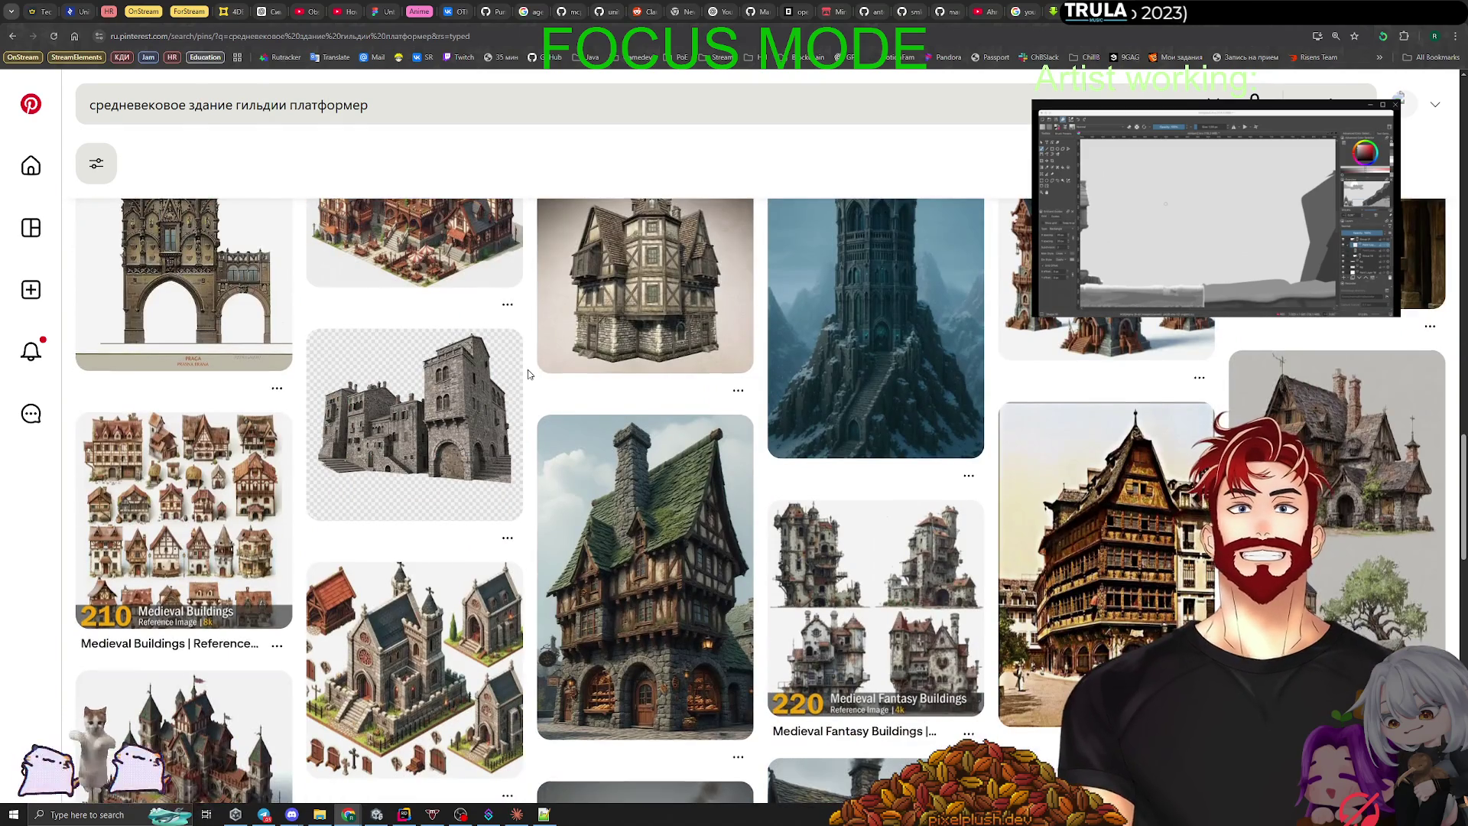
pyautogui.scroll(-3, 529, 374)
pyautogui.scroll(-10, 528, 374)
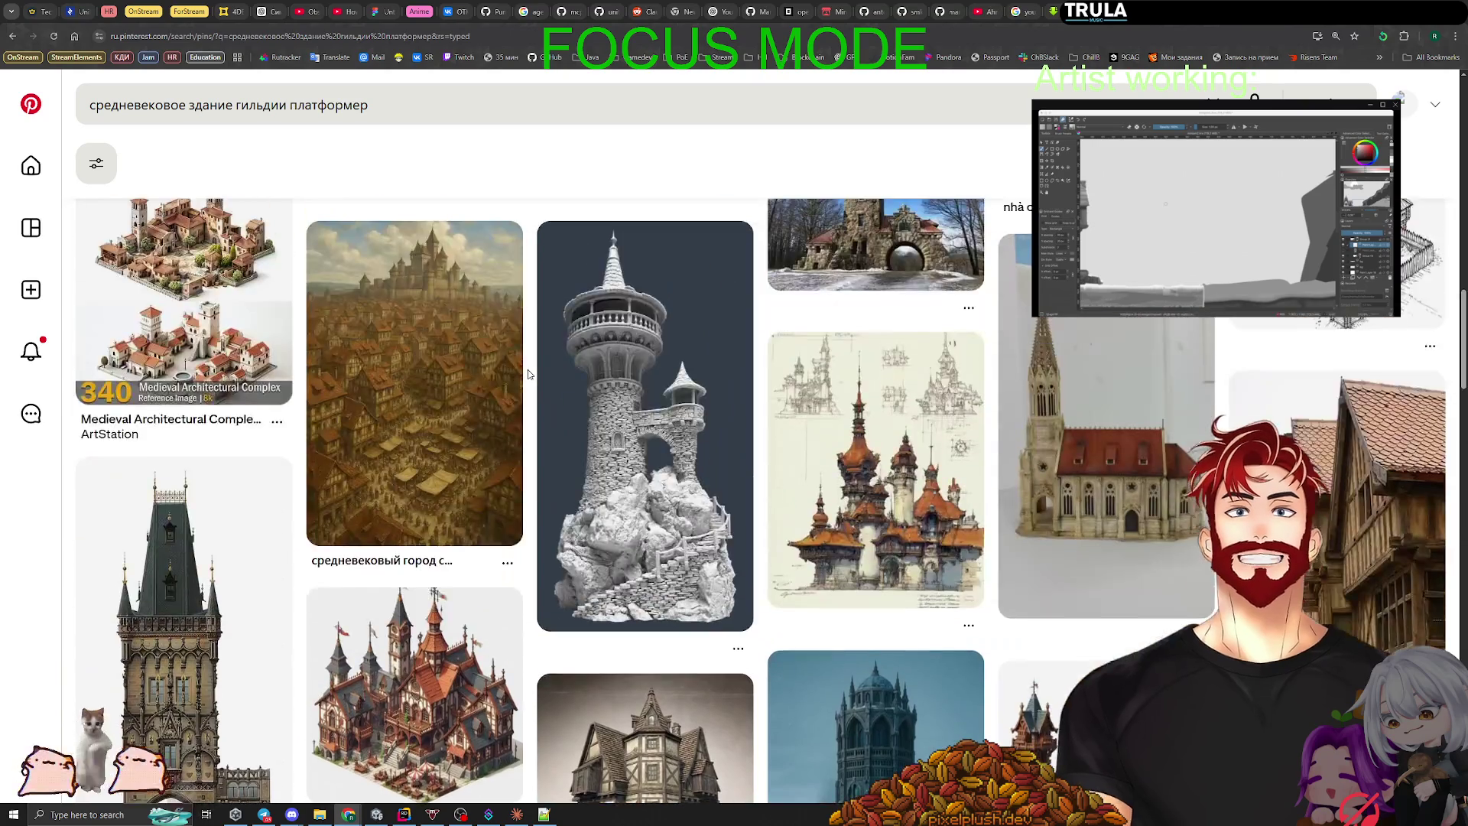
pyautogui.scroll(-5, 528, 374)
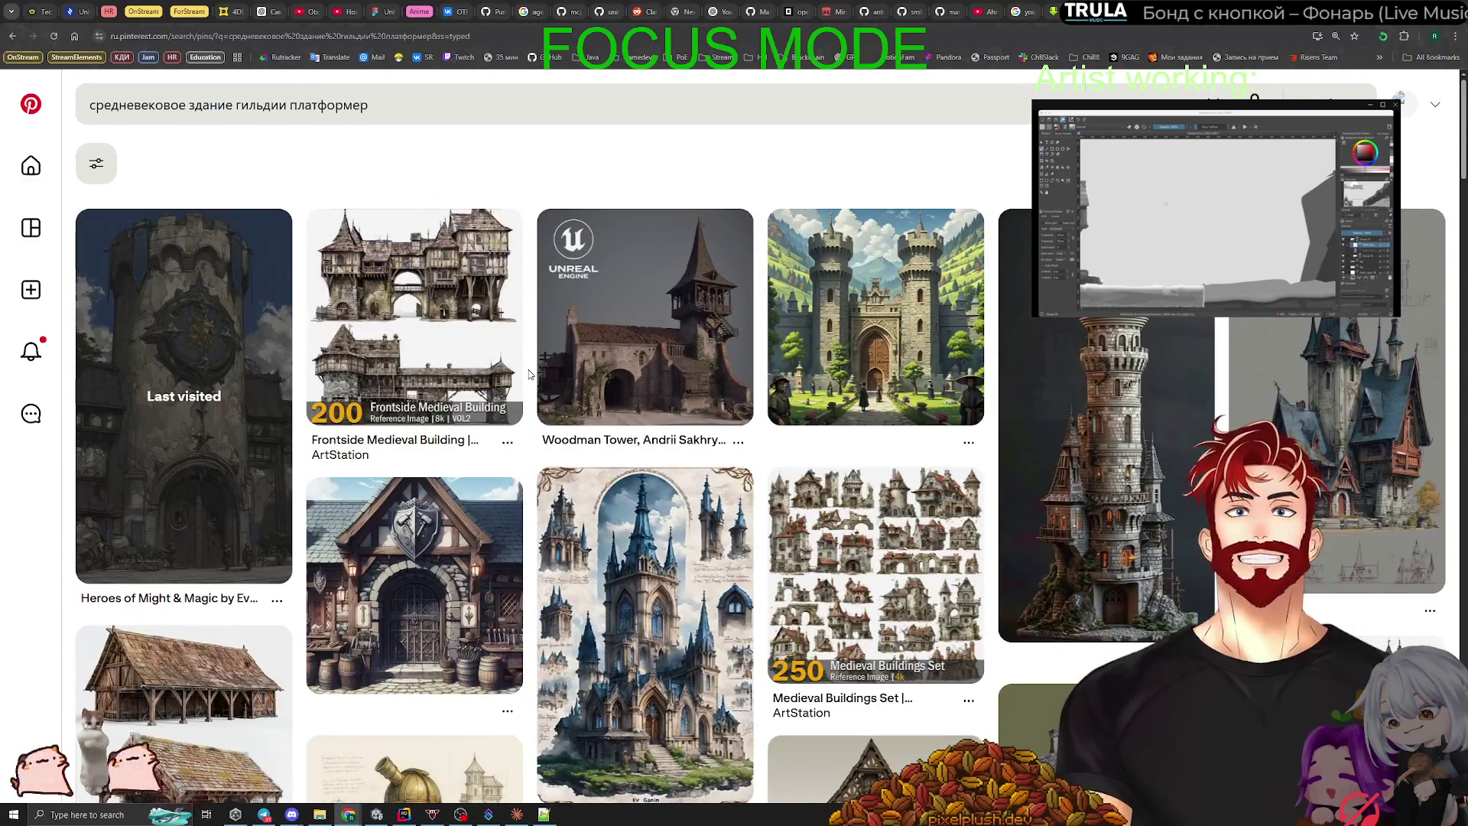
pyautogui.scroll(-8, 528, 374)
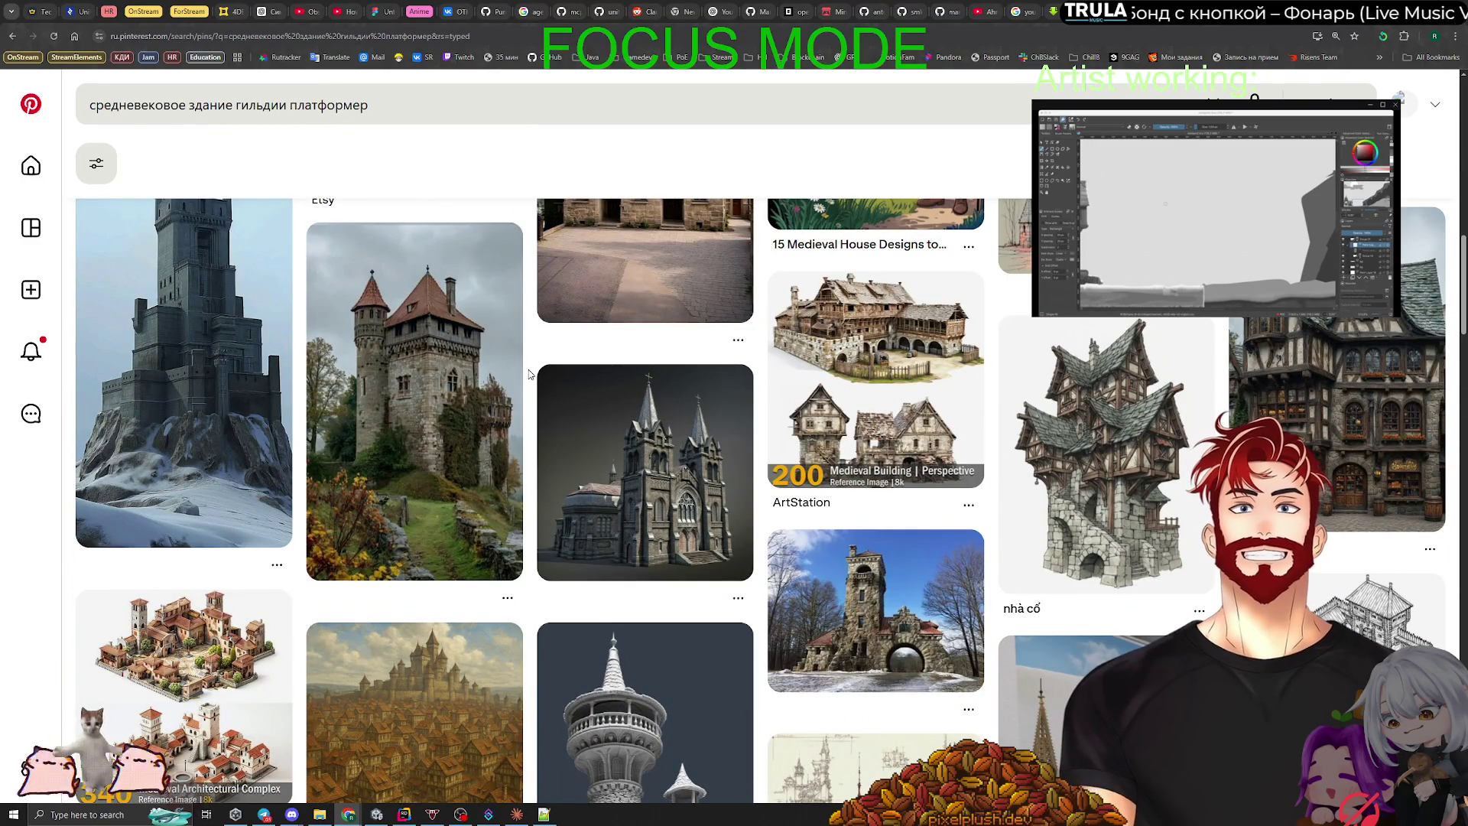
pyautogui.click(606, 514)
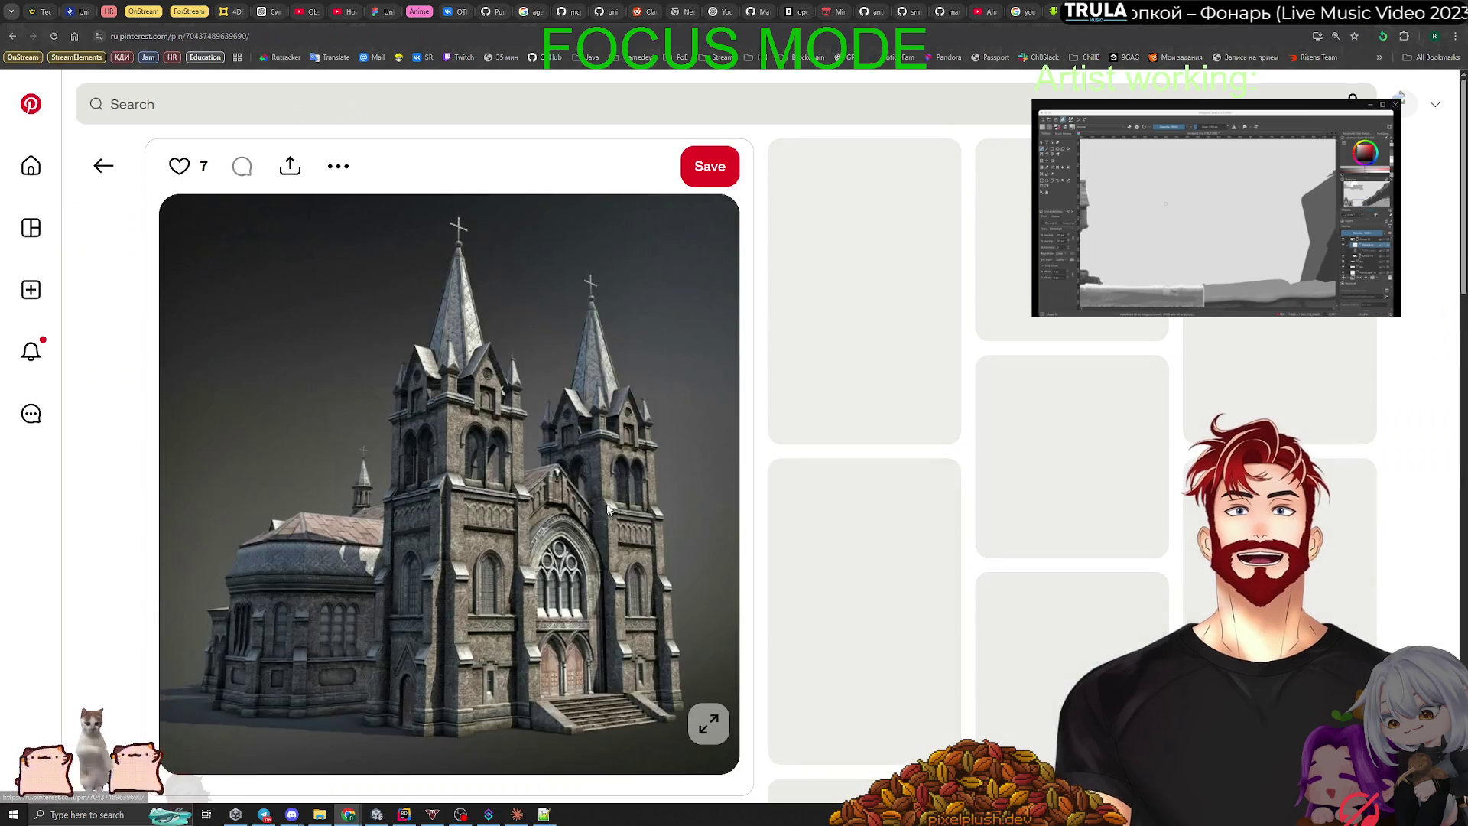
pyautogui.rightClick(355, 423)
pyautogui.click(415, 471)
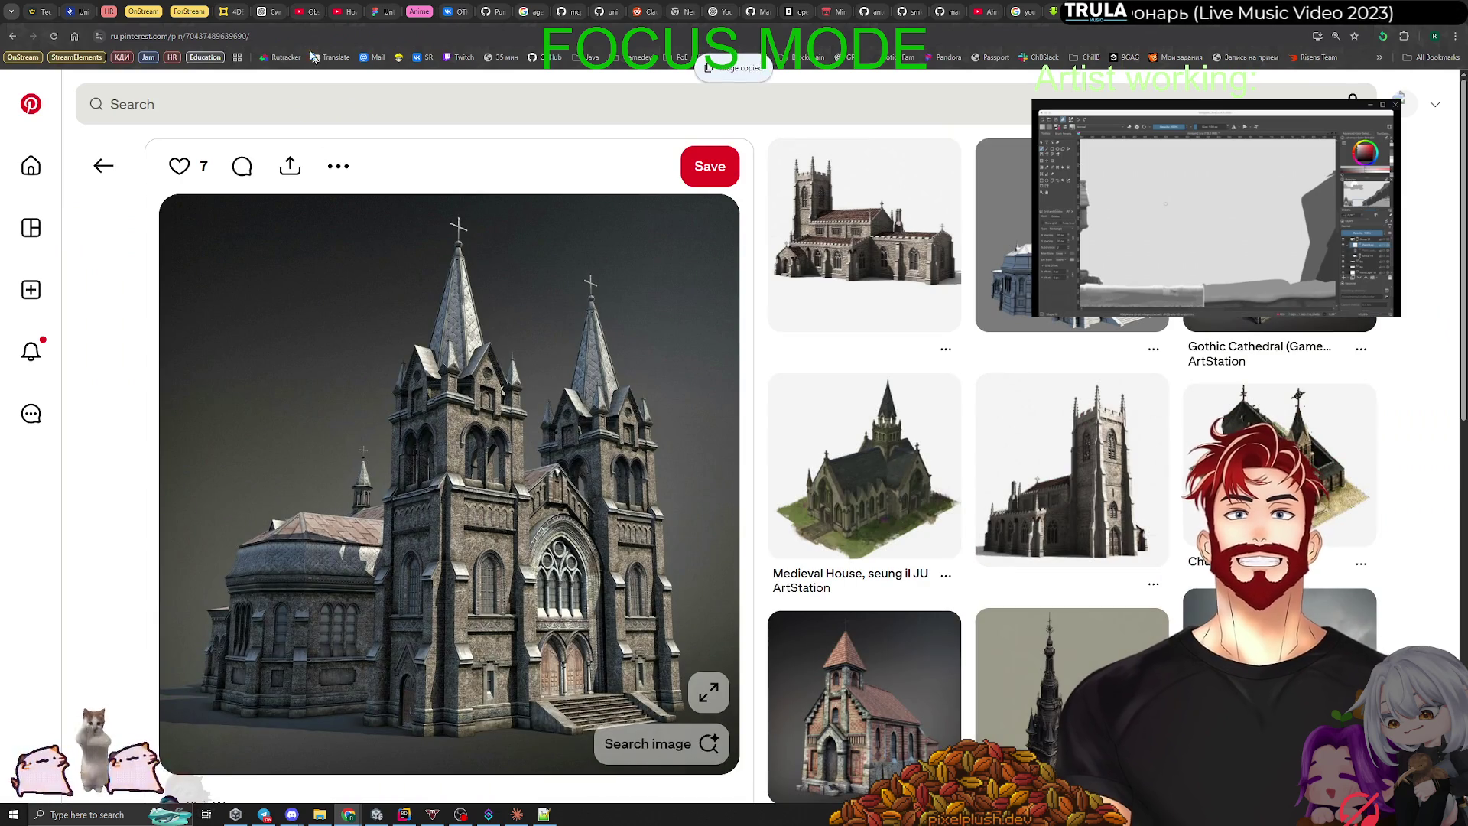
pyautogui.hotkey('alt', 'Tab')
pyautogui.hotkey('ctrl', 'v')
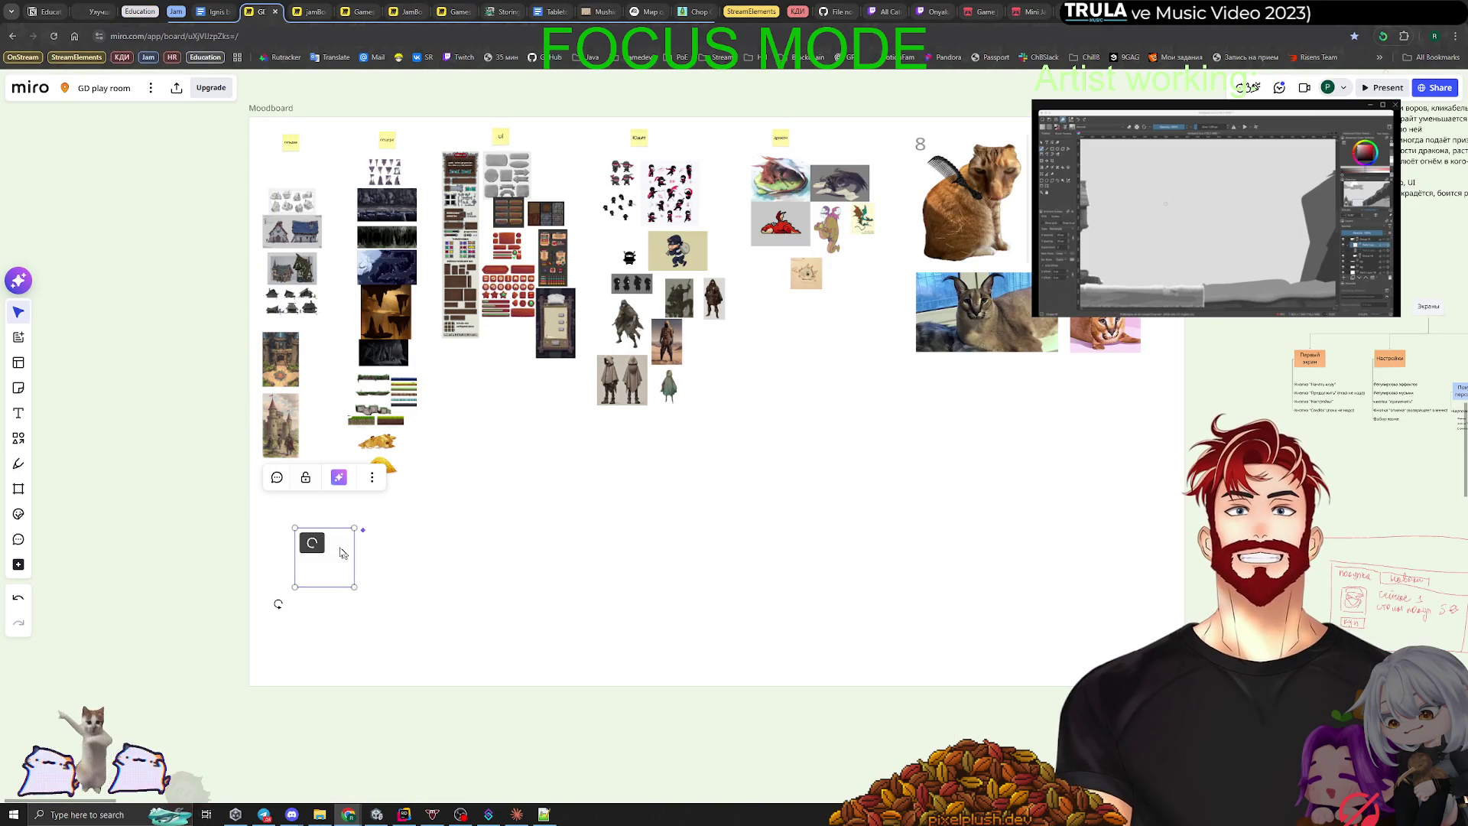
# Step: Move the cathedral picture beneath the castle images and zoom out over the moodboard
pyautogui.moveTo(324, 564); pyautogui.dragTo(291, 502)
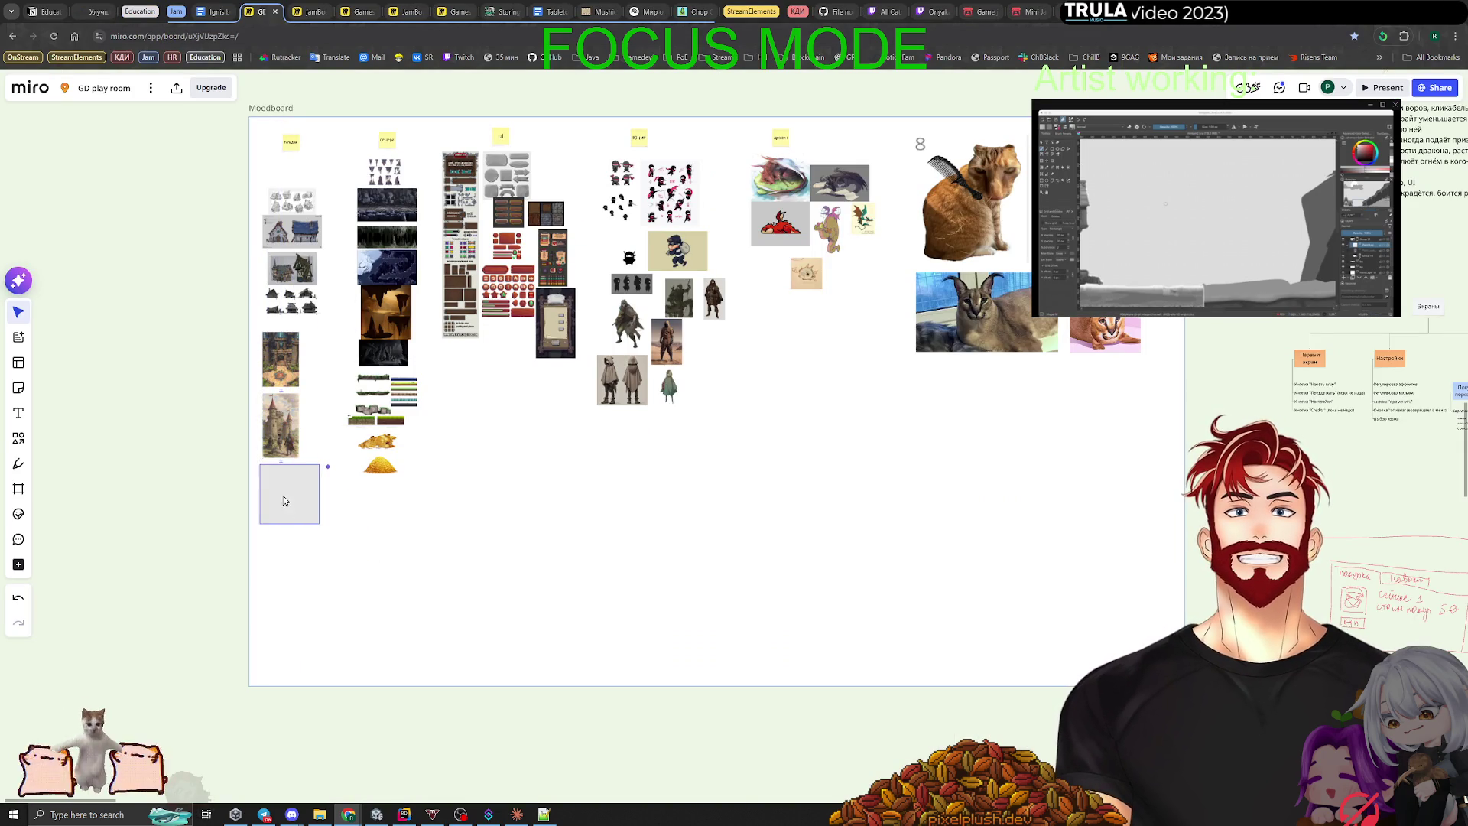
pyautogui.scroll(3, 356, 358)
pyautogui.scroll(5, 493, 420)
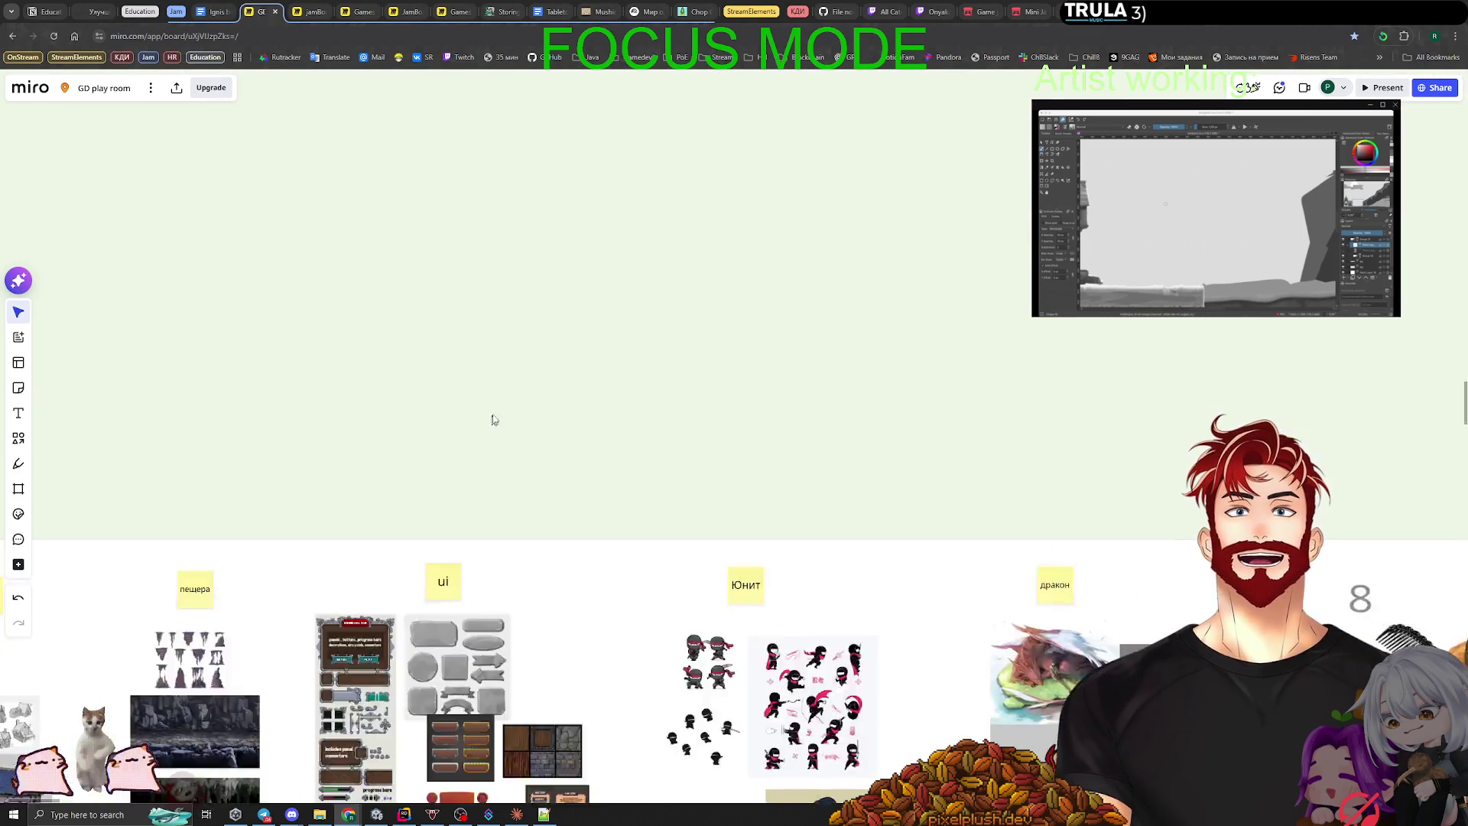
pyautogui.scroll(3, 600, 537)
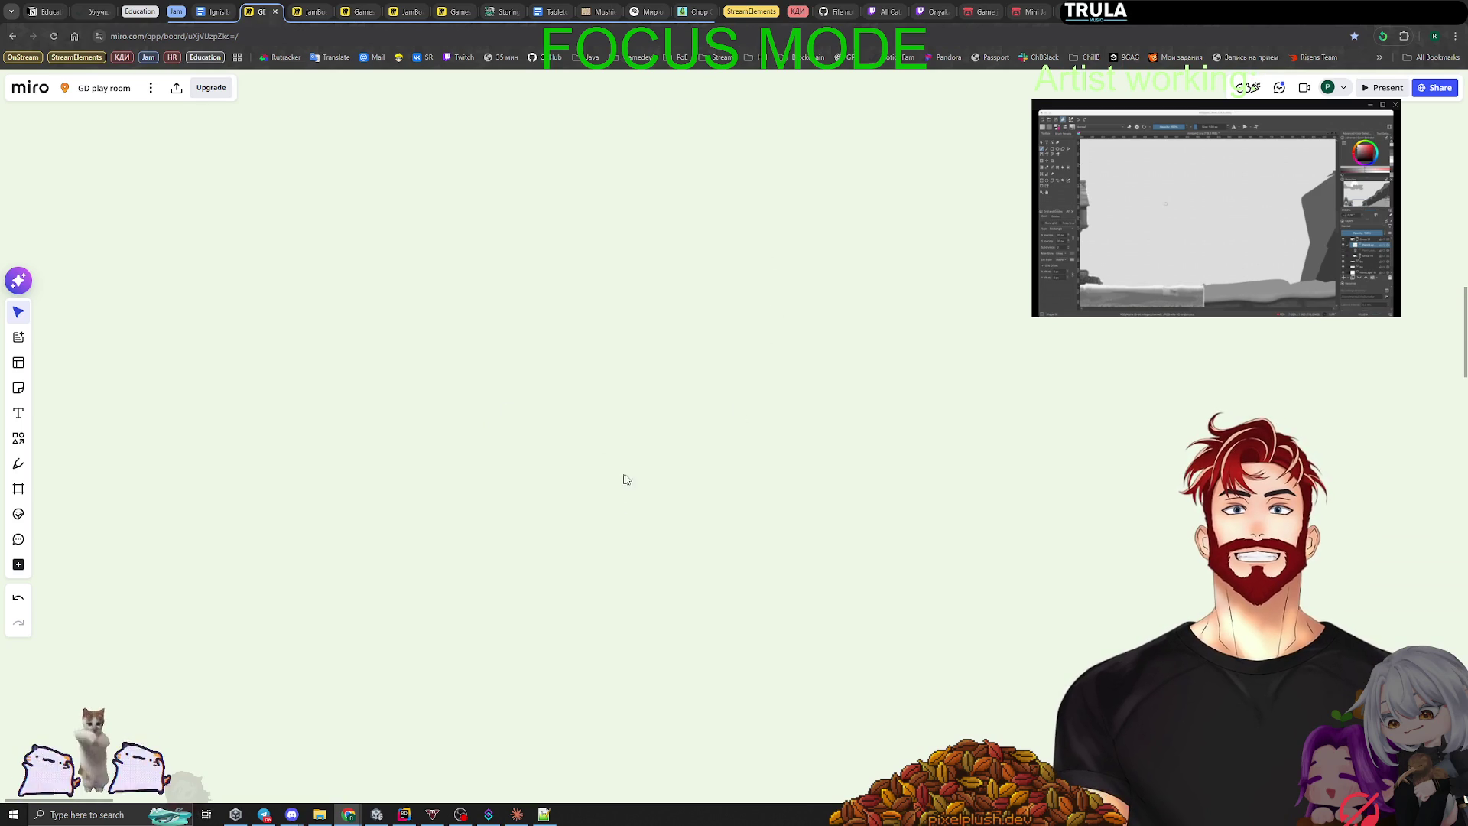
pyautogui.scroll(-5, 623, 521)
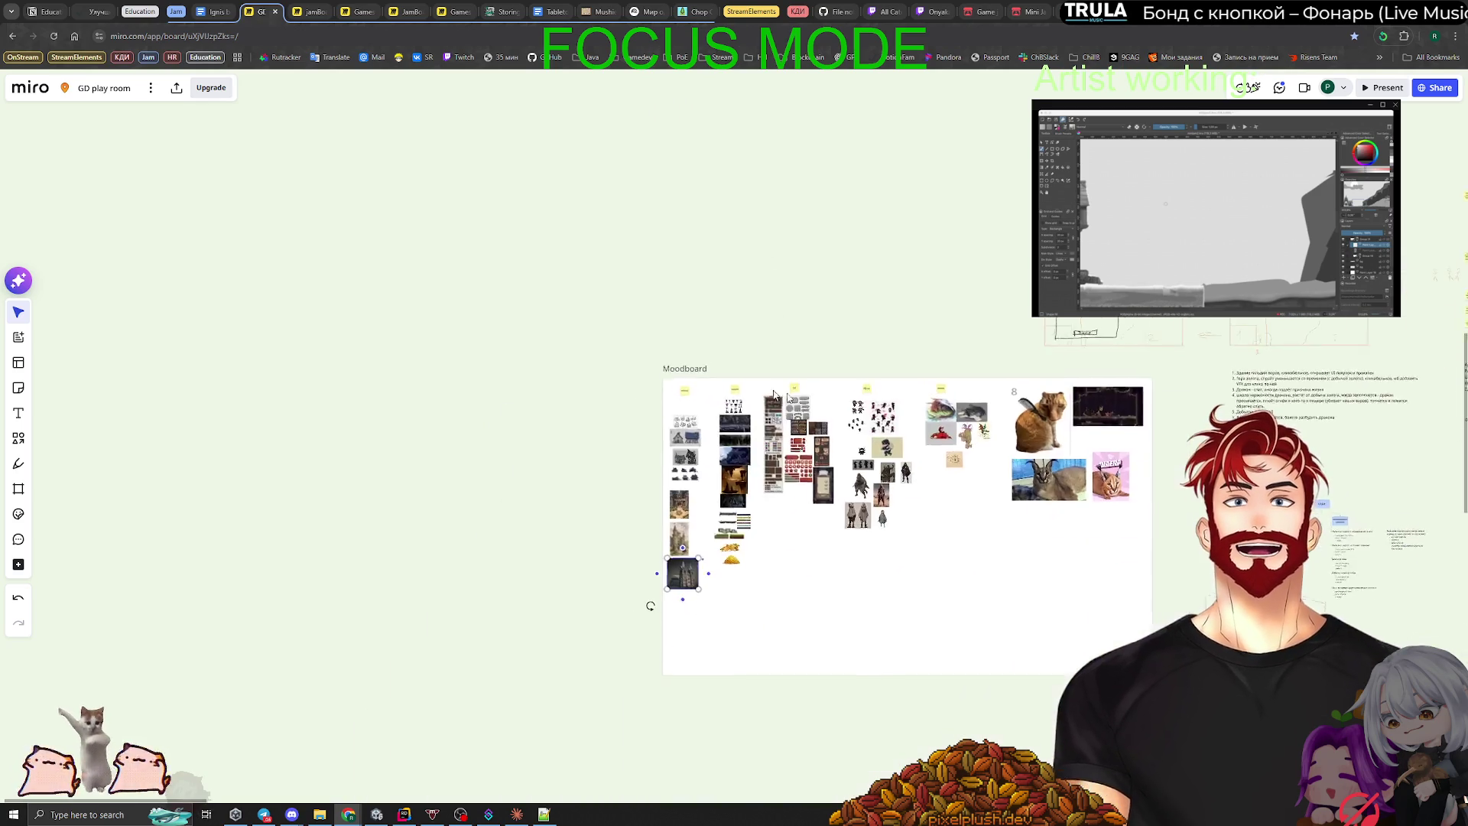
pyautogui.scroll(5, 649, 604)
pyautogui.scroll(3, 789, 465)
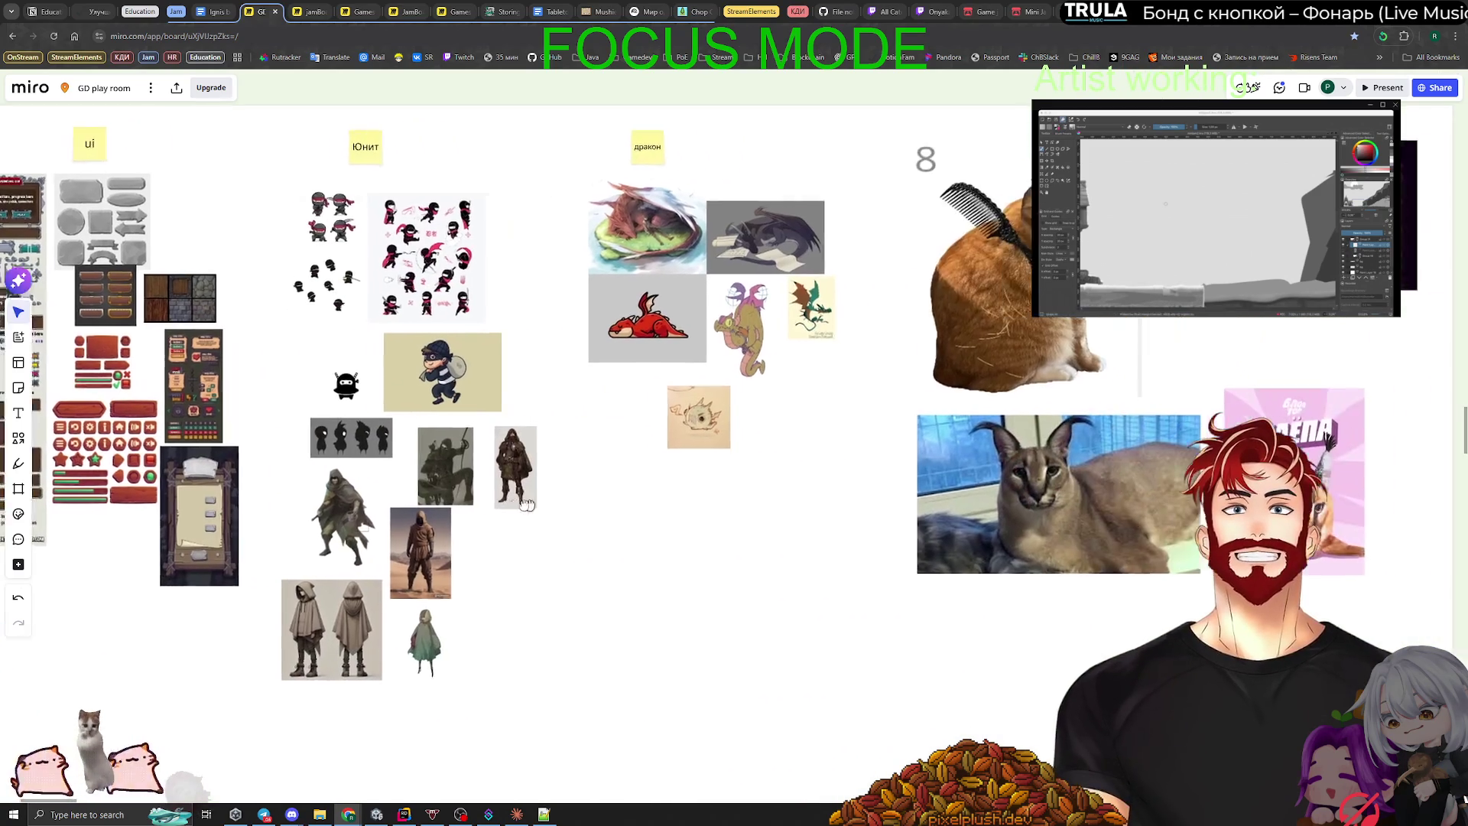
pyautogui.scroll(3, 622, 520)
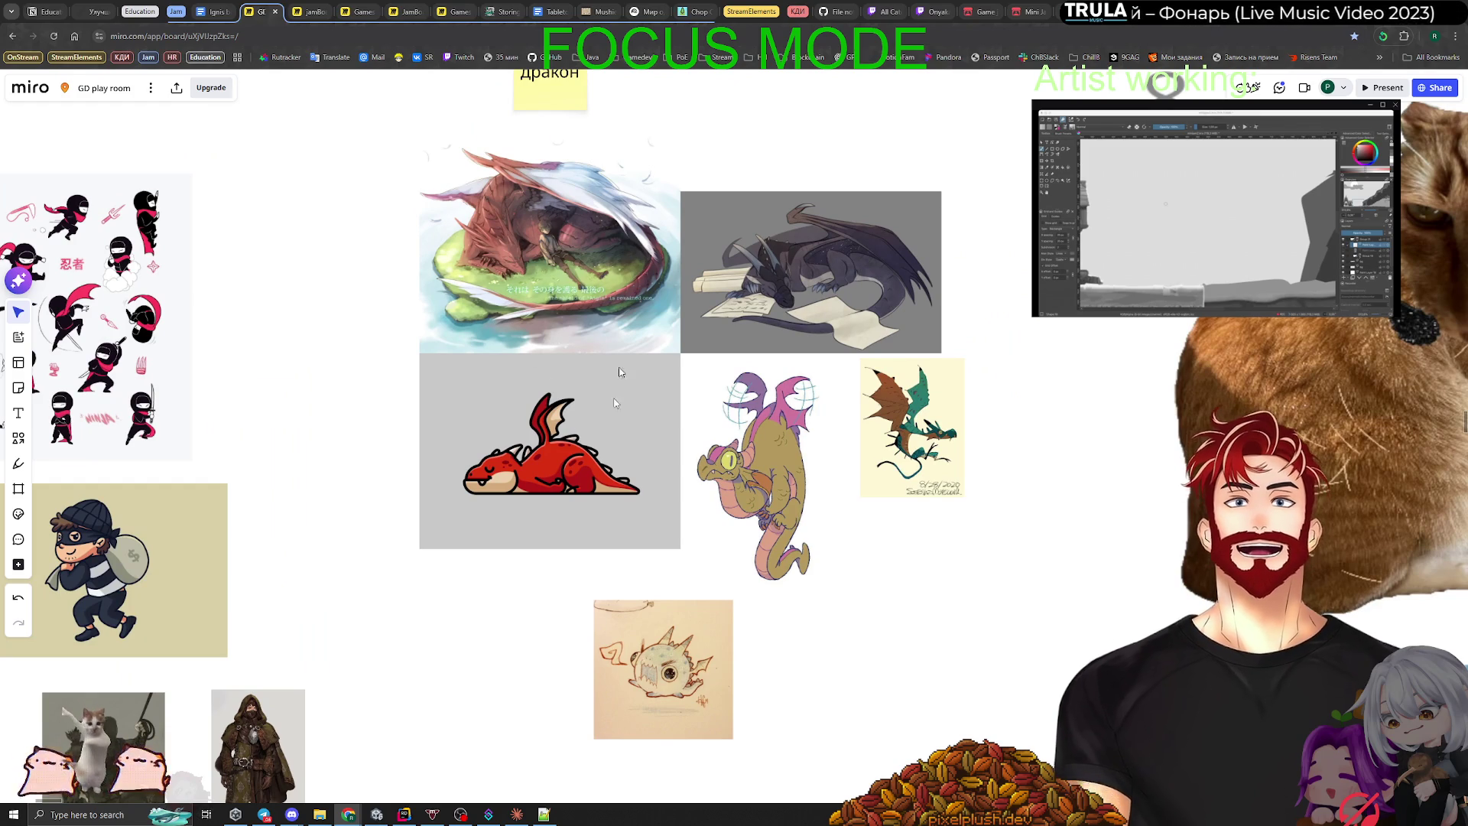
# Step: Look over the reference columns, deselect the church image, and return to Pinterest
pyautogui.scroll(-3, 742, 466)
pyautogui.scroll(10, 711, 558)
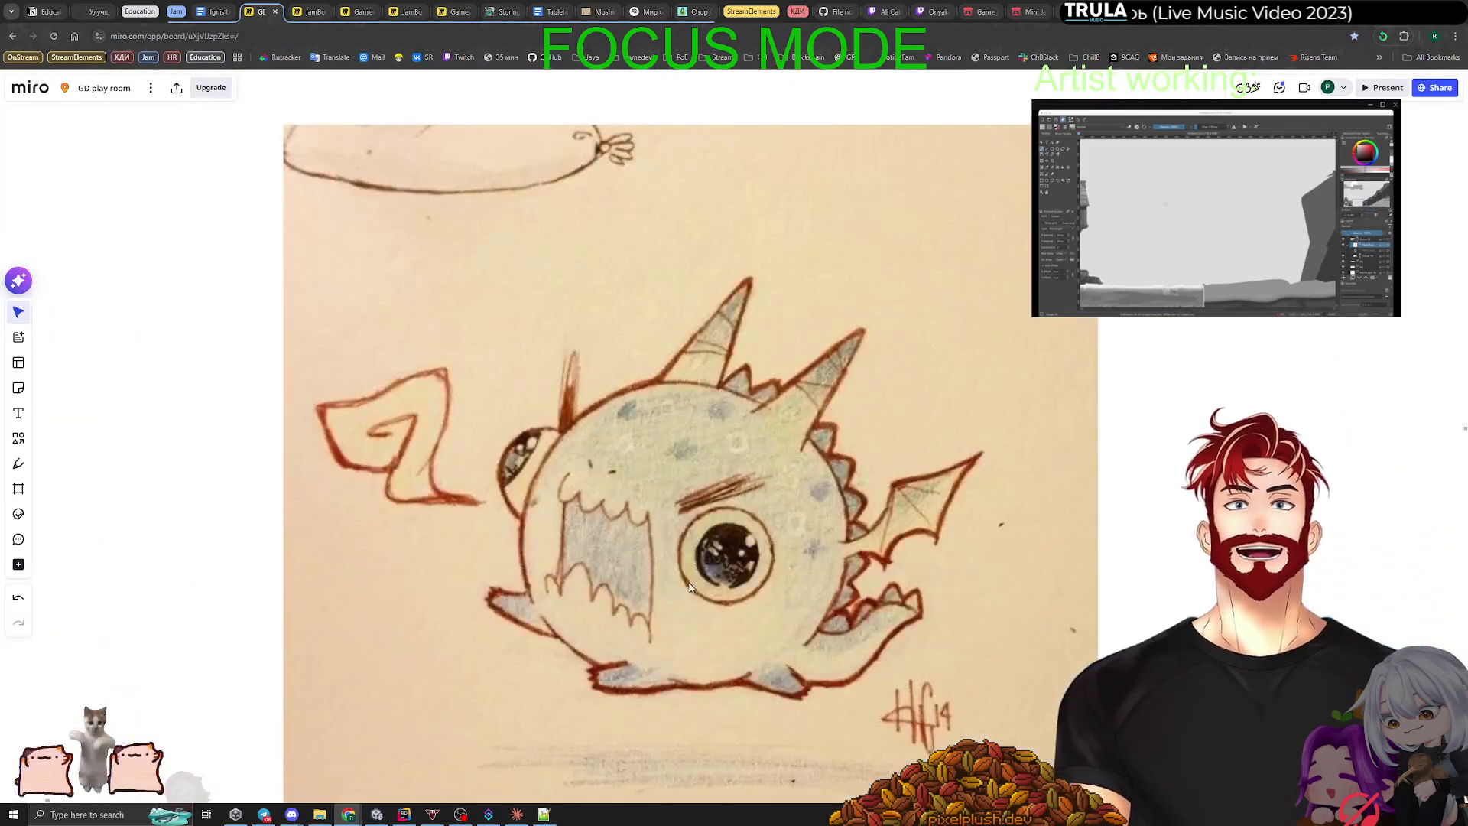
pyautogui.scroll(-1, 757, 530)
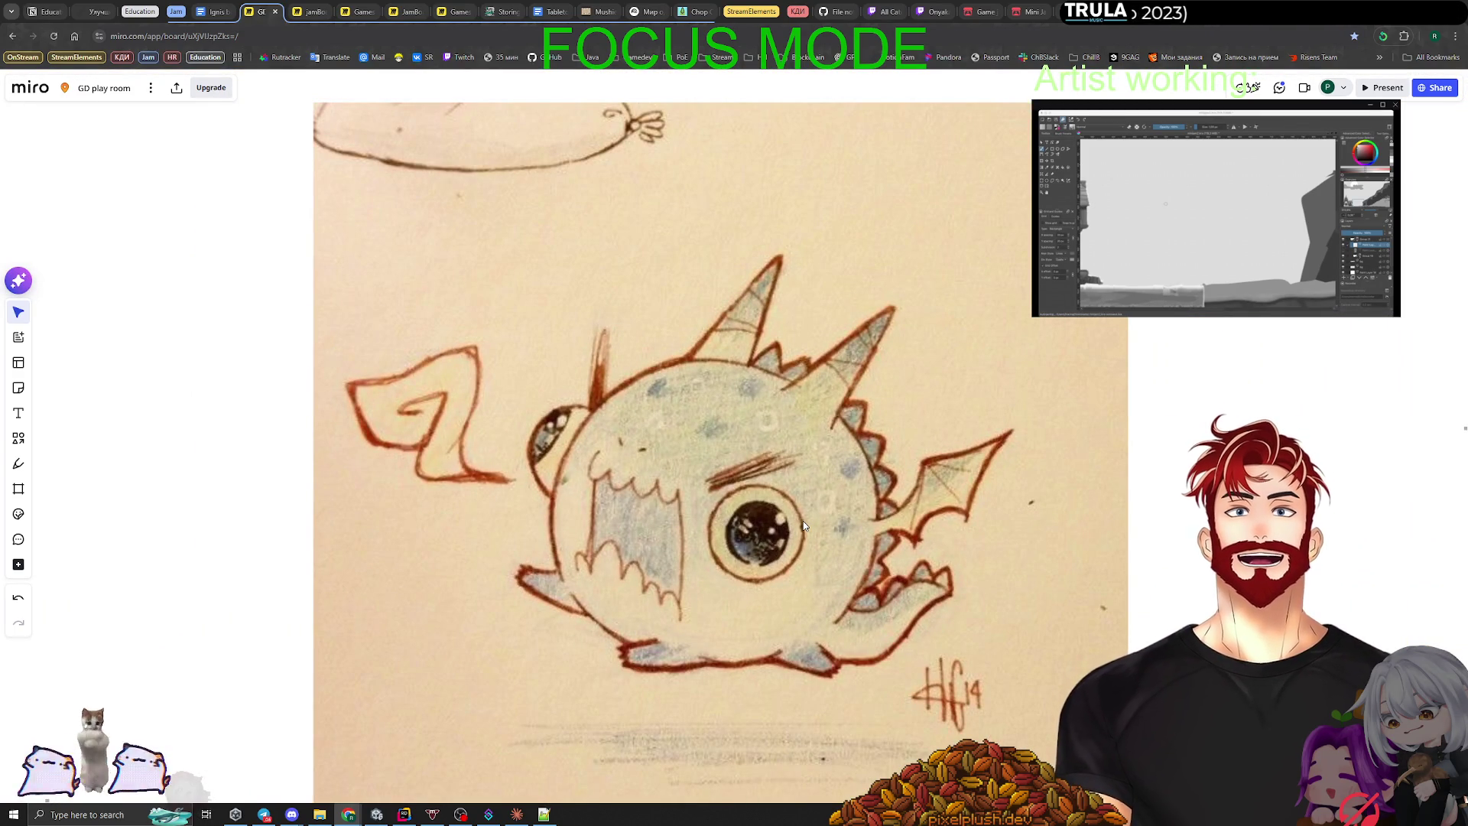
pyautogui.scroll(-5, 811, 538)
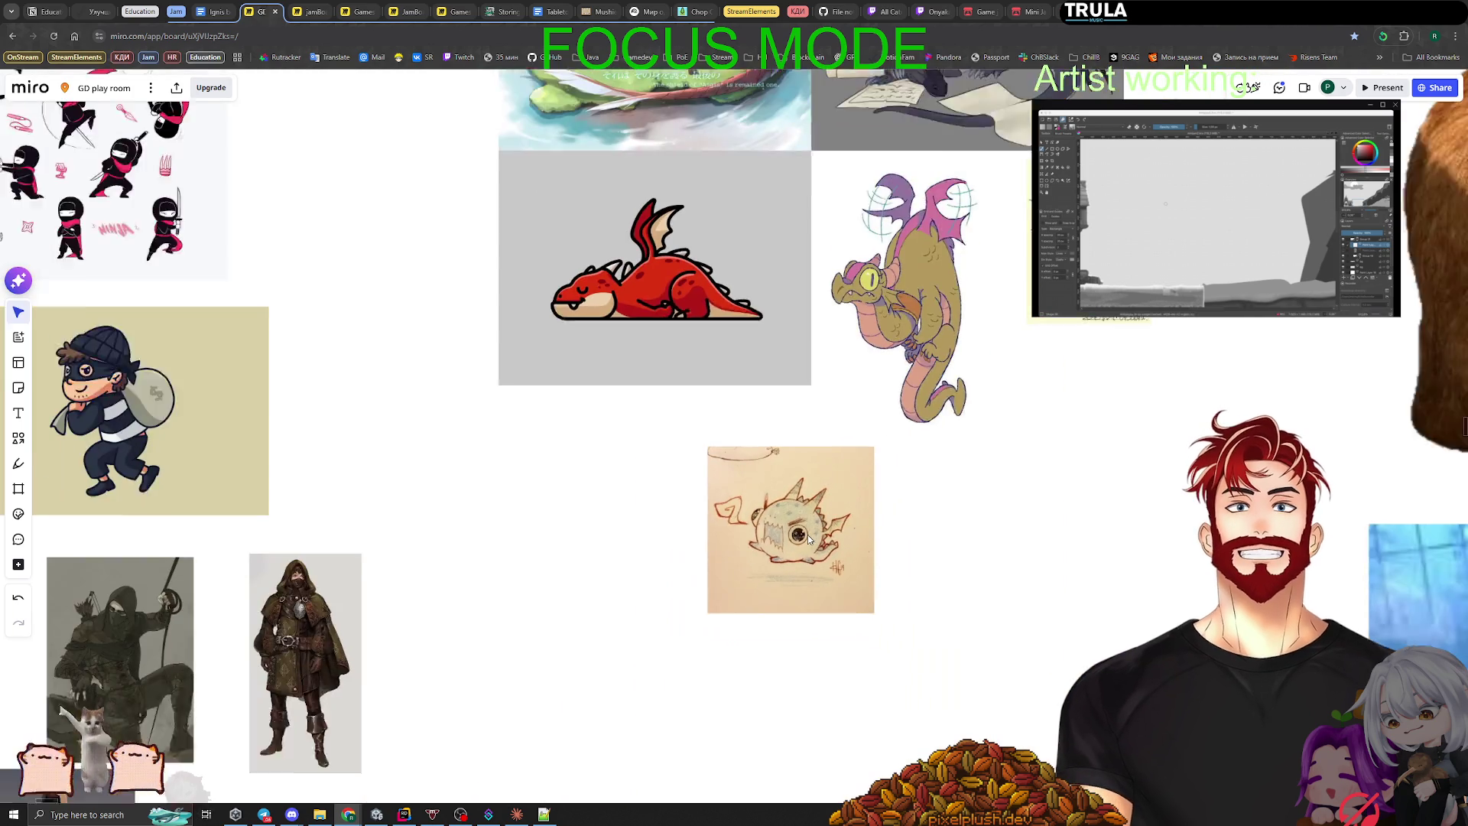
pyautogui.scroll(5, 950, 445)
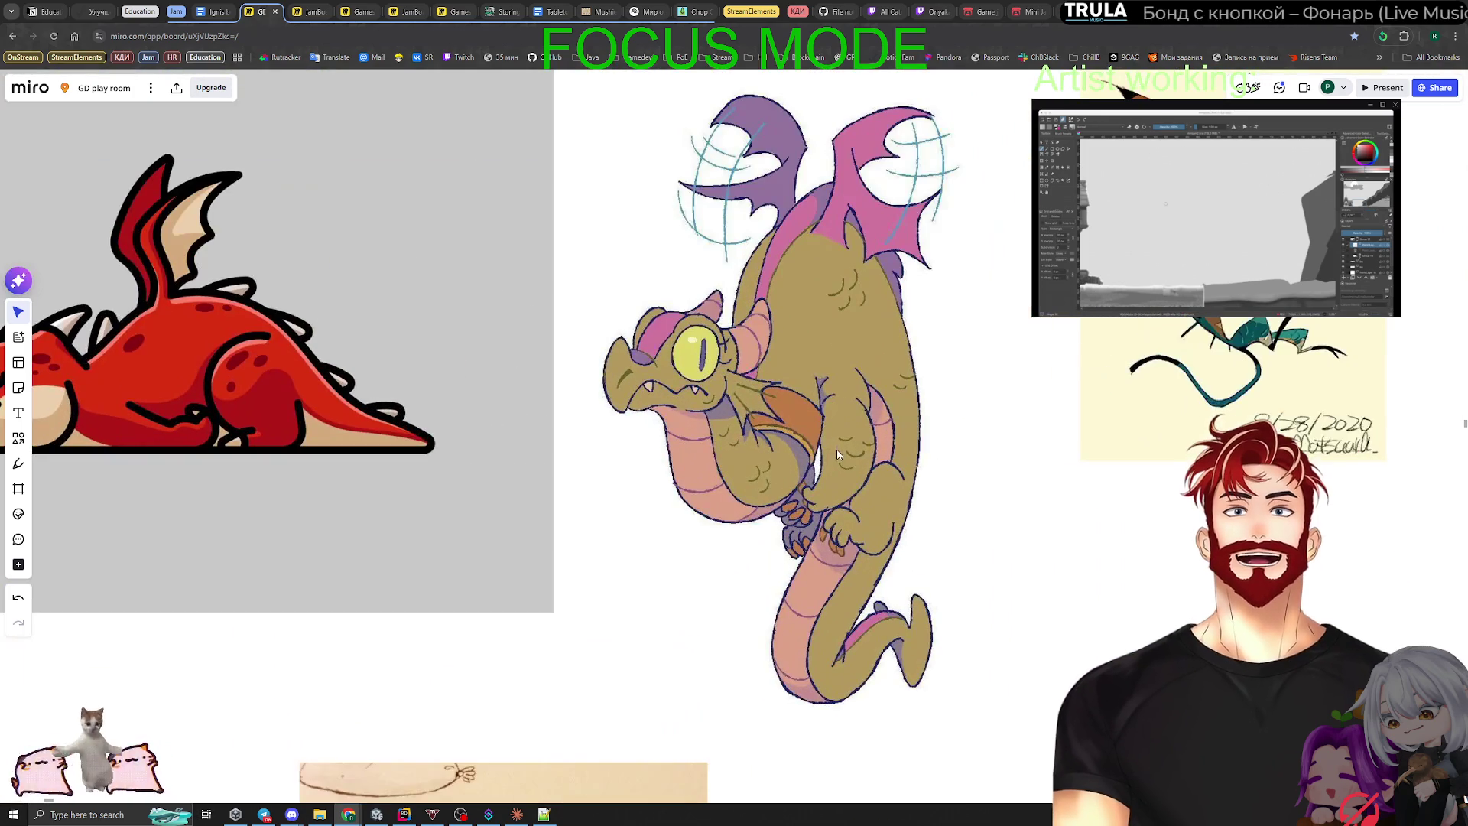
pyautogui.scroll(-2, 827, 470)
pyautogui.scroll(-6, 800, 489)
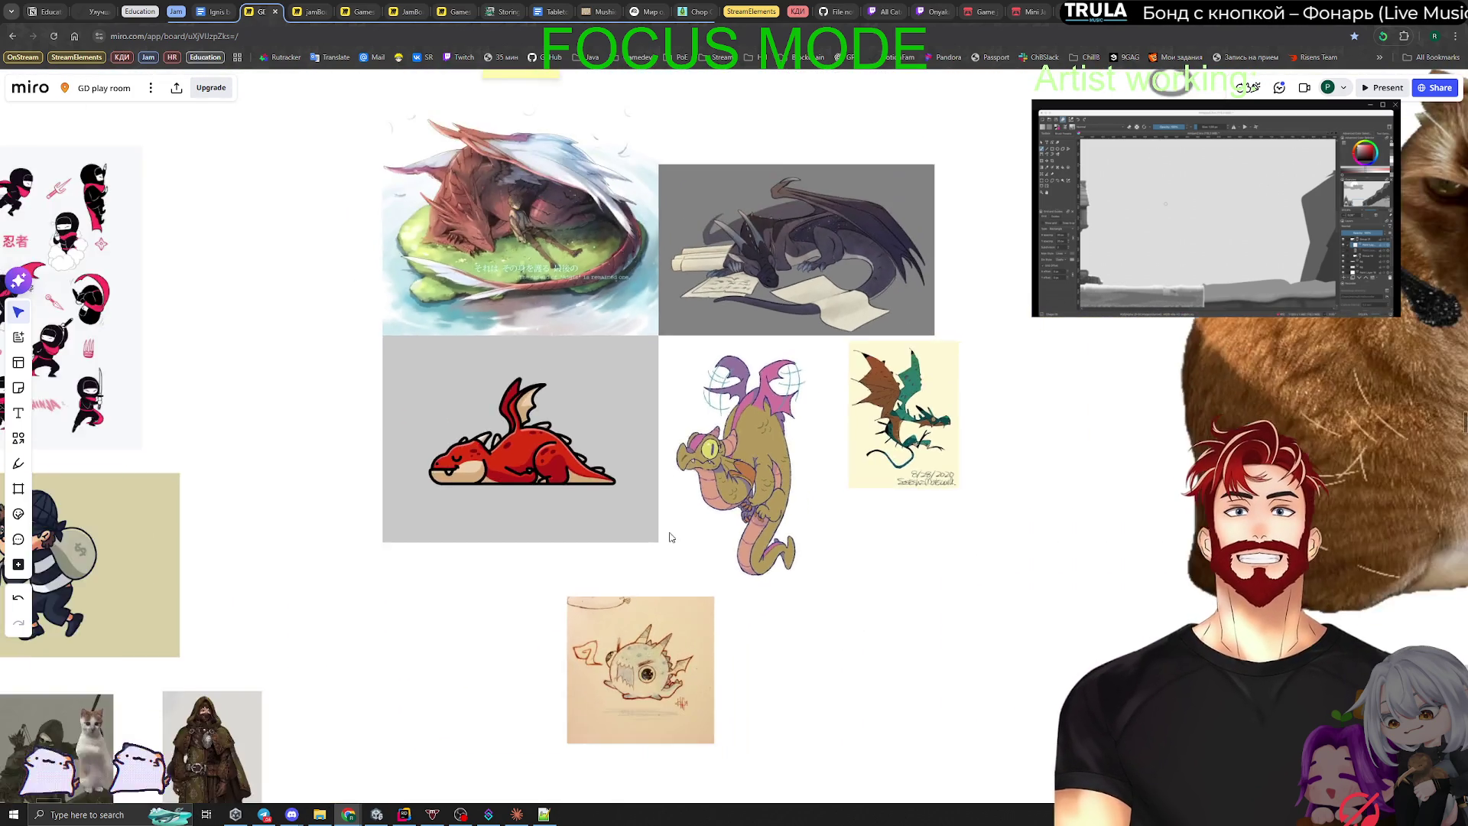
pyautogui.scroll(-4, 820, 566)
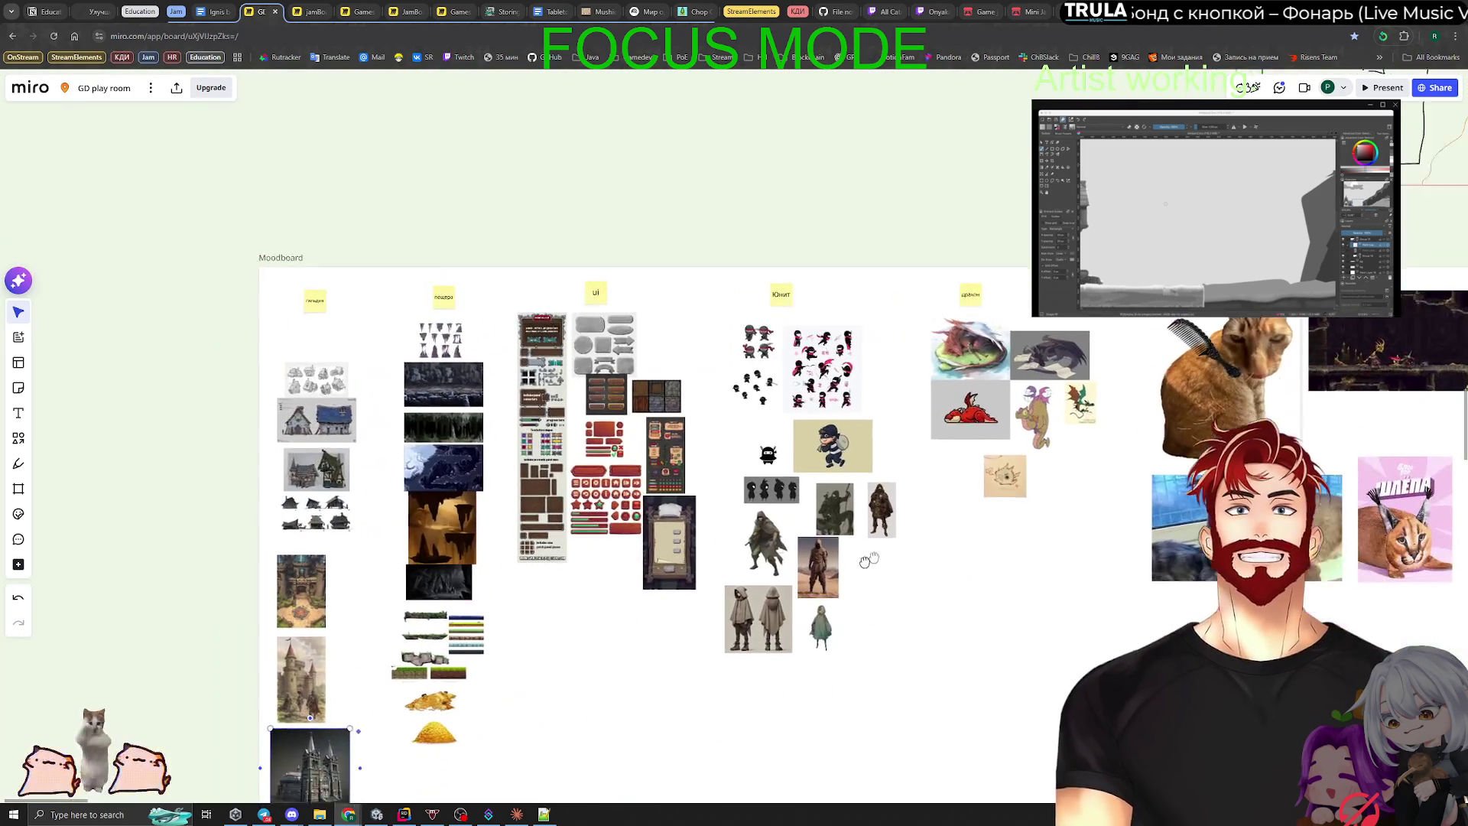
pyautogui.click(581, 217)
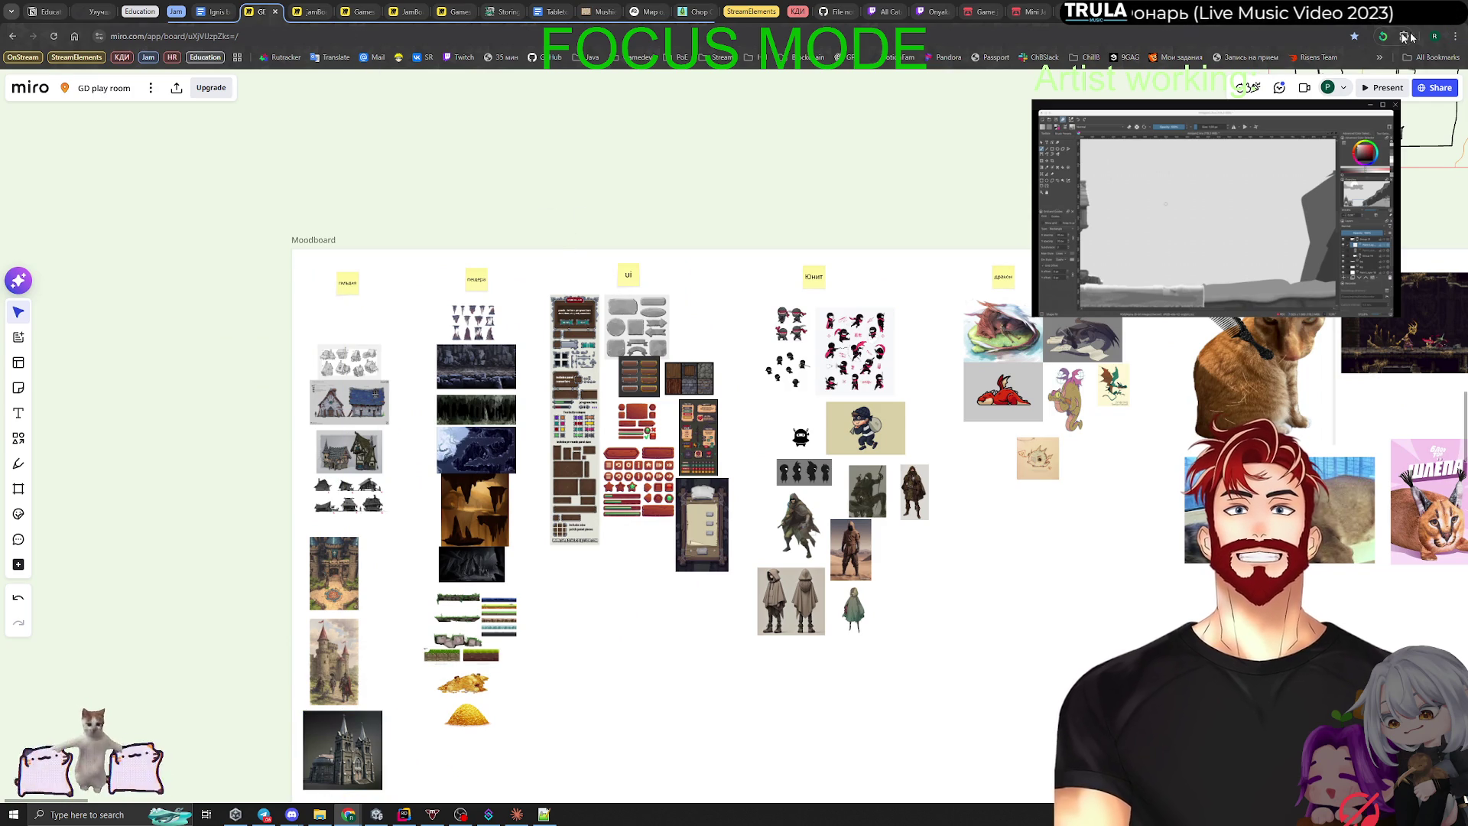
pyautogui.hotkey('alt', 'Tab')
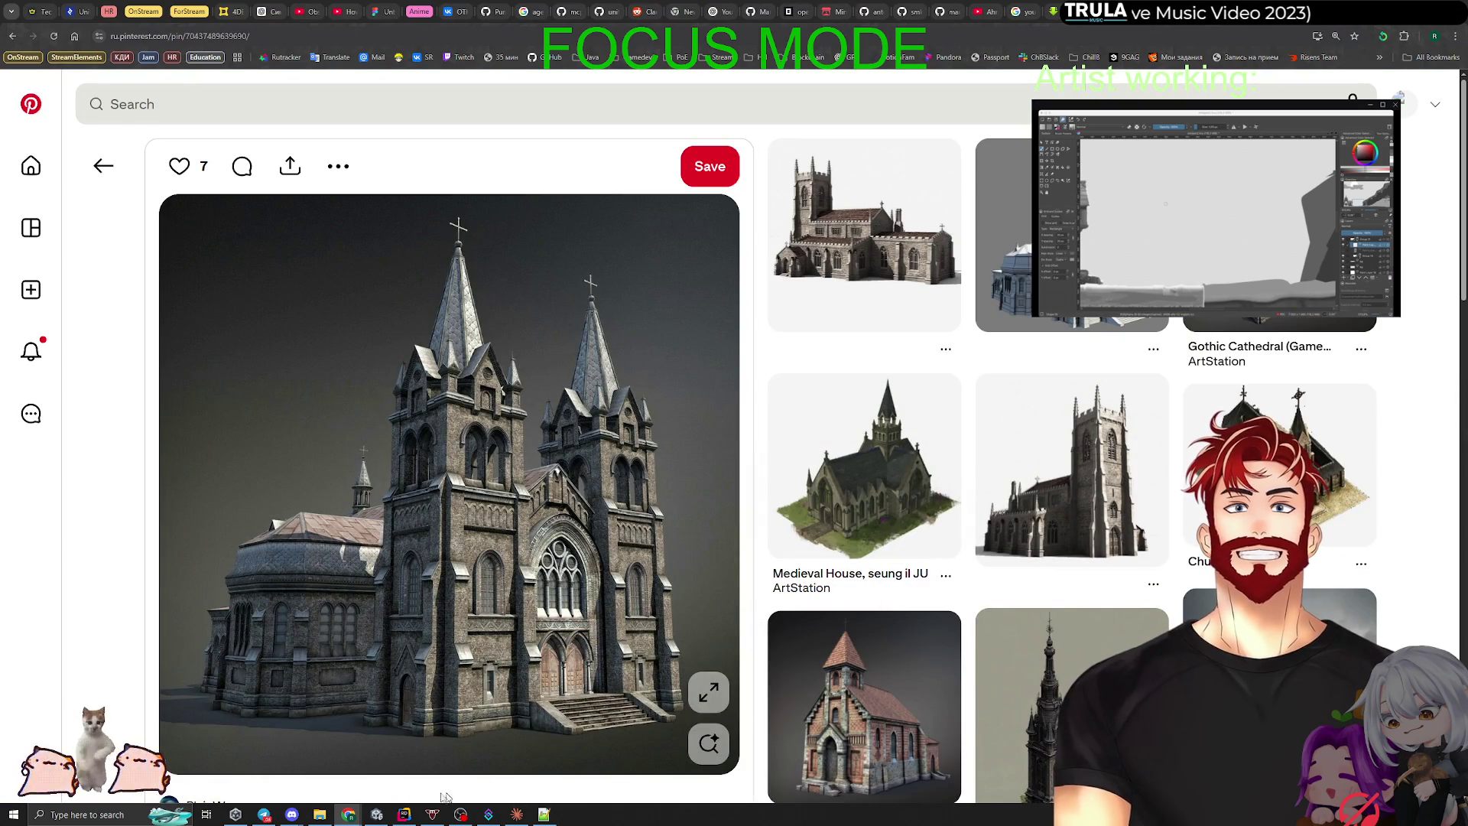
# Step: Review the working-tree changes in Claude Code's +1664 −73 diff panel and the shop view in Rider
pyautogui.click(514, 816)
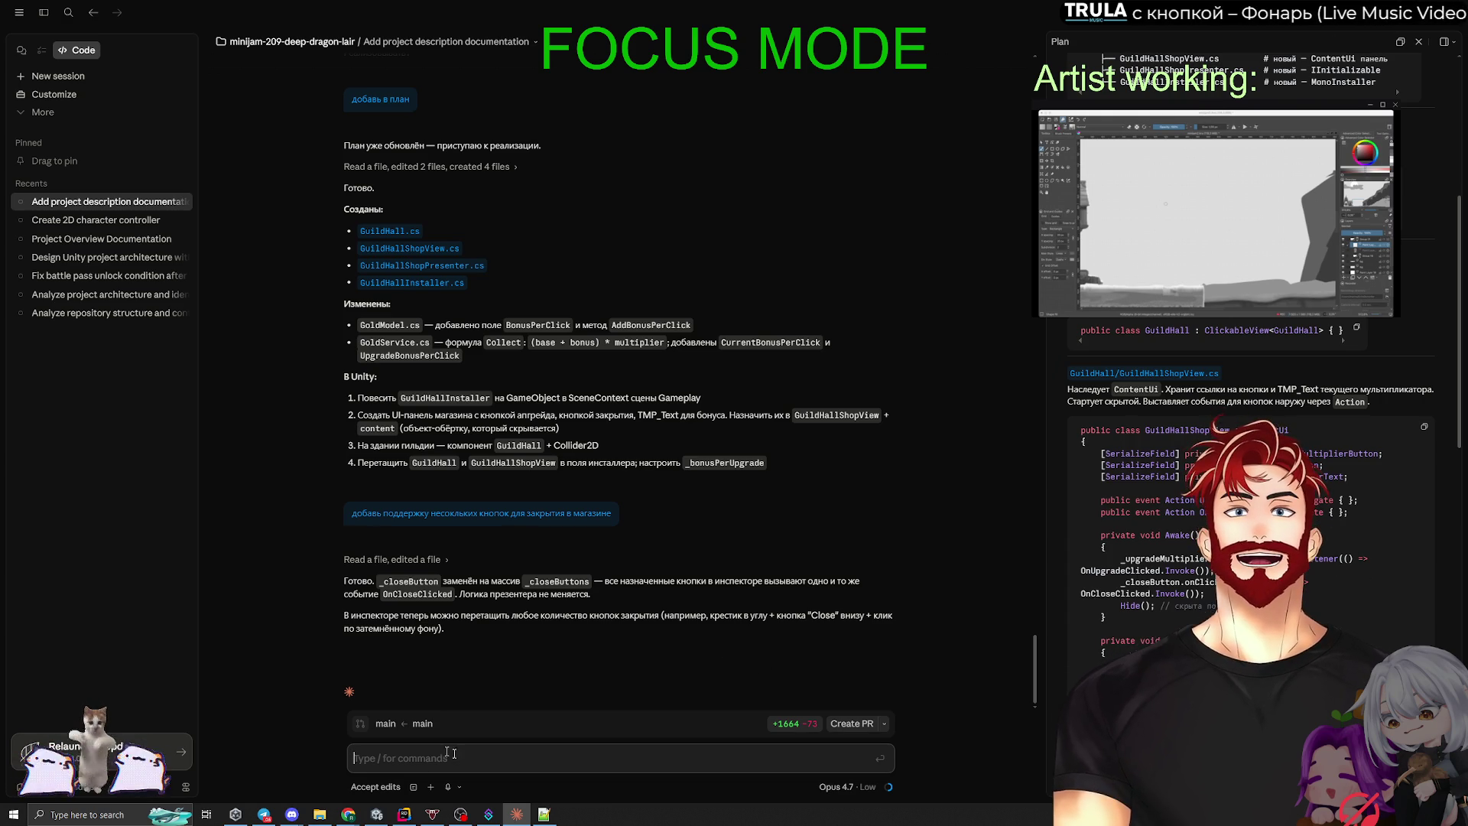
pyautogui.click(815, 721)
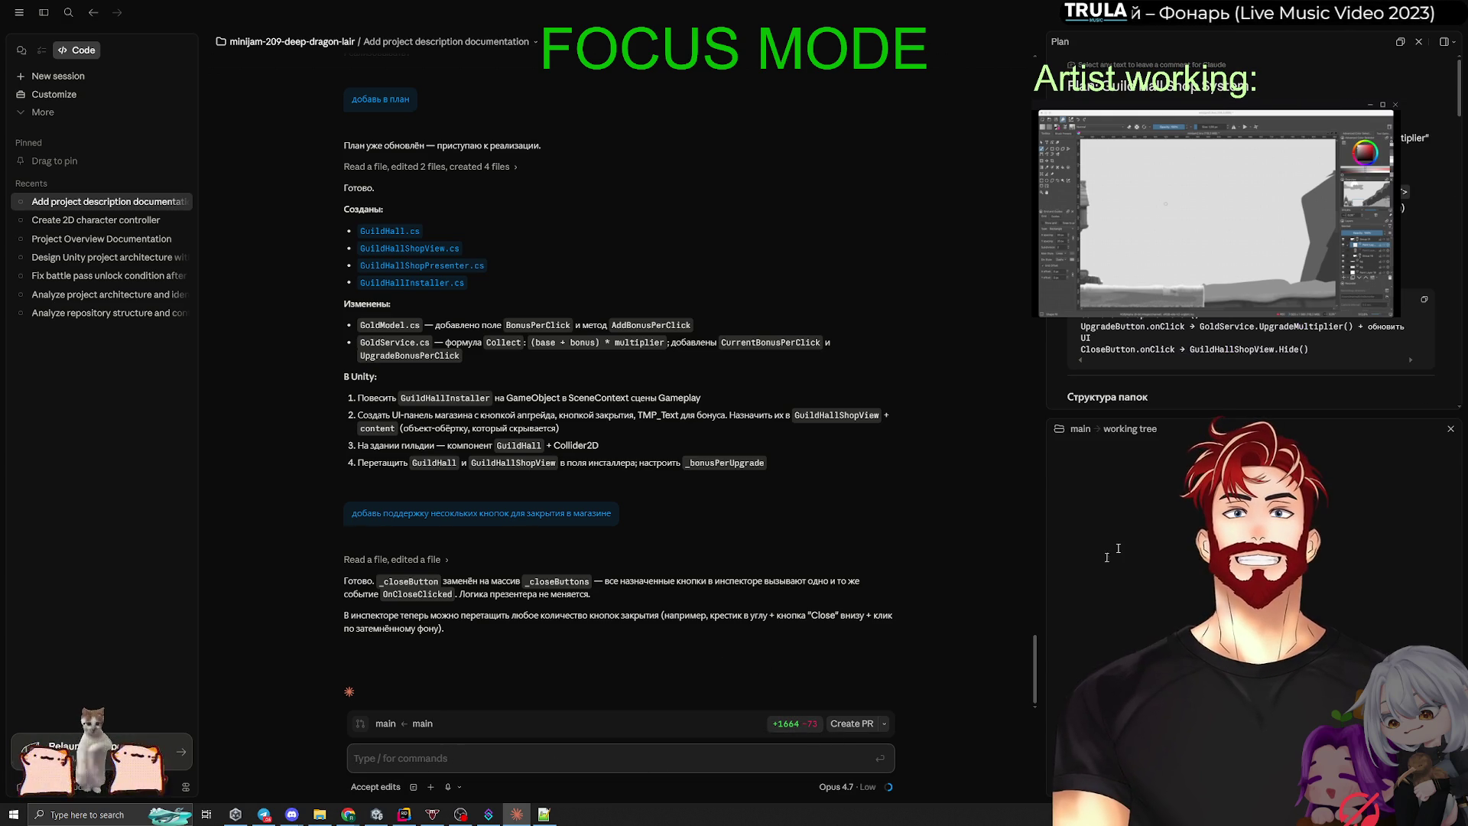
pyautogui.scroll(-10, 1087, 654)
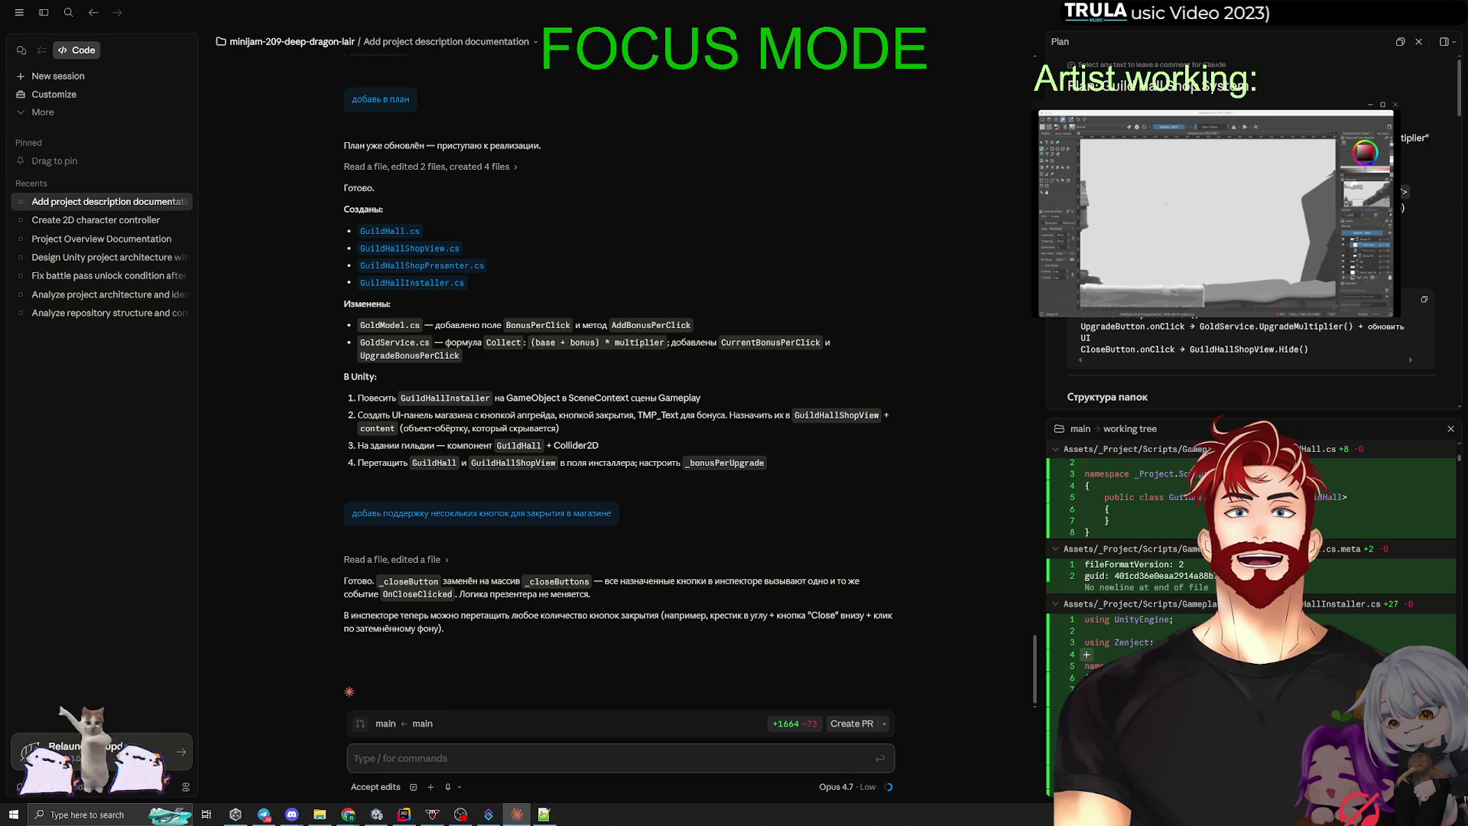
pyautogui.scroll(-5, 1086, 654)
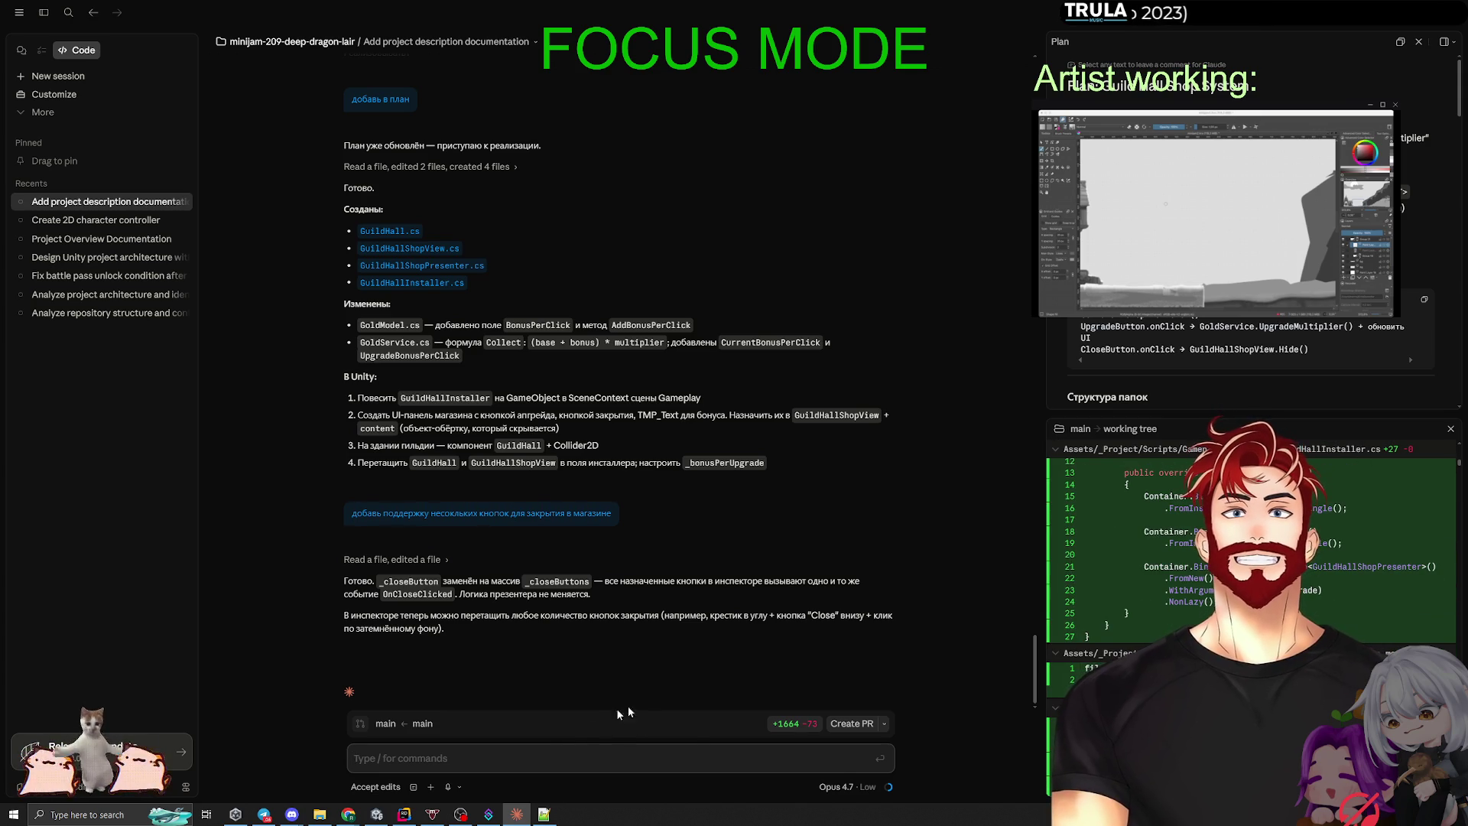
pyautogui.click(404, 814)
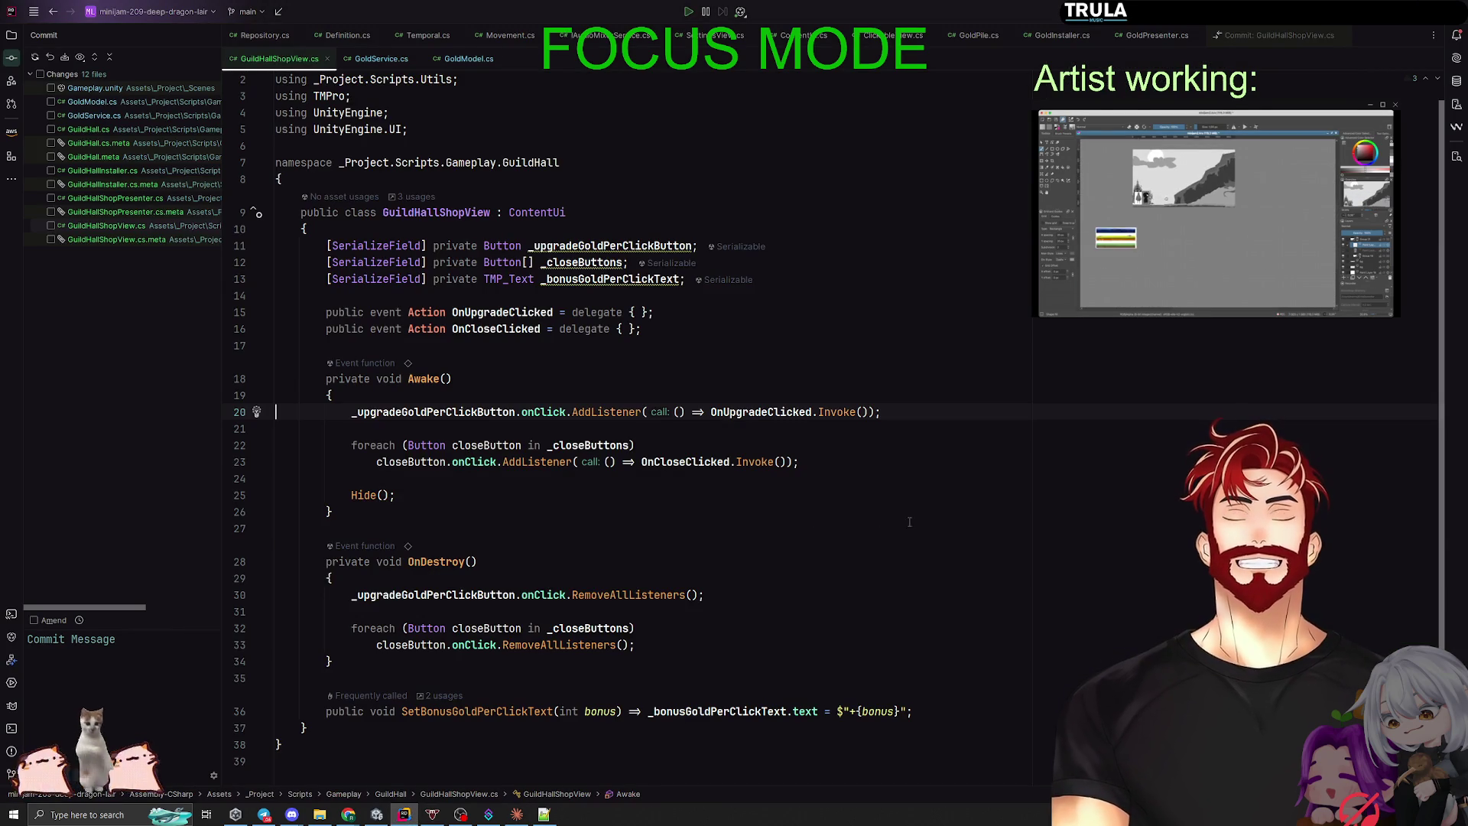
pyautogui.click(404, 814)
pyautogui.write('давай мы не будем')
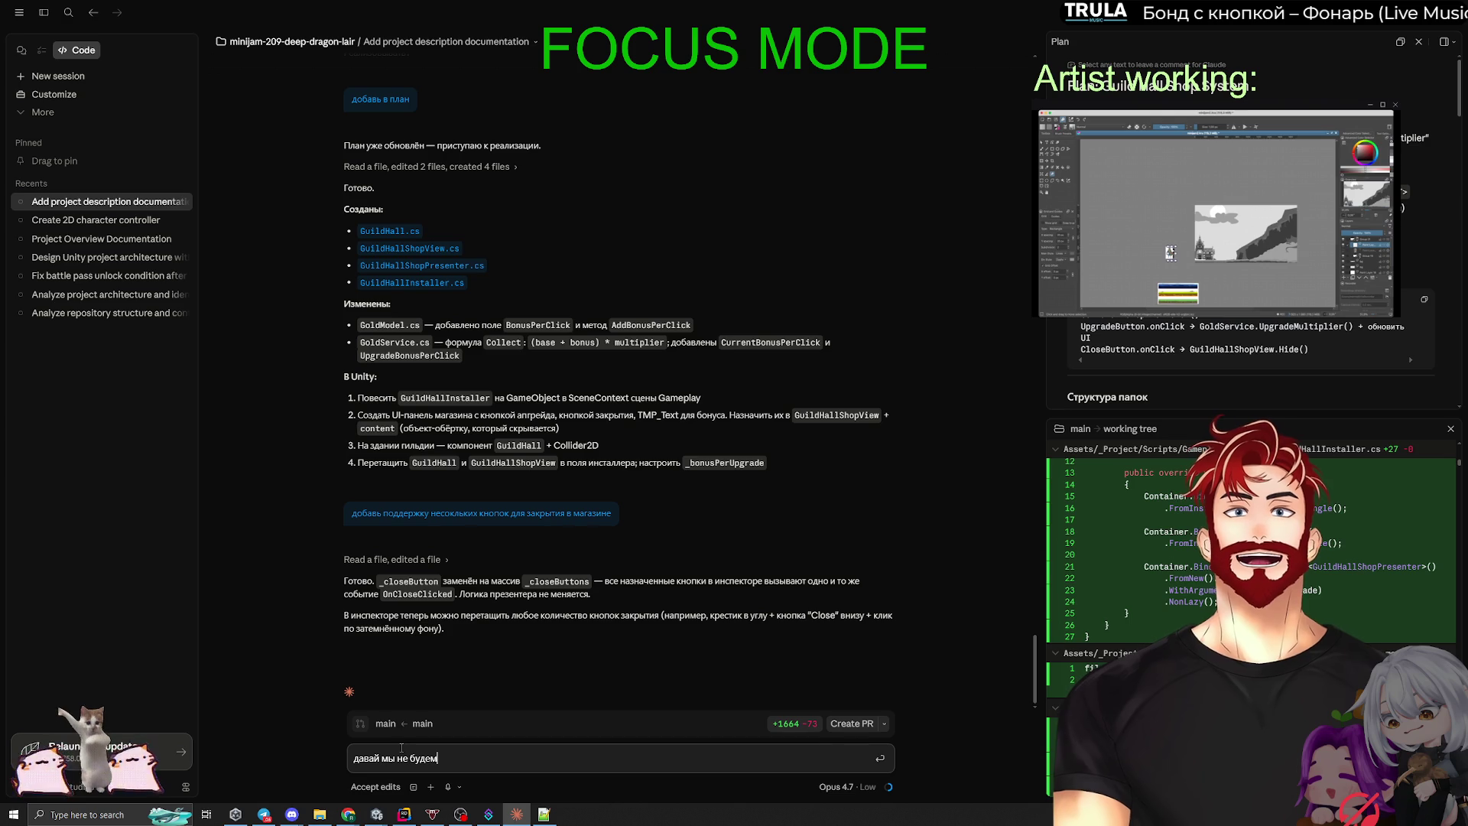
# Step: Ask Claude to use lists instead of arrays where possible and add that rule to CLAUDE.md
pyautogui.write('использовать массивы, там где возможно и')
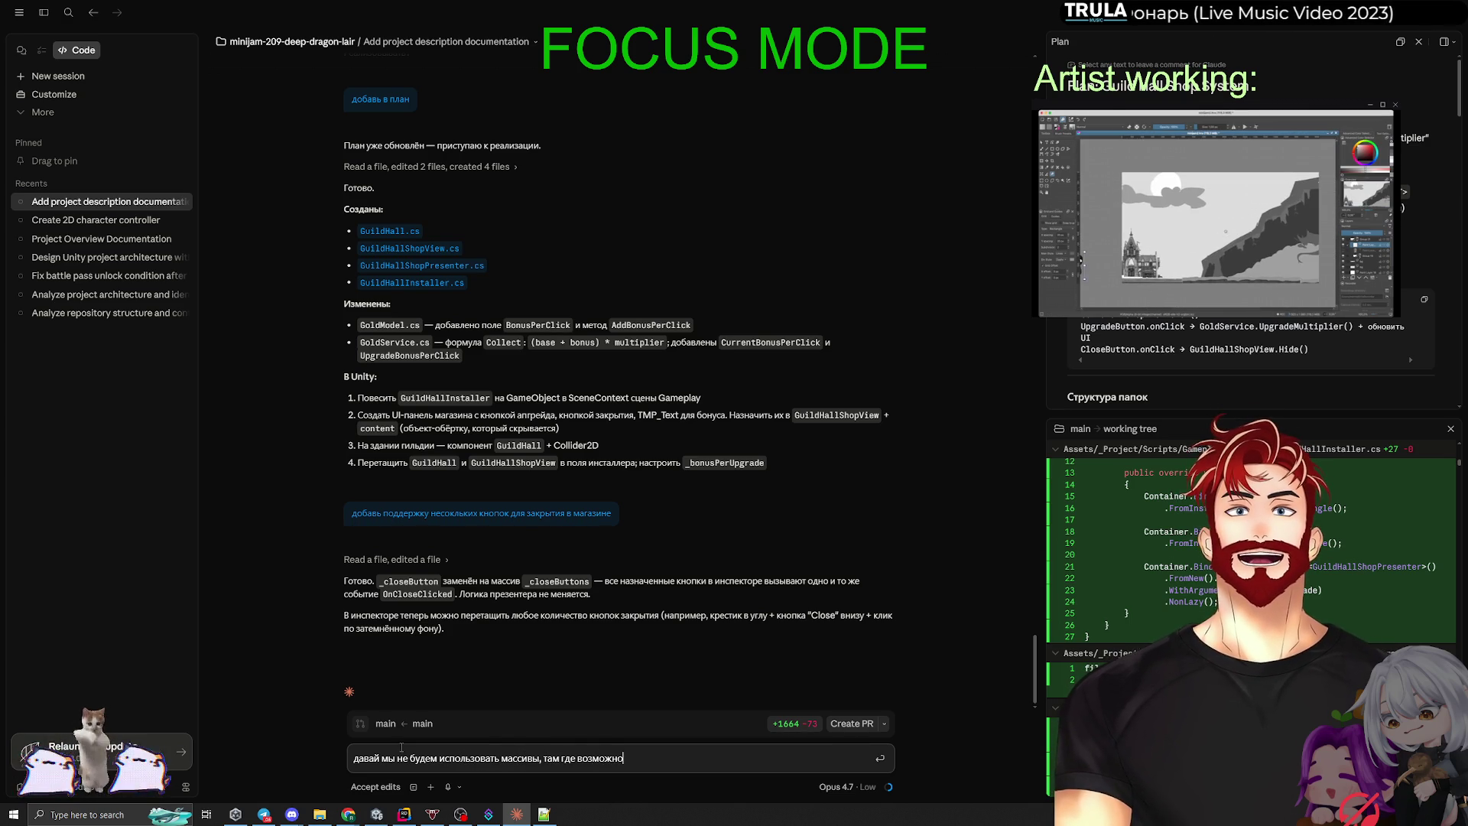
pyautogui.write('спользовать с')
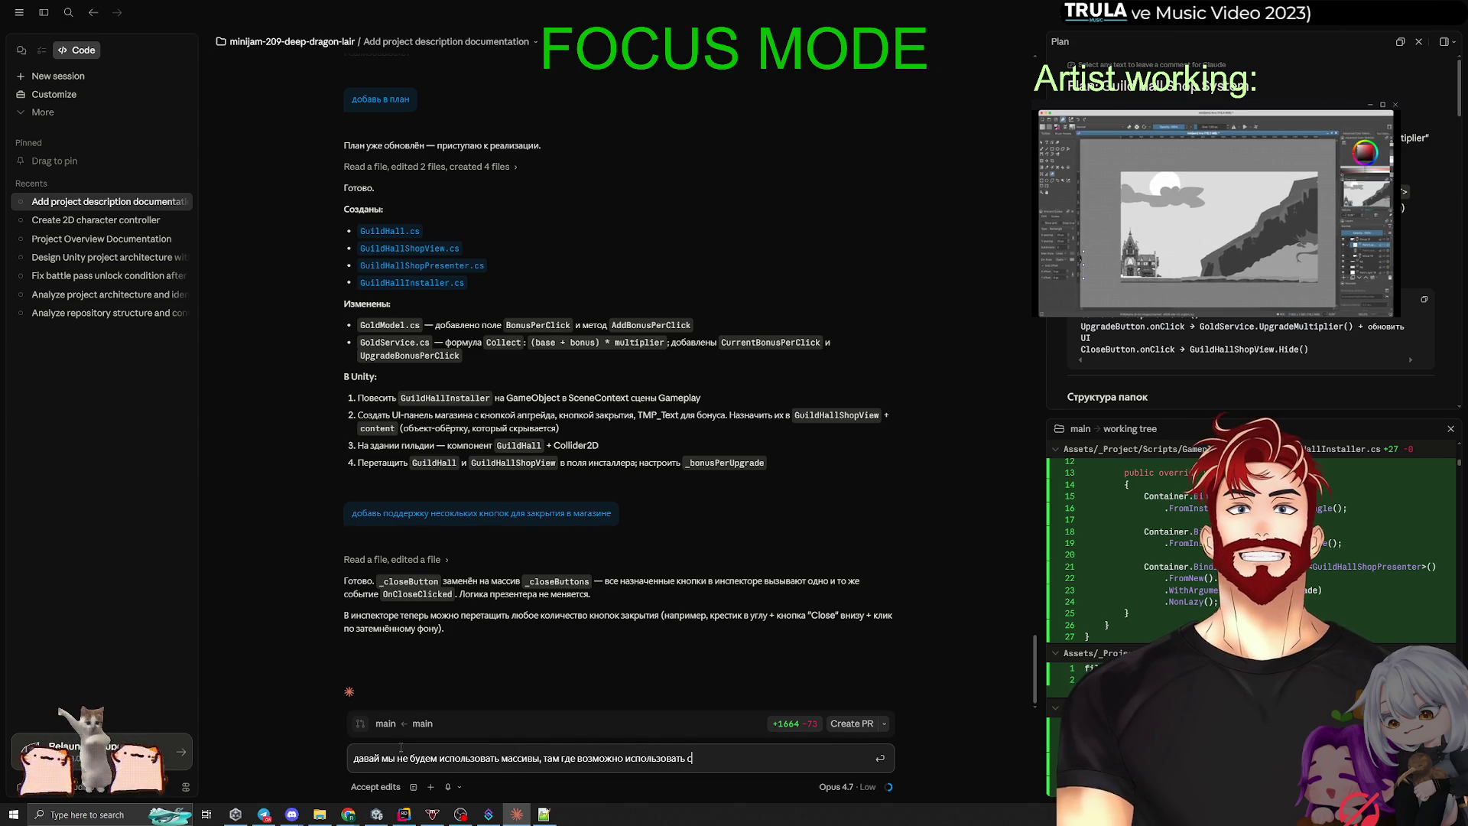
pyautogui.write('писк')
pyautogui.press('Return')
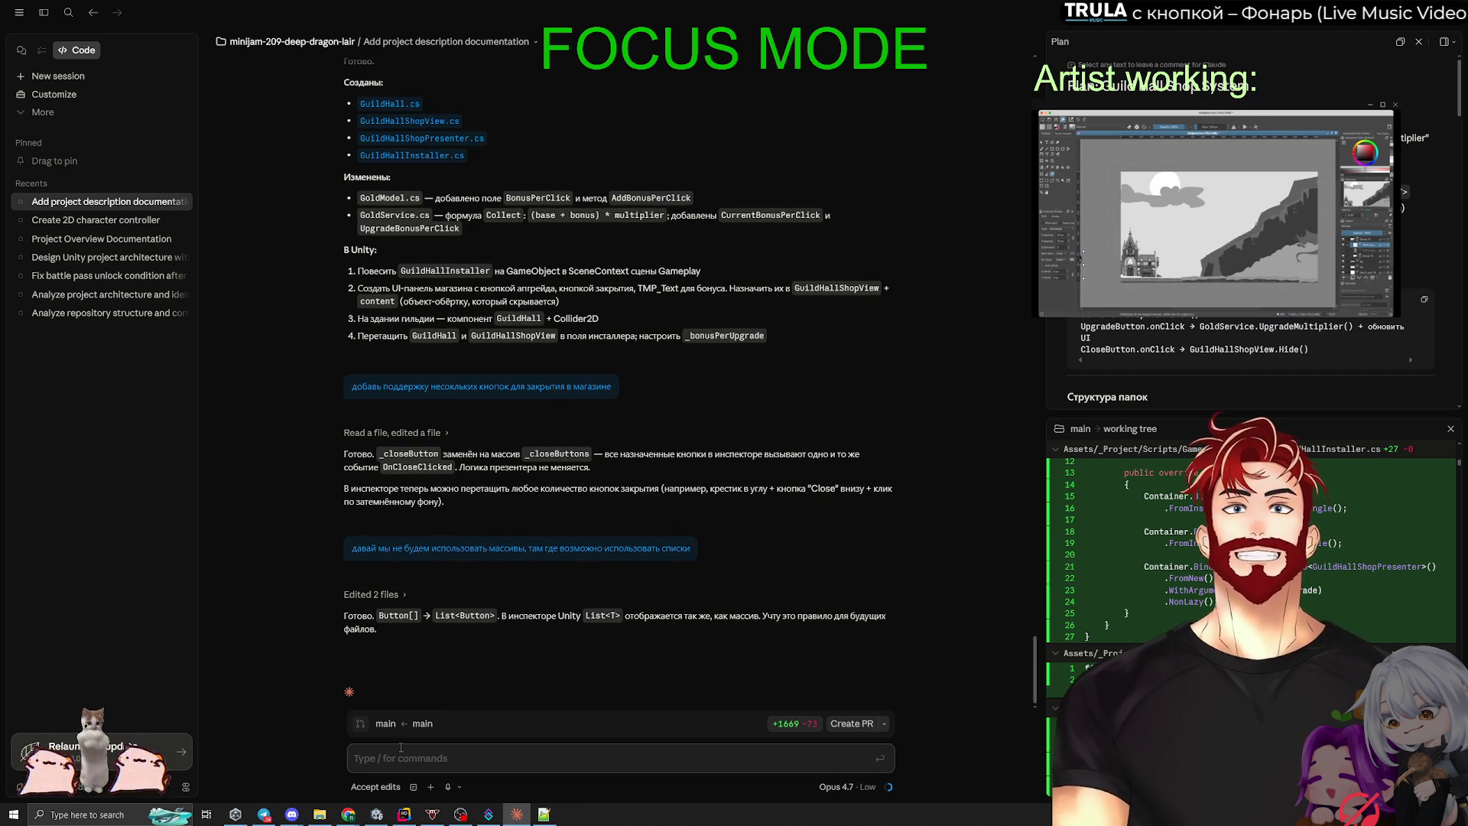
pyautogui.write('Добавь з')
pyautogui.write('авидл')
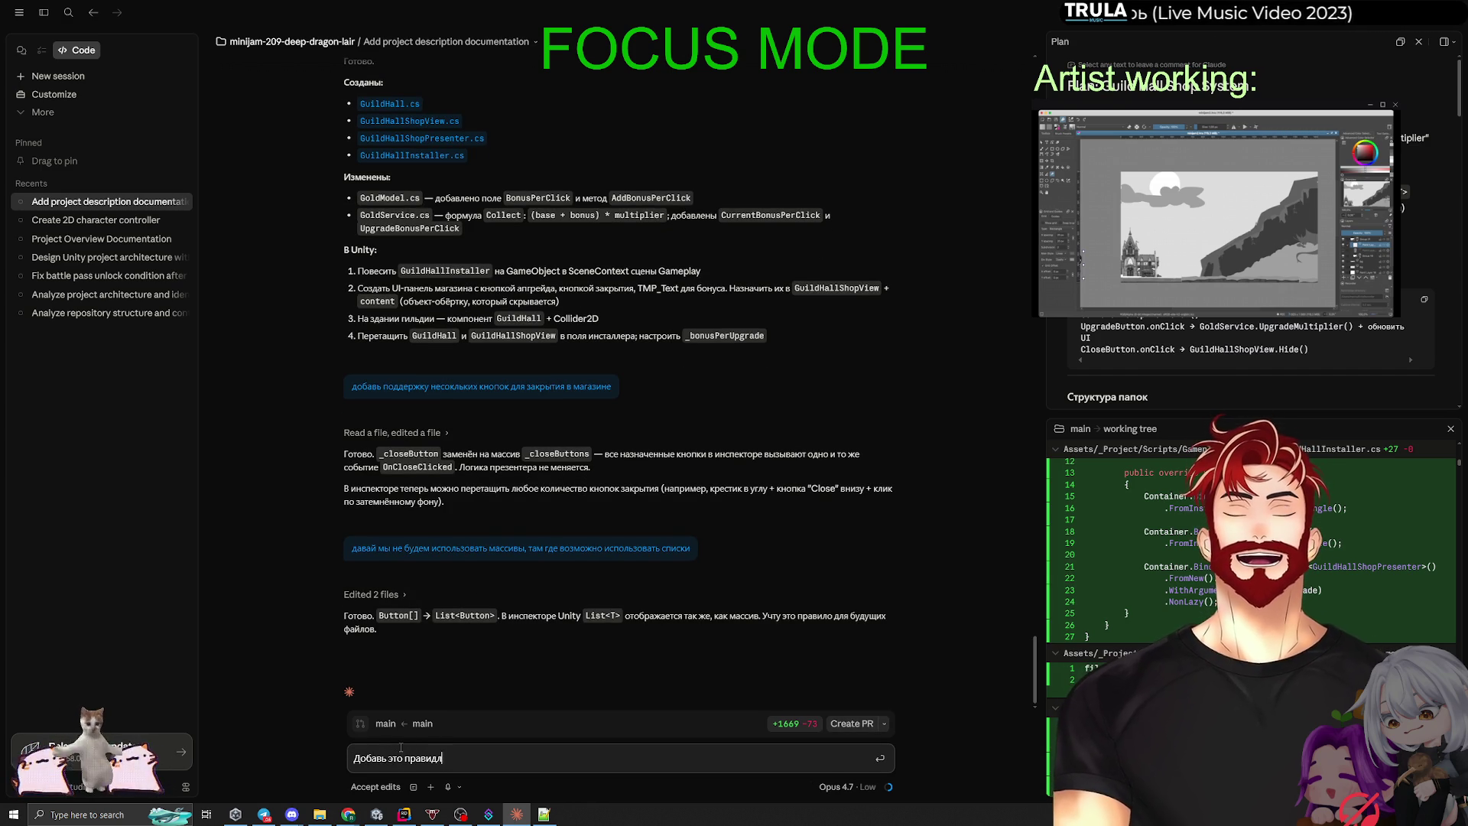
pyautogui.write('о в')
pyautogui.write('d')
pyautogui.press('Return')
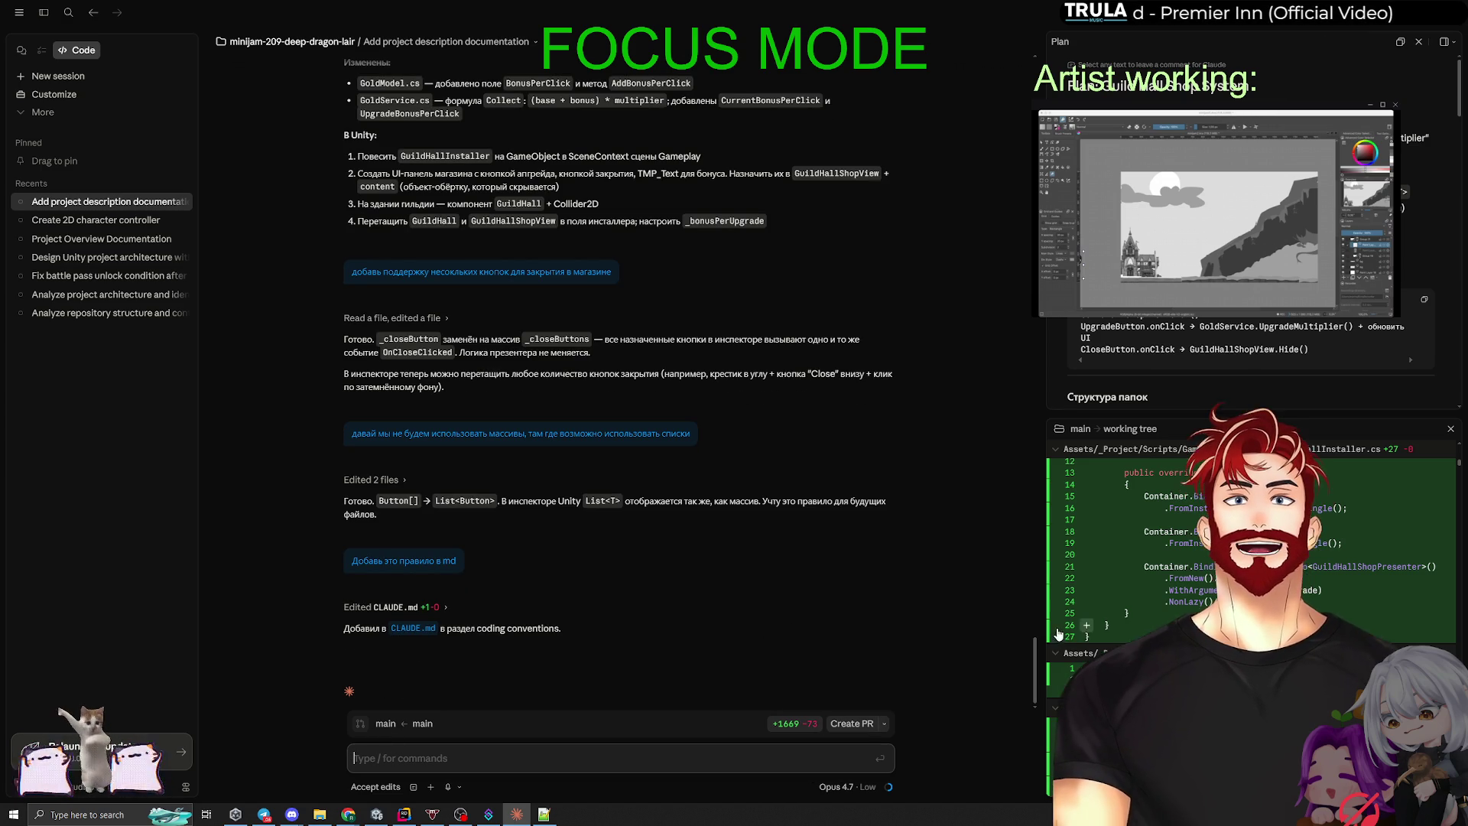
pyautogui.hotkey('alt', 'Tab')
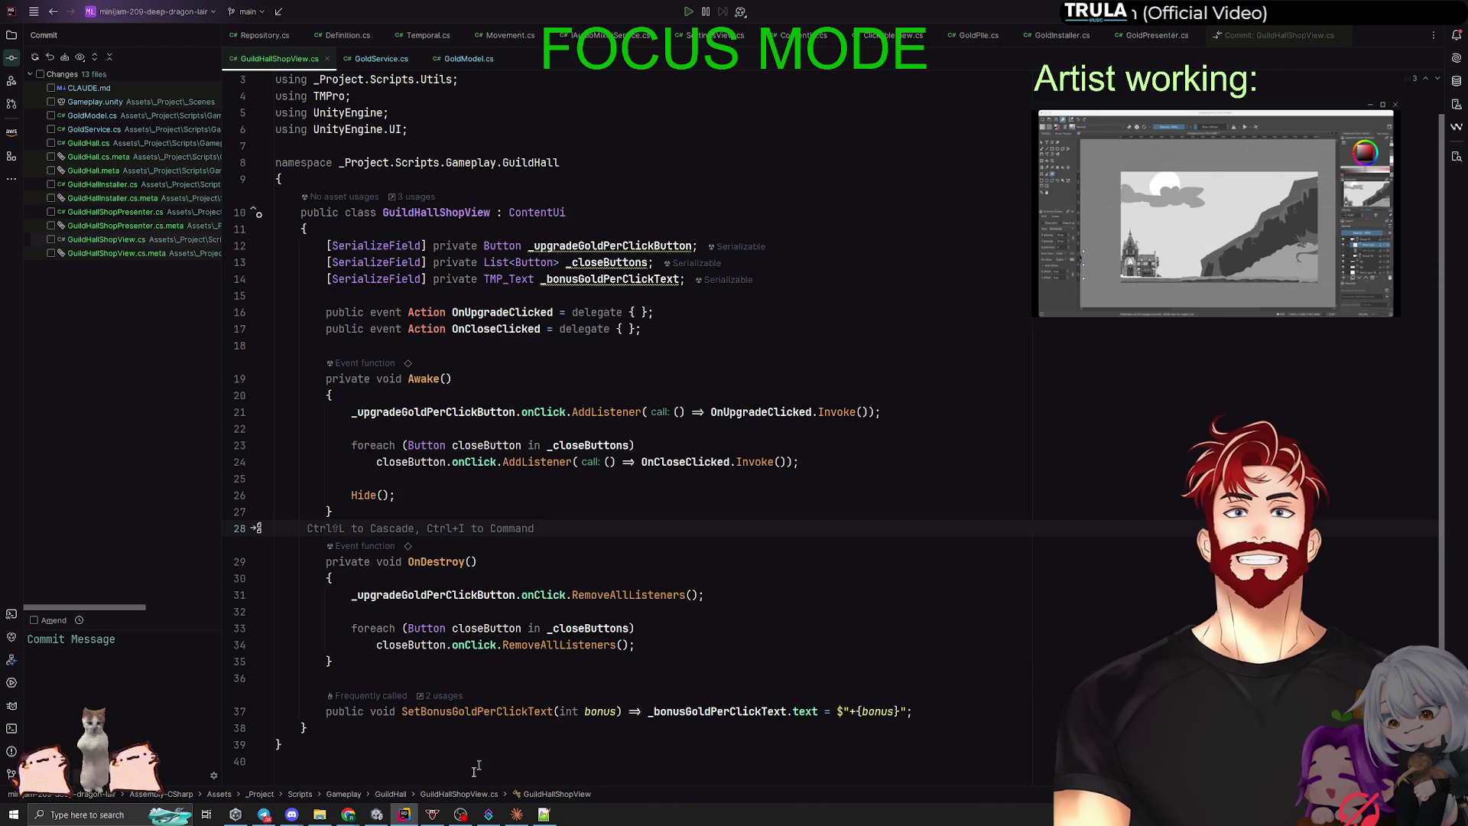
# Step: Switch from Rider's GuildHallShopView.cs to the Unity editor
pyautogui.click(380, 819)
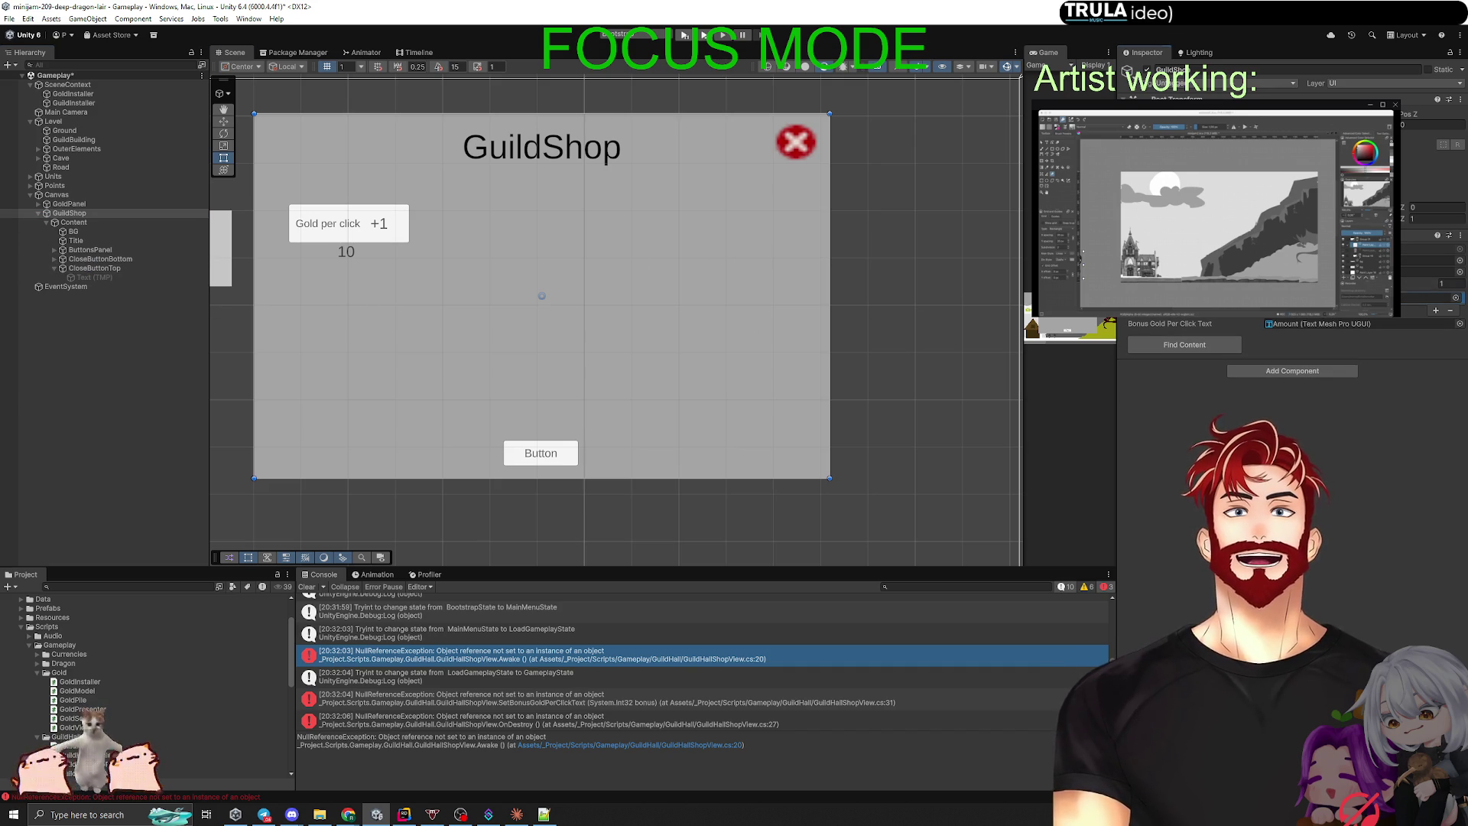
# Step: Add a second Close Buttons slot, clear the Console, and save the Gameplay scene
pyautogui.click(1436, 309)
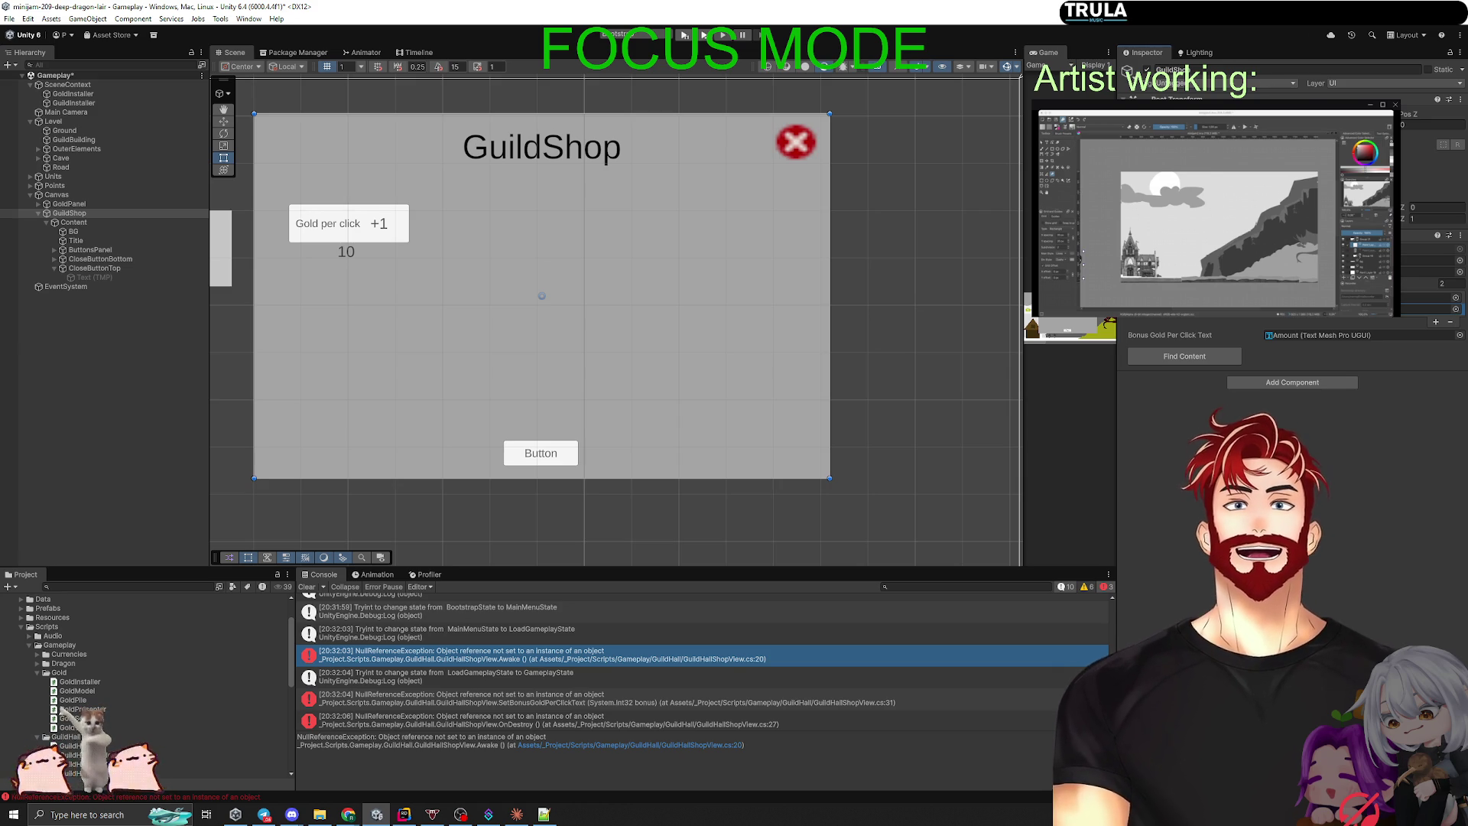
pyautogui.click(309, 587)
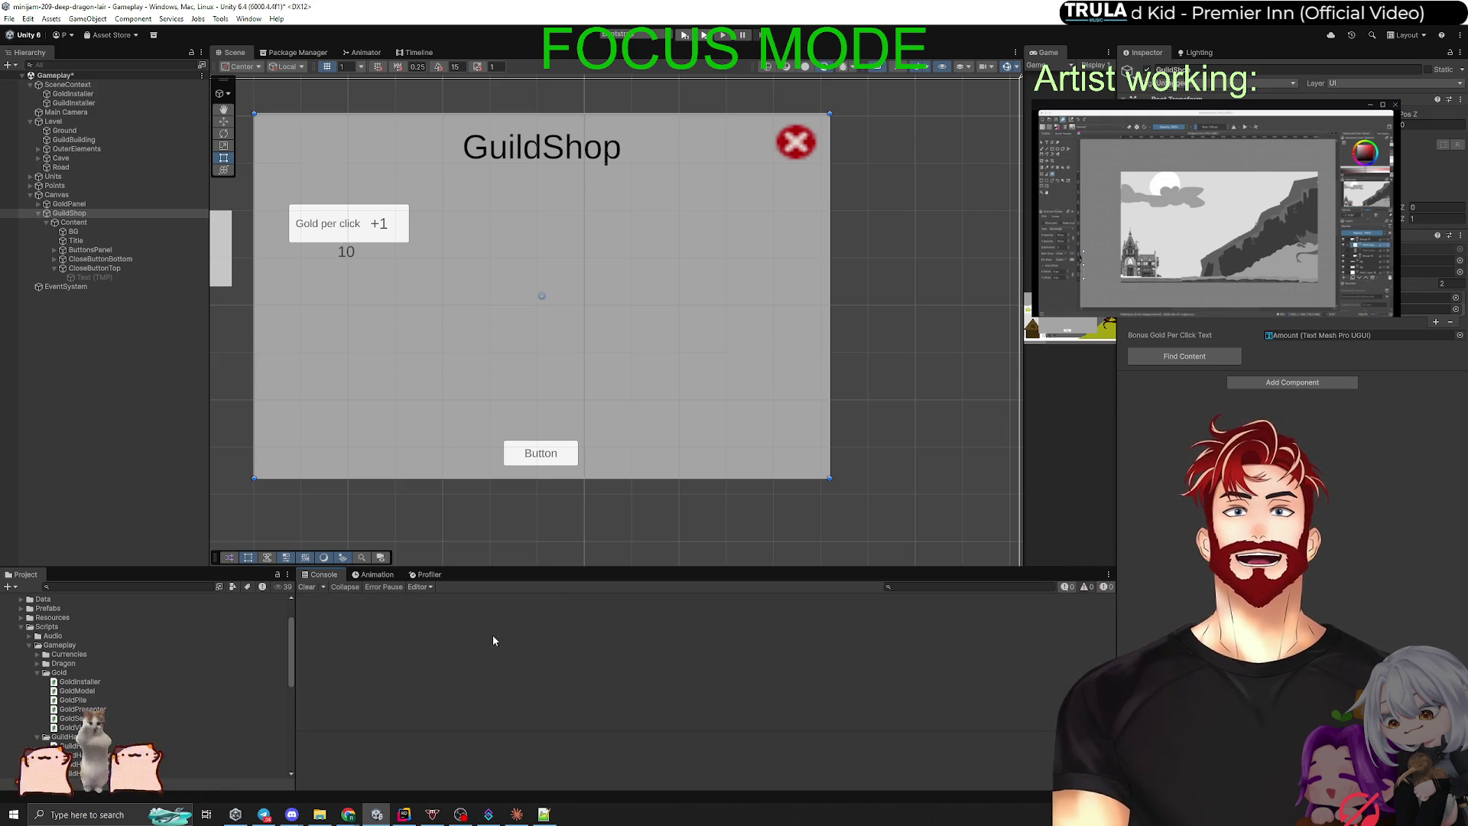
pyautogui.click(54, 267)
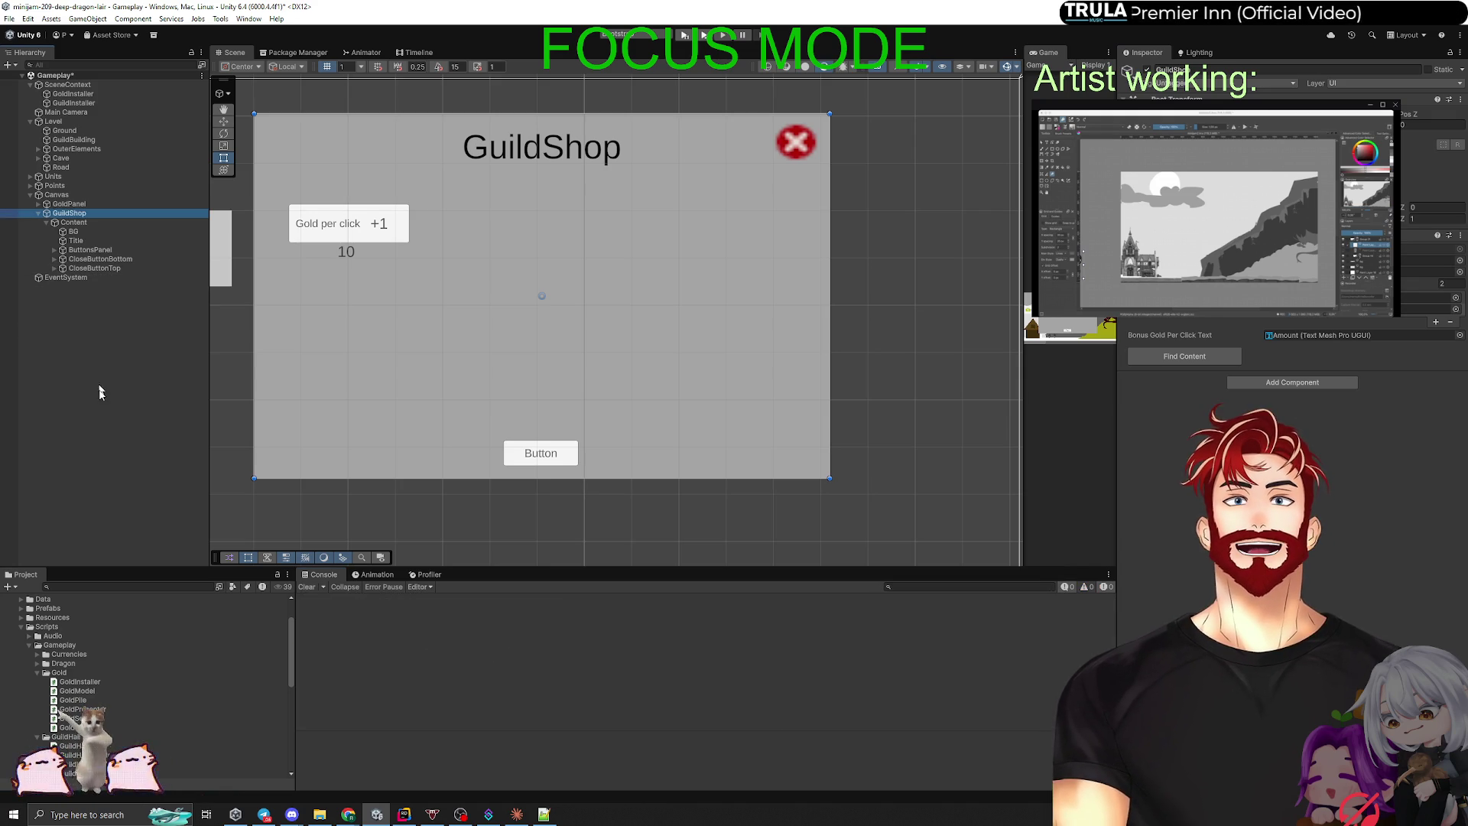
pyautogui.click(99, 401)
pyautogui.hotkey('ctrl', 's')
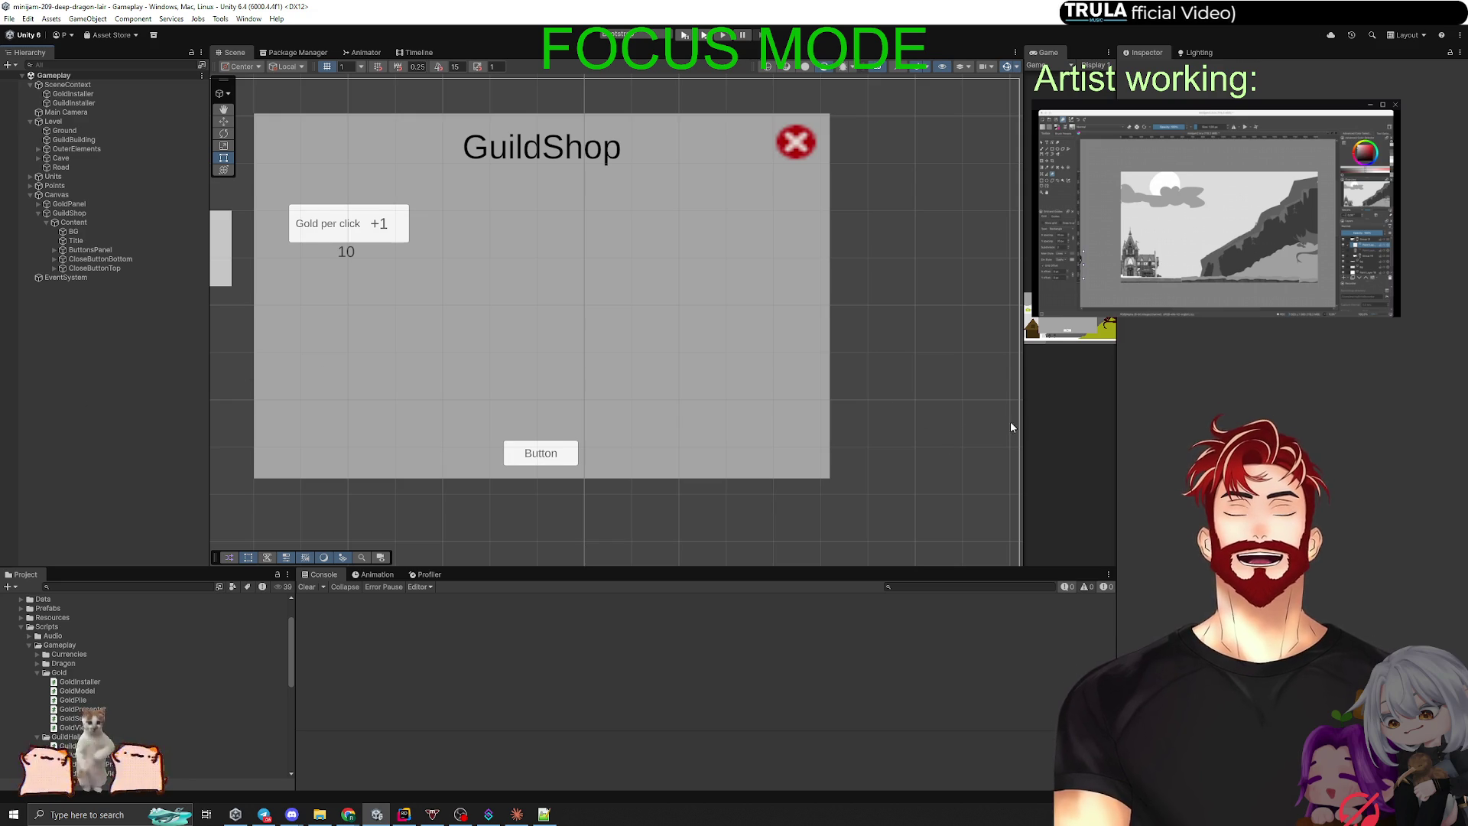
# Step: Deactivate the GuildShop Content object, widen the Game view, and enter play mode
pyautogui.click(84, 222)
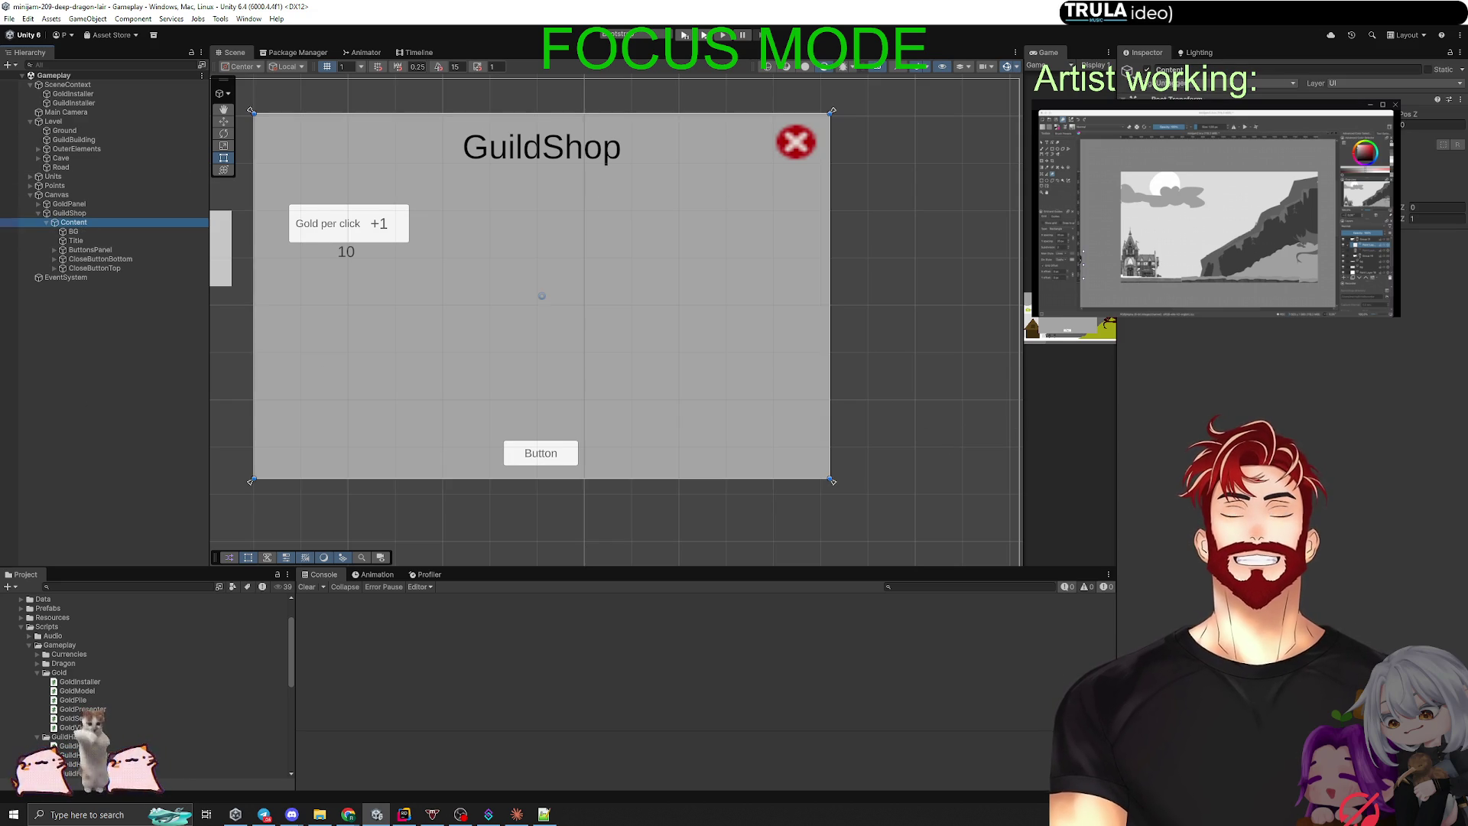
pyautogui.click(1147, 69)
pyautogui.moveTo(1026, 334); pyautogui.dragTo(434, 372)
pyautogui.click(685, 35)
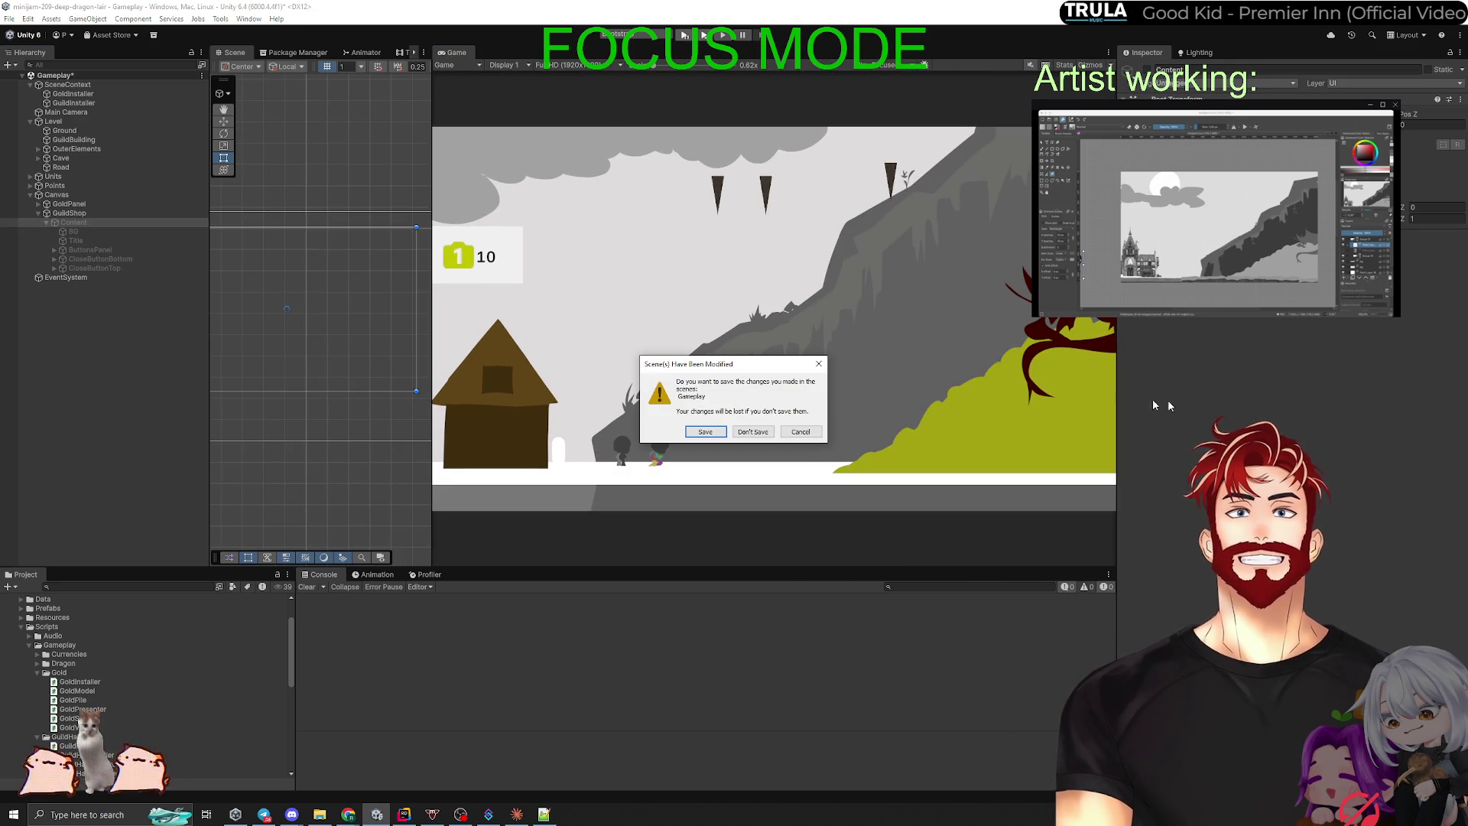
# Step: Dismiss the modified-scene prompt, choose Start Game on the Dragon Lair menu, and select GuildBuilding
pyautogui.click(702, 434)
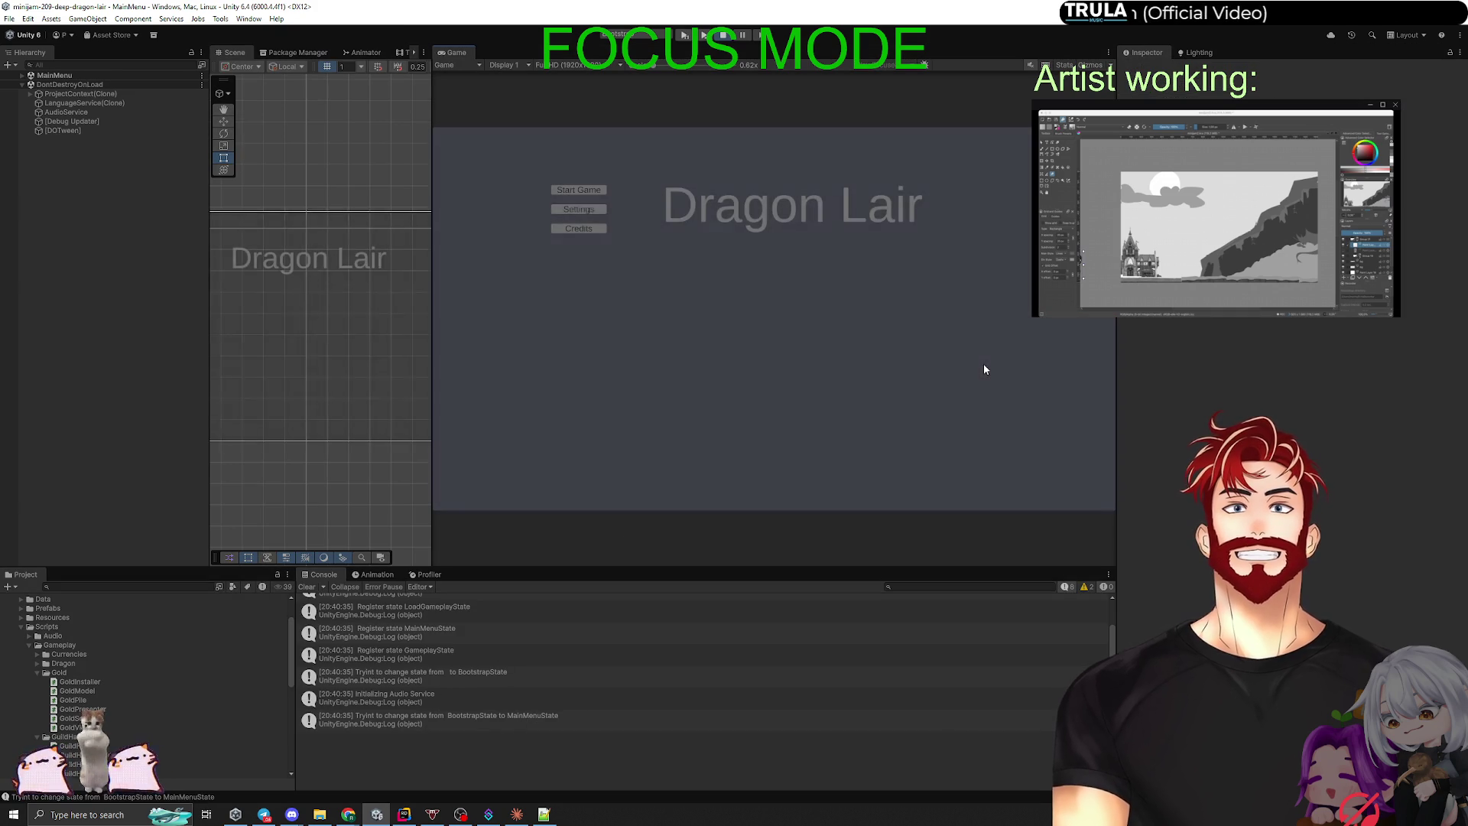
pyautogui.click(577, 190)
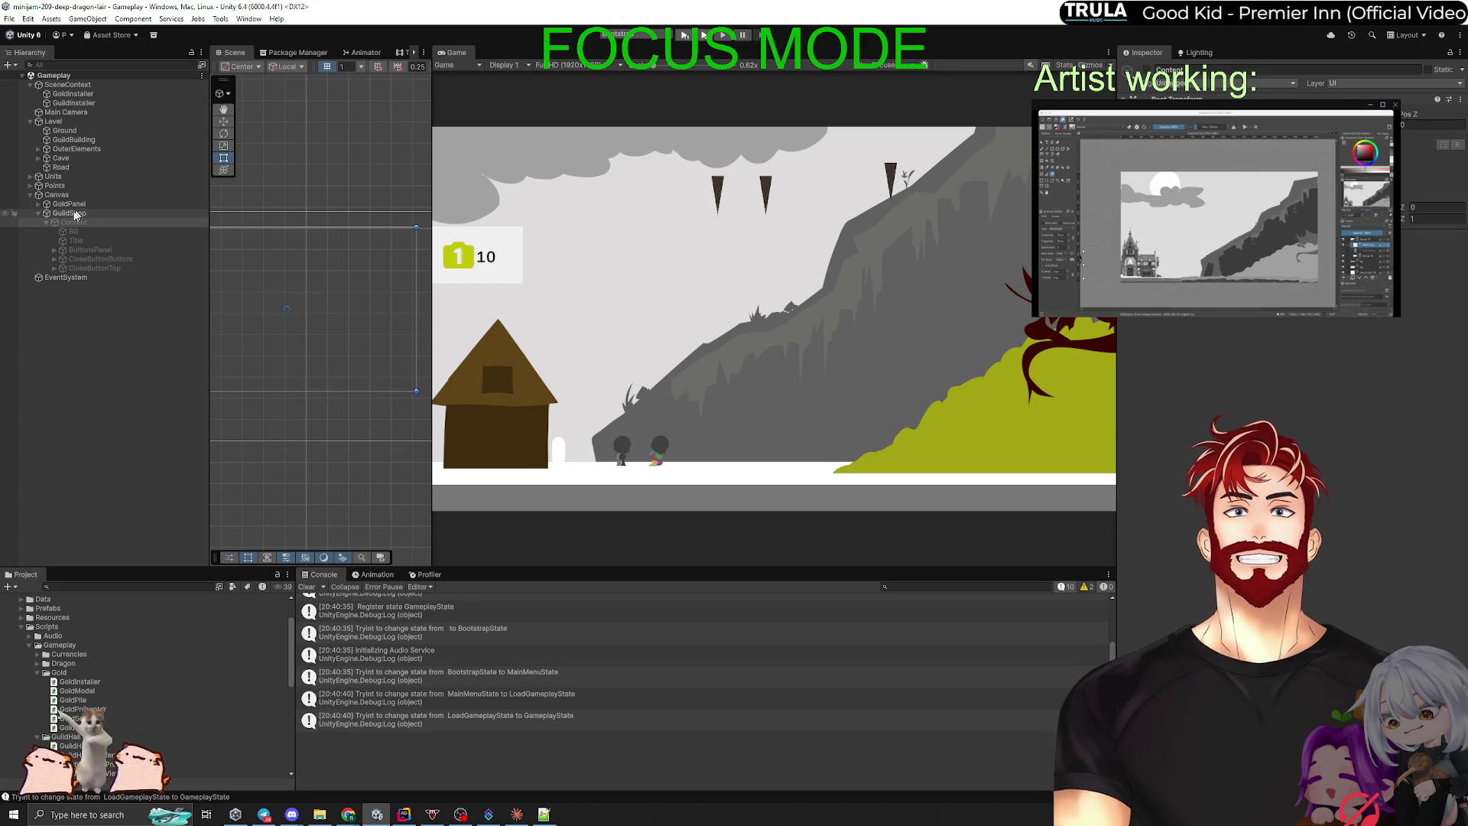
pyautogui.click(71, 140)
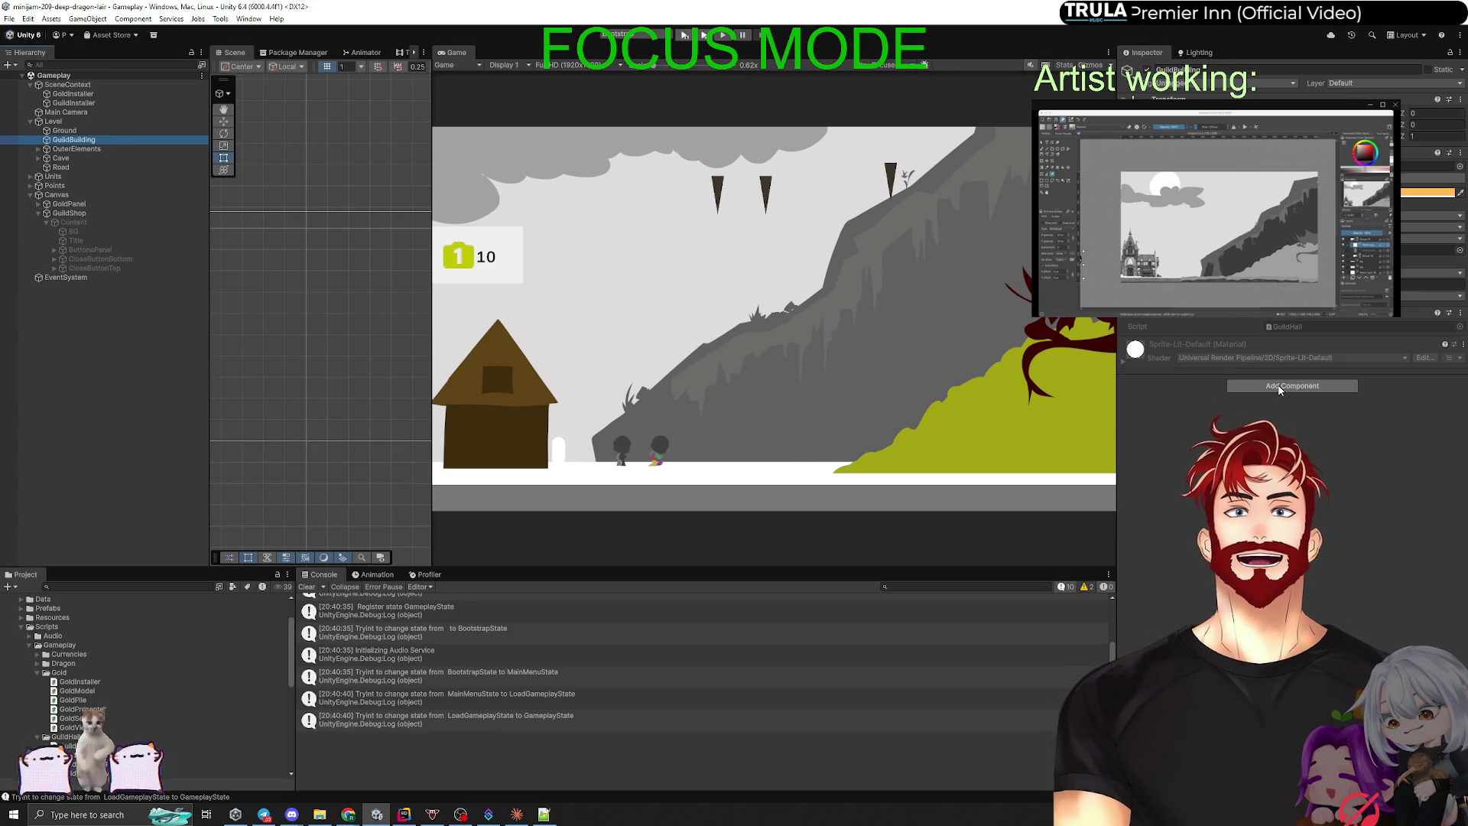
# Step: Add a Box Collider 2D to GuildBuilding and frame it in a widened Scene view
pyautogui.click(1269, 386)
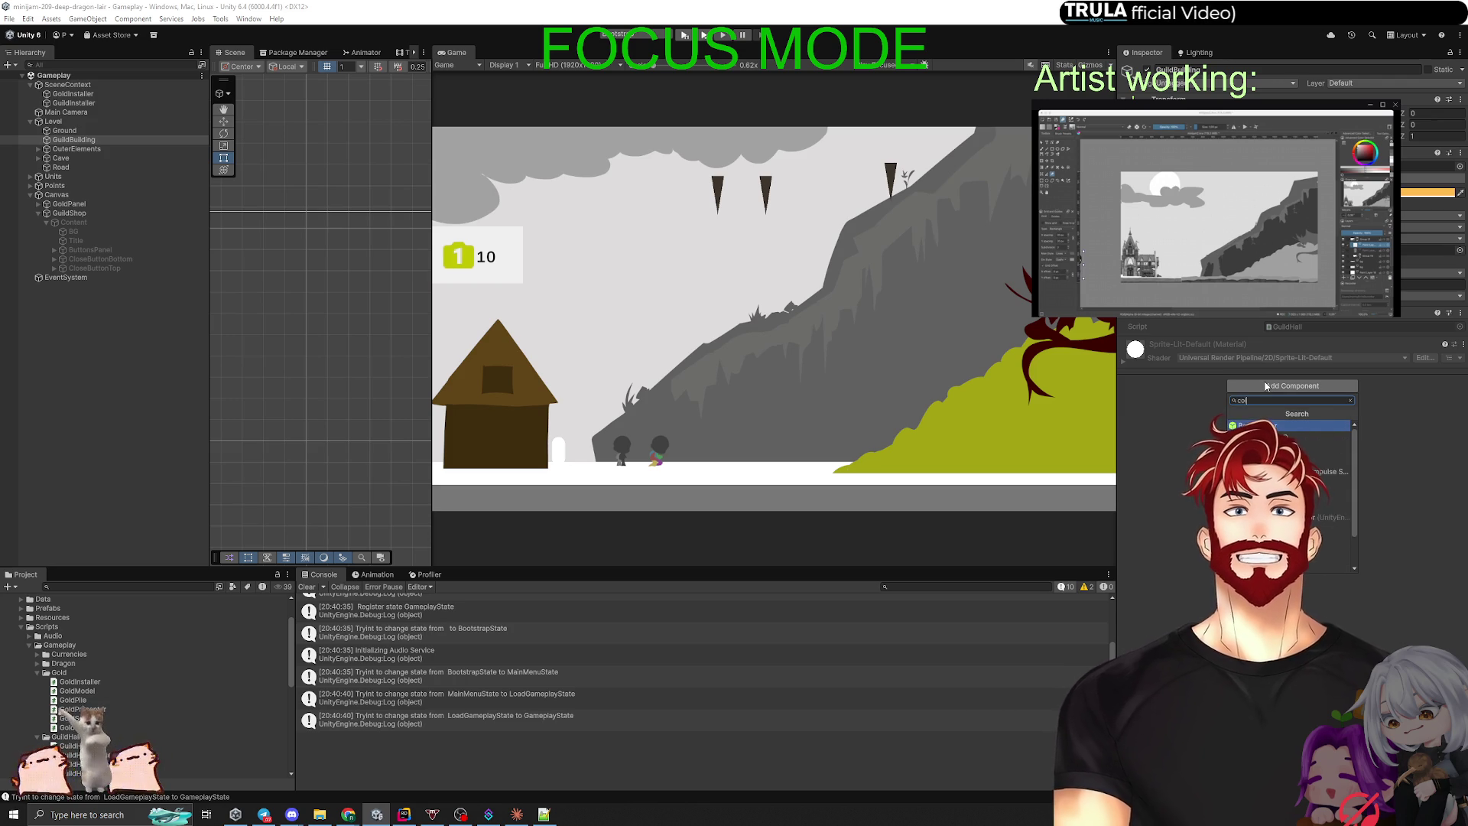
pyautogui.press('Return')
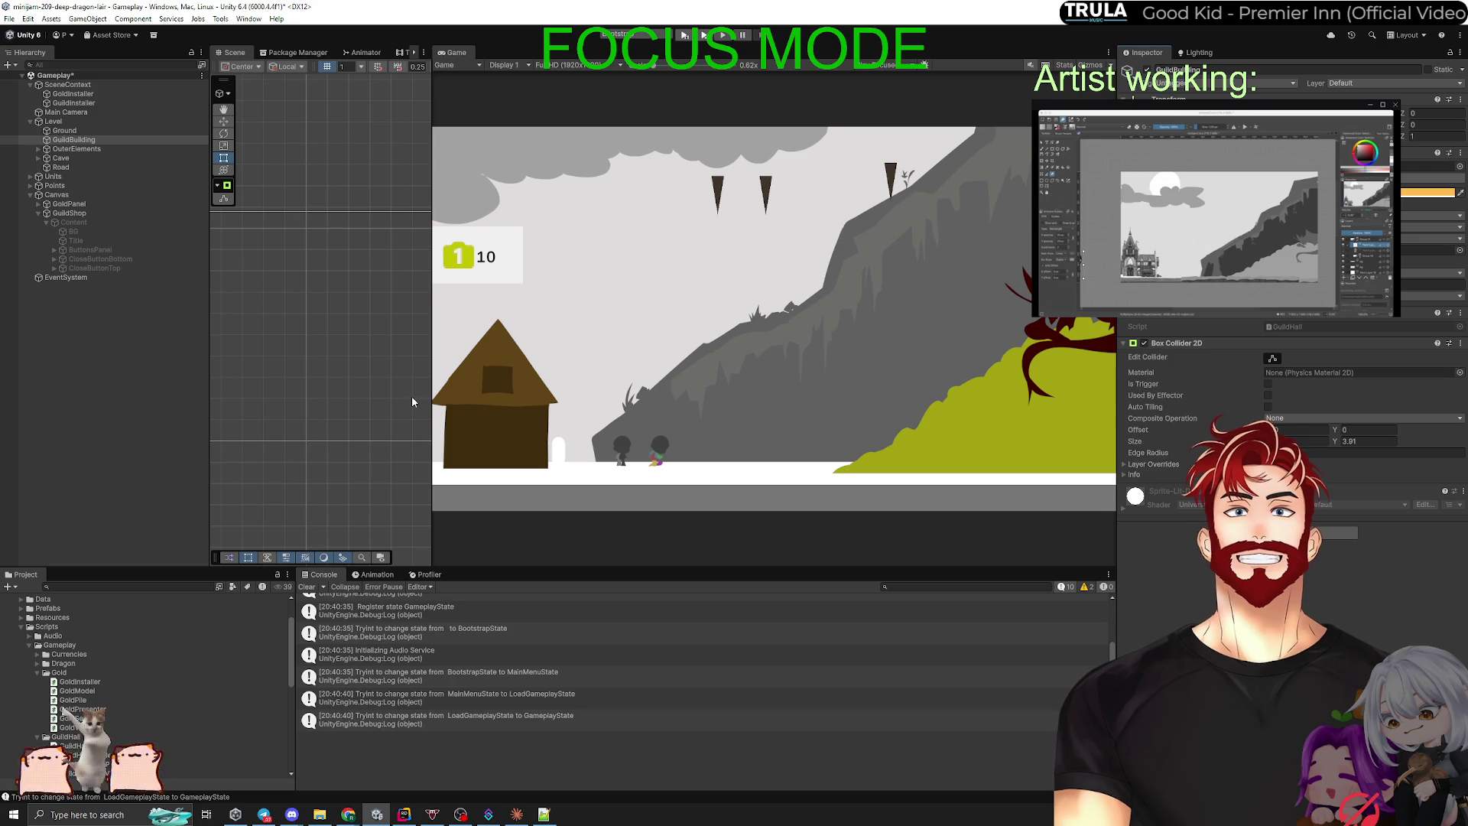
pyautogui.doubleClick(73, 139)
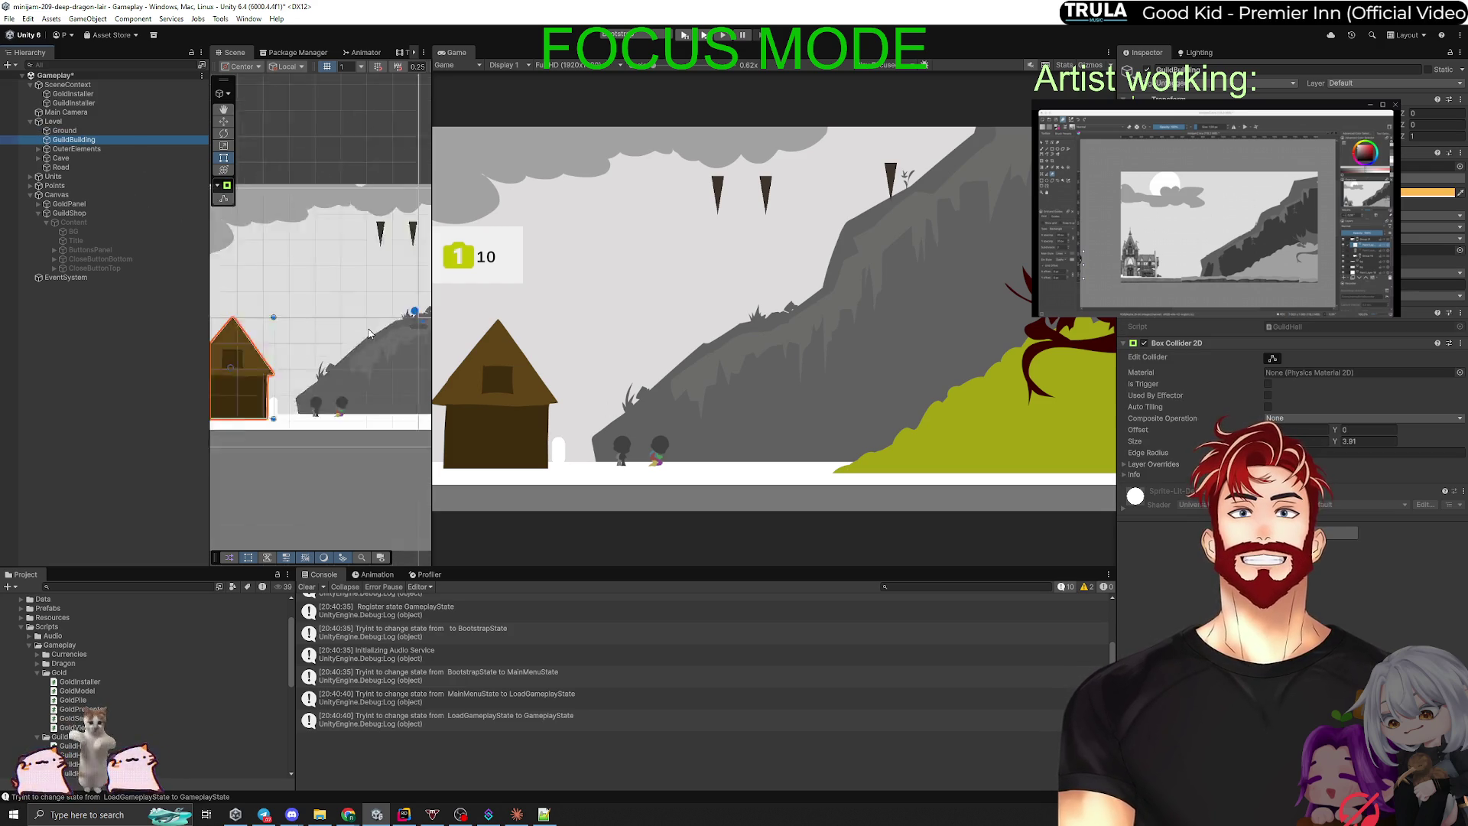
pyautogui.moveTo(433, 397); pyautogui.dragTo(723, 396)
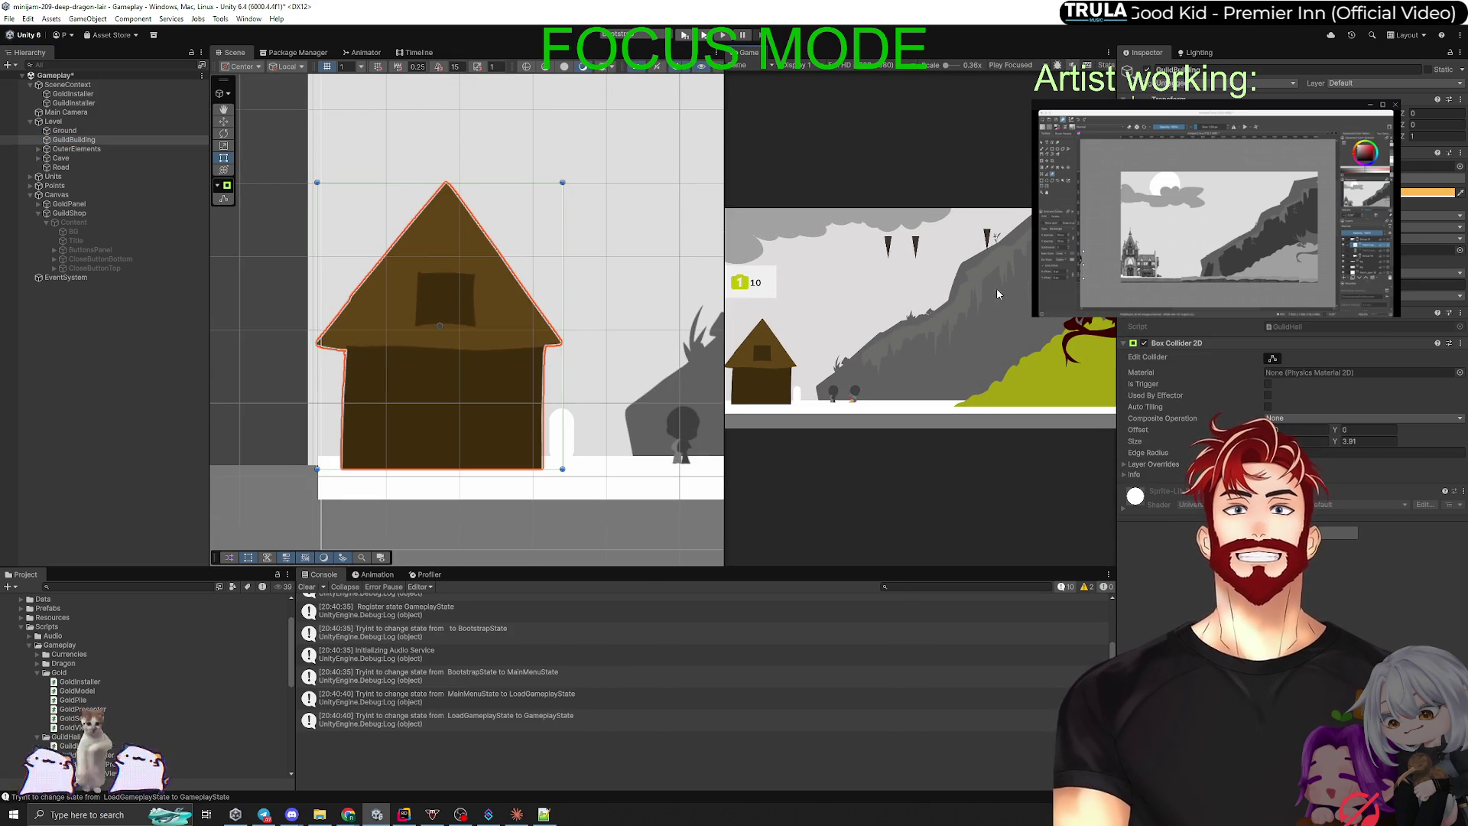
# Step: Drag the collider's top edge down to fit the house, then maximize the Game view
pyautogui.click(1272, 358)
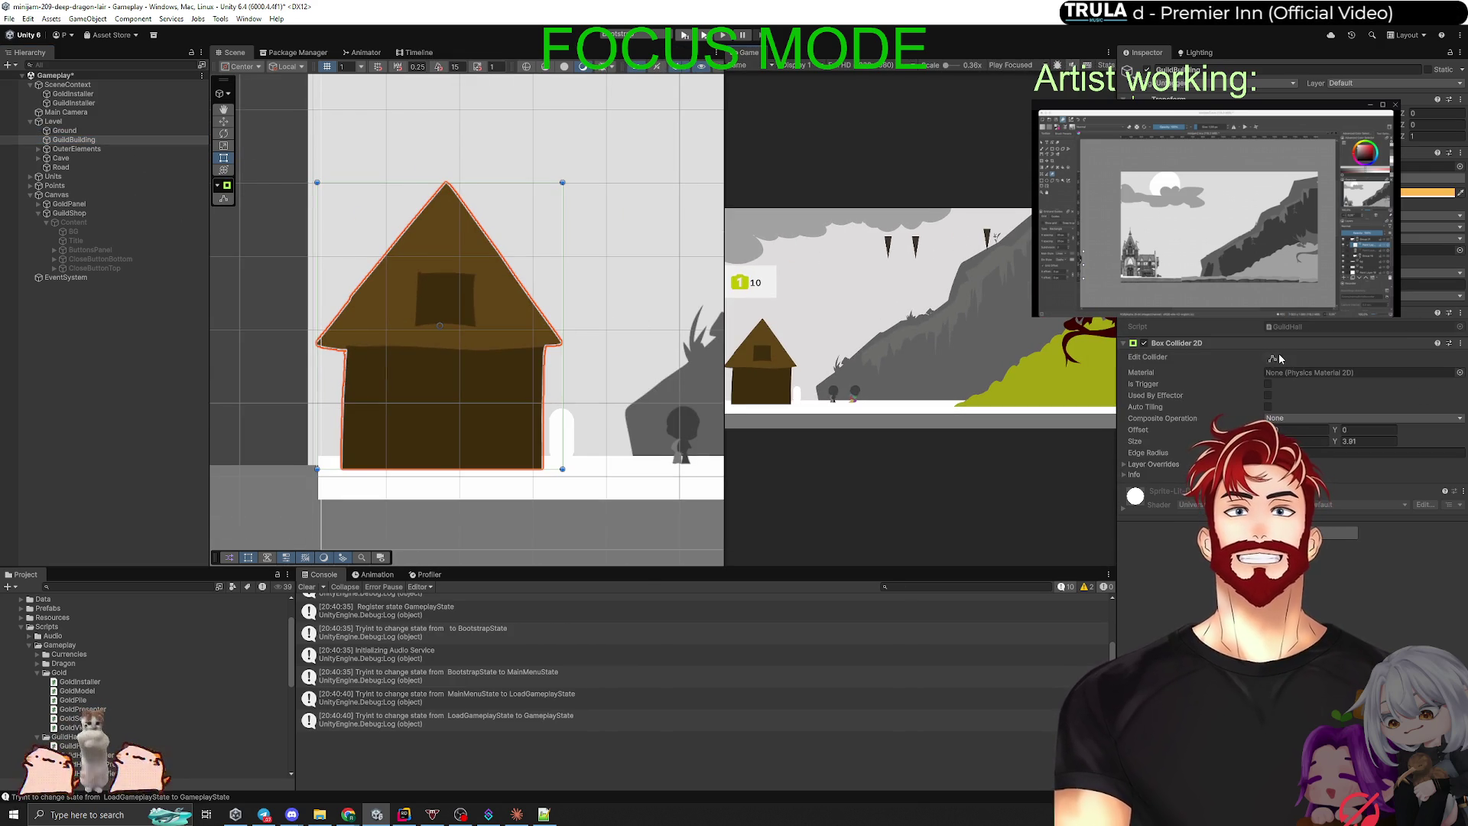
pyautogui.moveTo(446, 183); pyautogui.dragTo(441, 204)
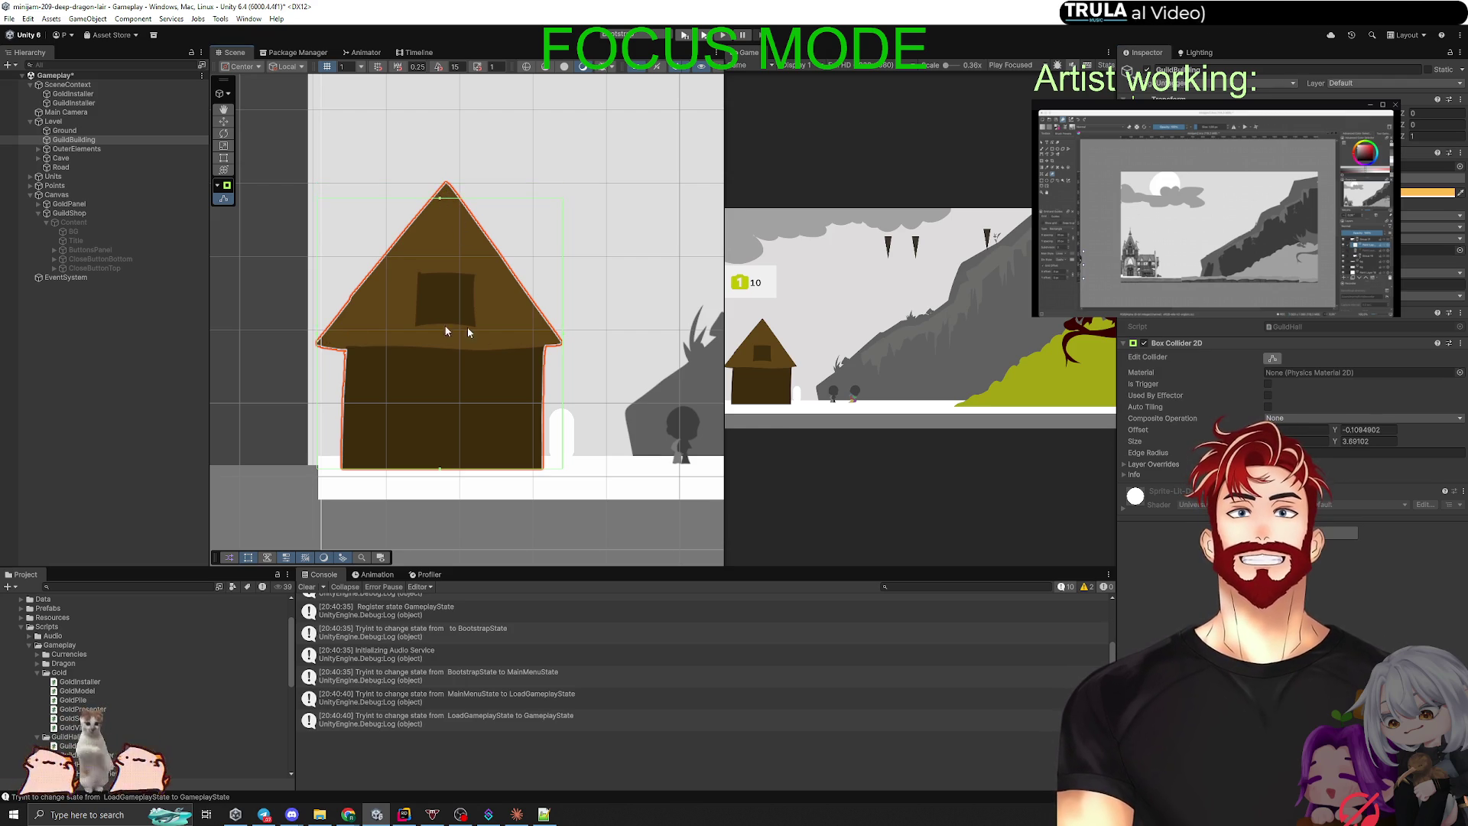
pyautogui.click(235, 370)
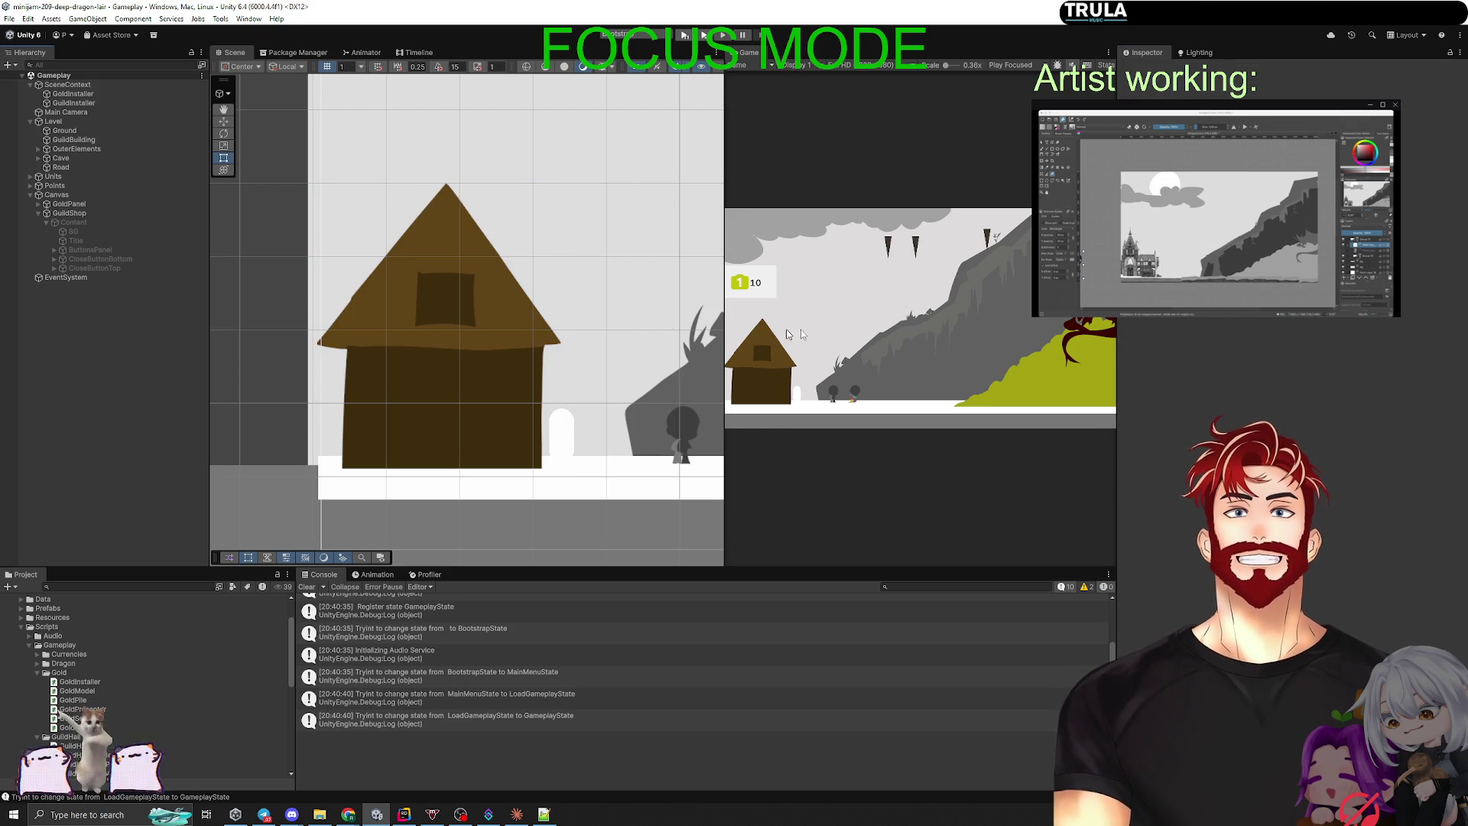
pyautogui.hotkey('shift', 'space')
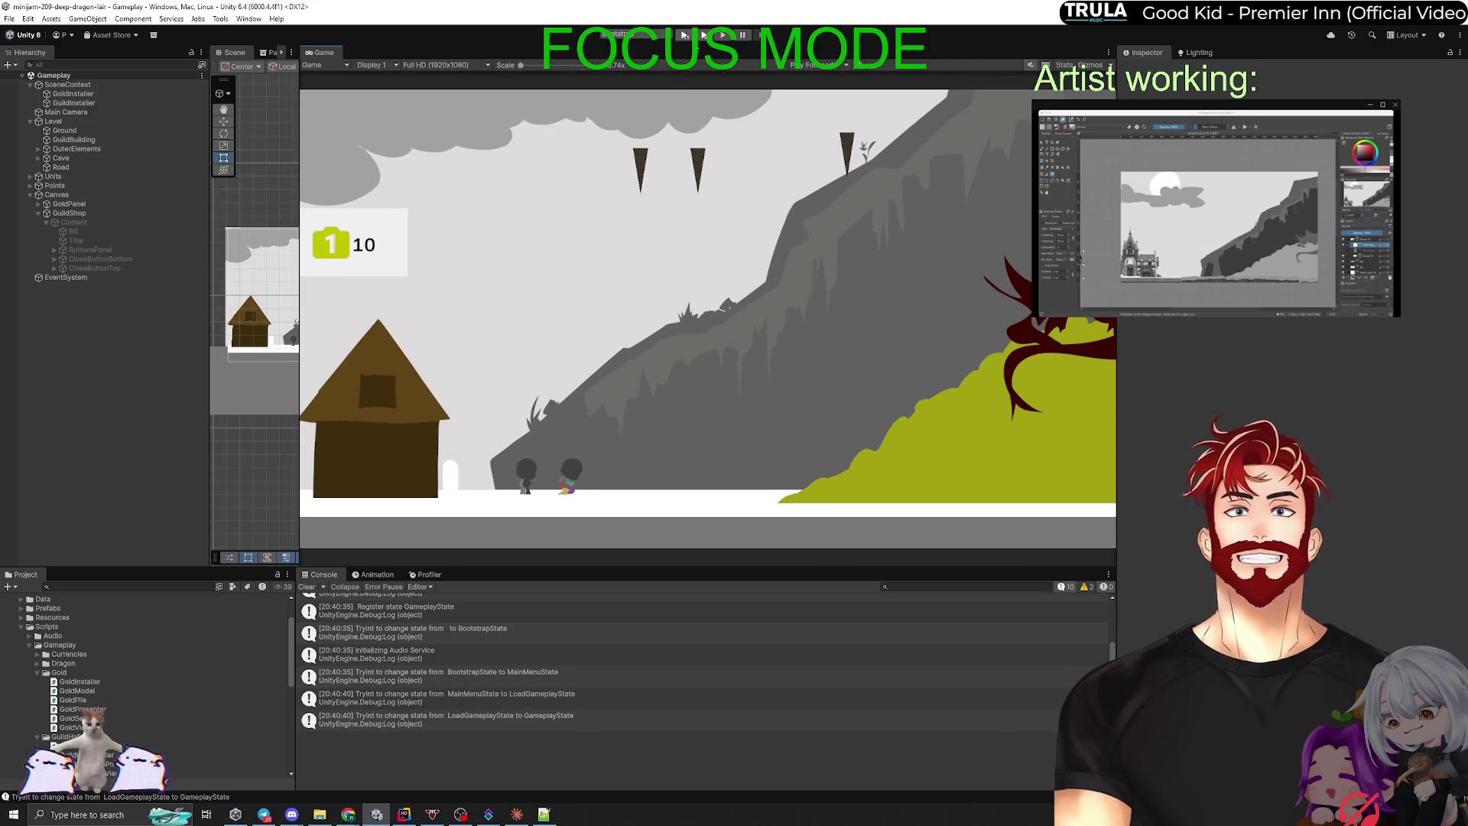
# Step: Enter play mode, start the game, check the GuildShop, and click the level to earn gold
pyautogui.click(704, 35)
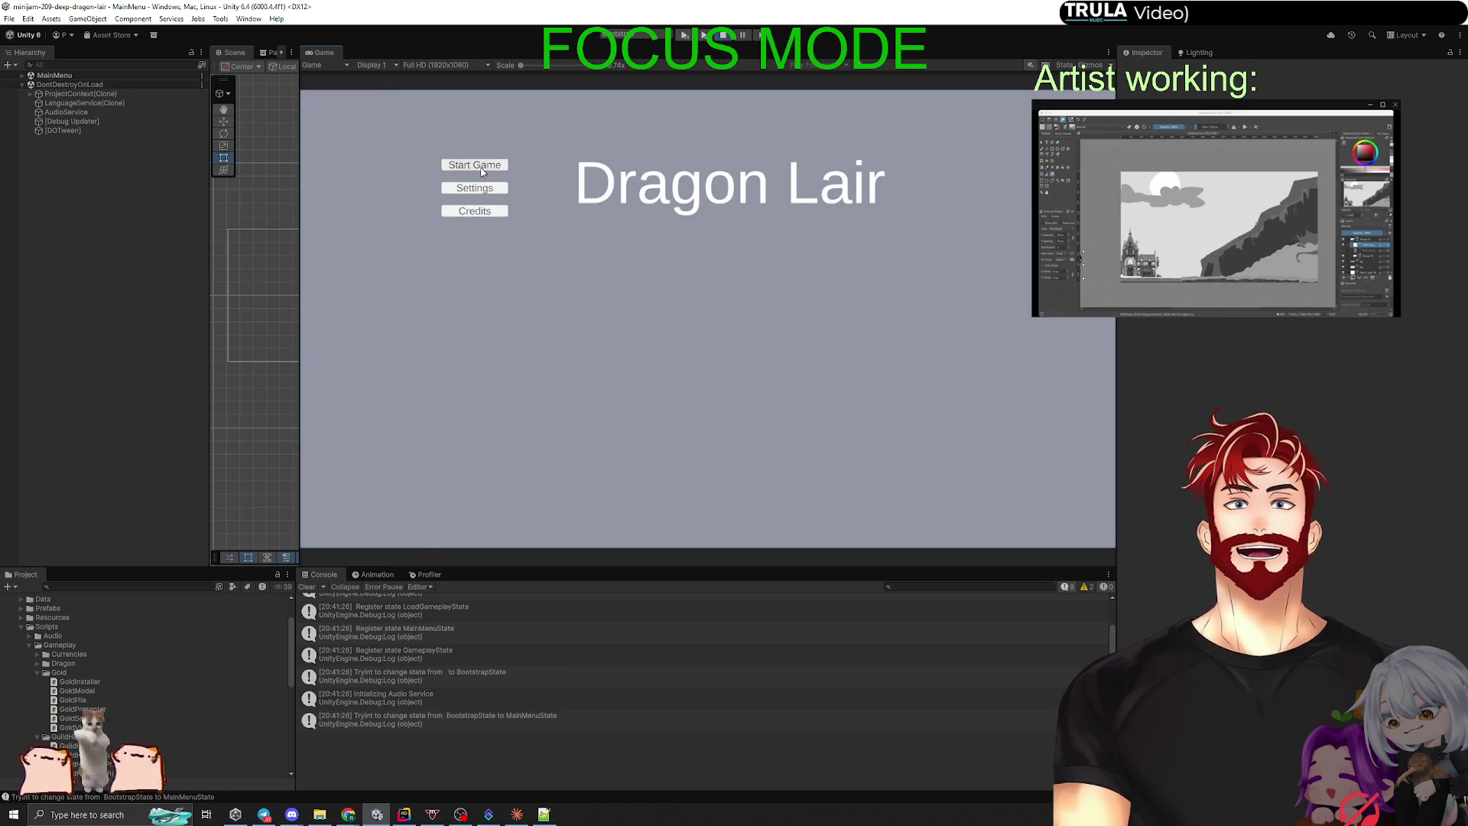
pyautogui.click(482, 170)
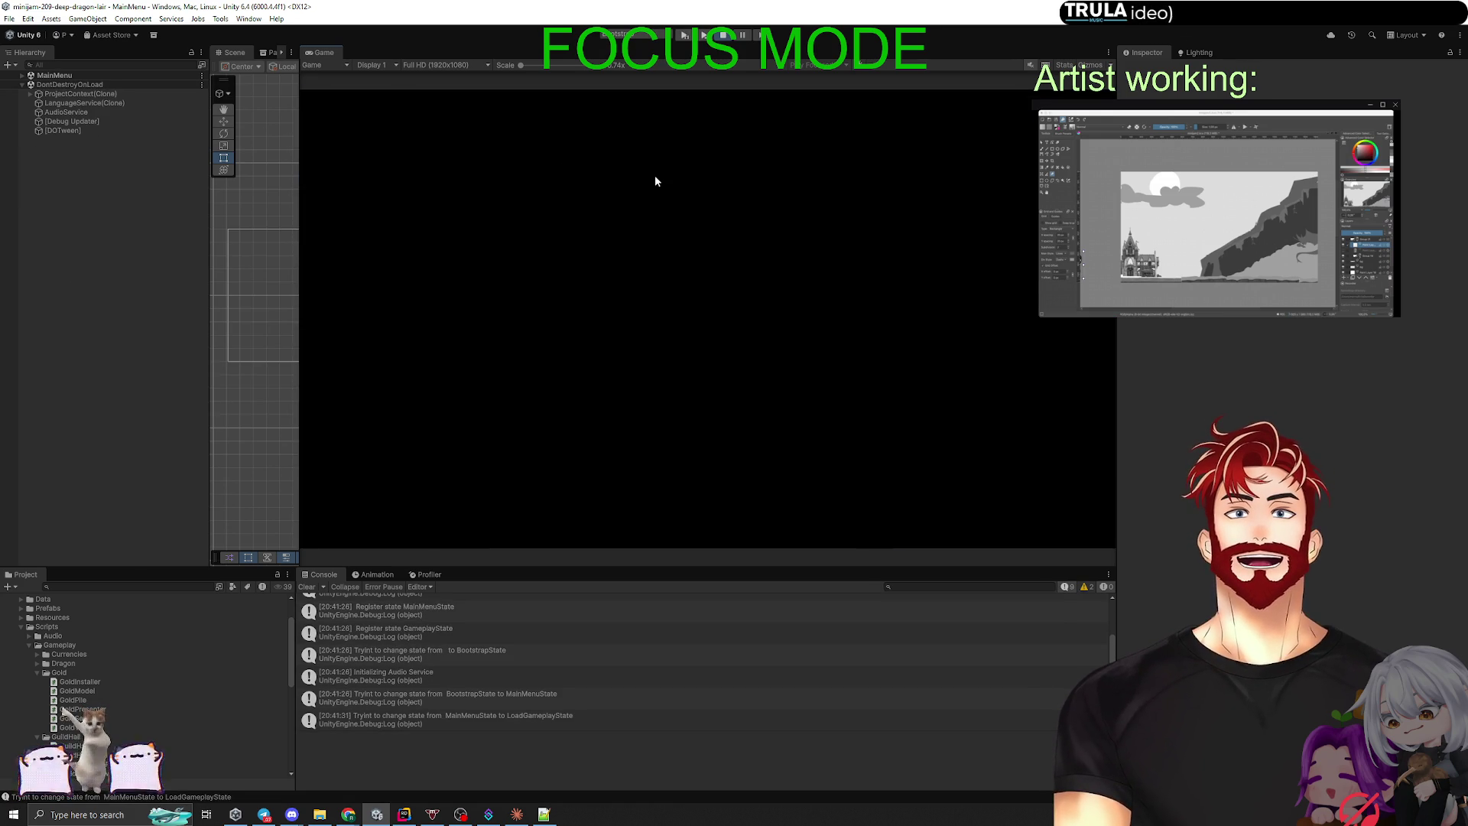
pyautogui.click(332, 432)
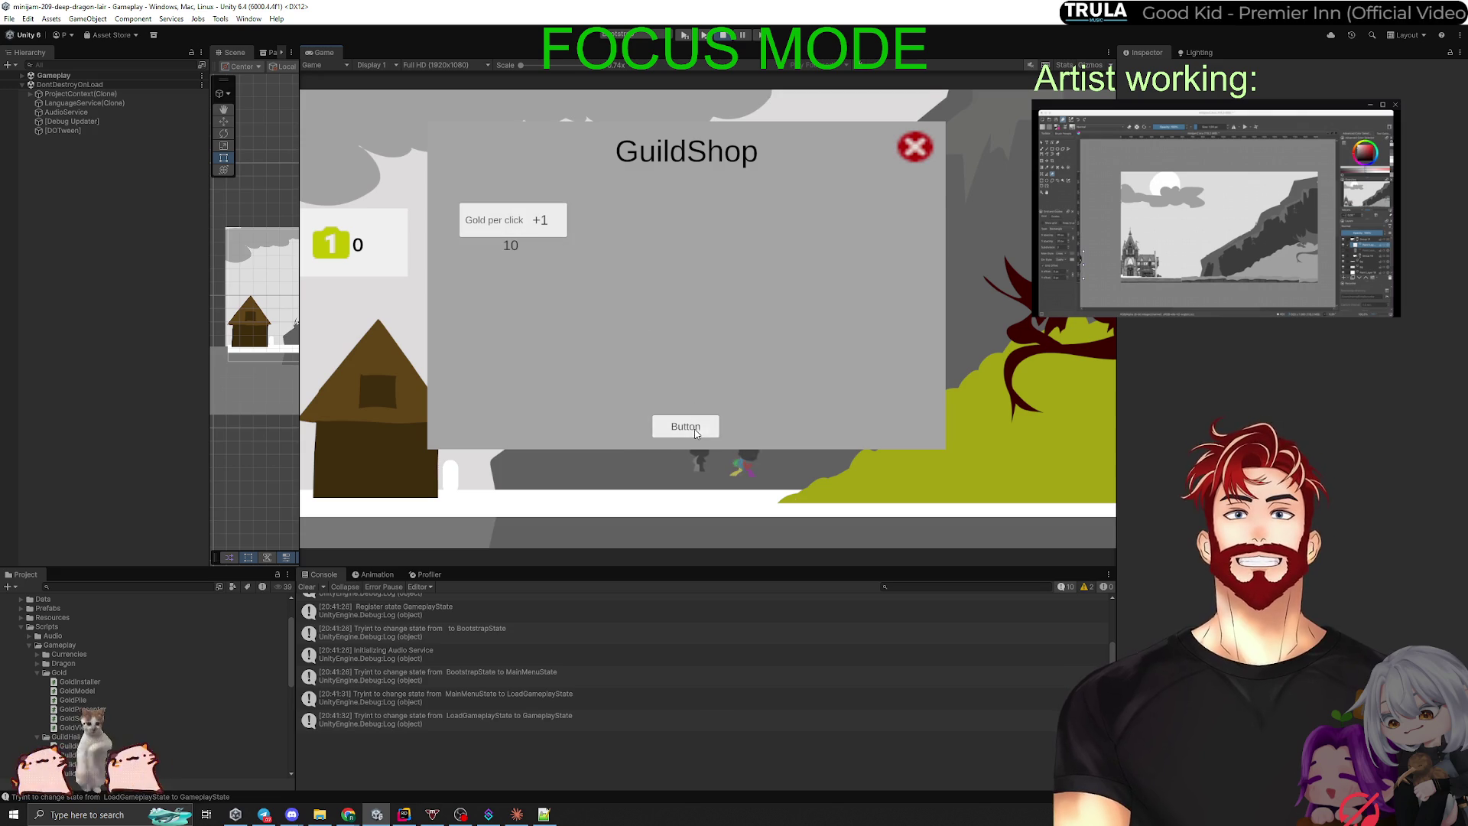
pyautogui.click(975, 460)
pyautogui.click(975, 462)
pyautogui.click(975, 462)
pyautogui.click(975, 464)
pyautogui.click(975, 464)
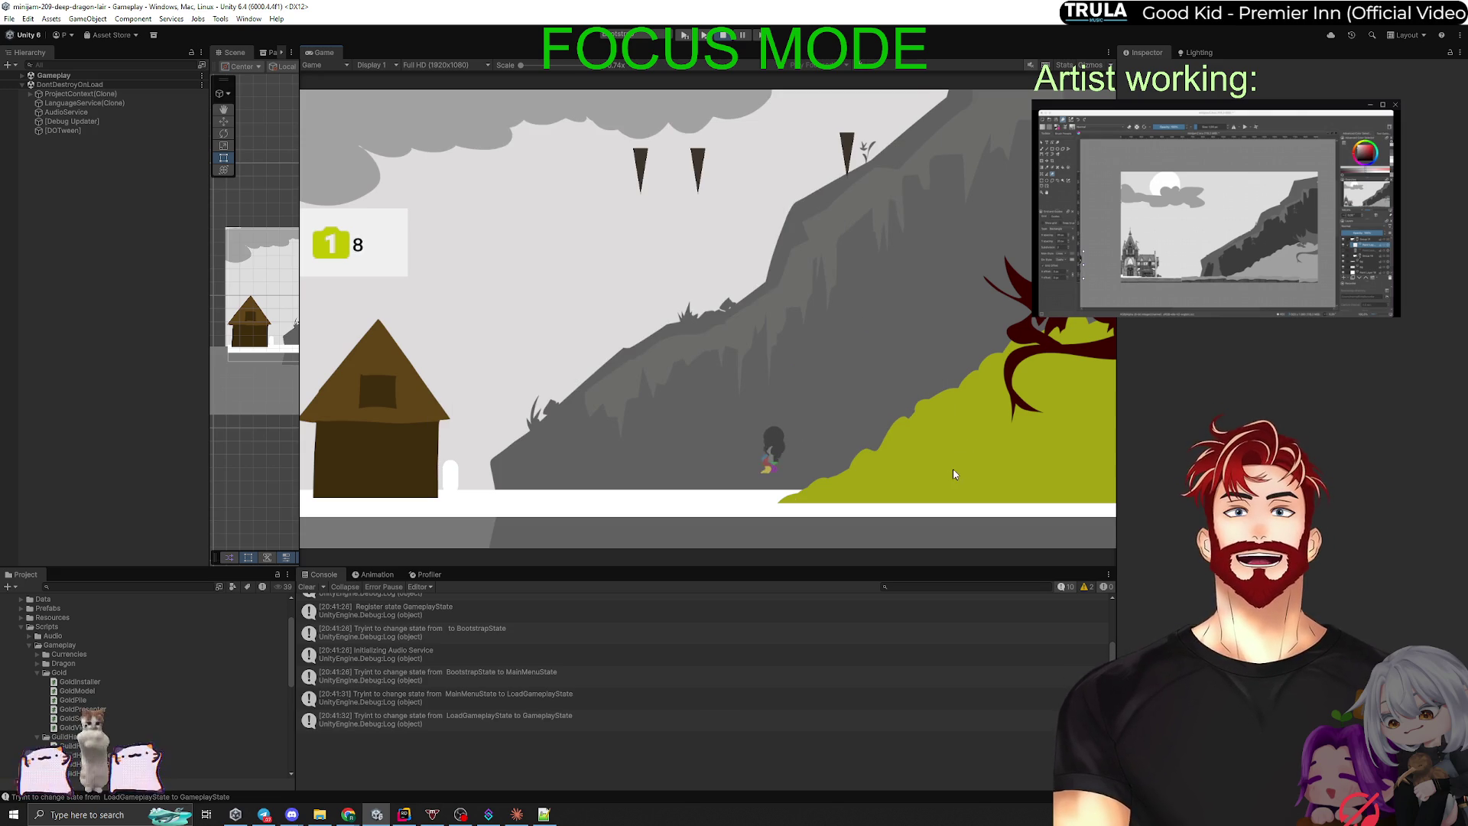
pyautogui.click(956, 474)
pyautogui.click(956, 474)
# Step: Buy the first gold-per-click upgrade in the GuildShop, then collect more gold
pyautogui.click(329, 413)
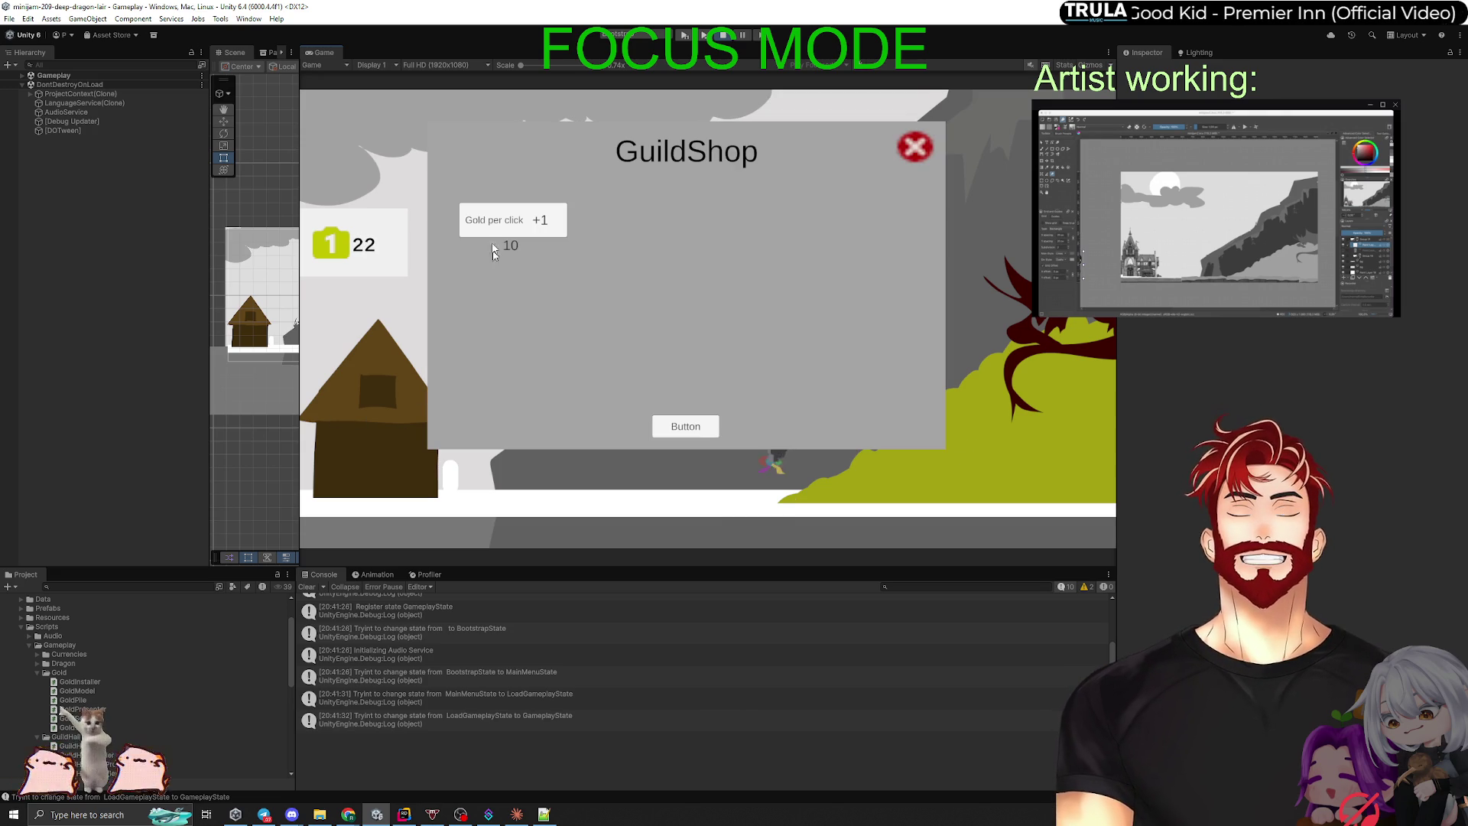
pyautogui.click(692, 428)
pyautogui.click(957, 468)
pyautogui.click(957, 468)
pyautogui.click(957, 468)
pyautogui.click(958, 467)
pyautogui.click(958, 467)
pyautogui.click(958, 467)
pyautogui.click(956, 468)
pyautogui.click(955, 467)
pyautogui.click(955, 468)
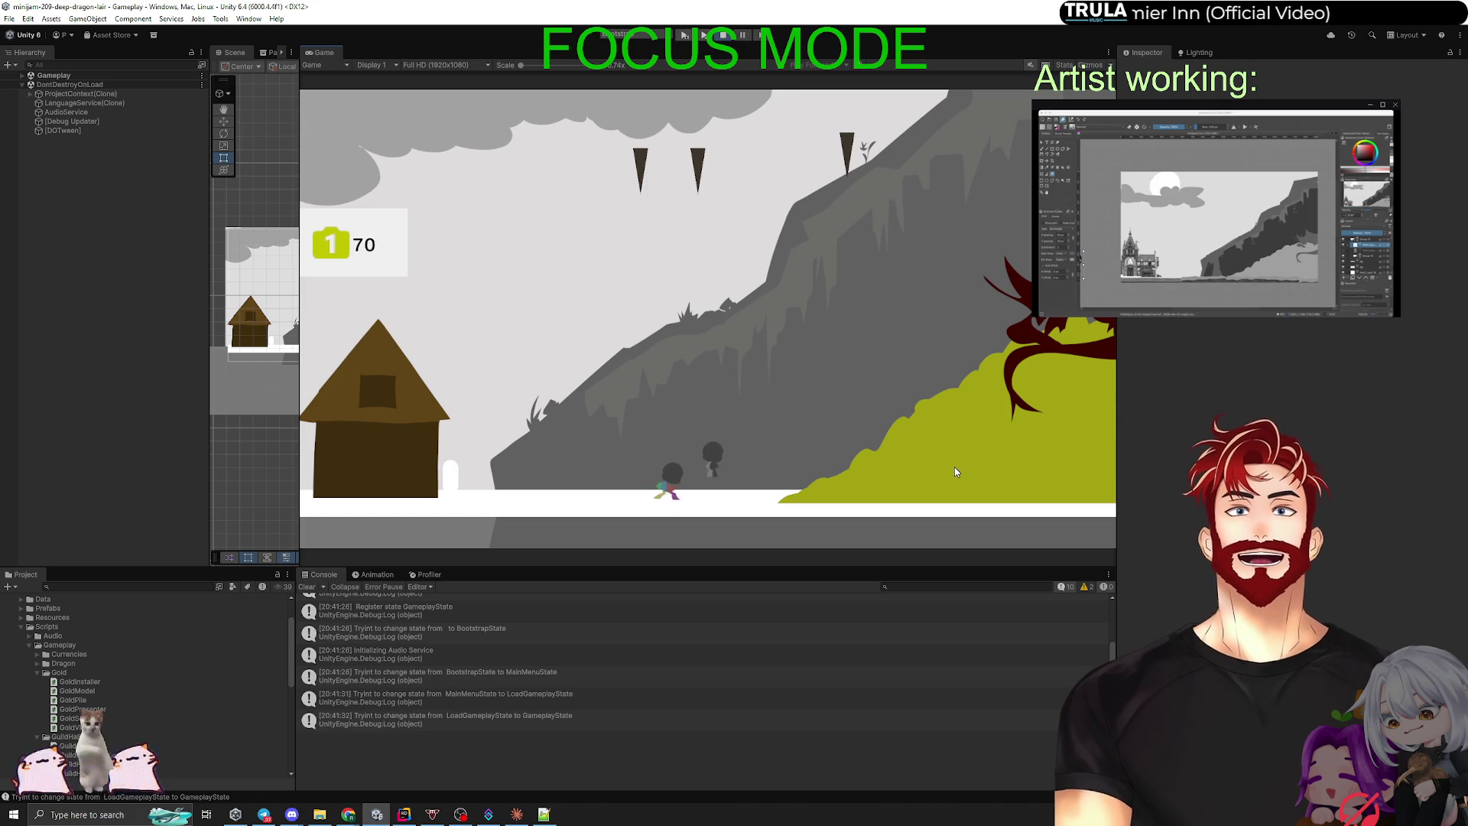
pyautogui.click(955, 468)
pyautogui.click(955, 468)
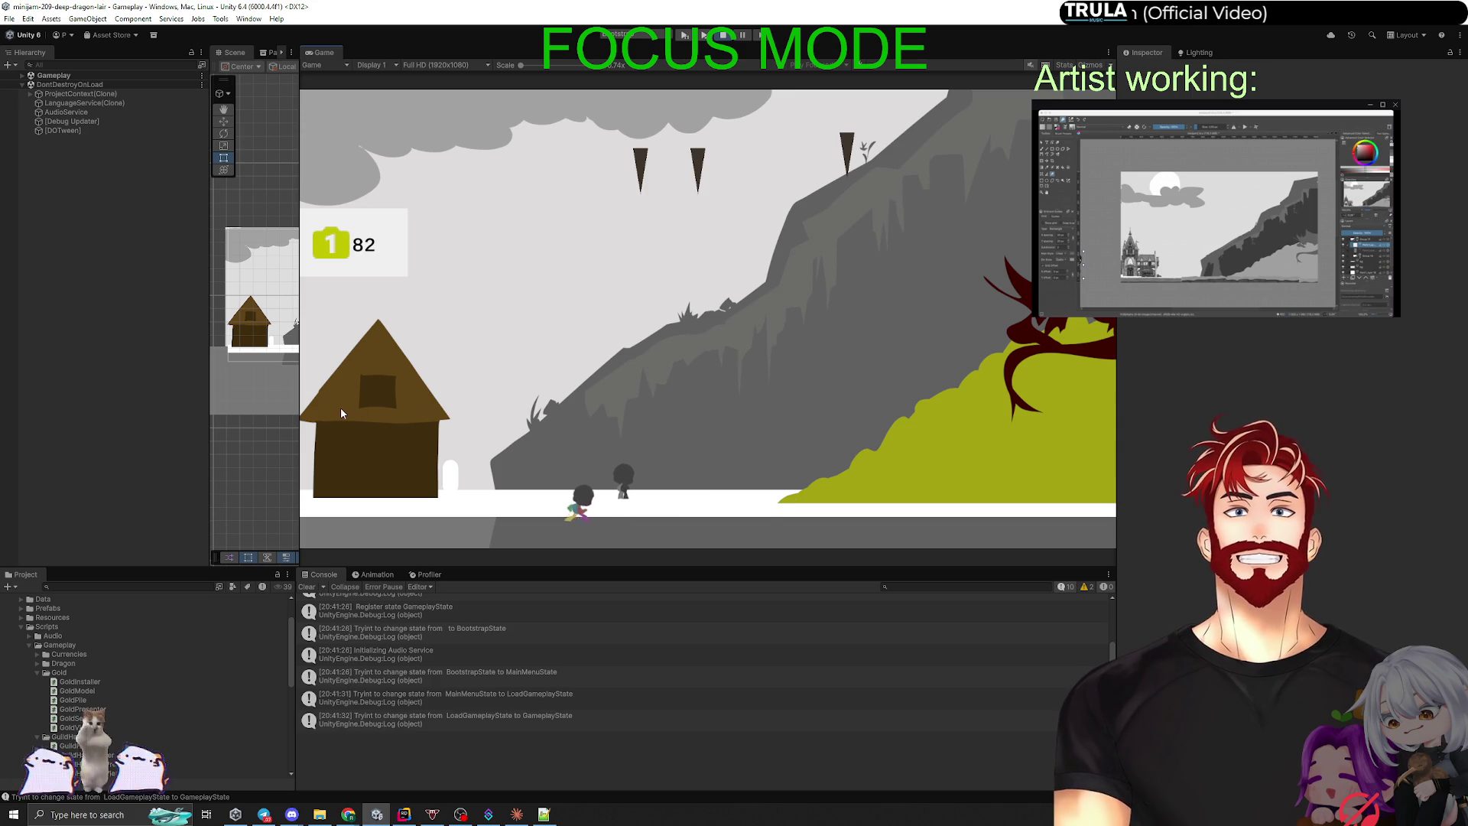
# Step: Buy a second gold-per-click upgrade and keep collecting gold
pyautogui.click(341, 407)
pyautogui.click(683, 430)
pyautogui.click(997, 461)
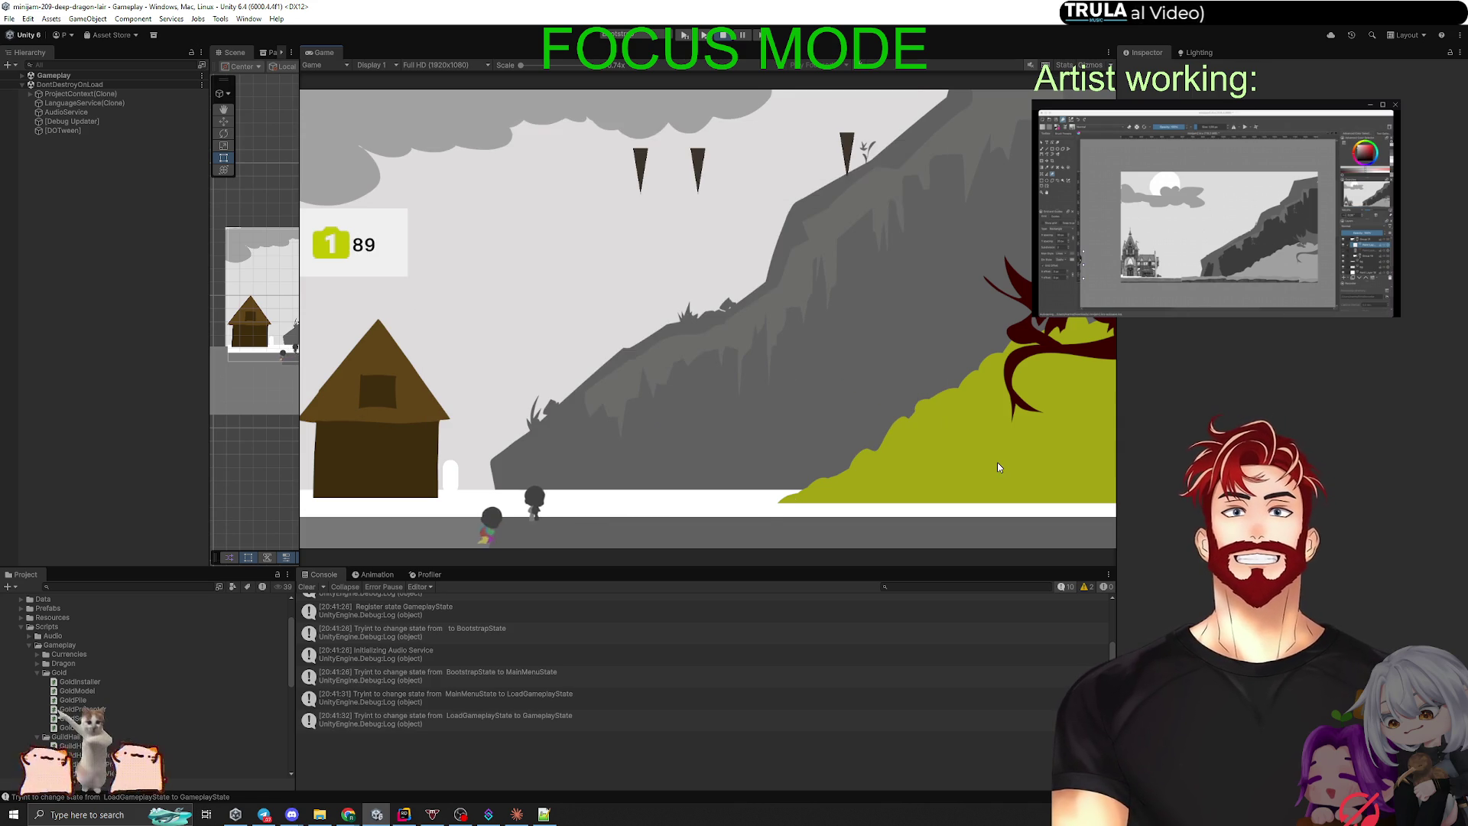
pyautogui.click(994, 466)
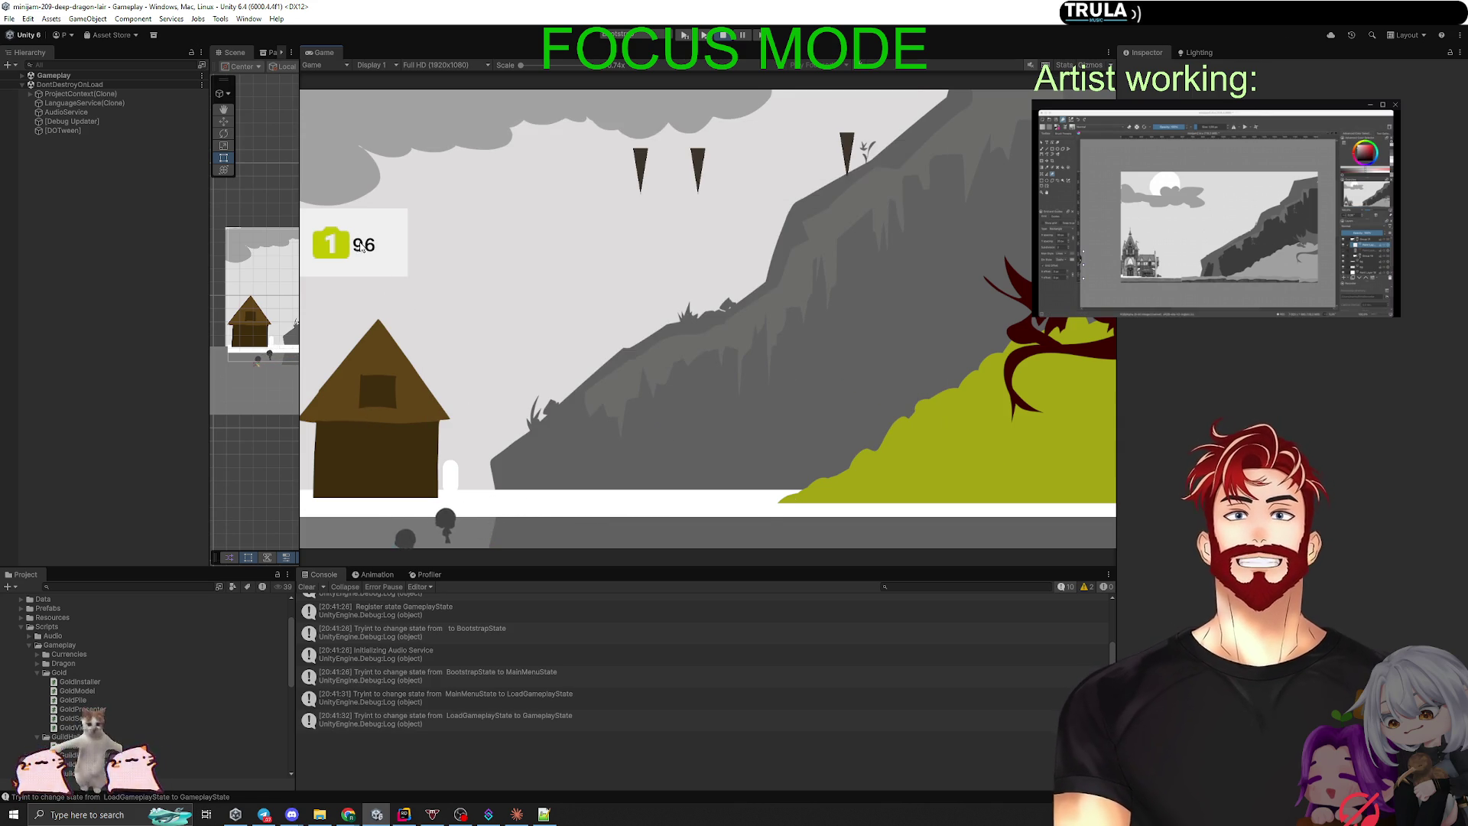
pyautogui.click(994, 472)
# Step: Buy a third upgrade to reach +7 gold per click, then stop play mode
pyautogui.click(951, 485)
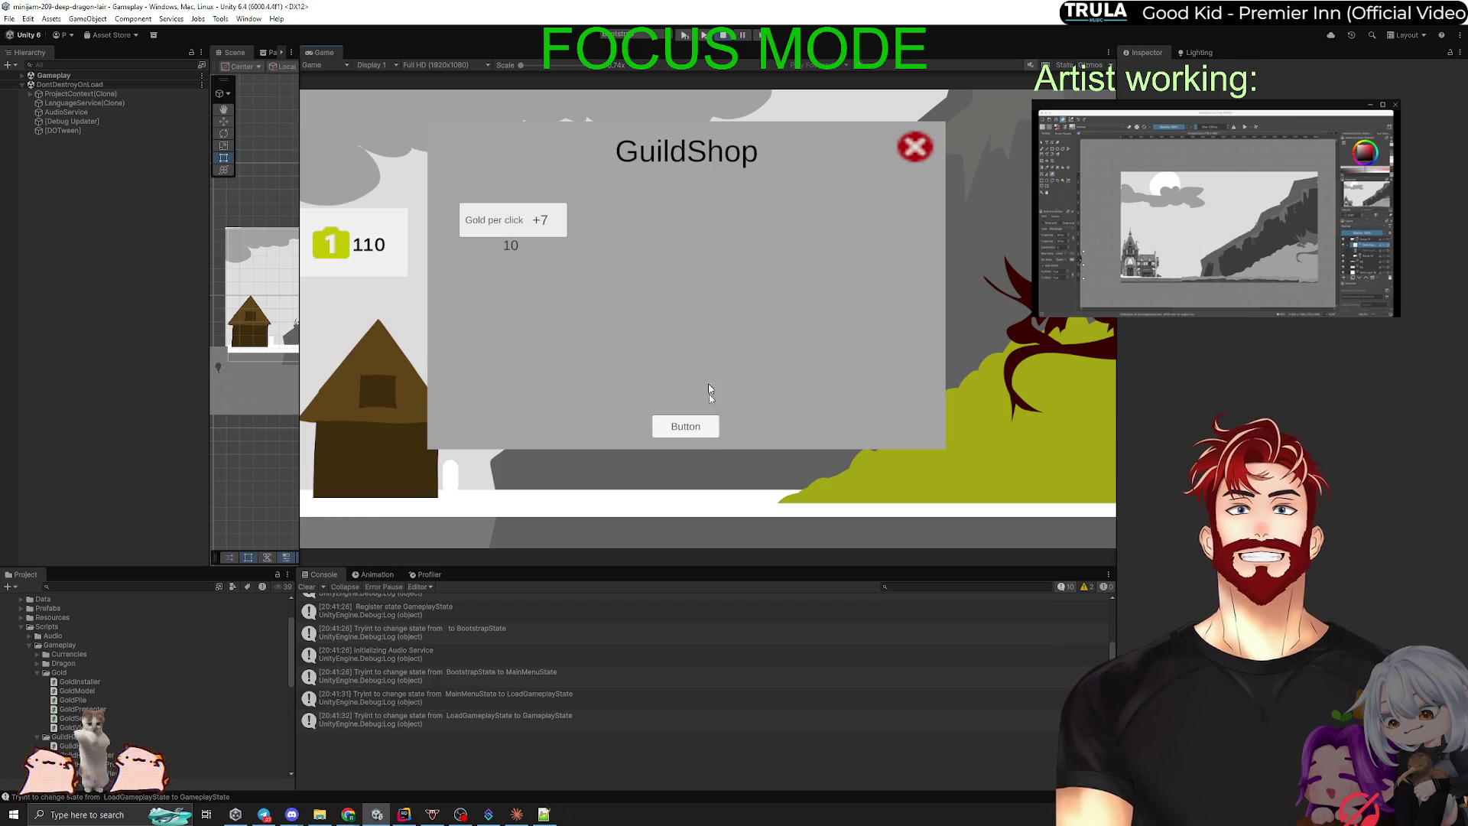
pyautogui.click(685, 426)
pyautogui.click(1025, 458)
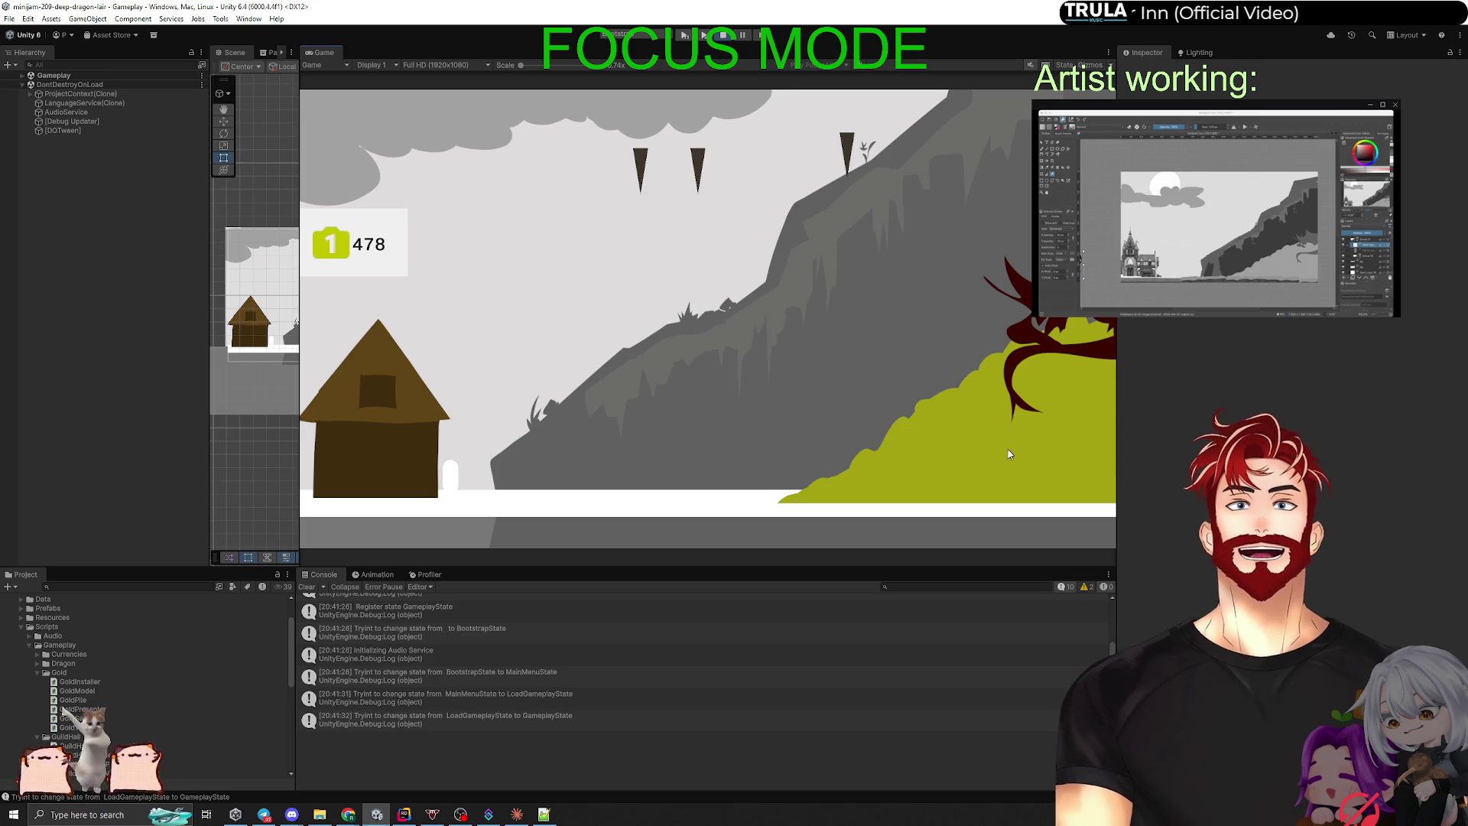
pyautogui.click(722, 37)
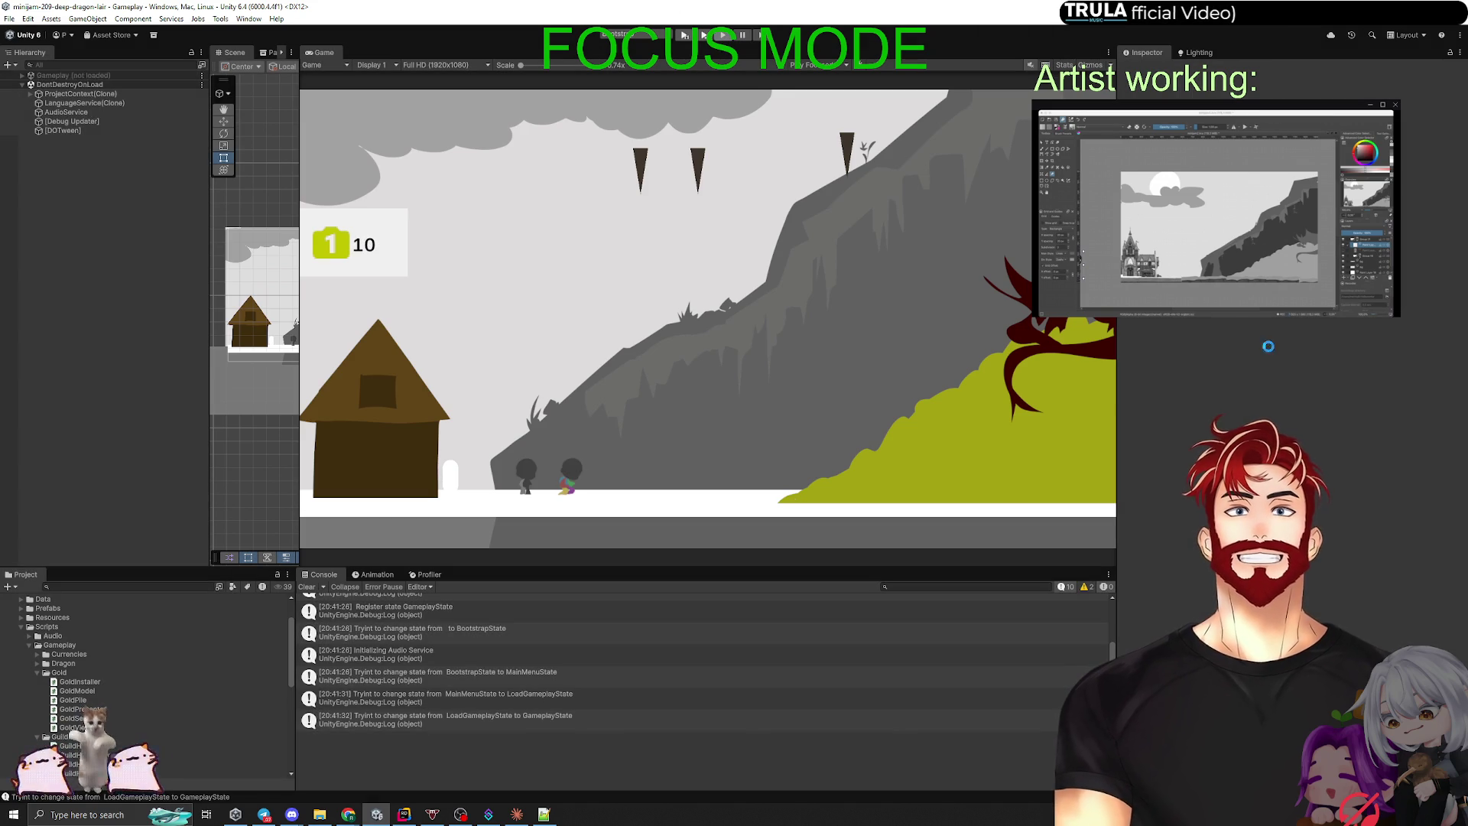
pyautogui.press('super+Tab')
# Step: In Claude Code, send a two-line message: 'теперь нам не хватает вещи:' / 'Апгрейд БЕСПЛАТНЫЙ, а этого мы явно не хотим'
pyautogui.press('Right')
pyautogui.press('Return')
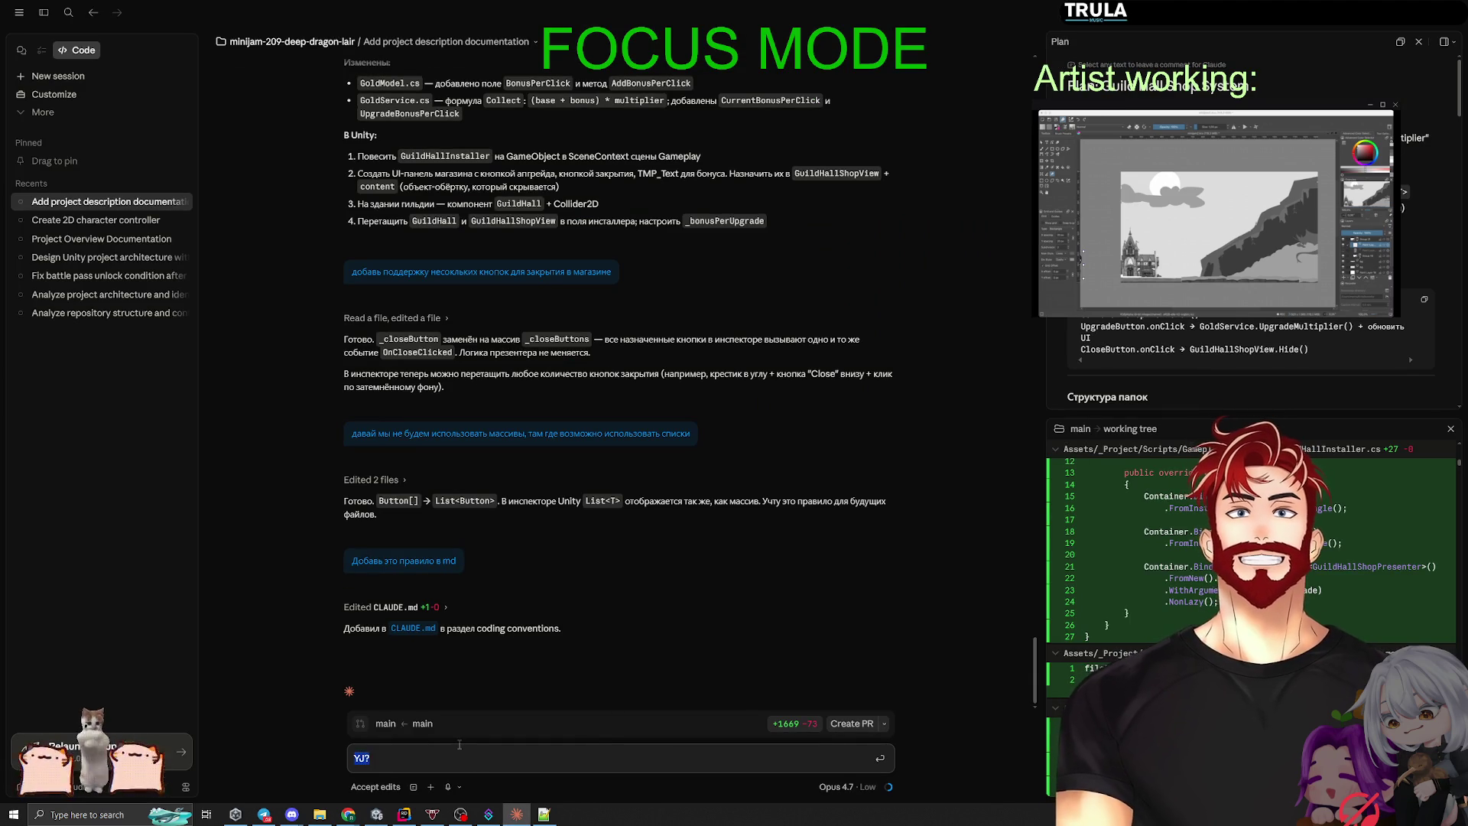
pyautogui.write('НО, теперь нам не хватает')
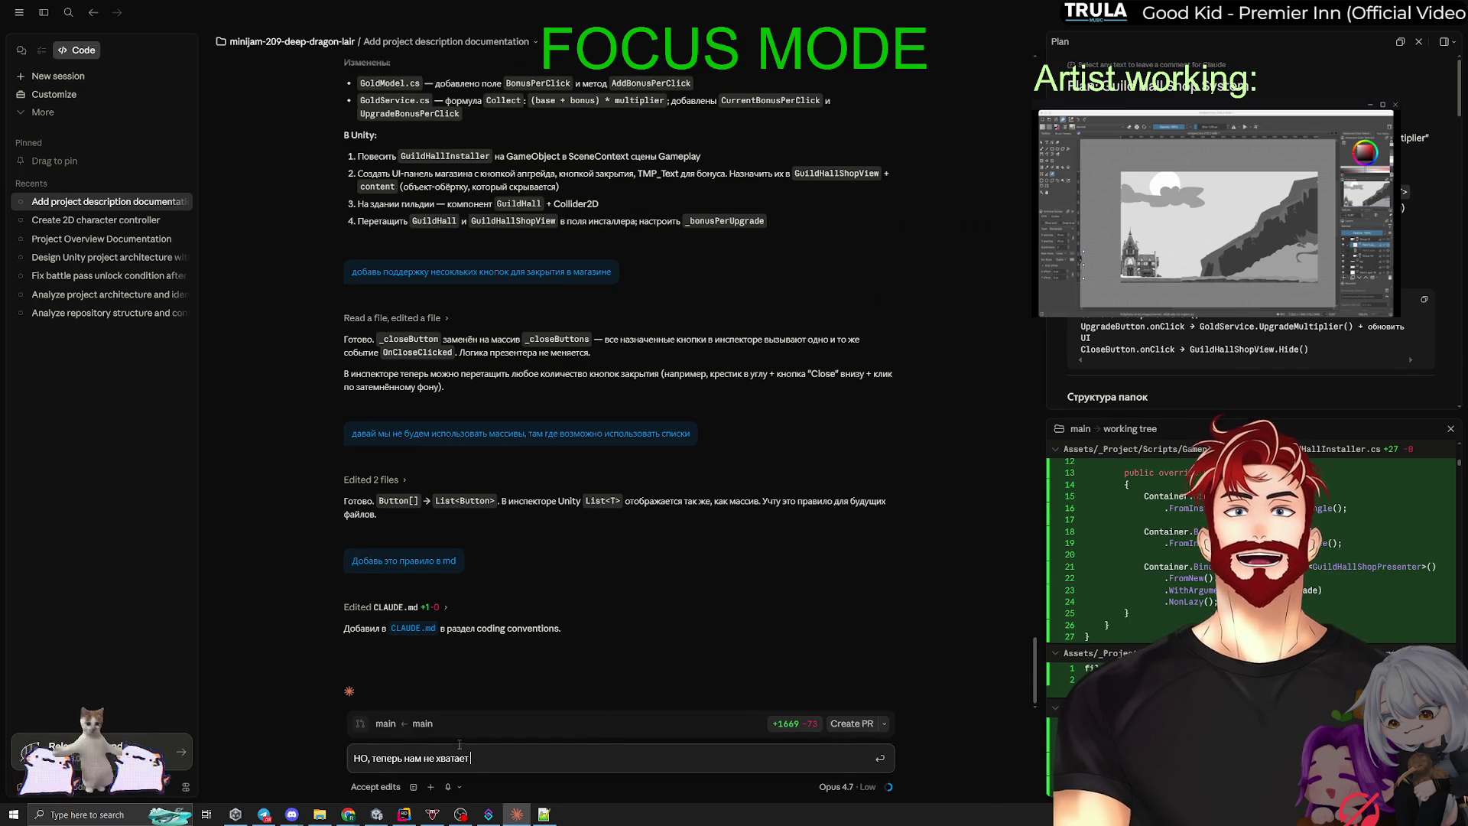
pyautogui.write(' вещи:')
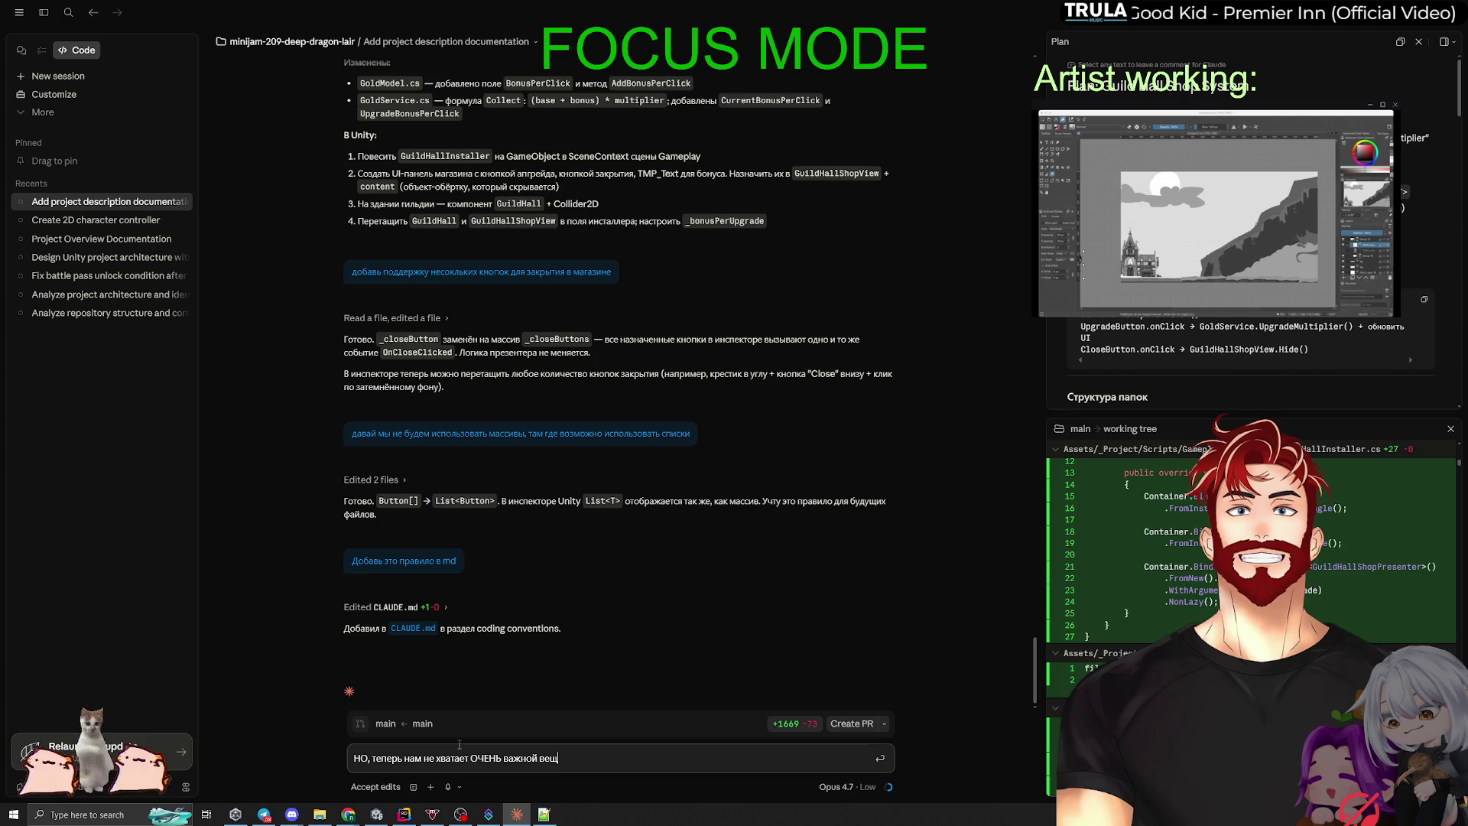
pyautogui.hotkey('shift', 'Return')
pyautogui.write('Апгрейд БЕСПЛАТНЫЙ, а этого мы явно не хот')
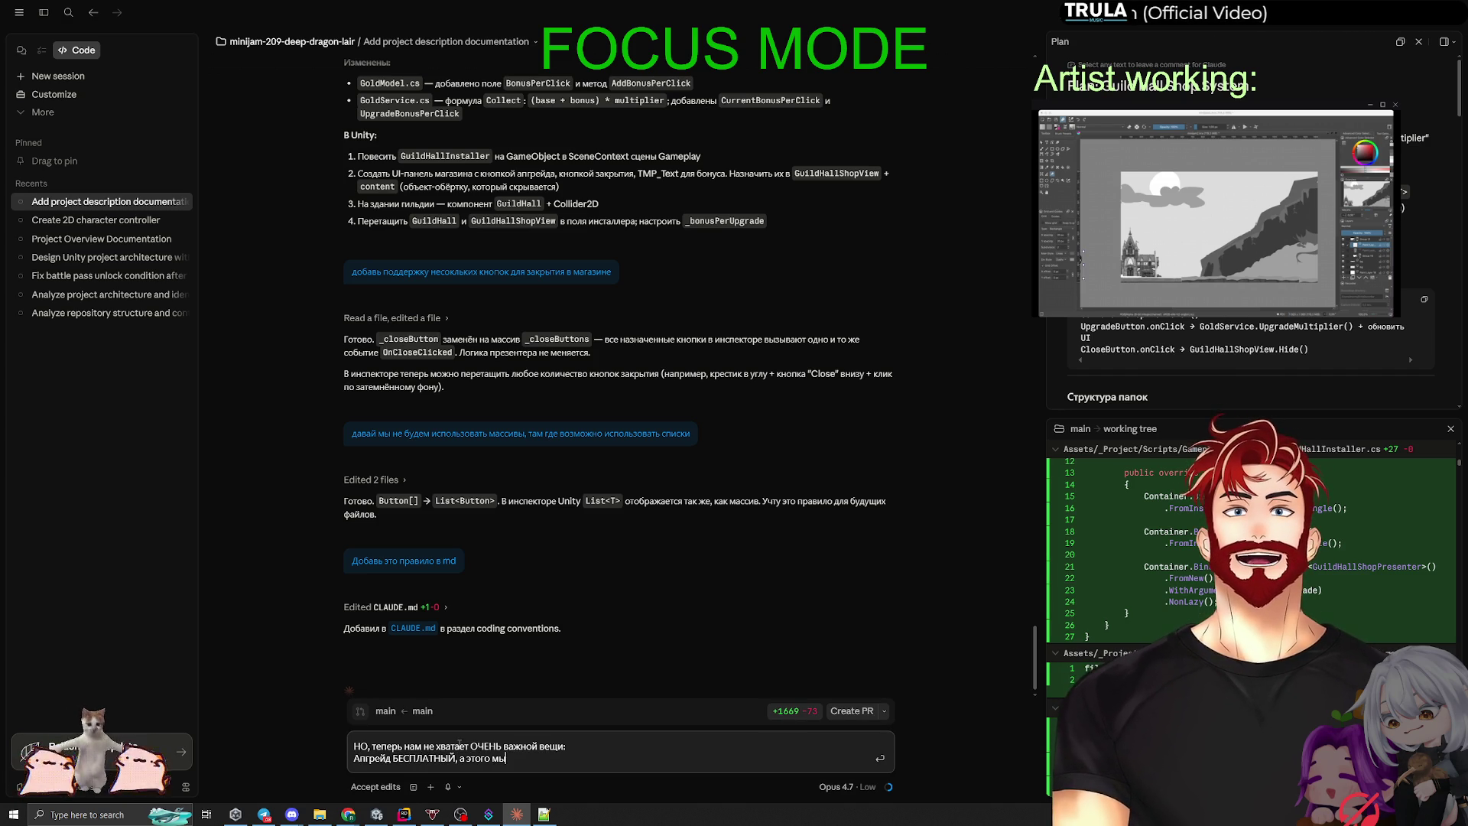
pyautogui.write('им')
pyautogui.press('Return')
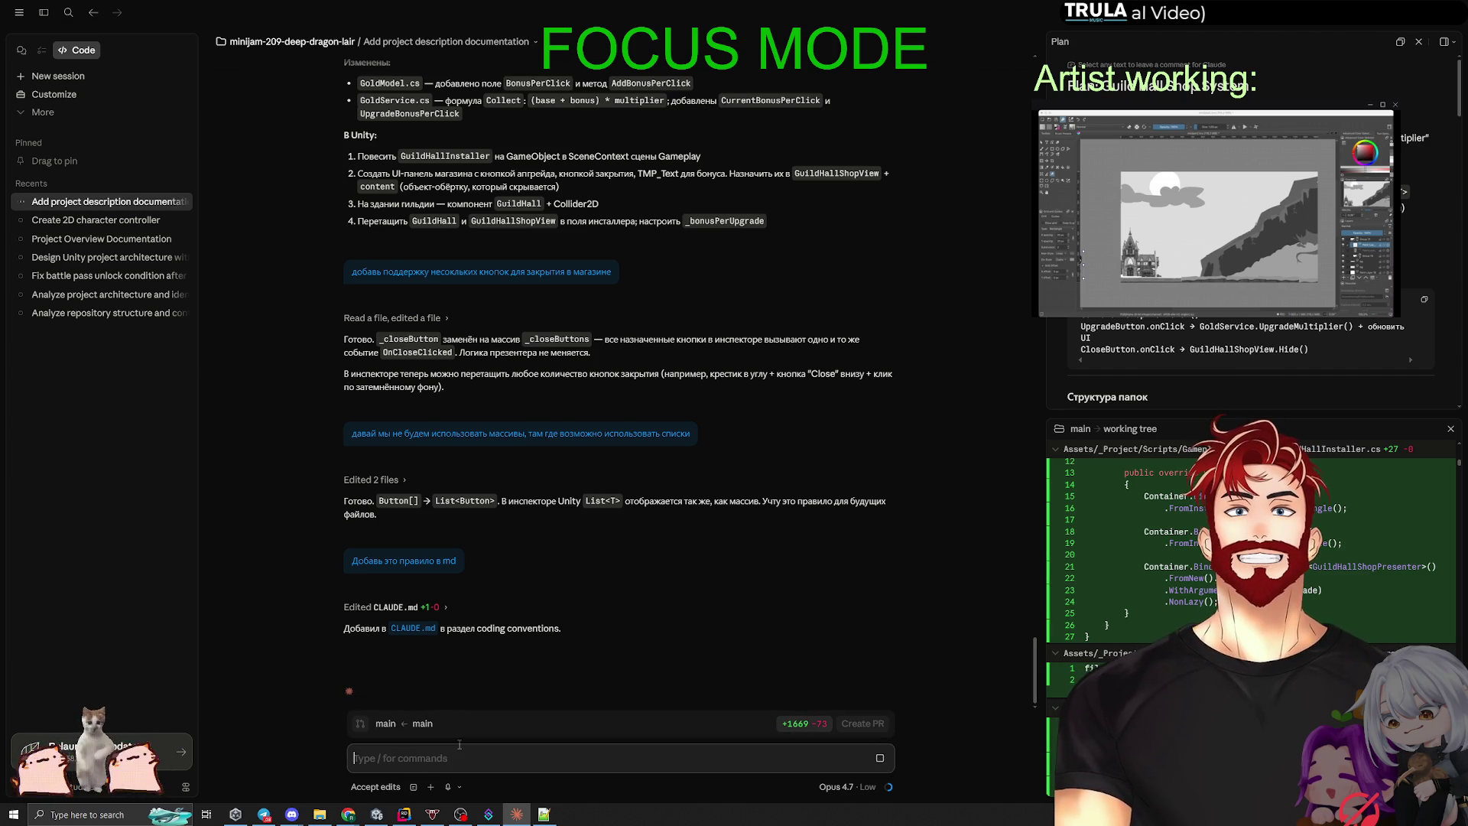
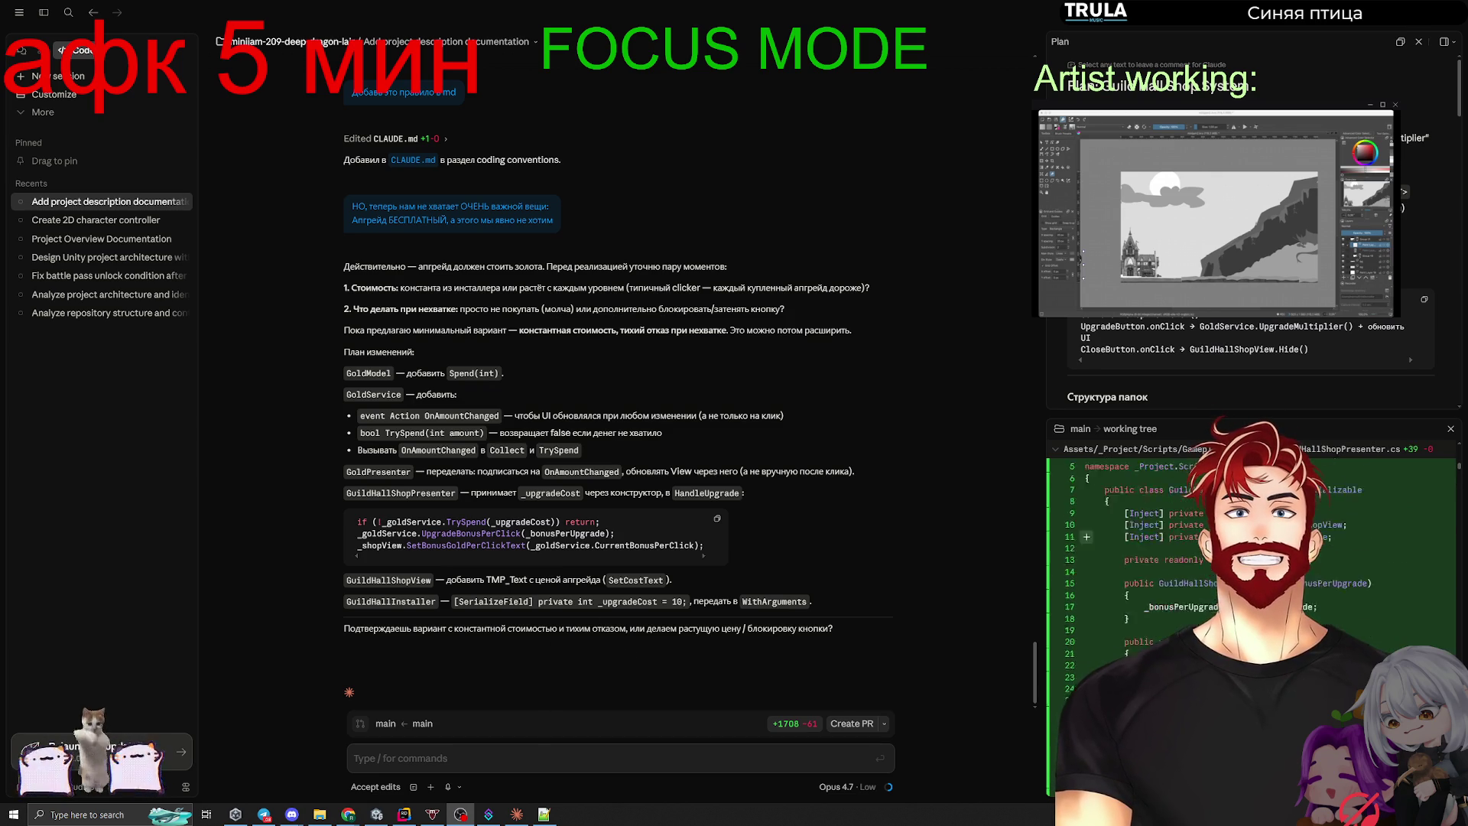
# Step: Close the working-tree diff and reopen the Plan panel beside the chat, scrolled to GoldService additions
pyautogui.click(1437, 446)
pyautogui.click(1451, 428)
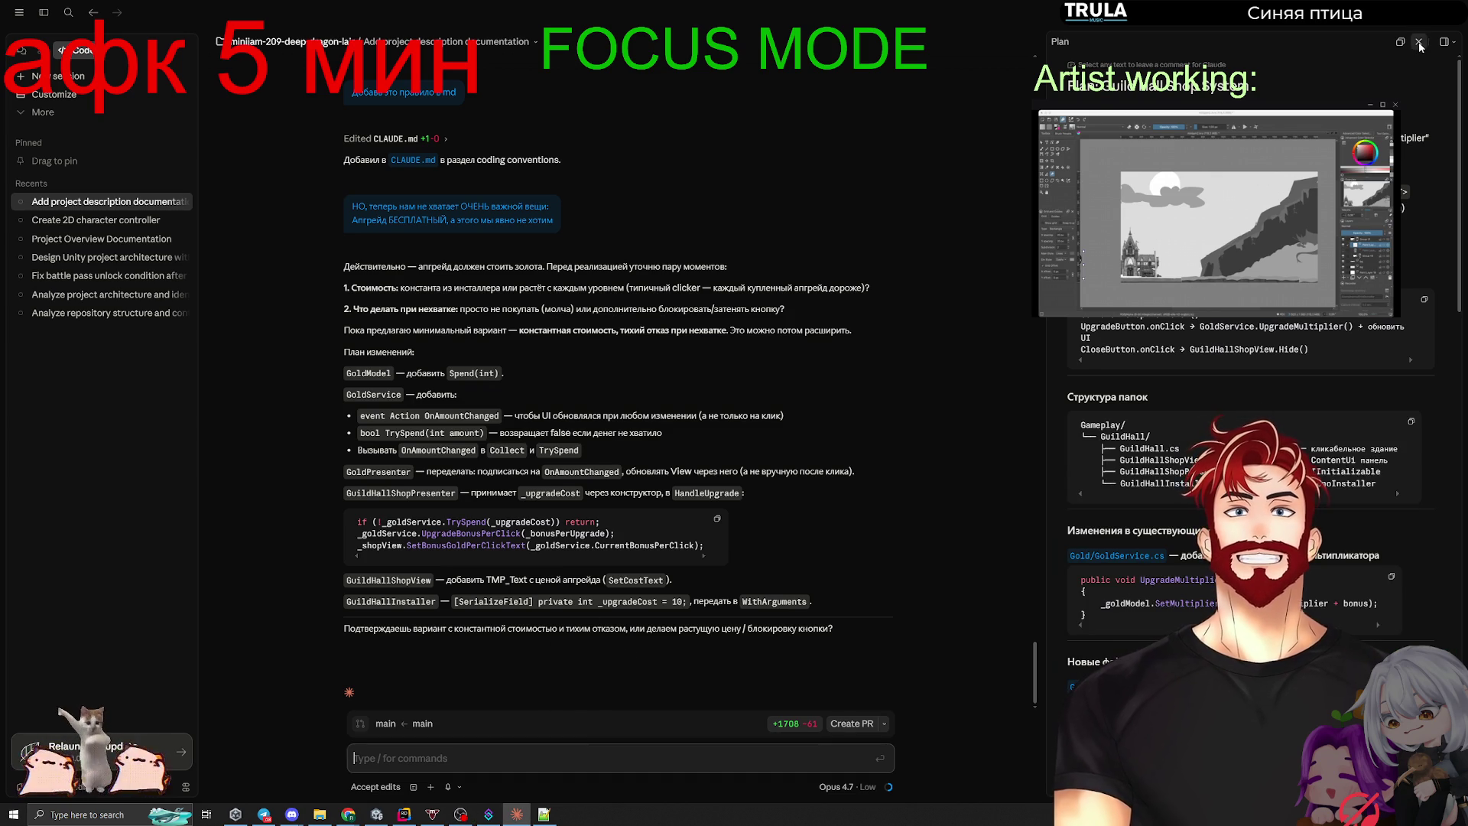
pyautogui.click(1419, 42)
pyautogui.click(1455, 43)
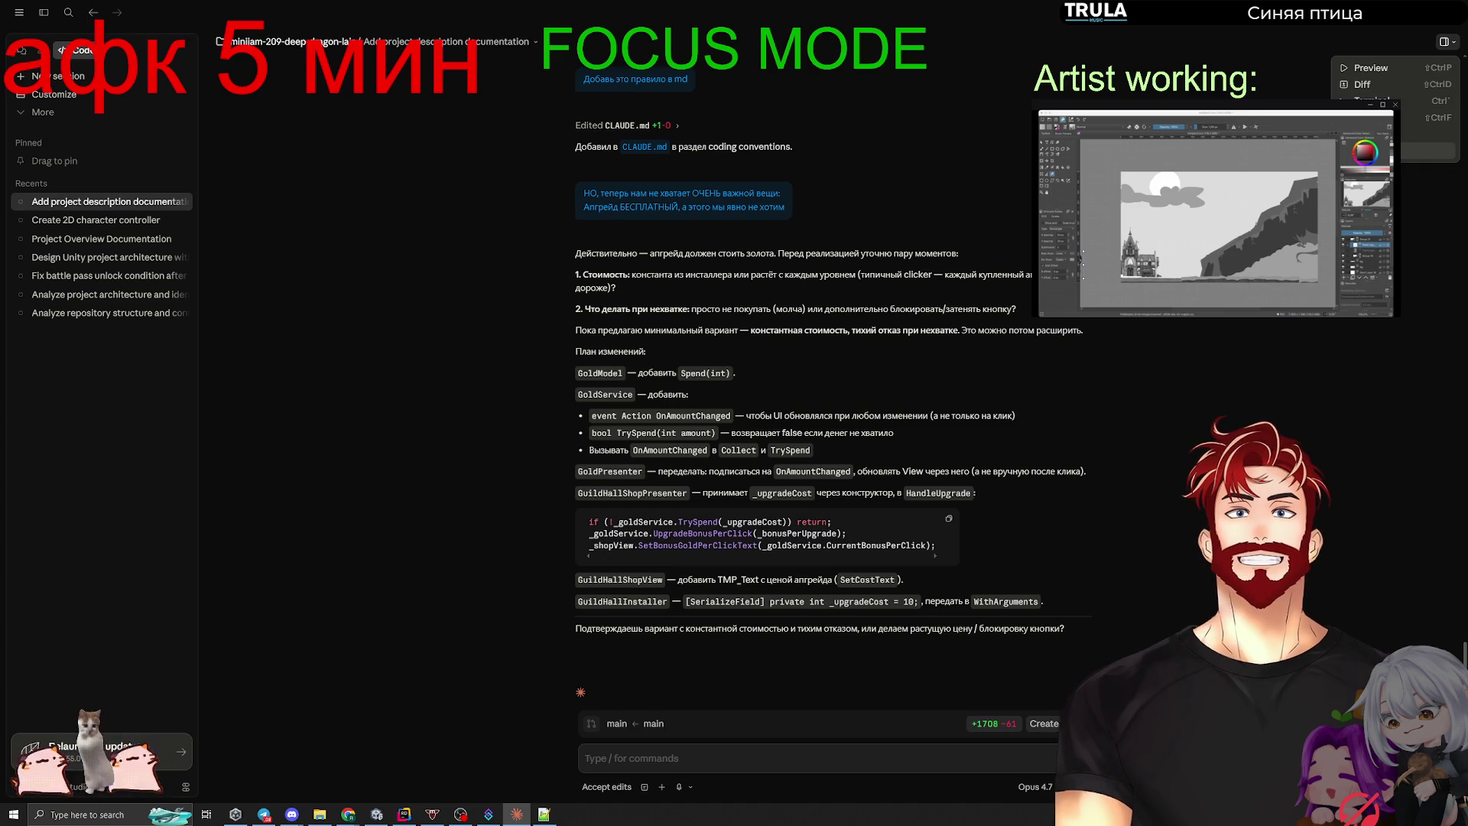
pyautogui.click(1373, 134)
pyautogui.scroll(-15, 1246, 382)
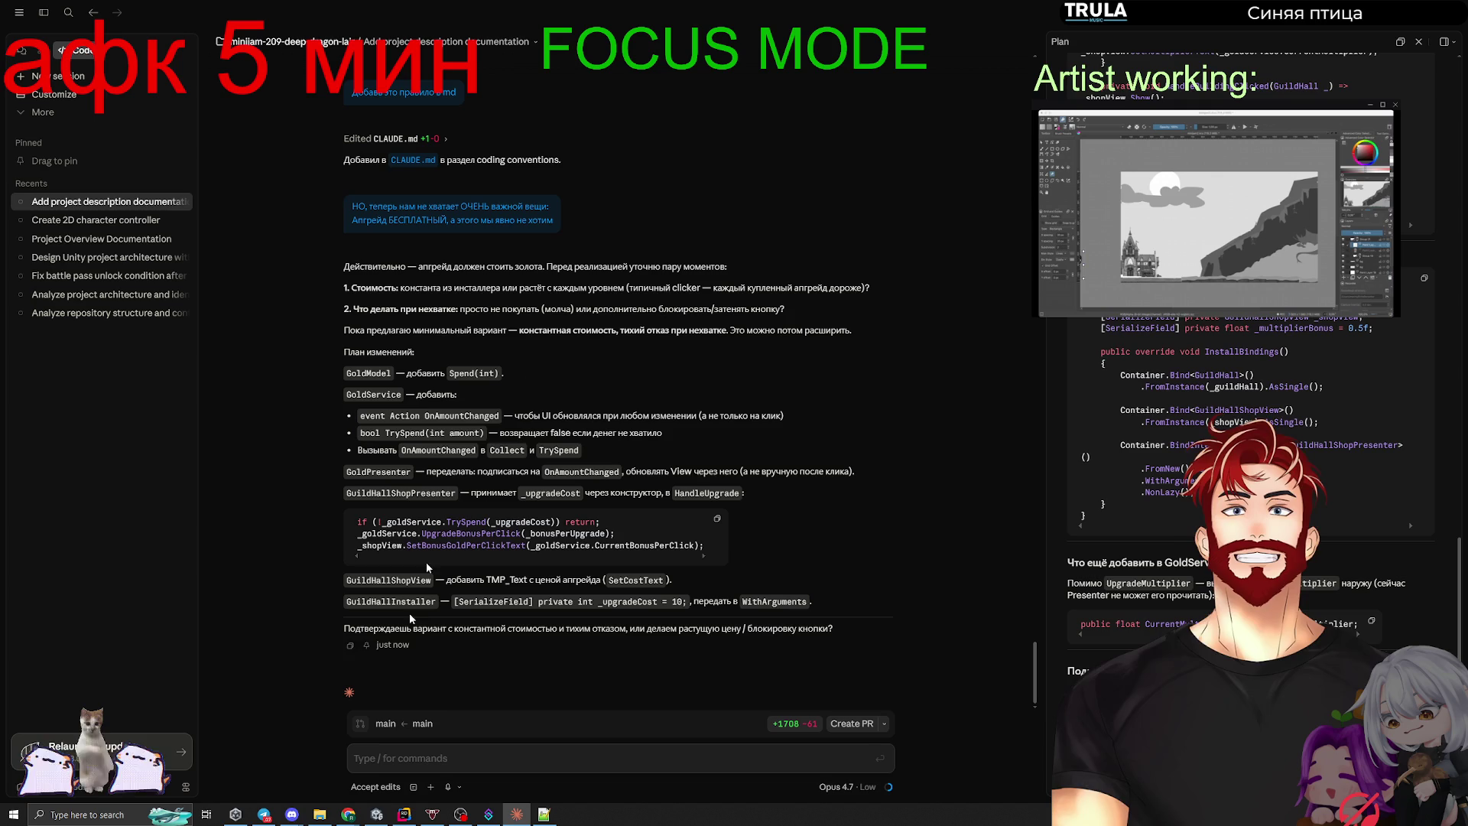
# Step: Start the reply: cost rises, the growth is stored in a setting, and that setting is an SO object
pyautogui.click(388, 757)
pyautogui.write('1. Стоимость растёт')
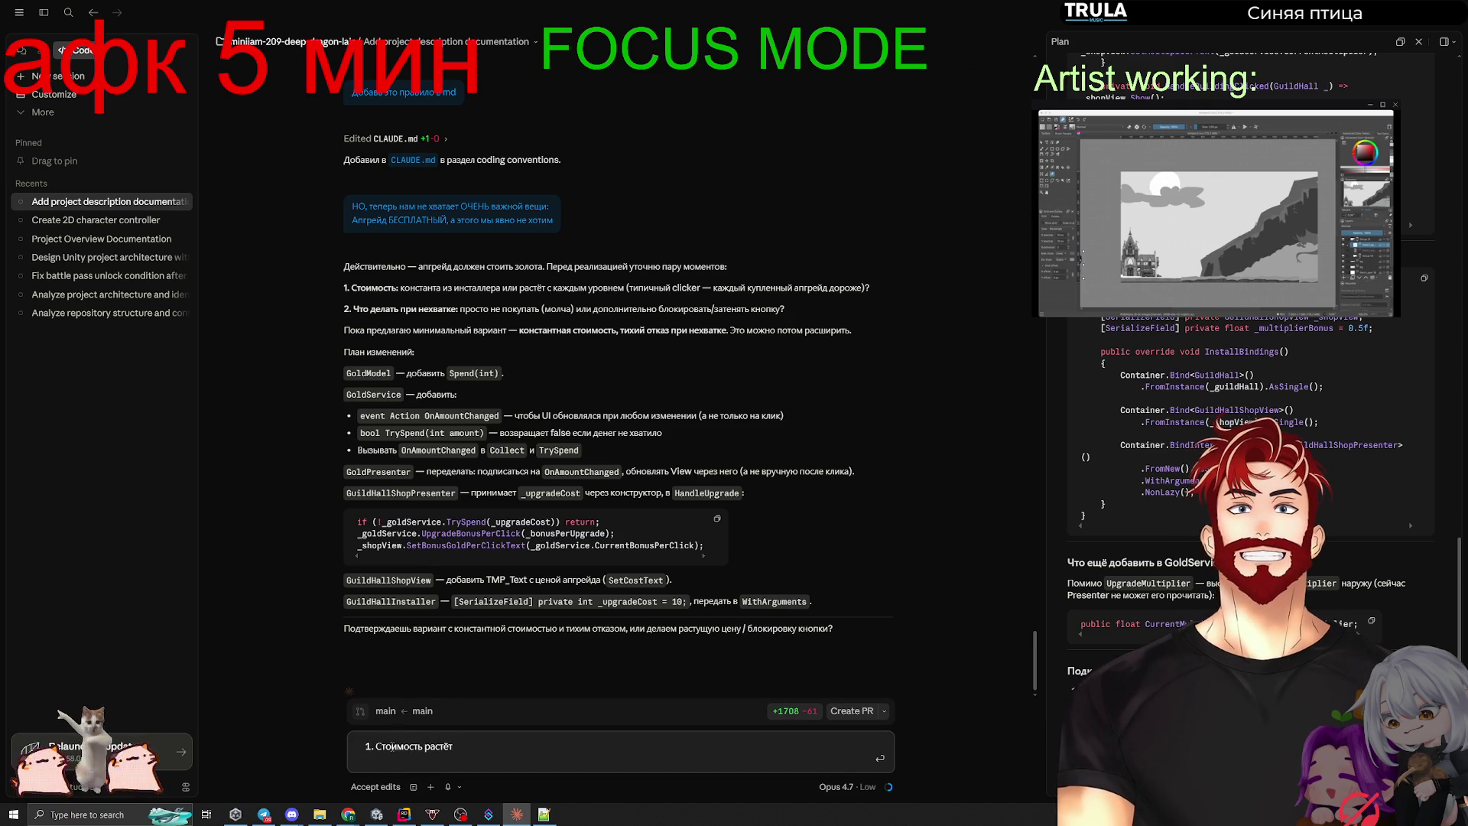
pyautogui.hotkey('shift', 'Return')
pyautogui.write('Ро')
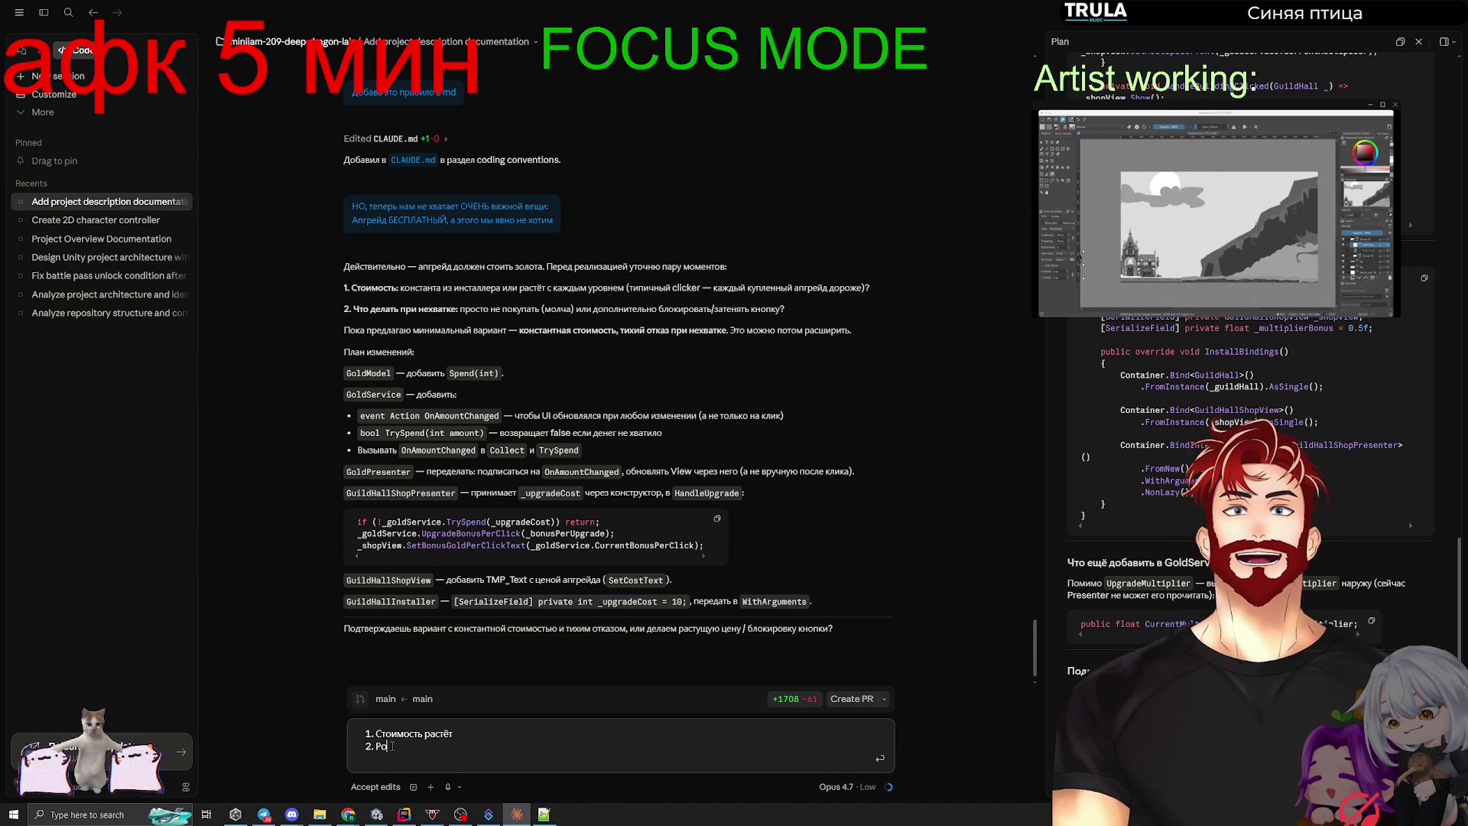
pyautogui.write('ст стоимость хра')
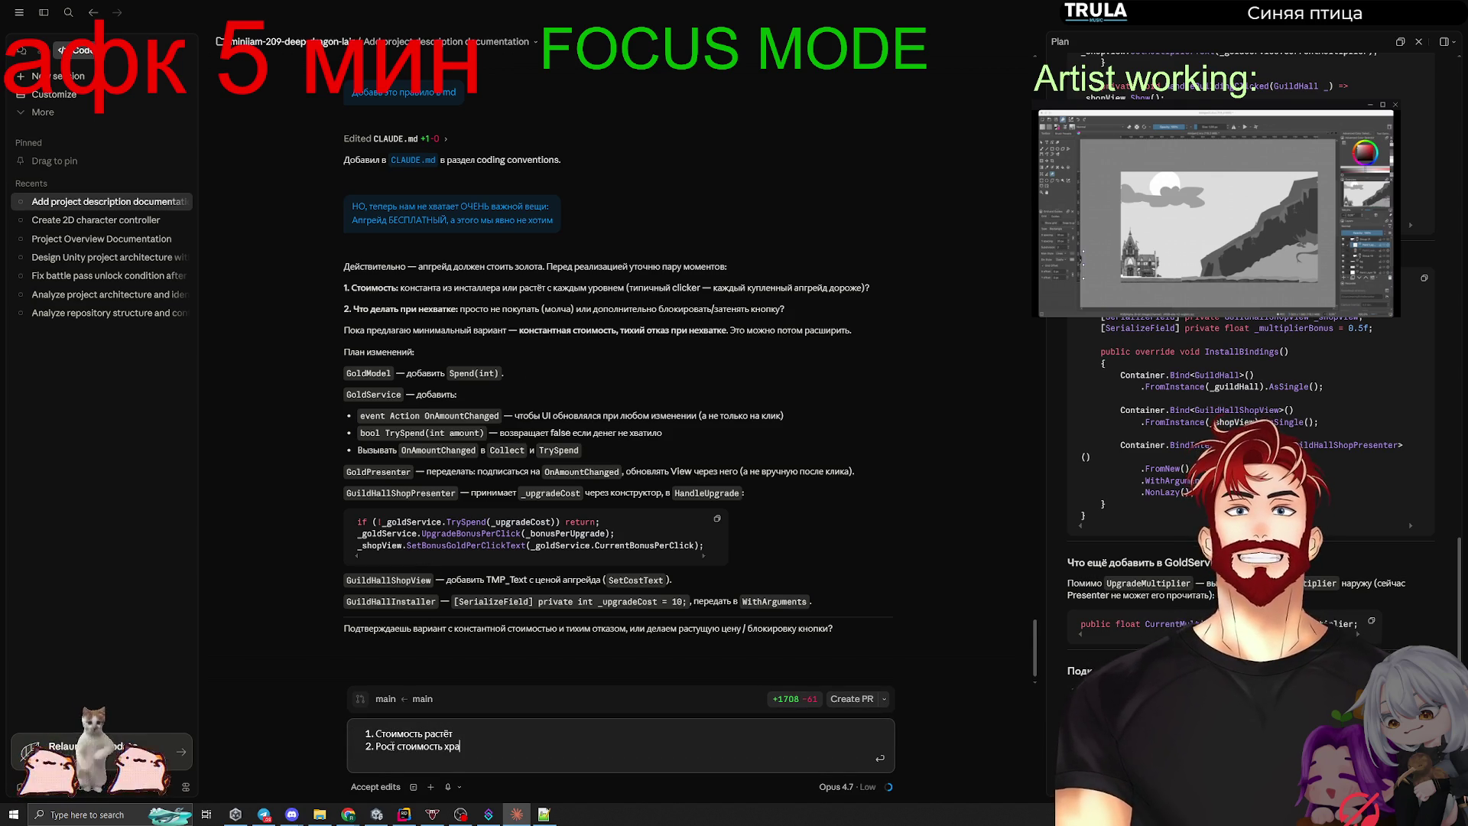
pyautogui.write('нится в настрок')
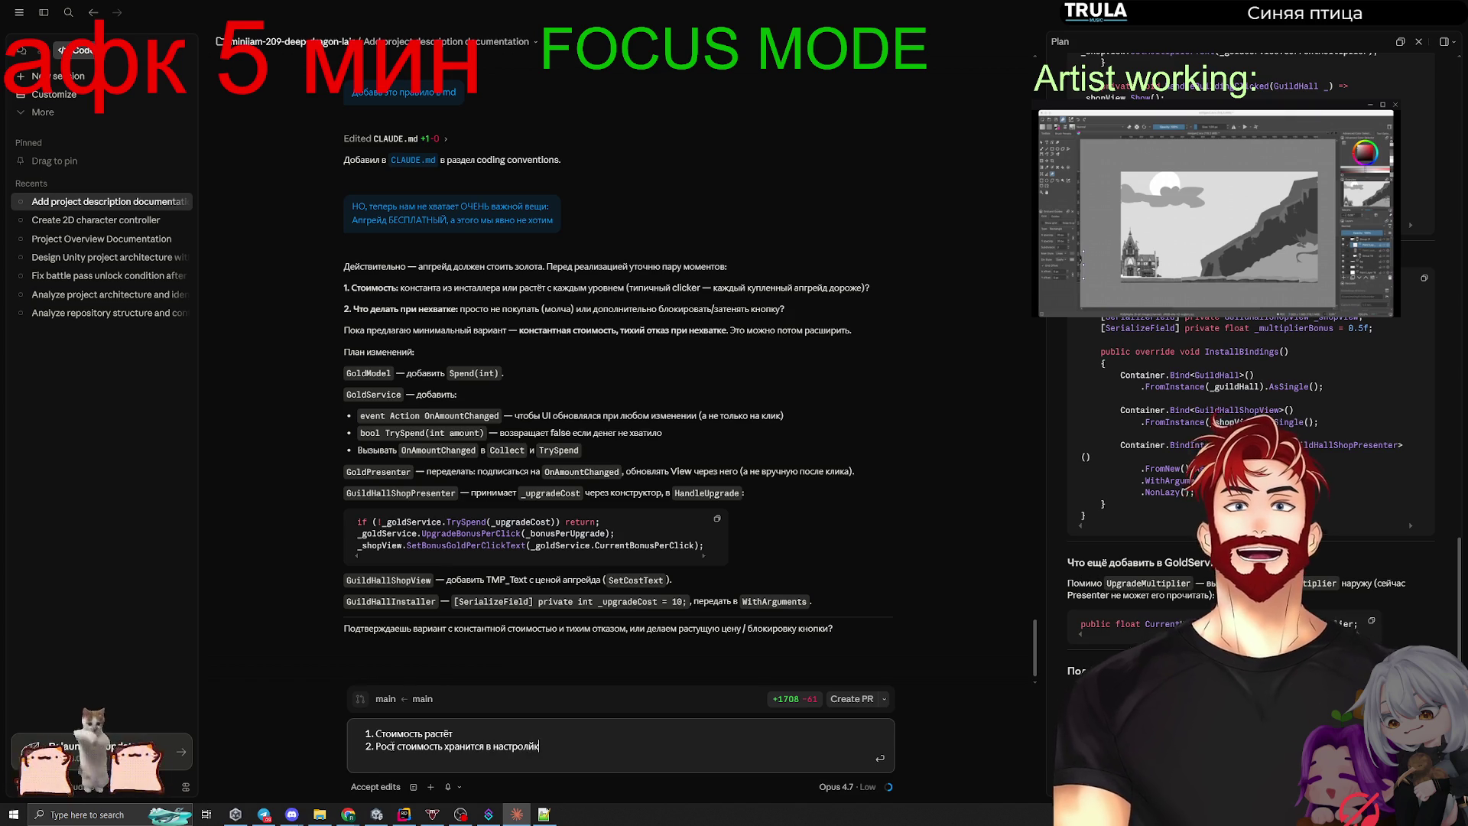
pyautogui.write('ке')
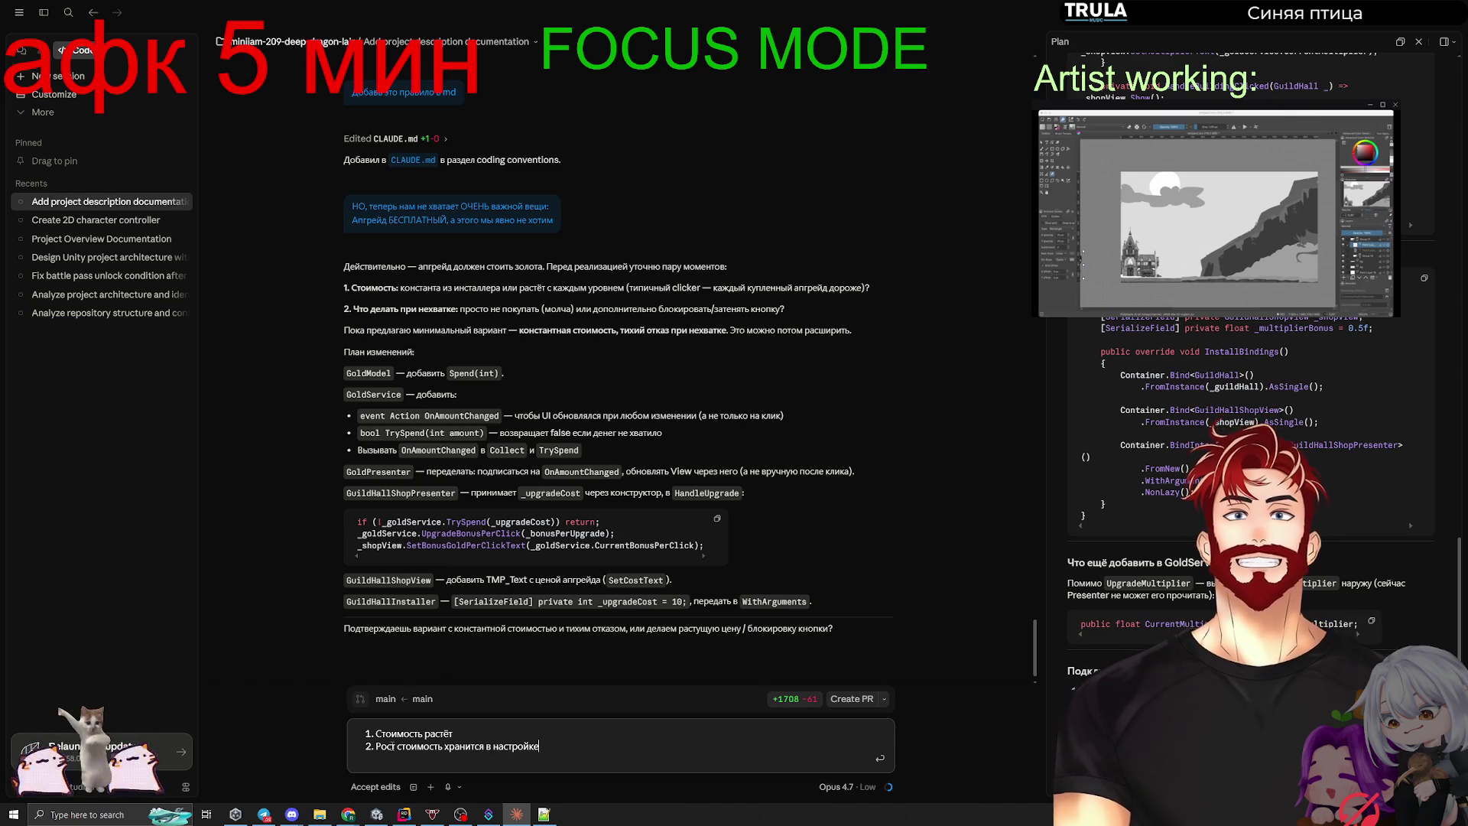
pyautogui.hotkey('shift', 'Return')
pyautogui.write('3. Настройка - это SO')
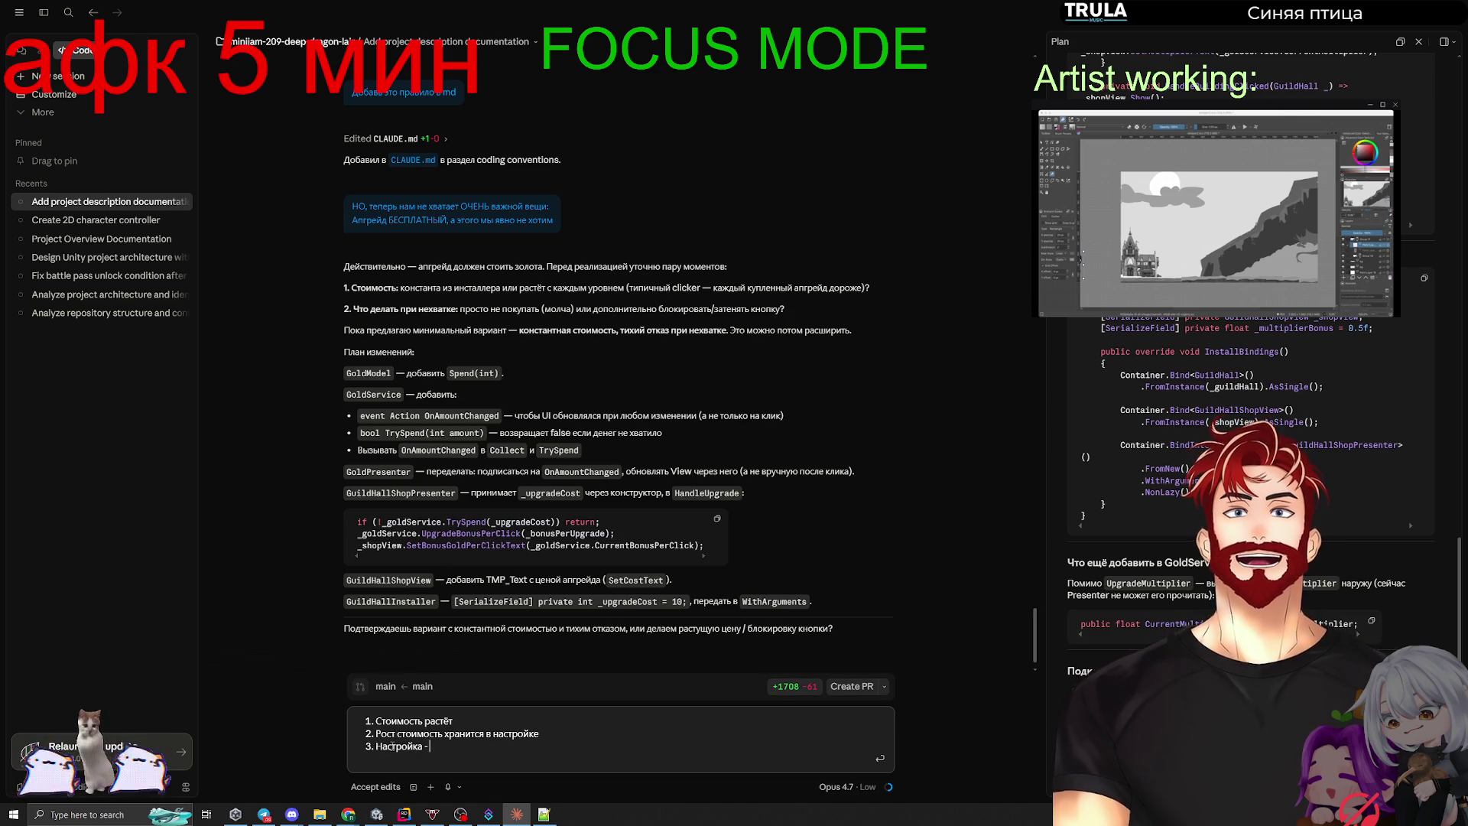
pyautogui.write(' обьект')
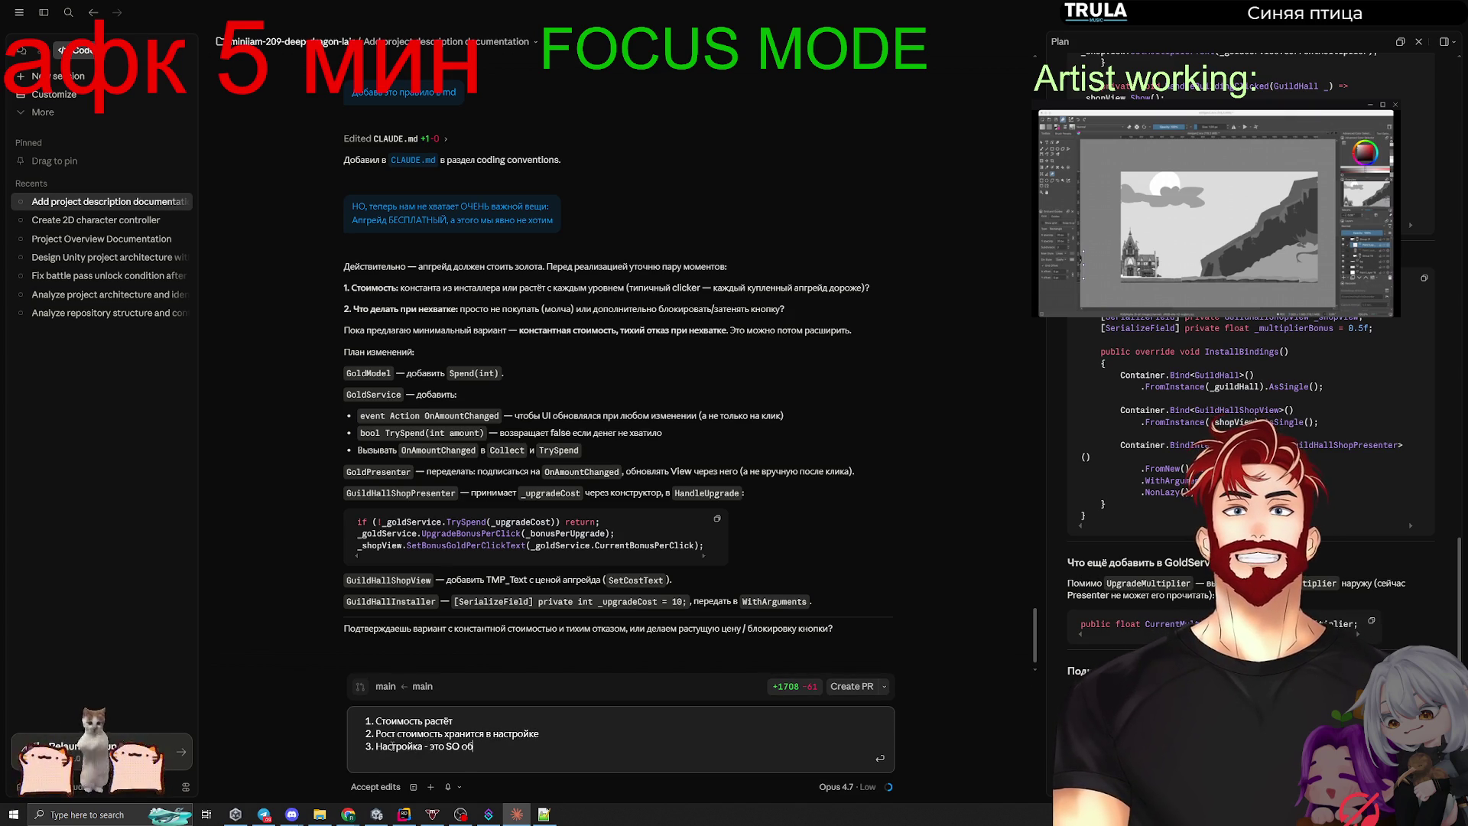
# Step: Add items: DoTween button shake and an inactive button when gold is short, plus 'Мы делаем игру СОЧНОЙ'
pyautogui.hotkey('shift', 'Return')
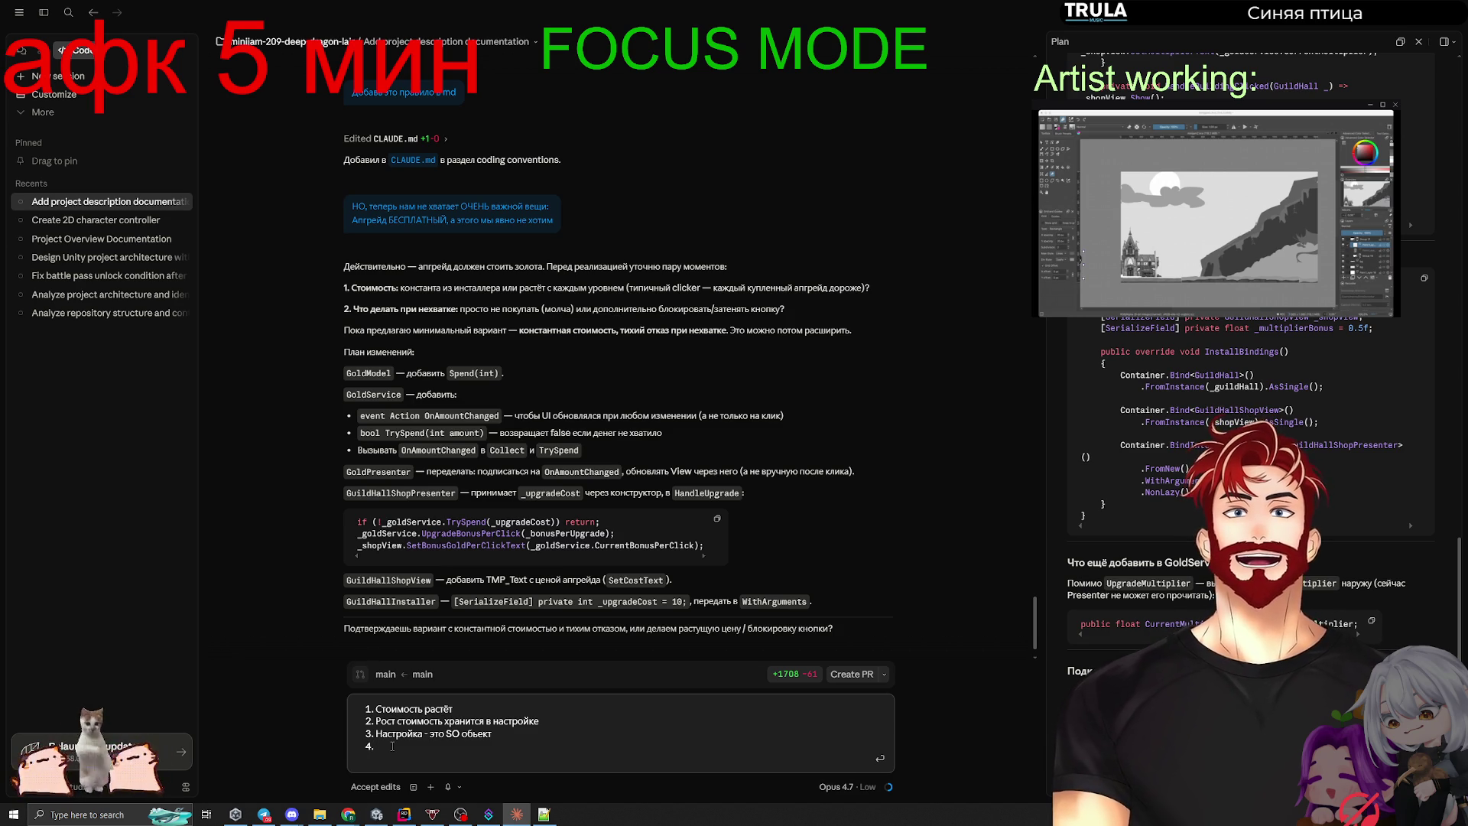
pyautogui.write('При')
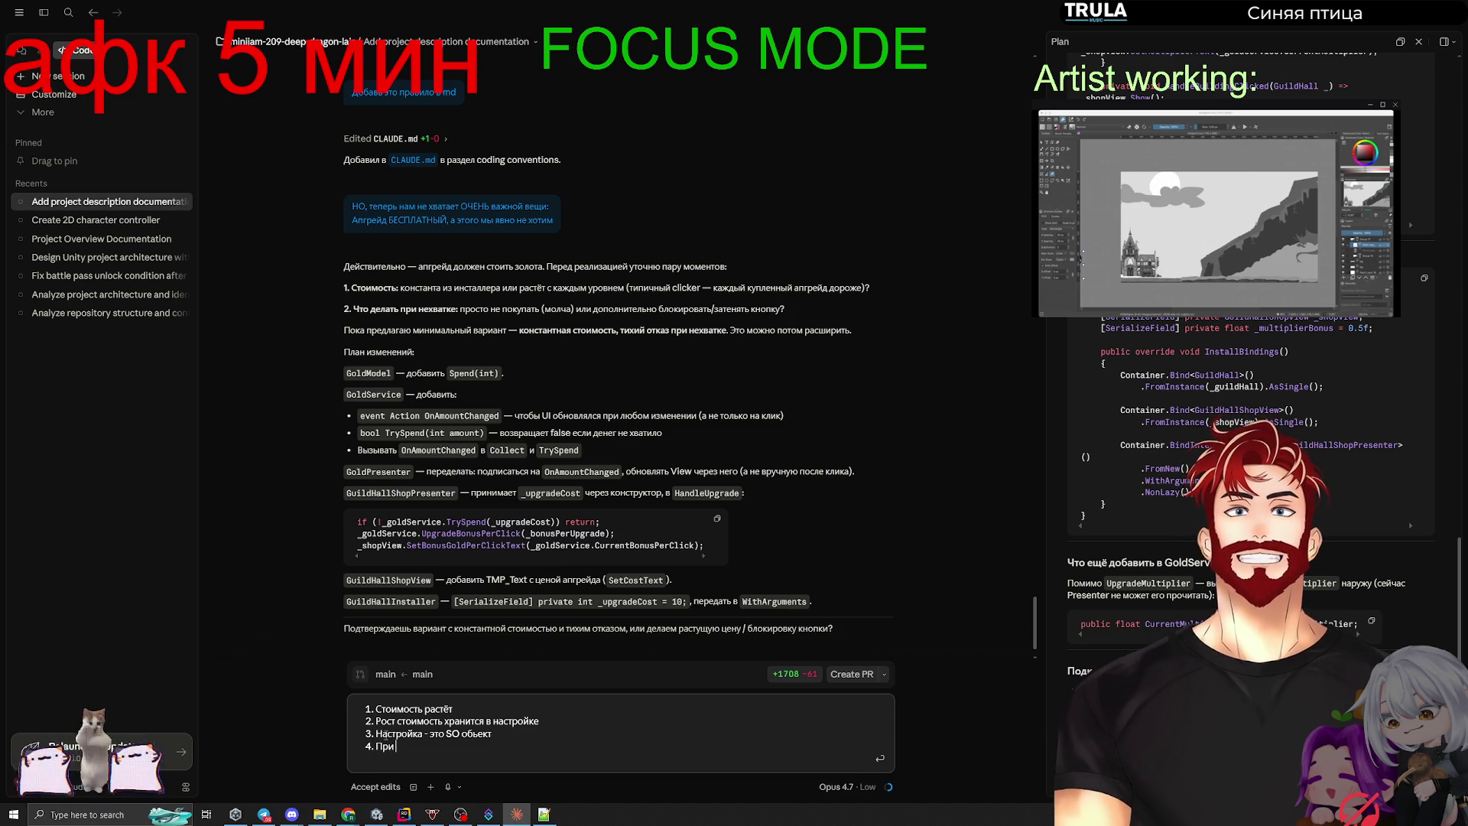
pyautogui.write(' нехватке - мы')
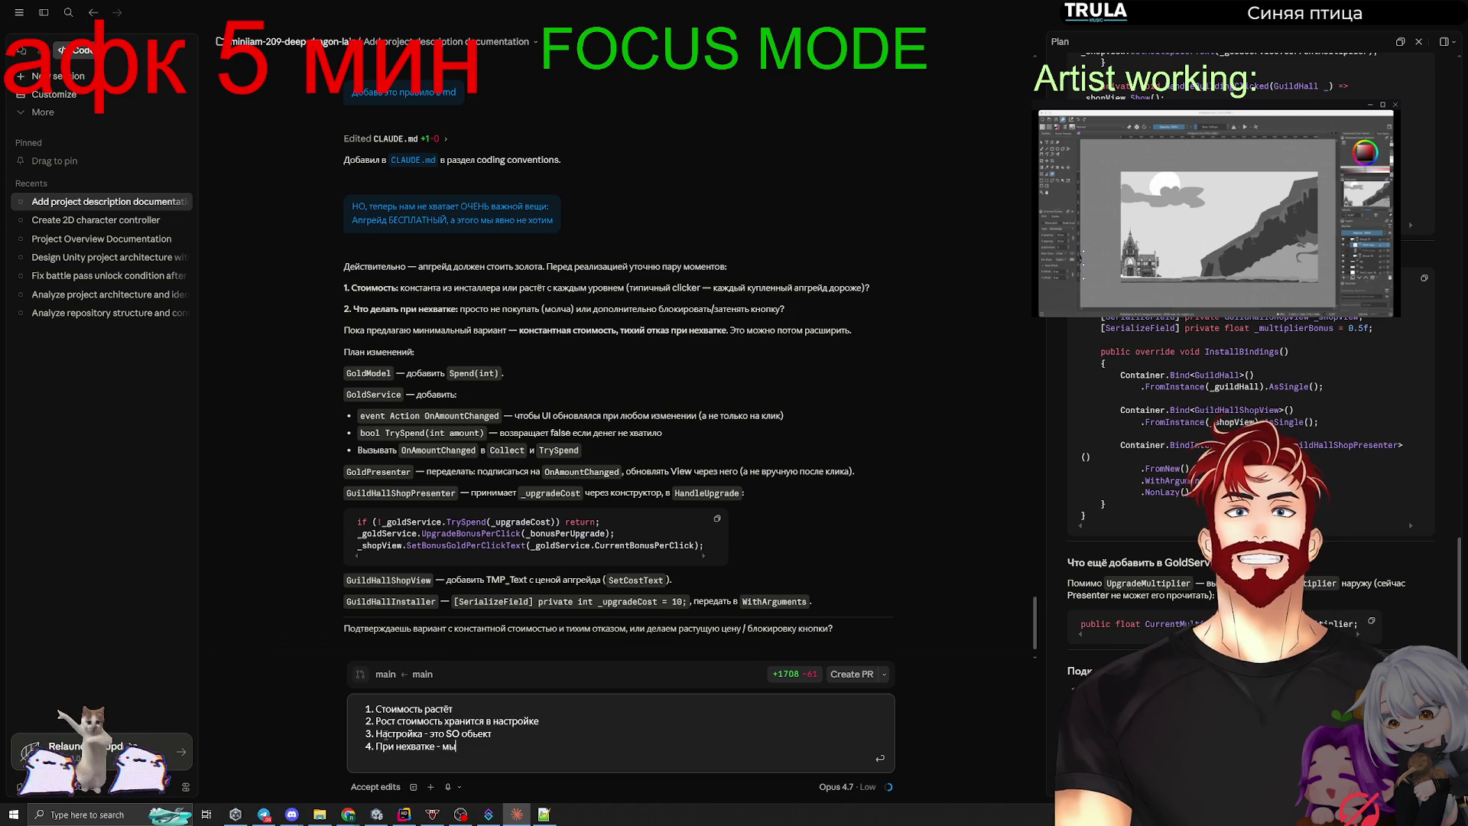
pyautogui.write(' трясём кнопку')
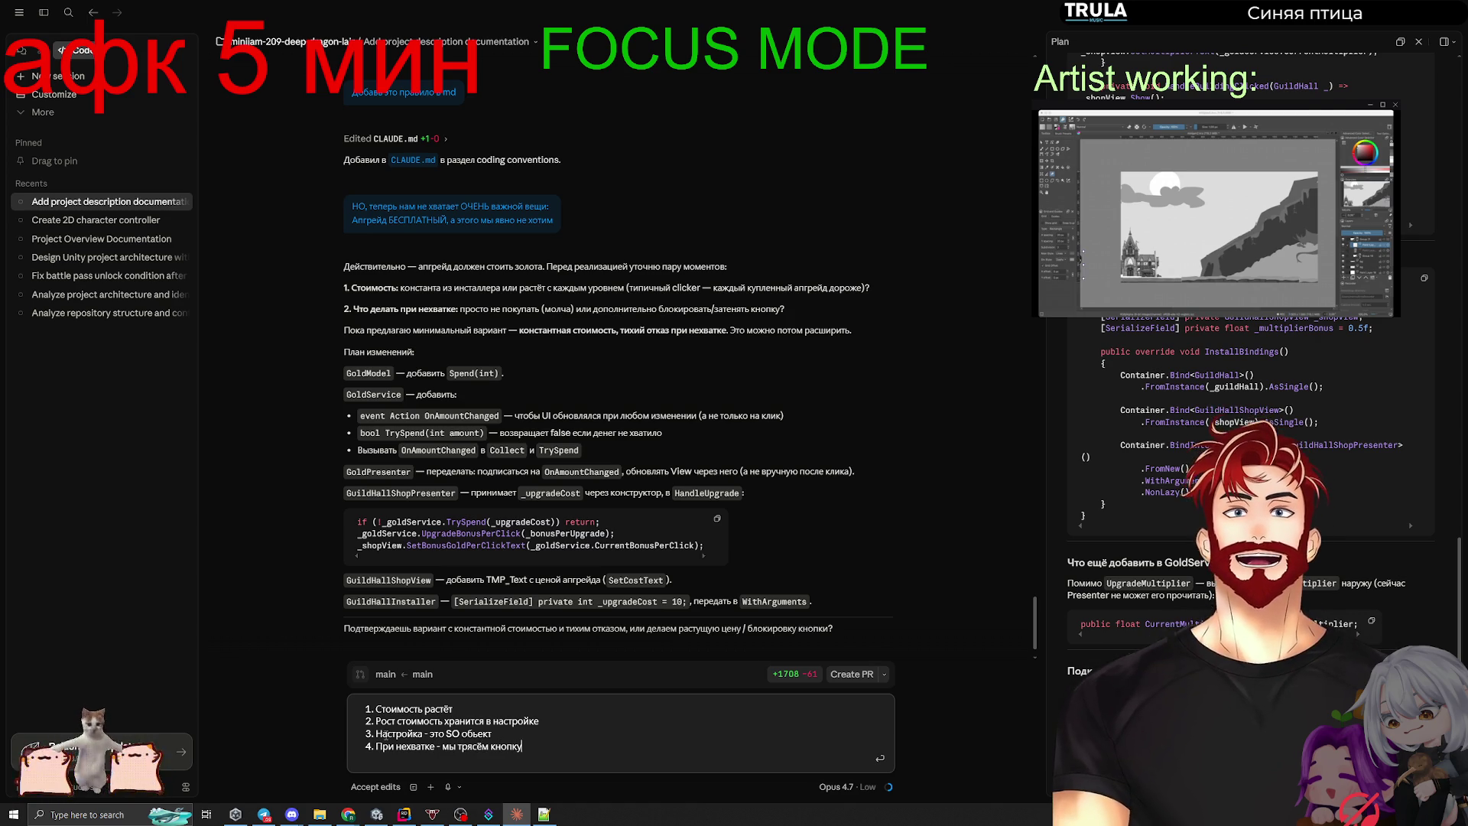
pyautogui.write(' анимацией (сделать через Вщ')
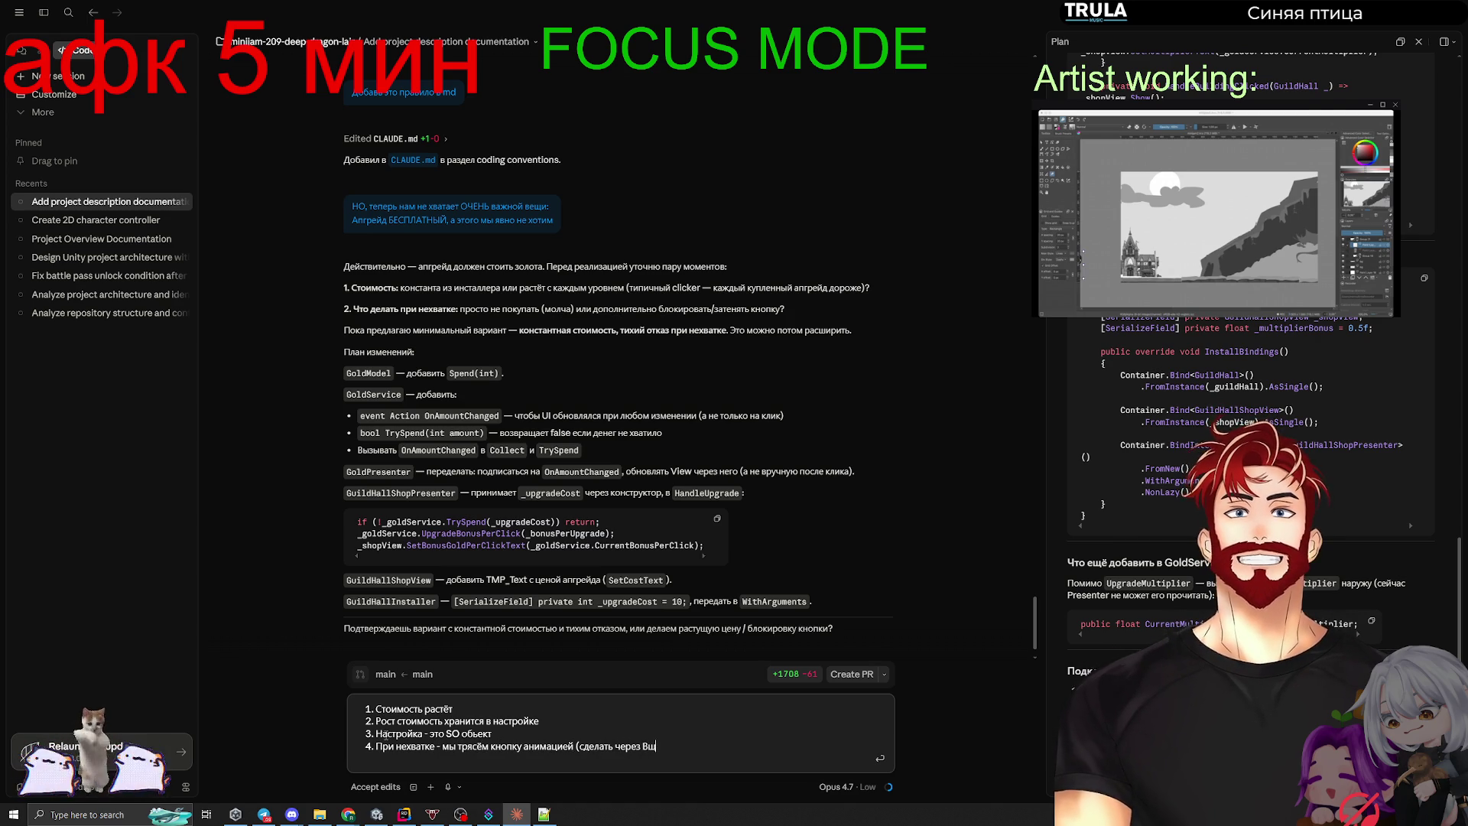
pyautogui.press('BackSpace')
pyautogui.press('BackSpace')
pyautogui.write('DoTw')
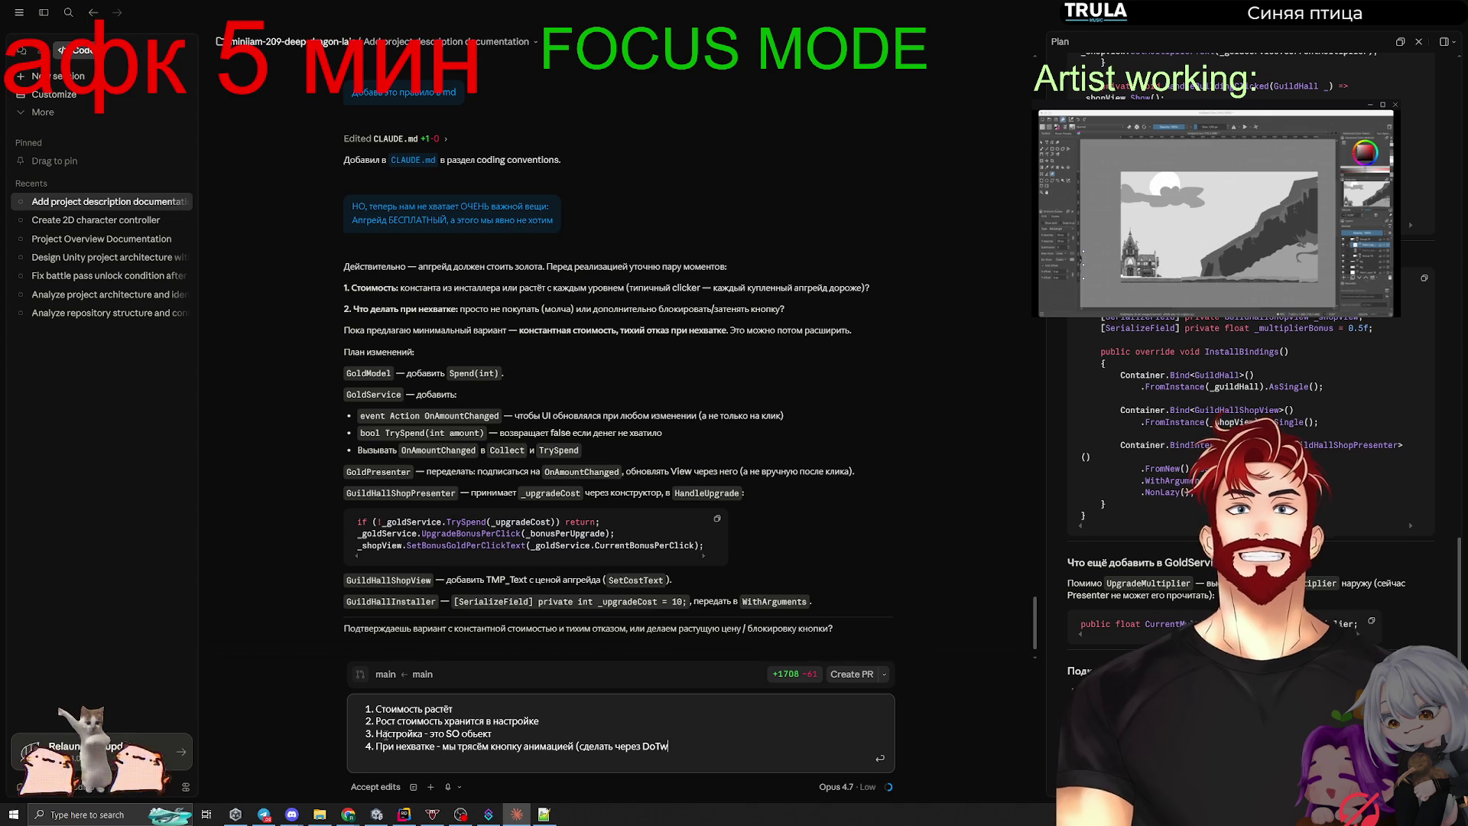
pyautogui.write('een)/')
pyautogui.write('.')
pyautogui.hotkey('shift', 'Return')
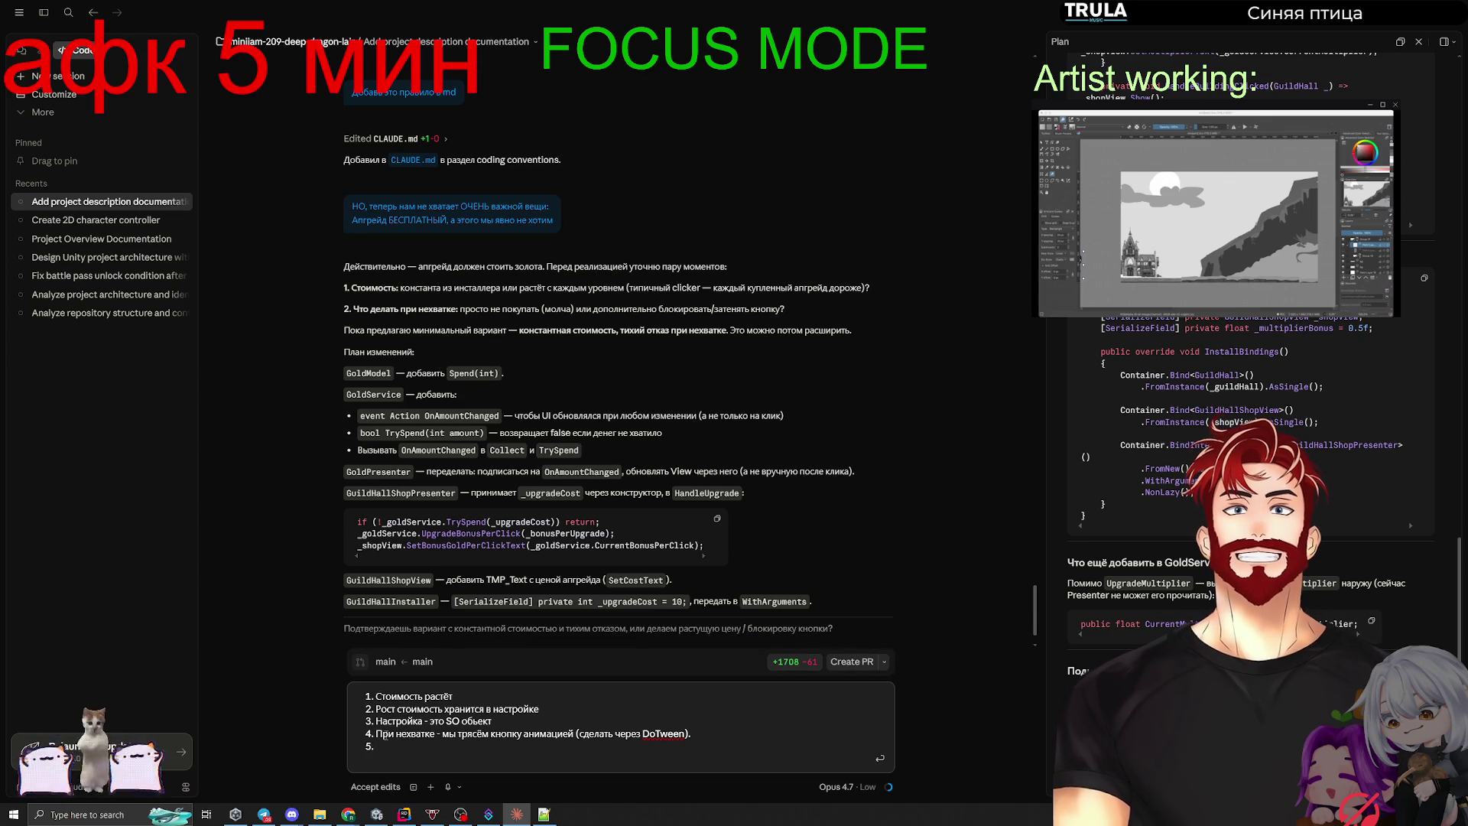
pyautogui.write('+ ')
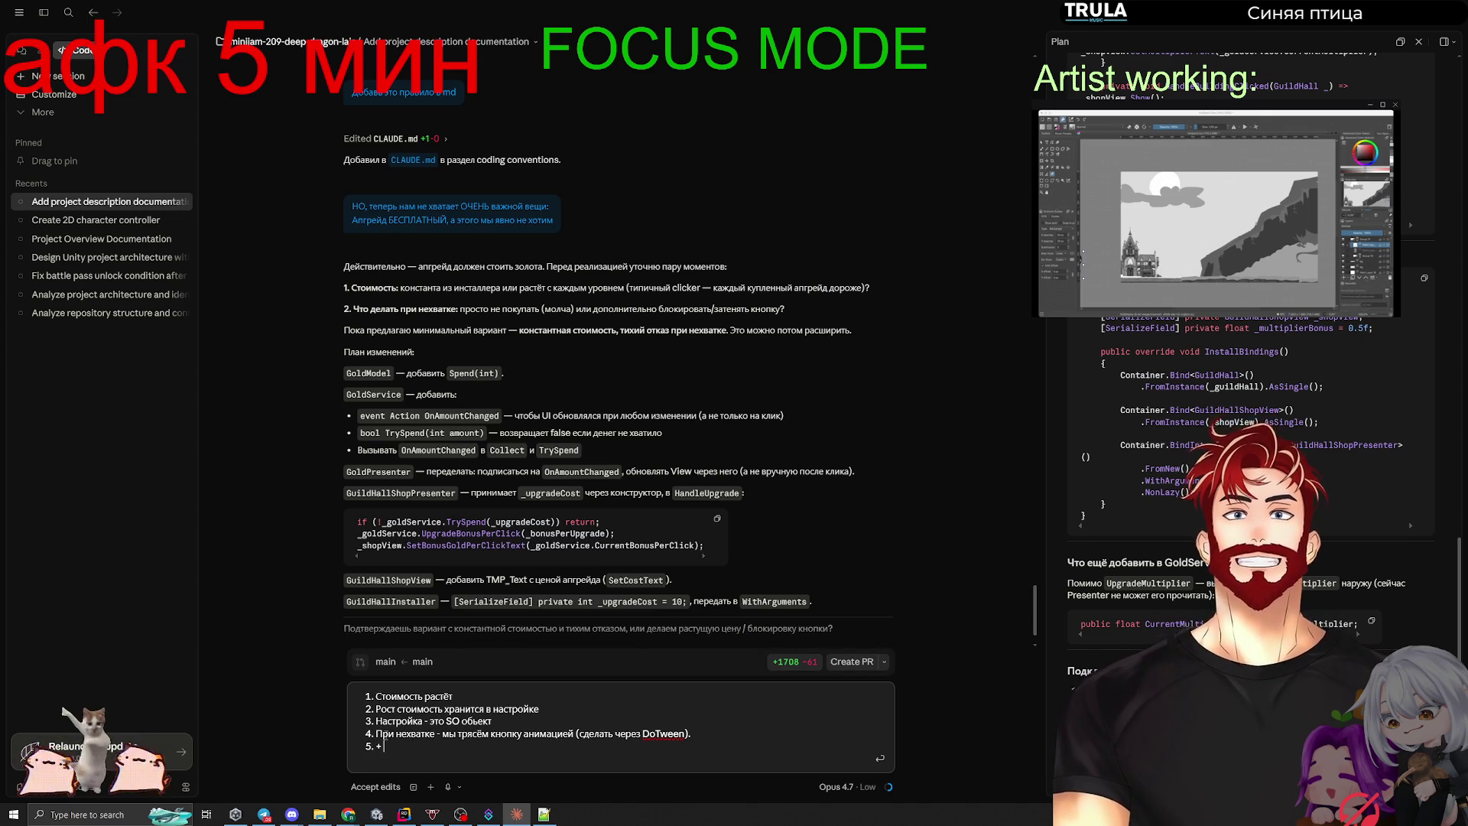
pyautogui.write('п')
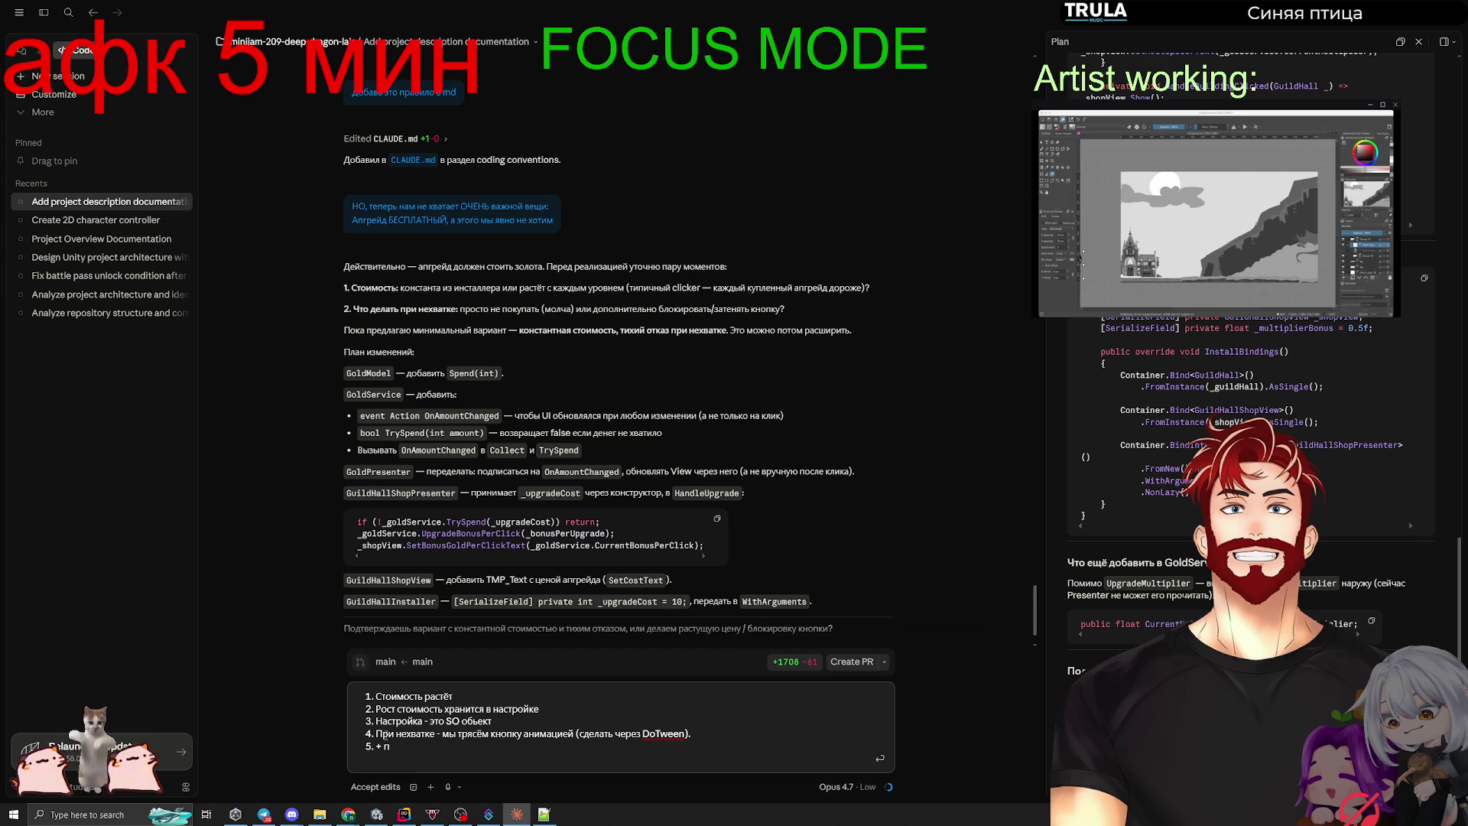
pyautogui.press('BackSpace')
pyautogui.write('кнопка неакти')
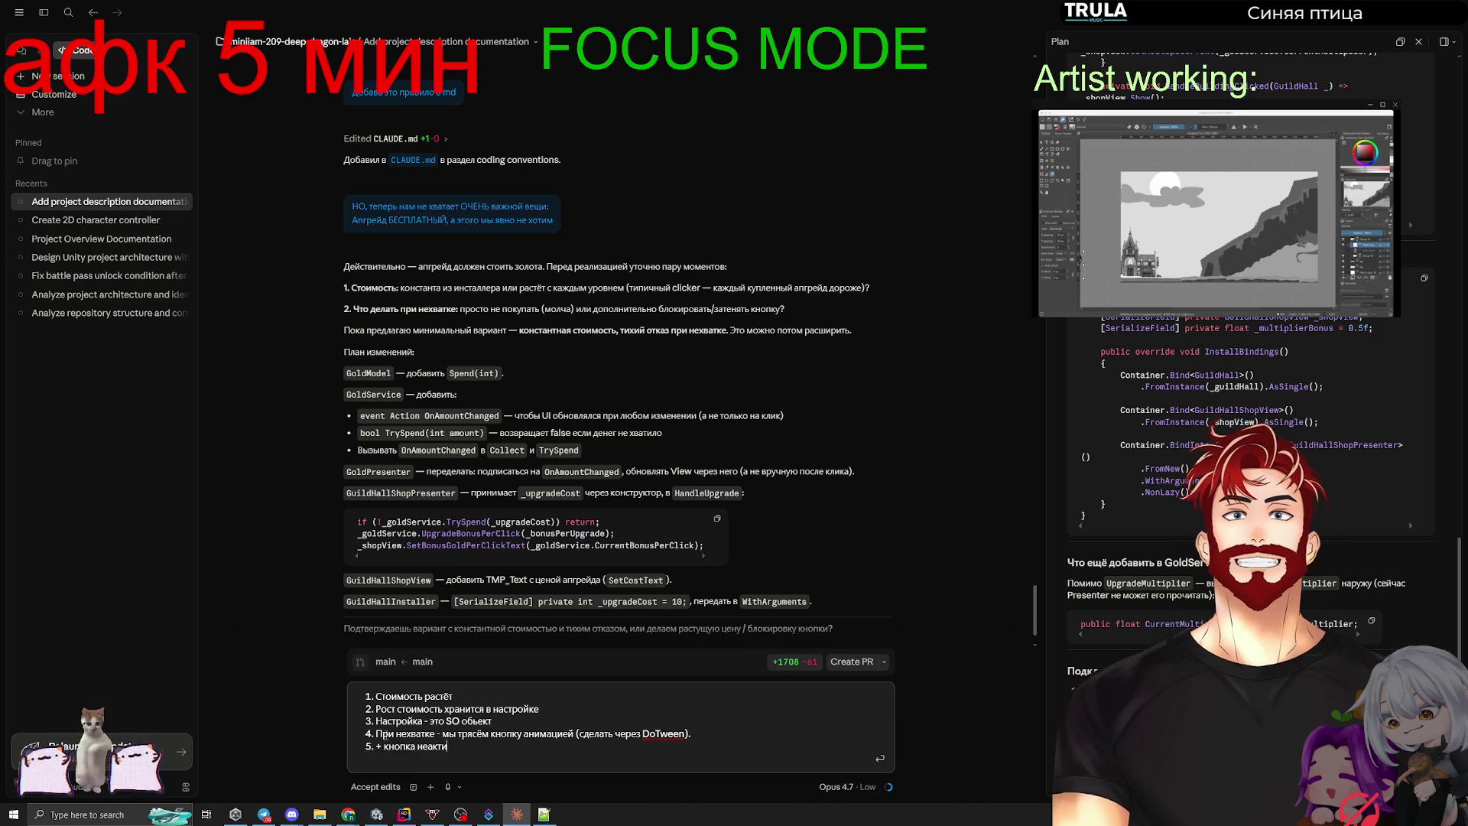
pyautogui.write('вна при нехватке.')
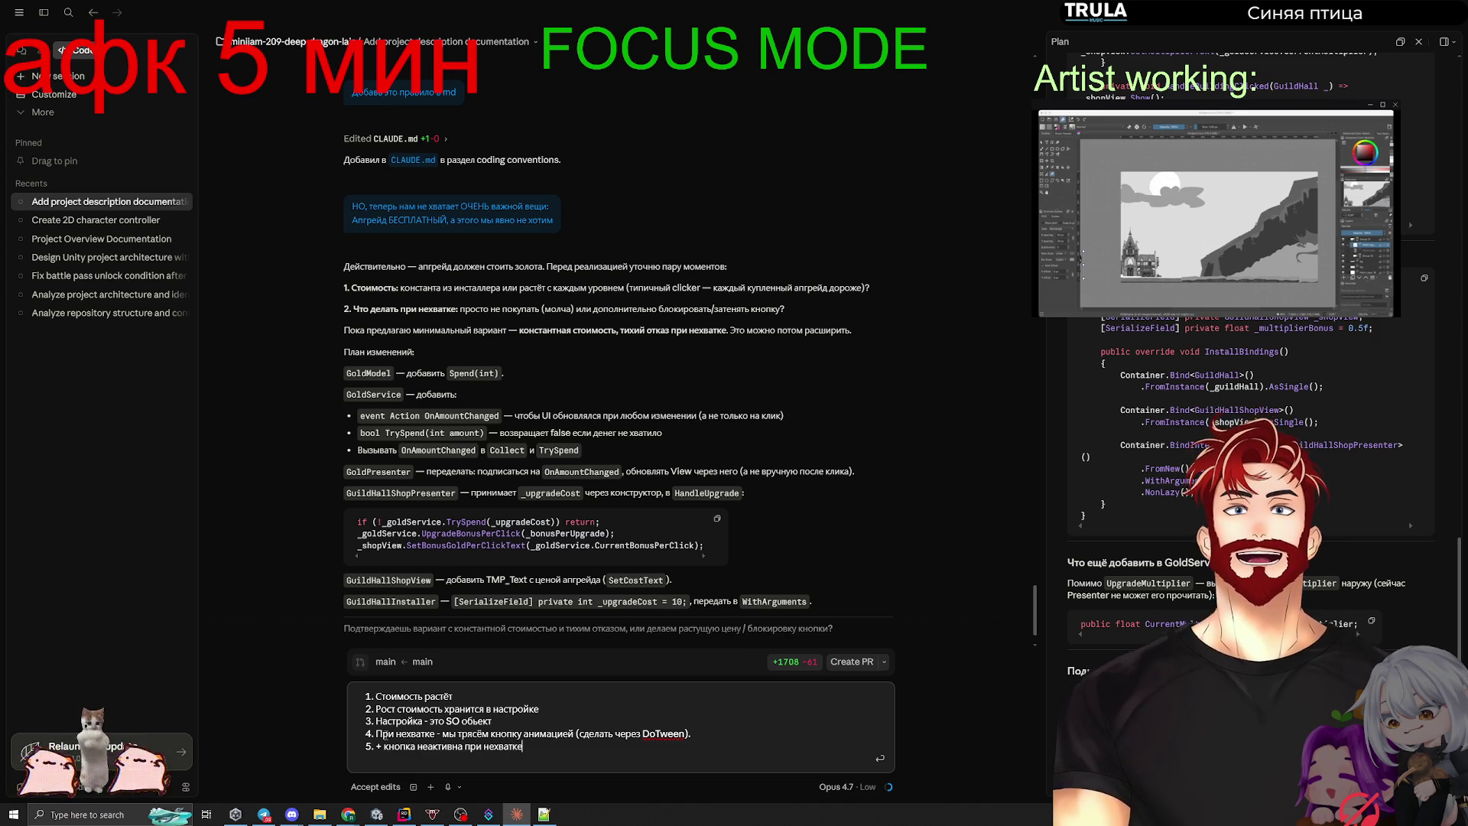
pyautogui.hotkey('shift', 'Return')
pyautogui.write('Мы делаем и')
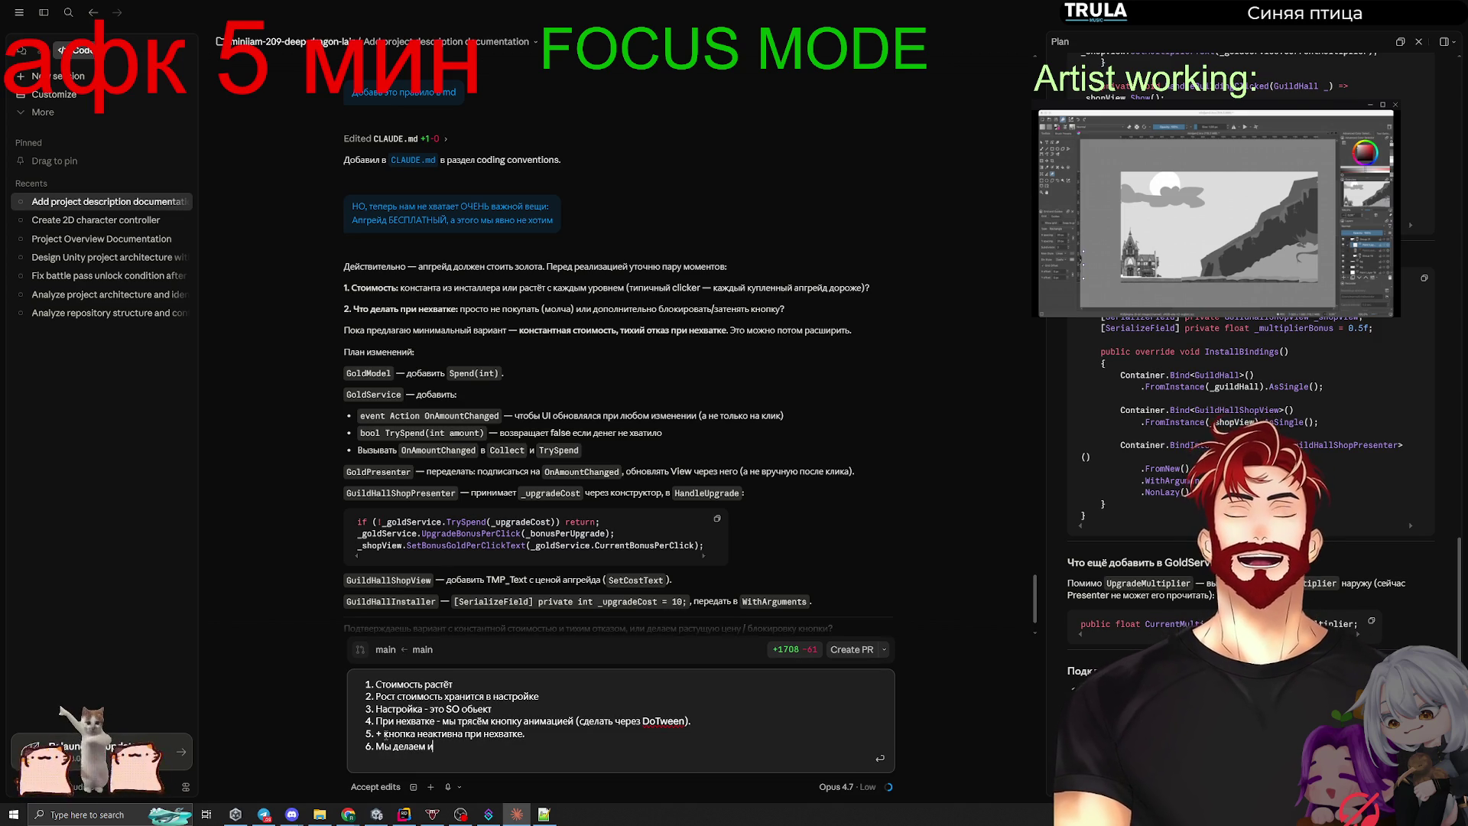
pyautogui.write('гру СОЧНОЙ')
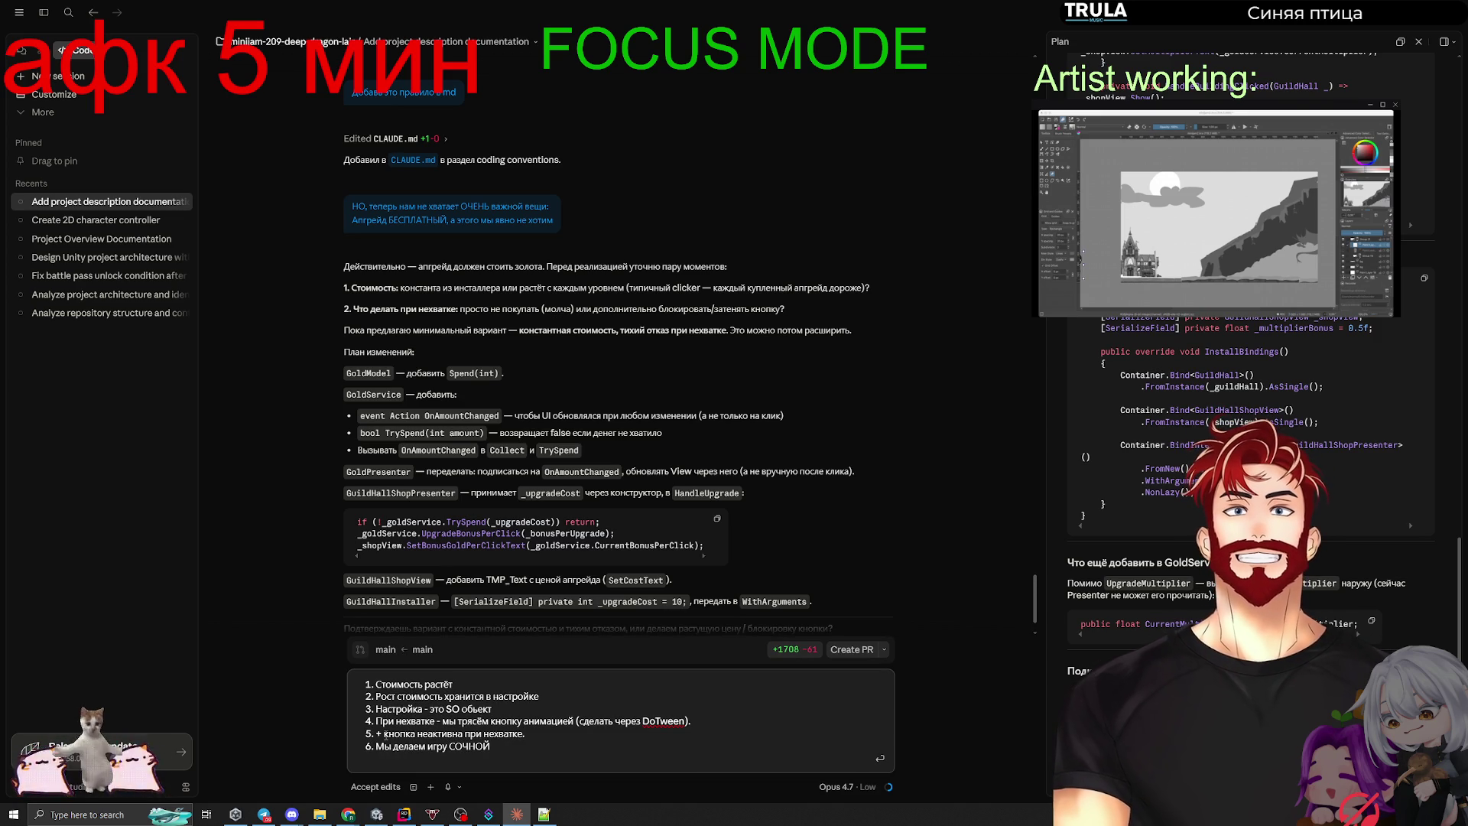
# Step: Remove the empty numbered items and unnumber the closing sentence 'Мы делаем игру СОЧНОЙ'
pyautogui.click(375, 748)
pyautogui.press('BackSpace')
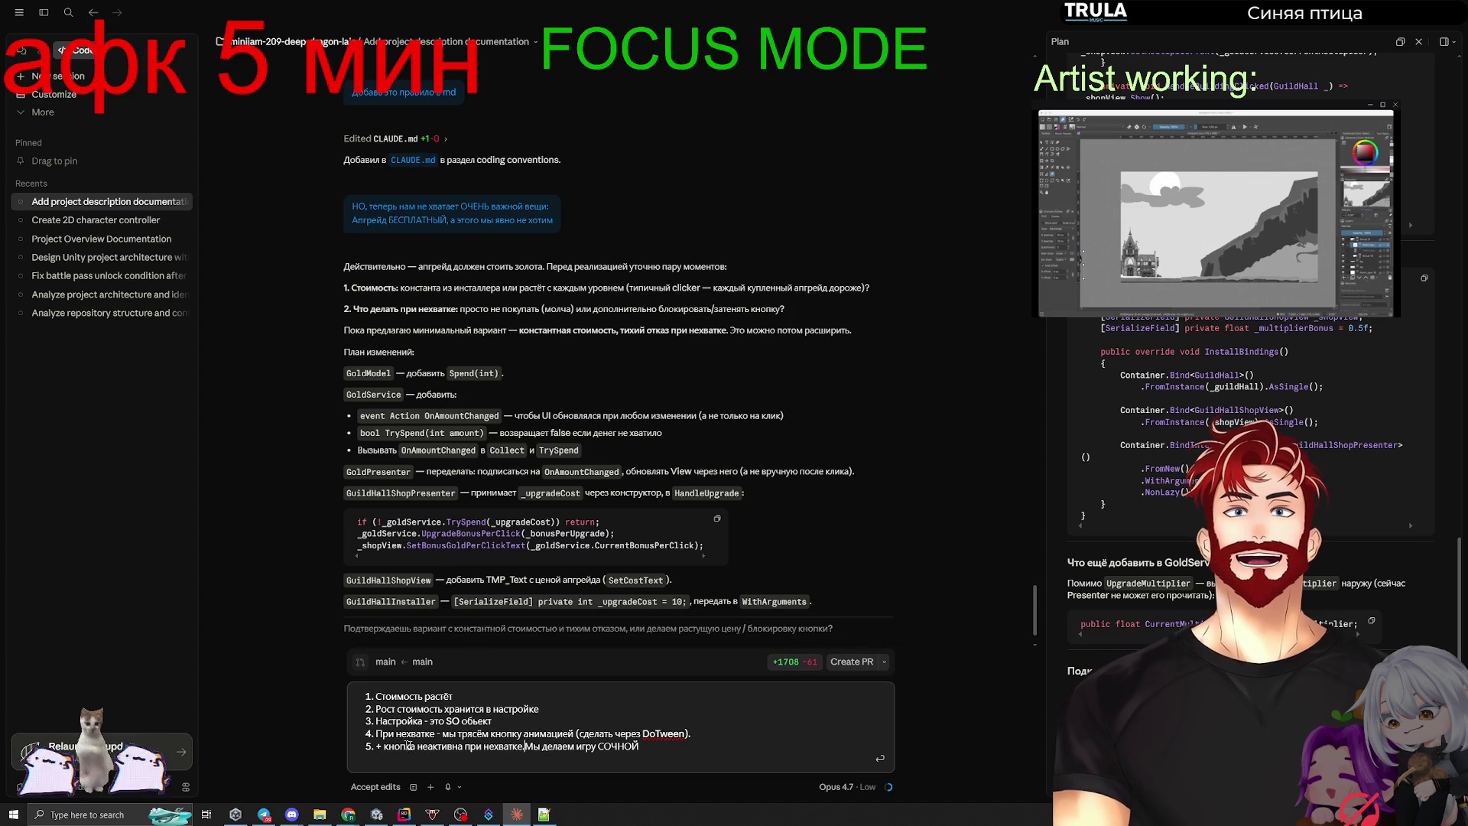
pyautogui.hotkey('shift', 'Return')
pyautogui.hotkey('shift', 'Return')
pyautogui.hotkey('shift', 'Return')
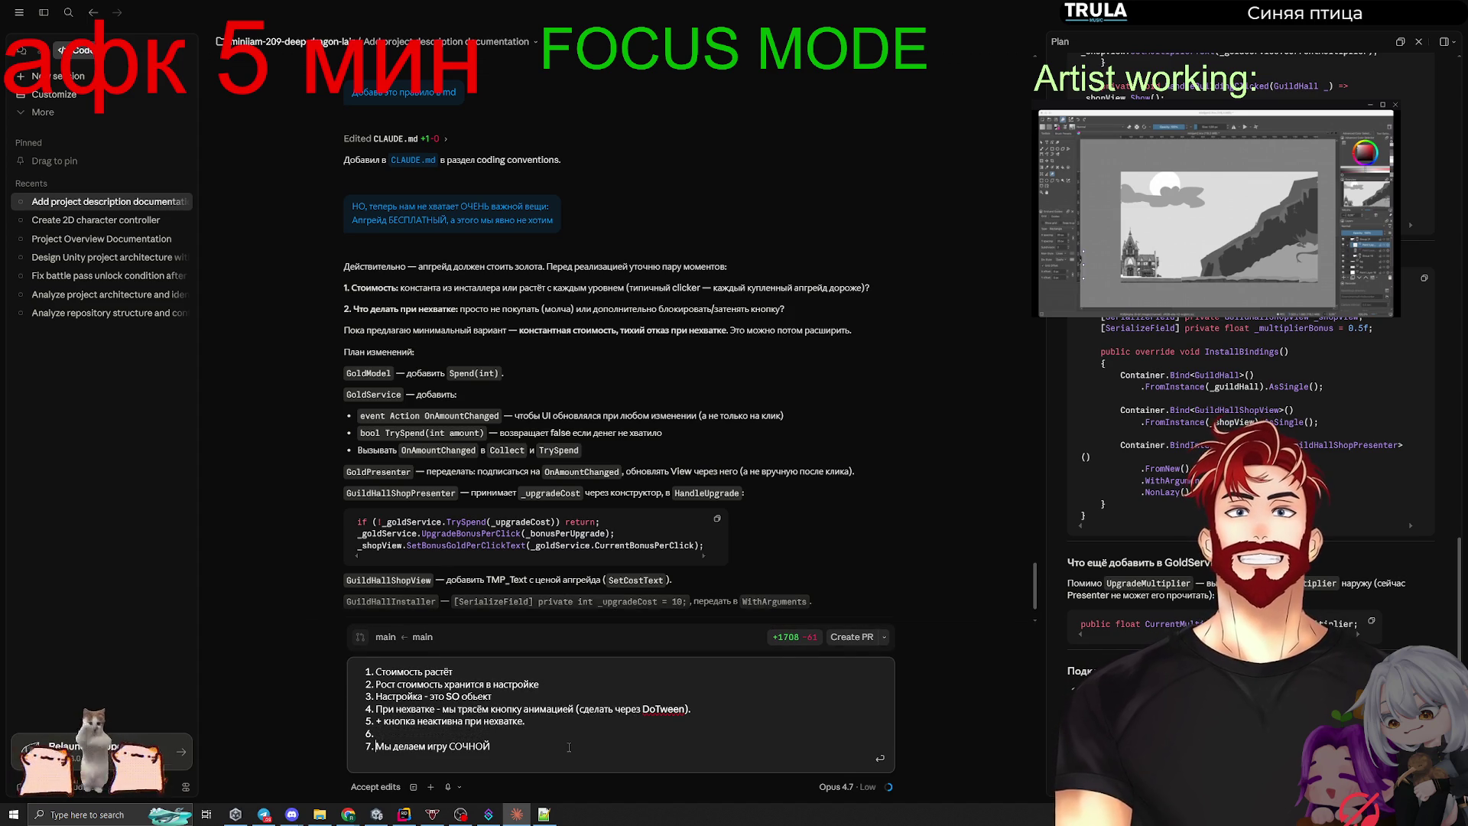
pyautogui.press('Return')
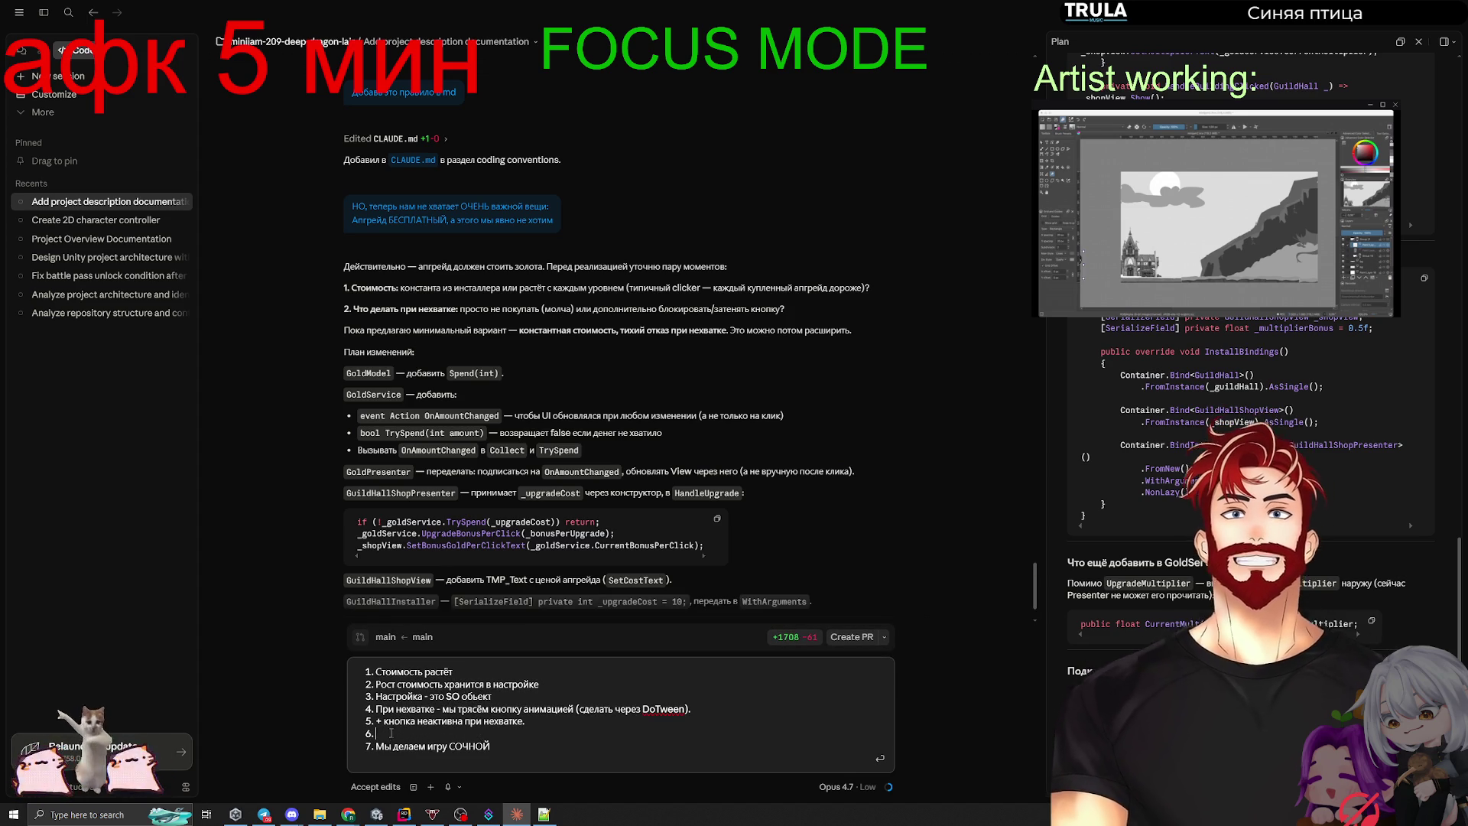
pyautogui.press('BackSpace')
pyautogui.hotkey('shift', 'Return')
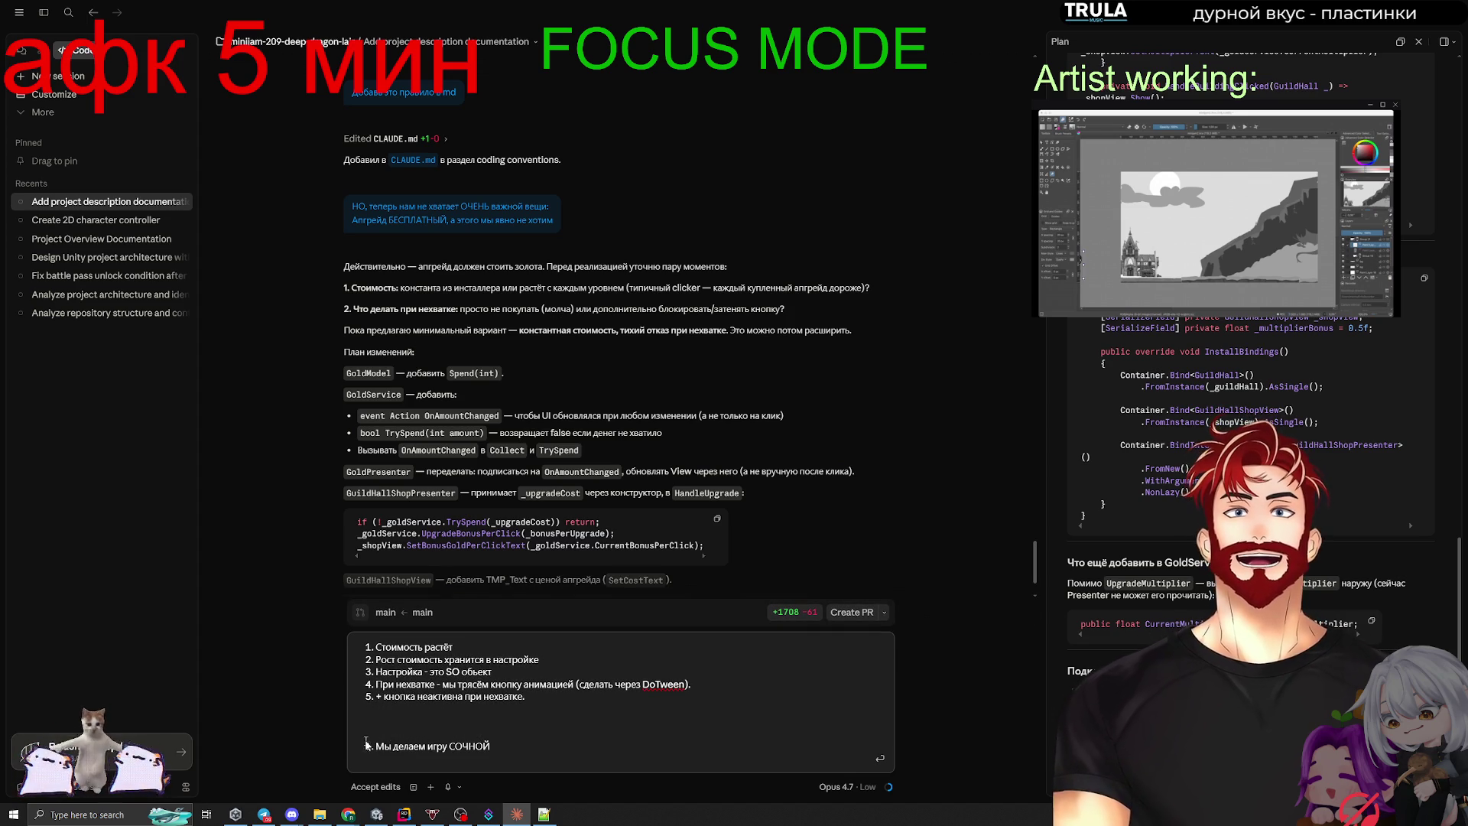
pyautogui.press('BackSpace')
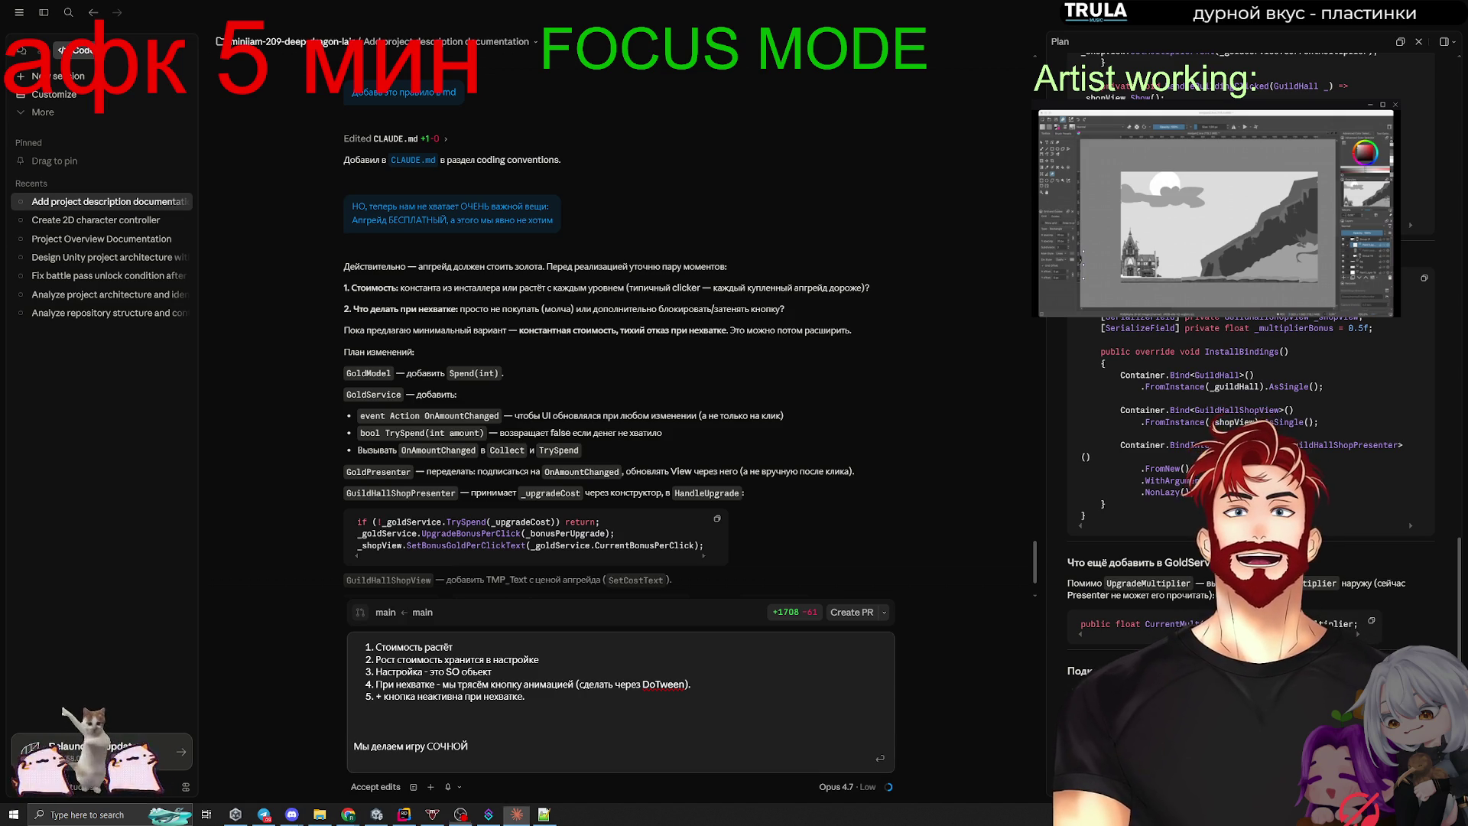
pyautogui.click(431, 711)
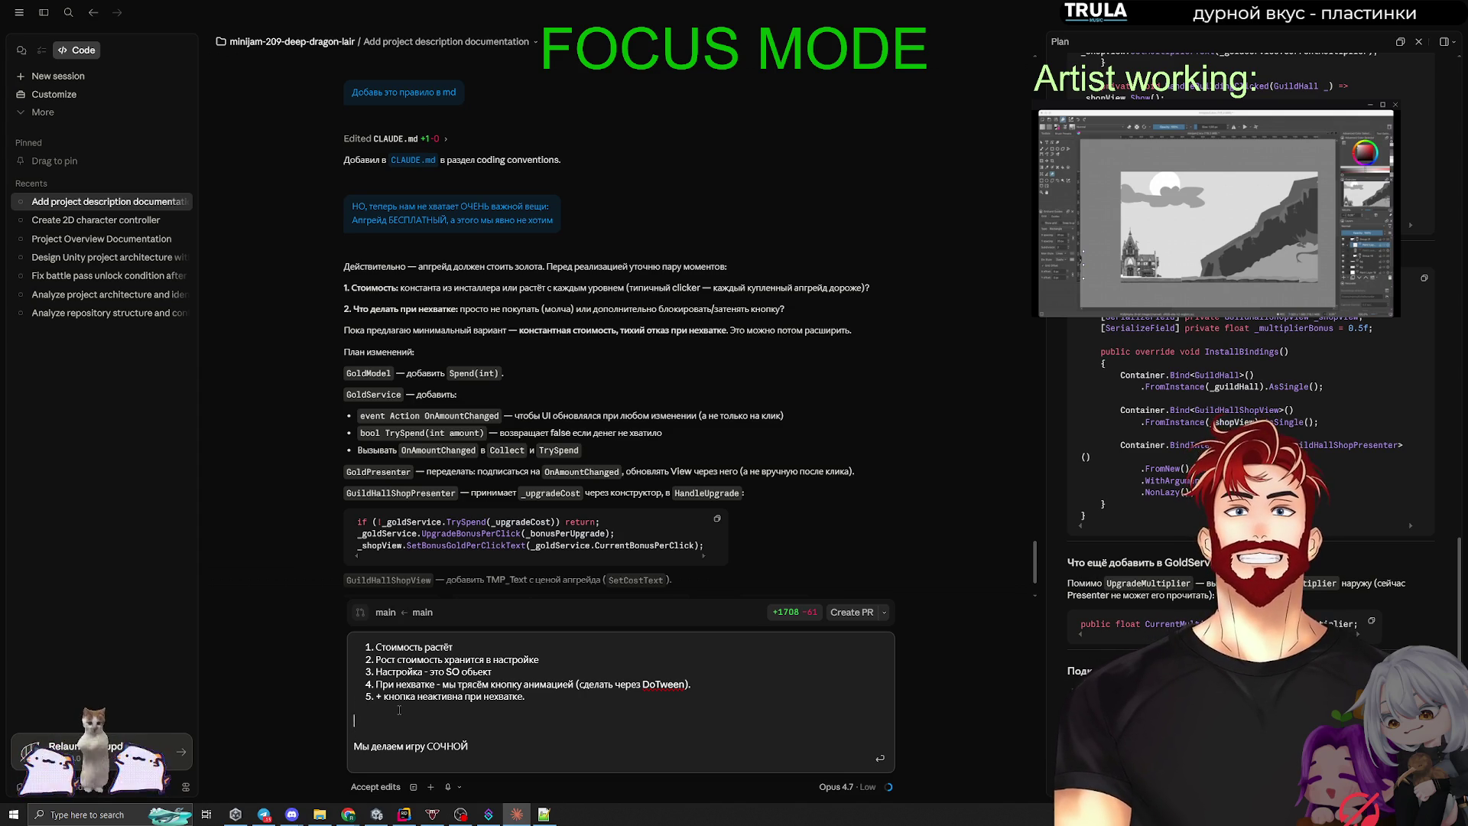
pyautogui.press('Down')
pyautogui.press('Down')
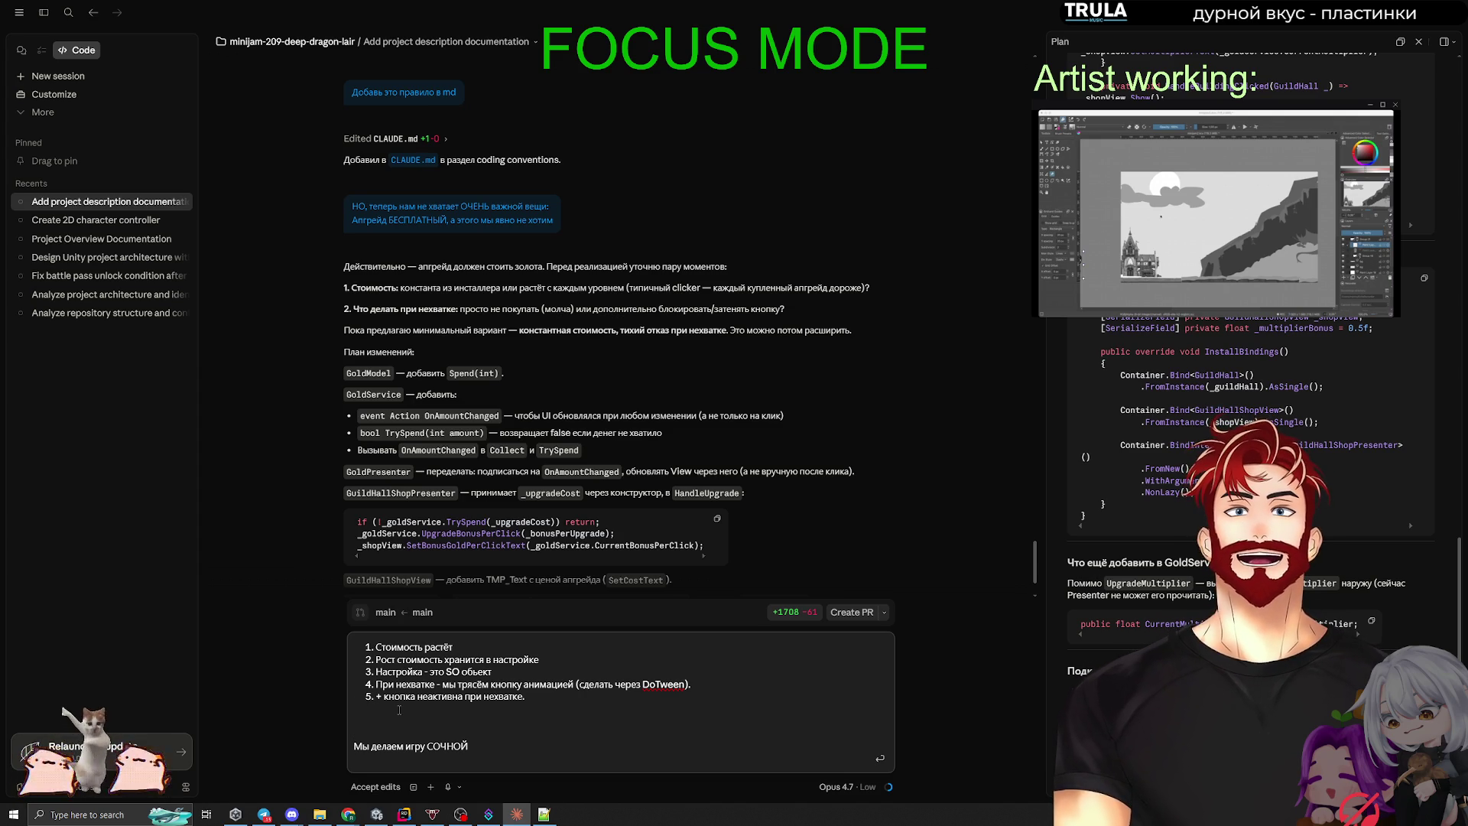
pyautogui.press('Up')
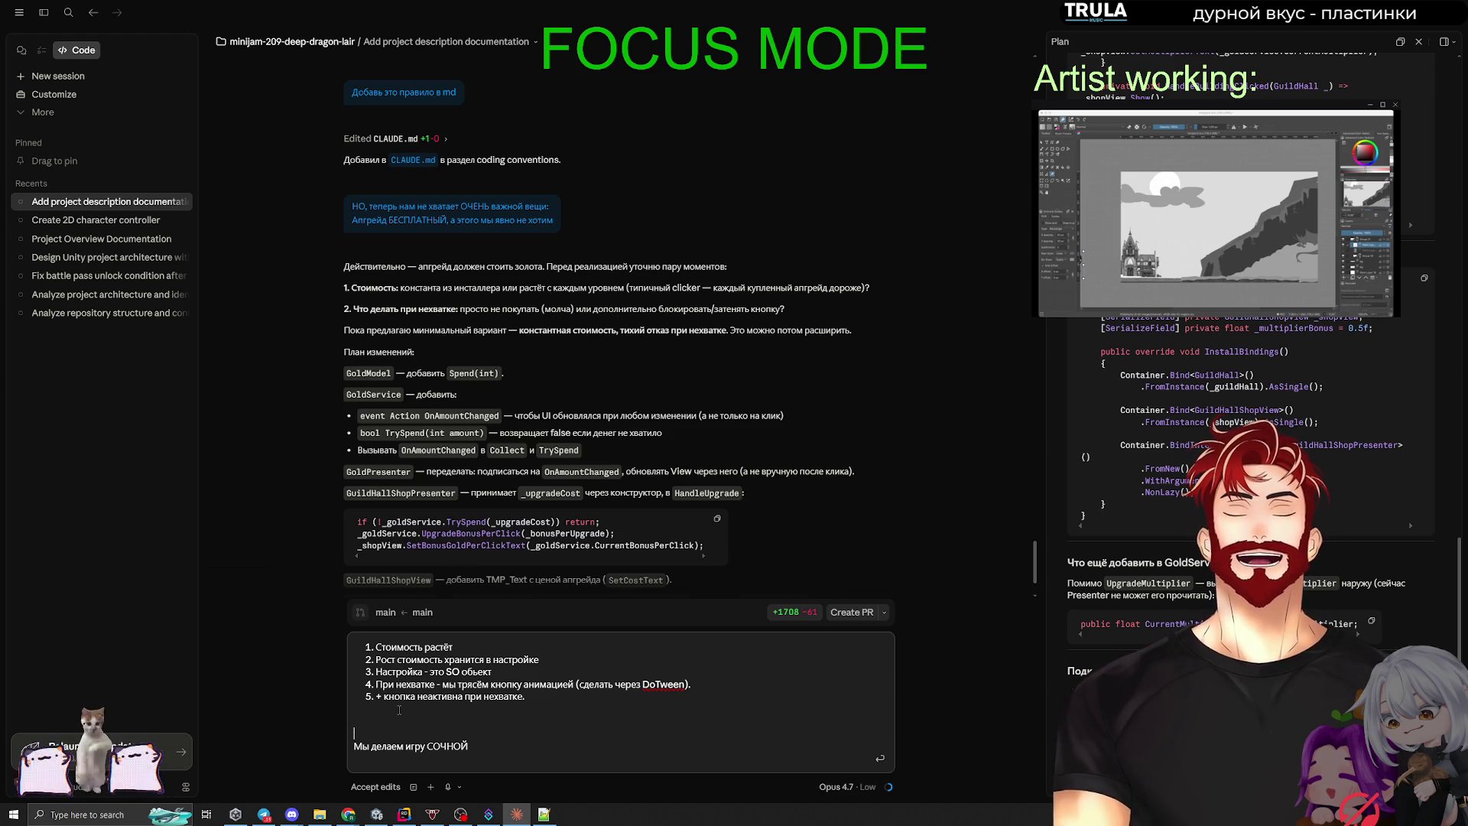
pyautogui.press('Down')
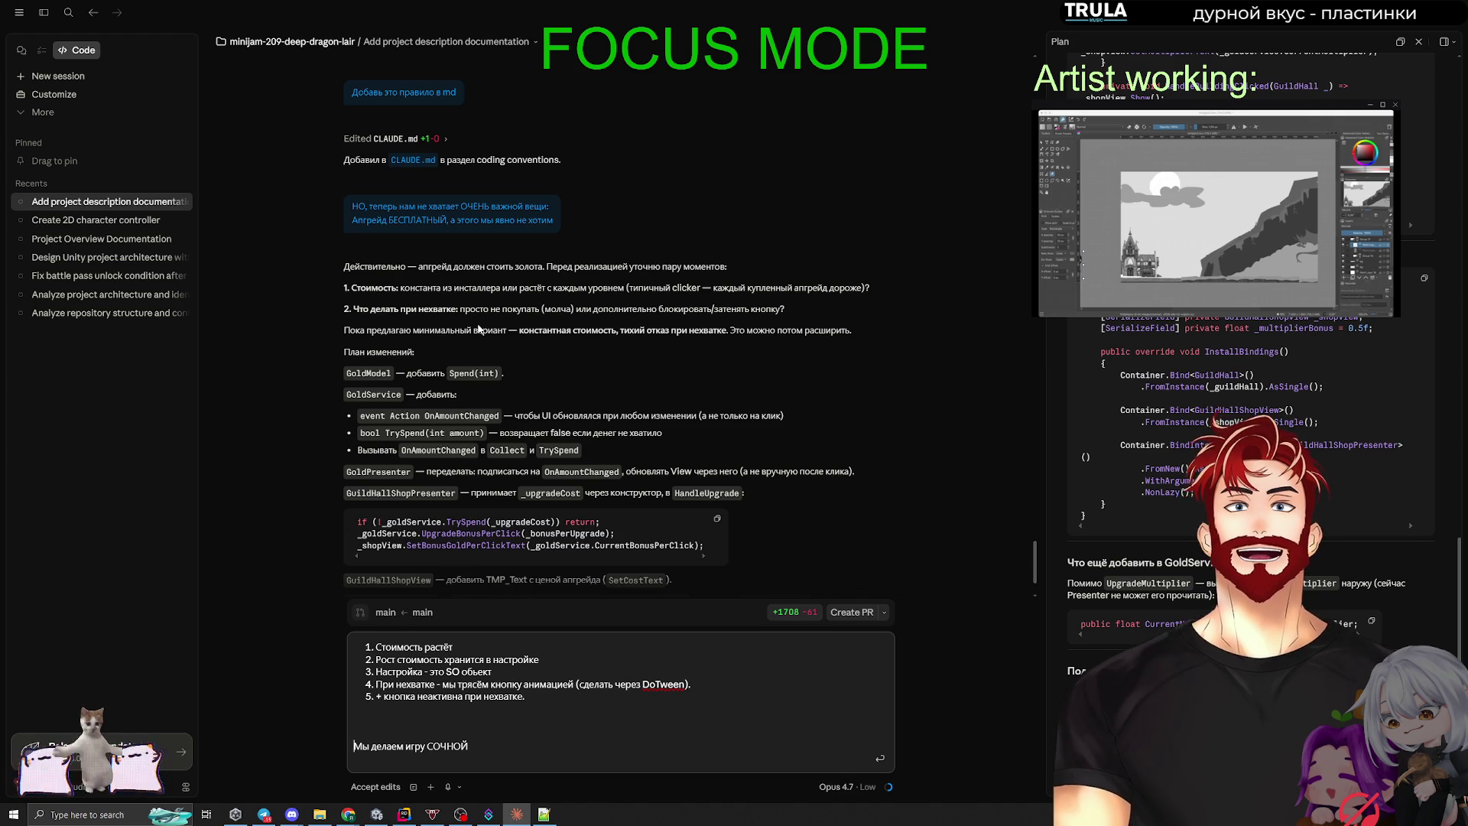
# Step: Append ', я думаю через некий множитель' to the cost requirement and send the list
pyautogui.click(466, 643)
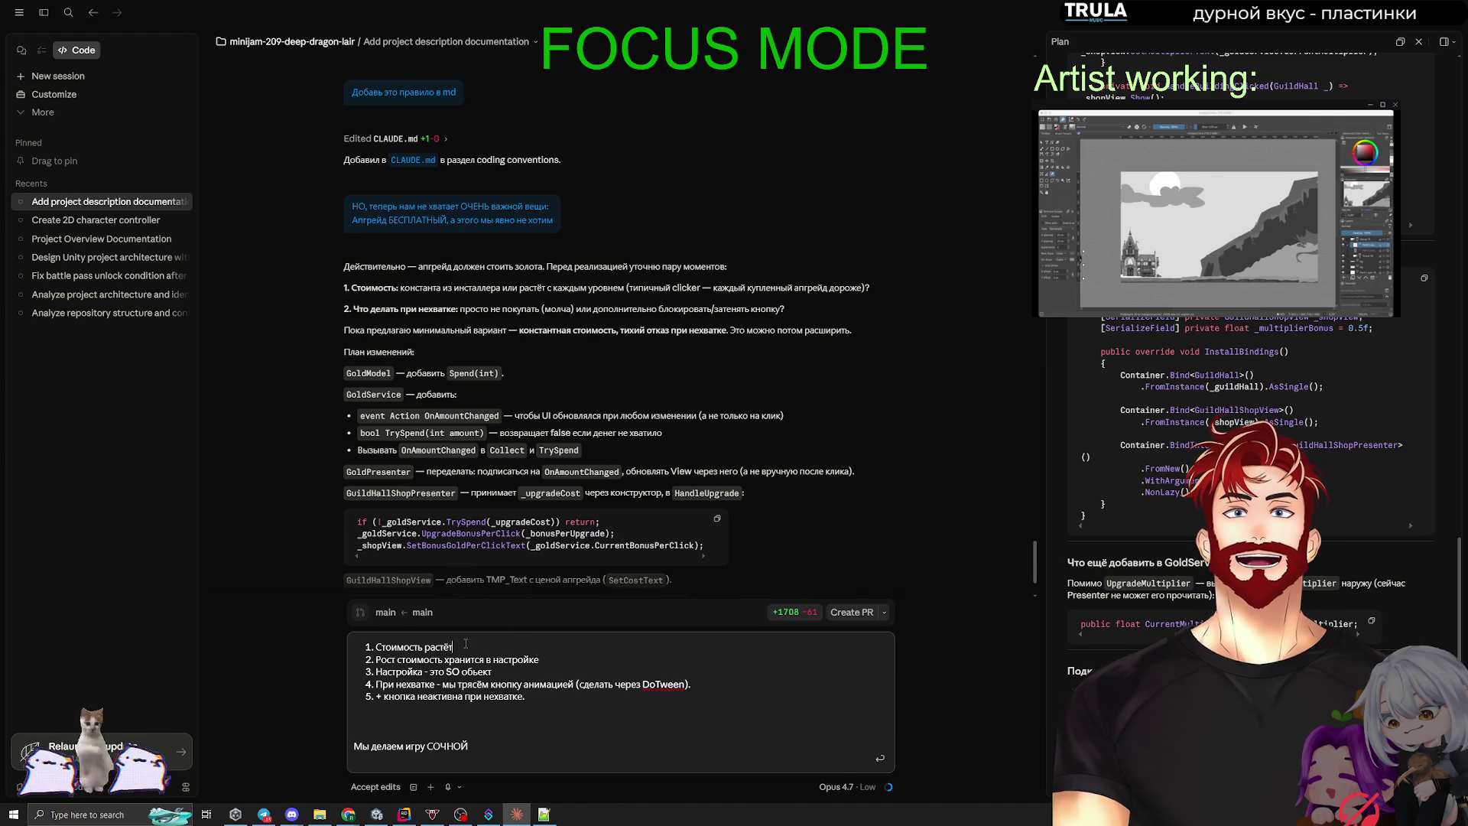
pyautogui.hotkey('shift', 'Return')
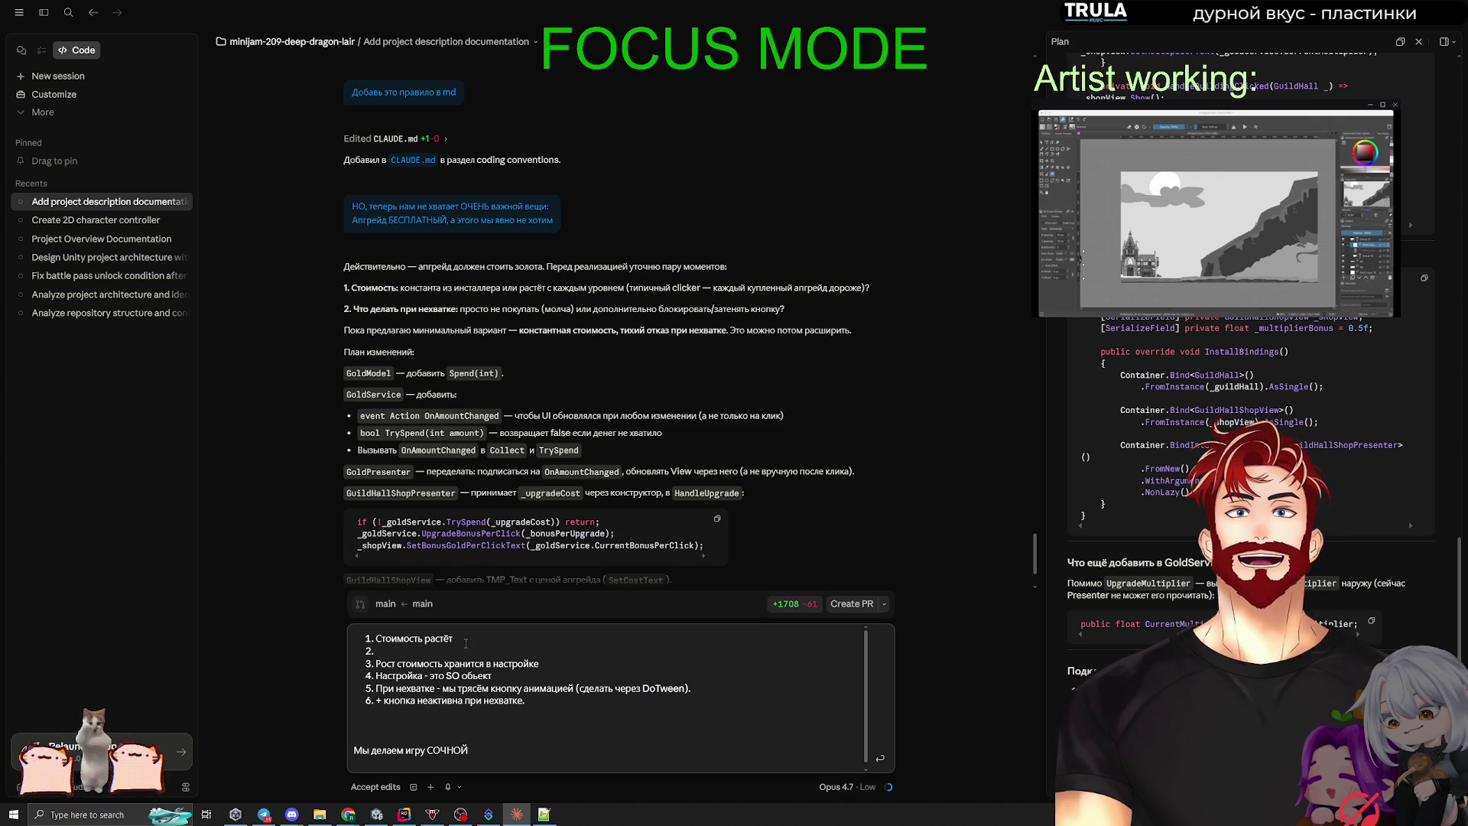
pyautogui.press('BackSpace')
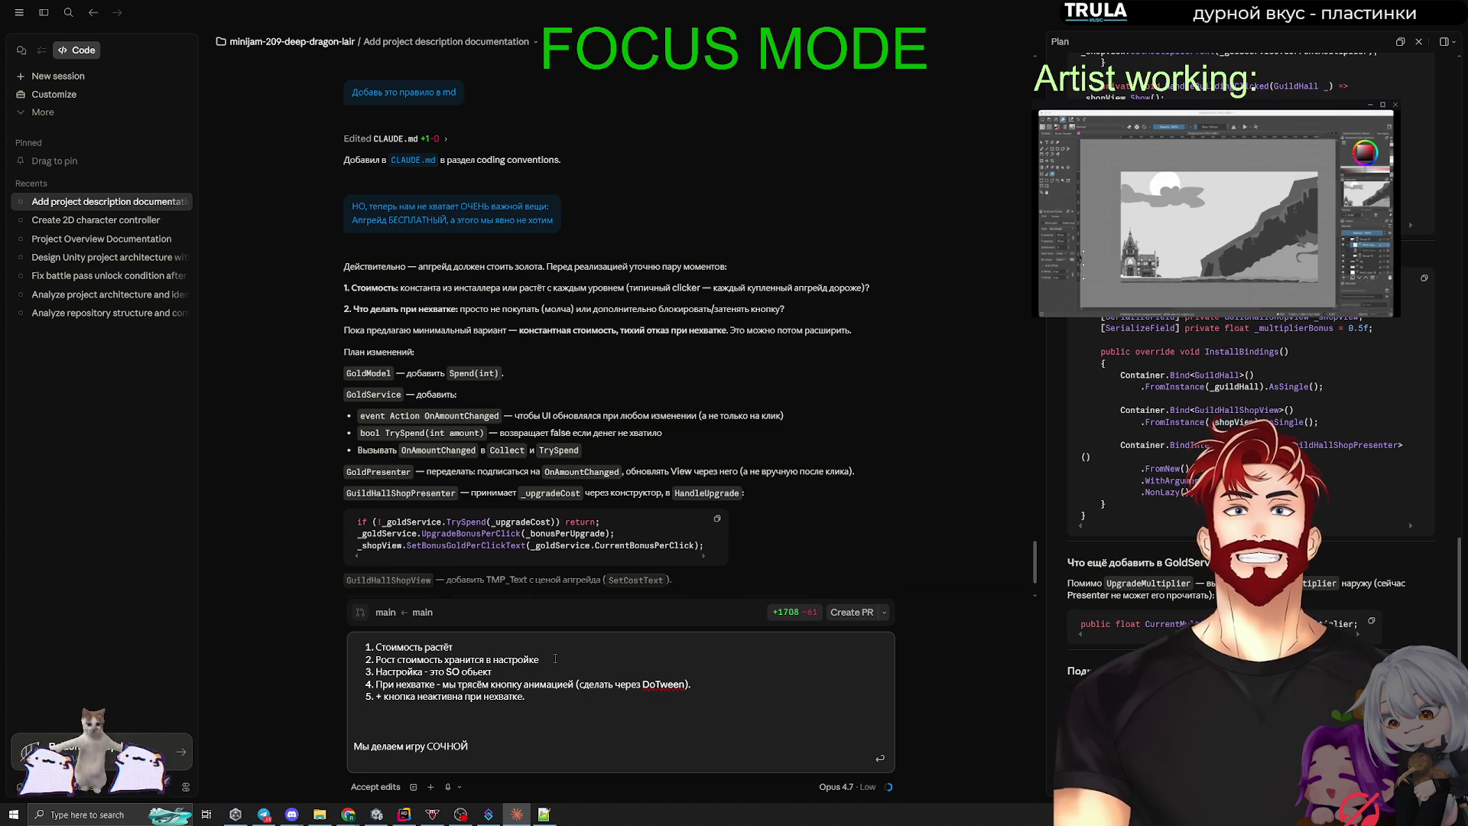
pyautogui.write(', я думаю через некий множитель')
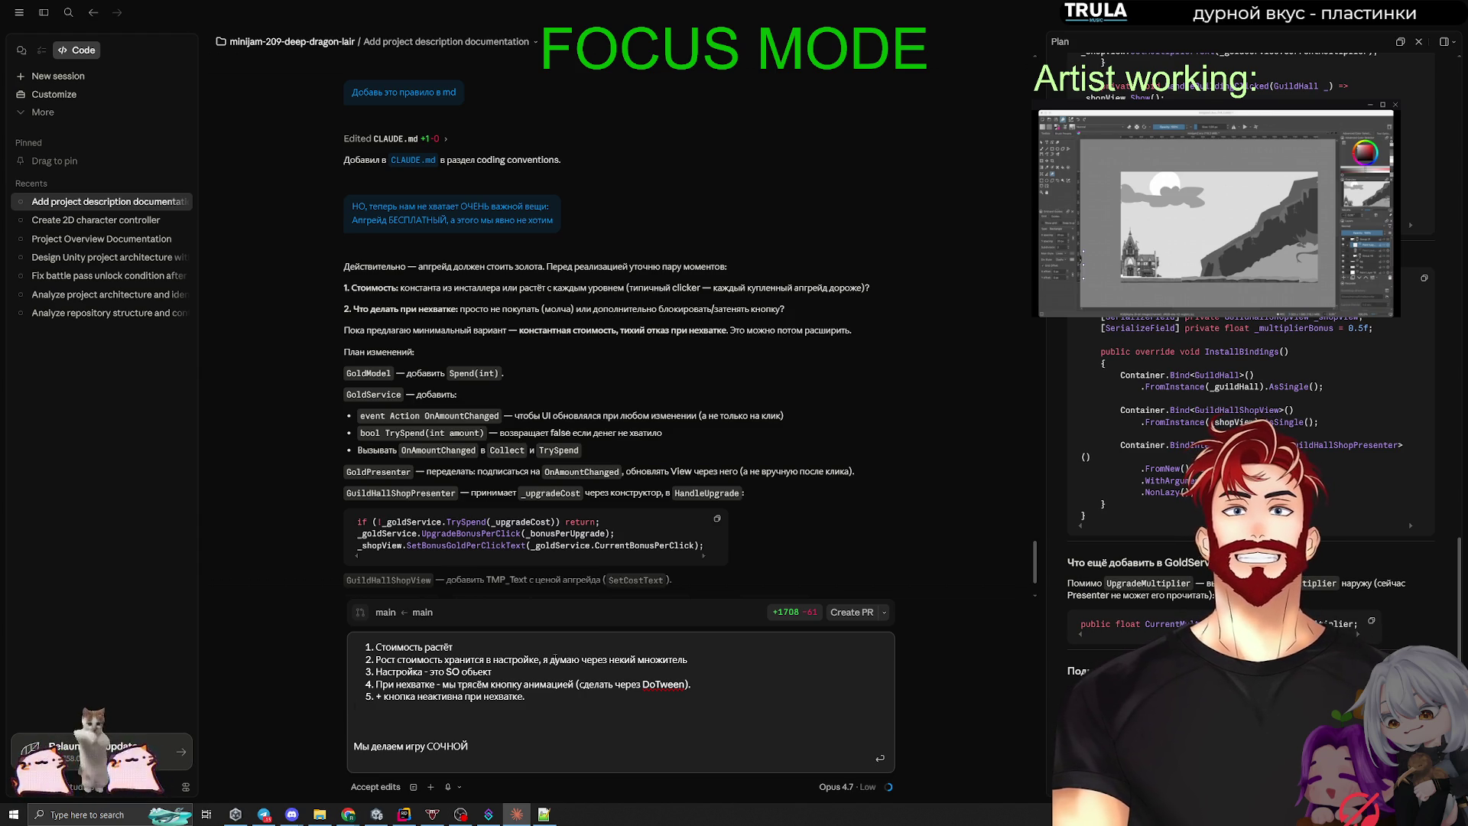
pyautogui.press('Return')
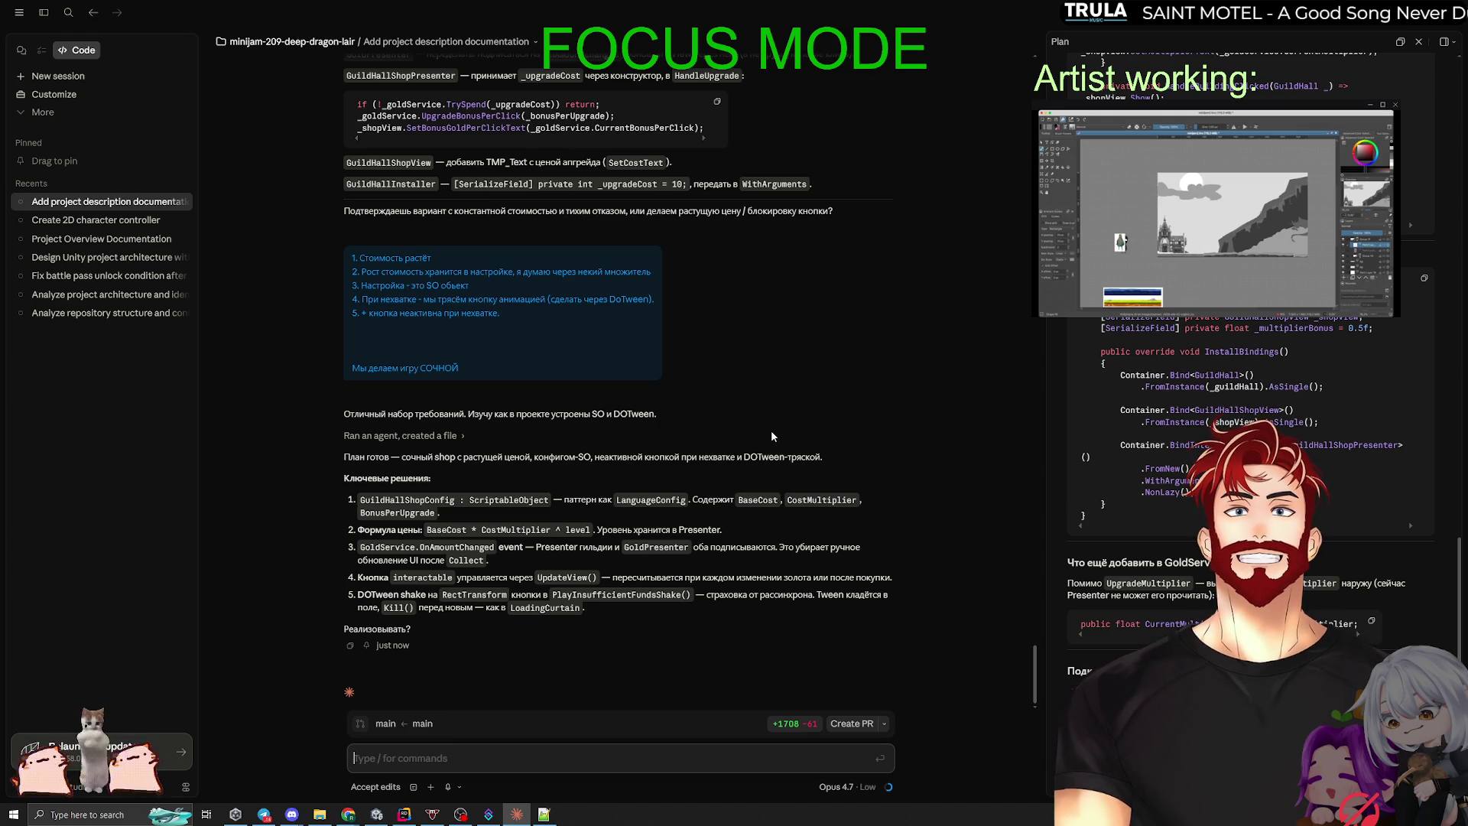
# Step: Type 'ДА' as the reply approving Claude's shop plan
pyautogui.write('ДА')
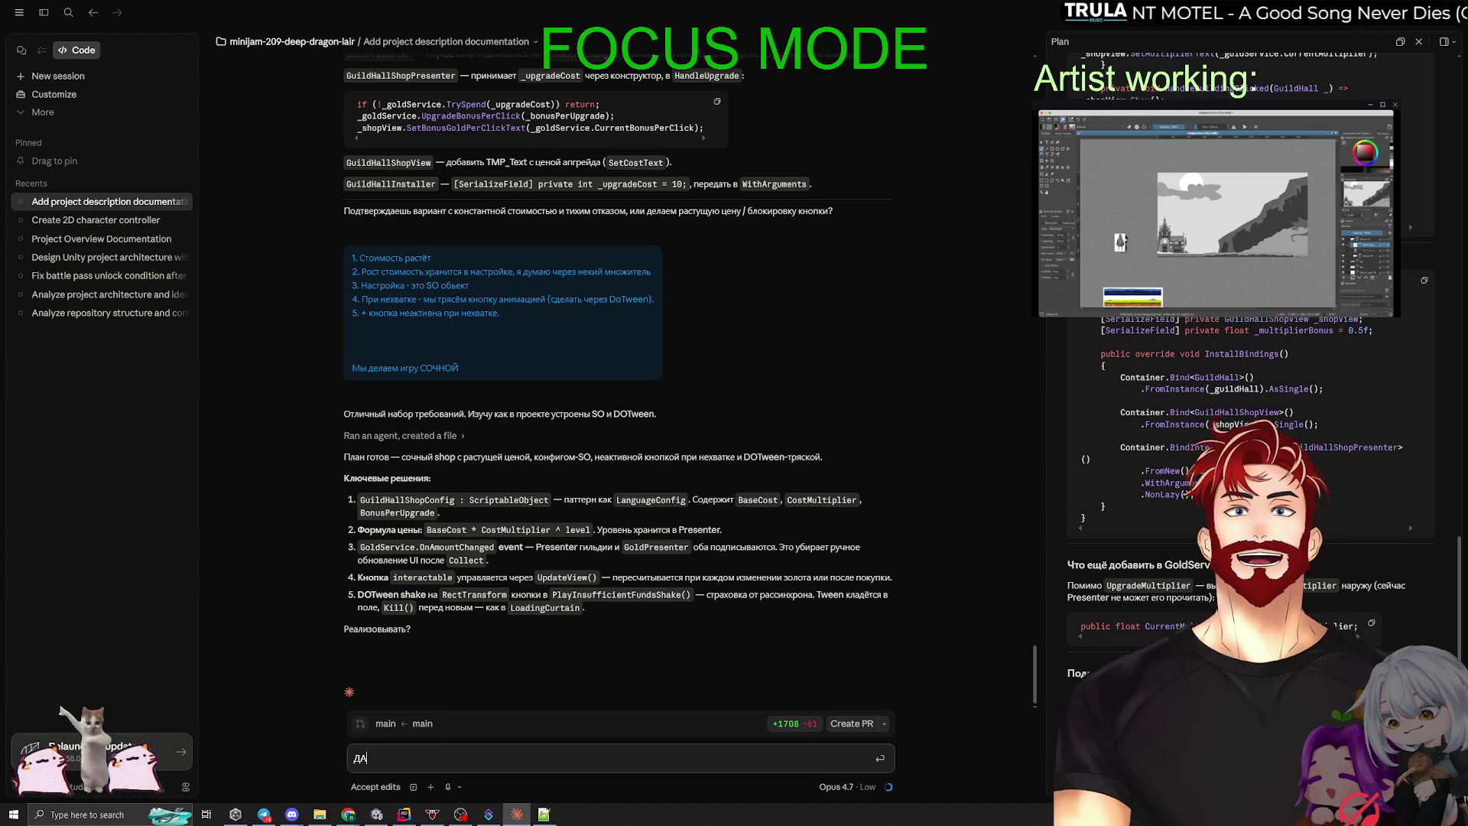
# Step: Send the approval so Claude implements the plan, then switch to the Unity editor
pyautogui.press('Return')
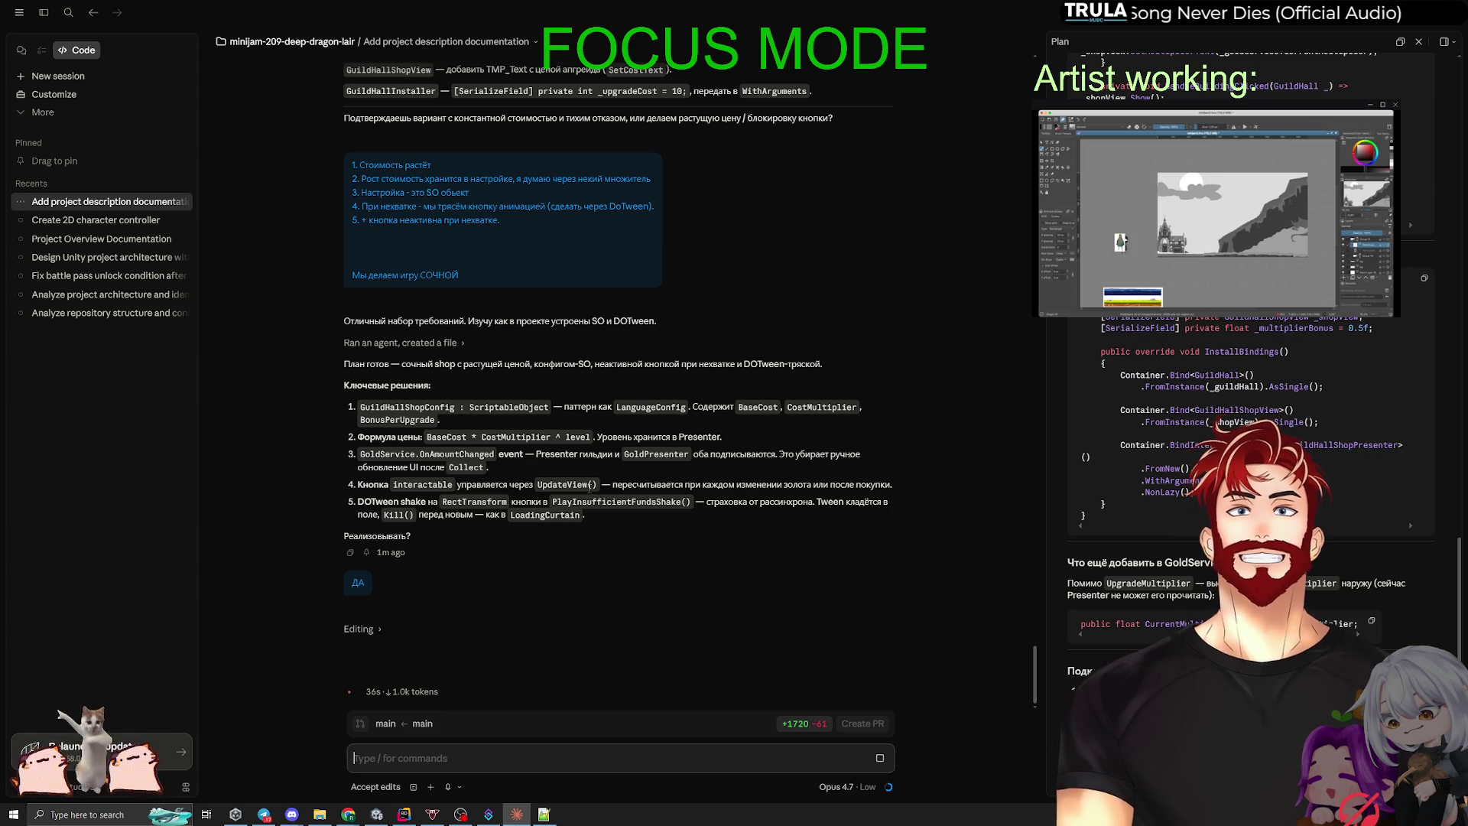
pyautogui.hotkey('alt', 'Tab')
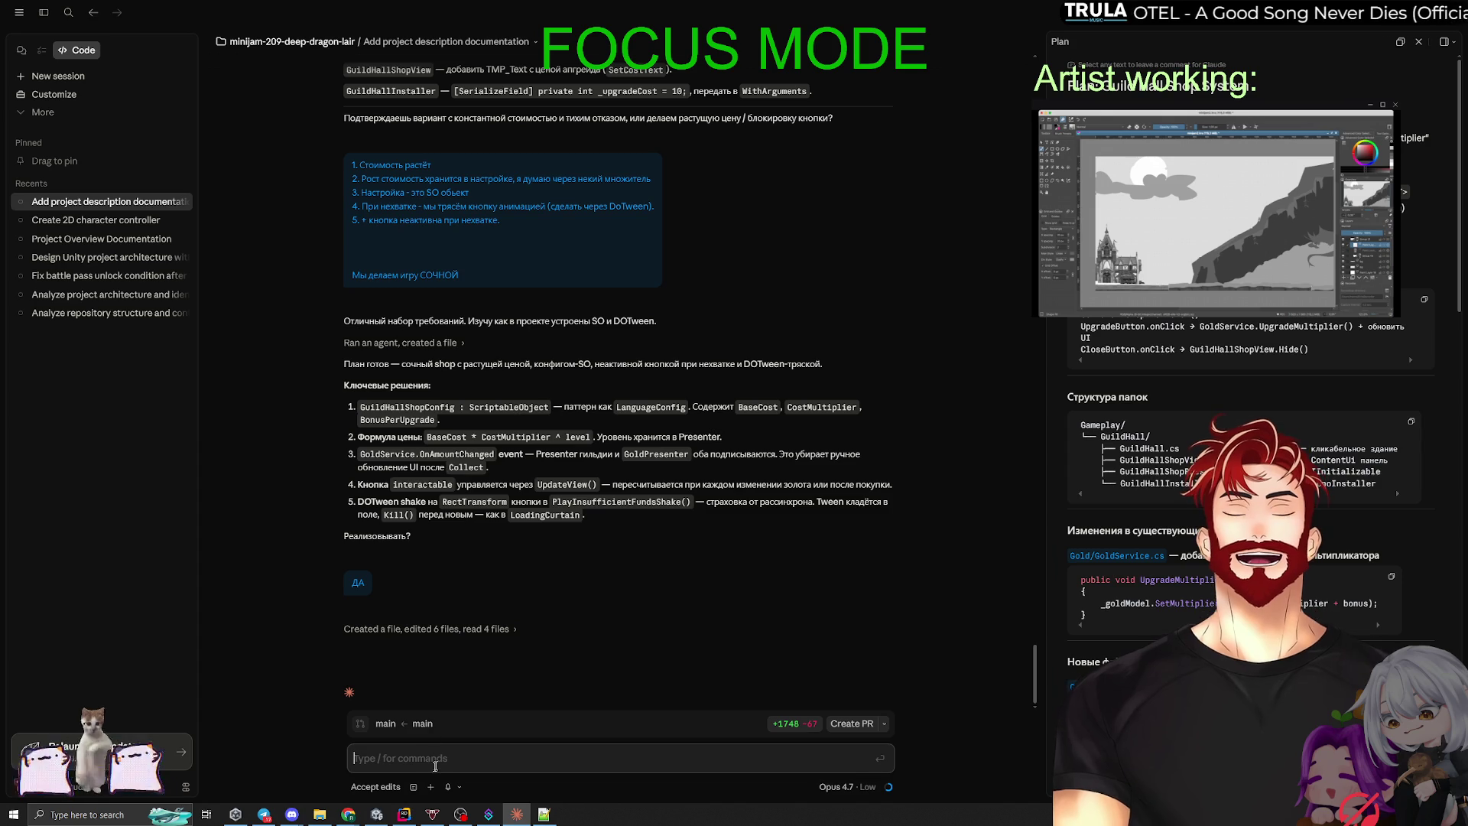
# Step: Send 'продолжай' and expand and collapse the changed-files and work-step lists to check progress
pyautogui.write('продолжай')
pyautogui.press('Return')
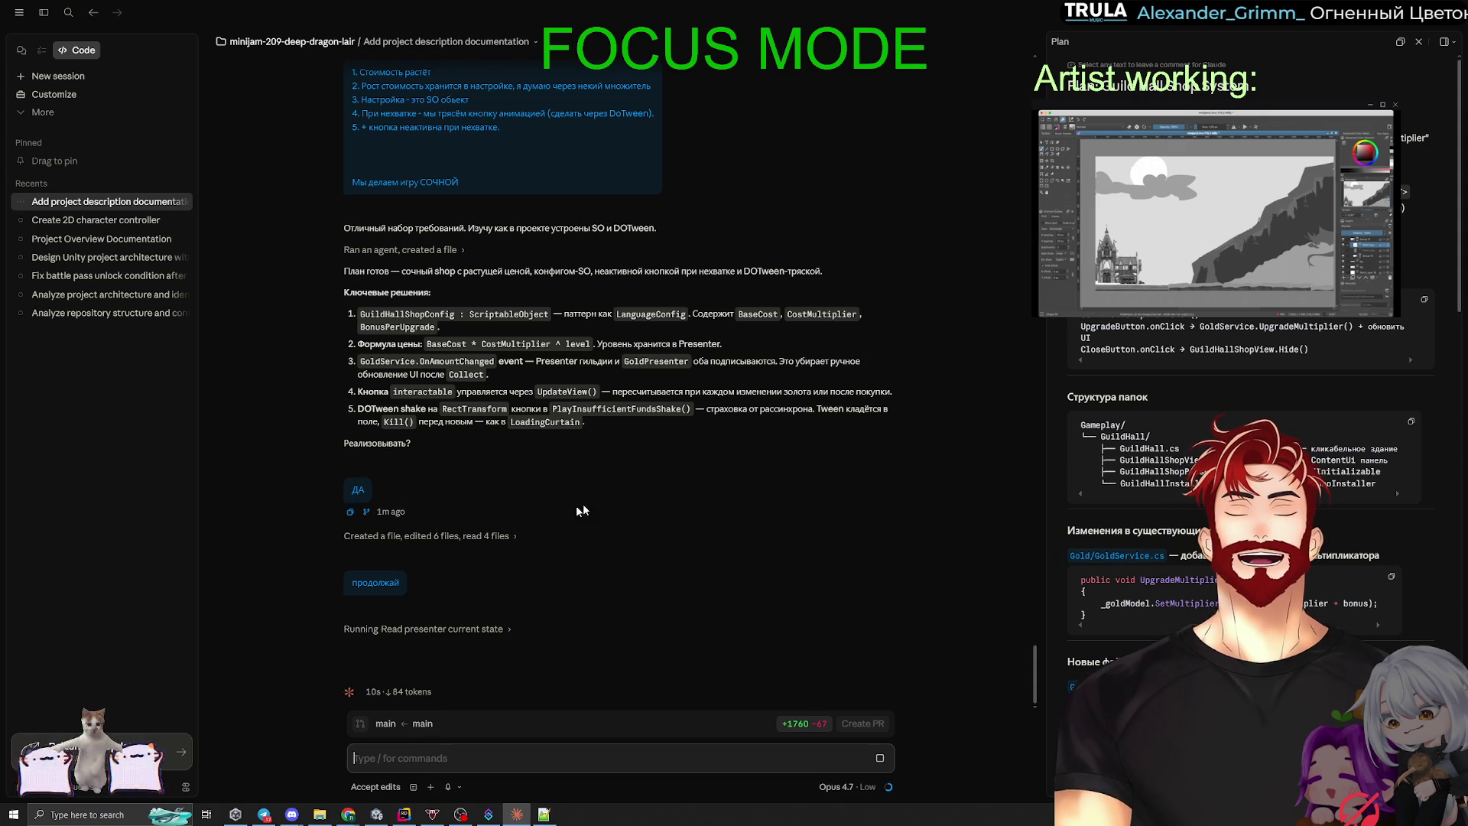
pyautogui.click(474, 536)
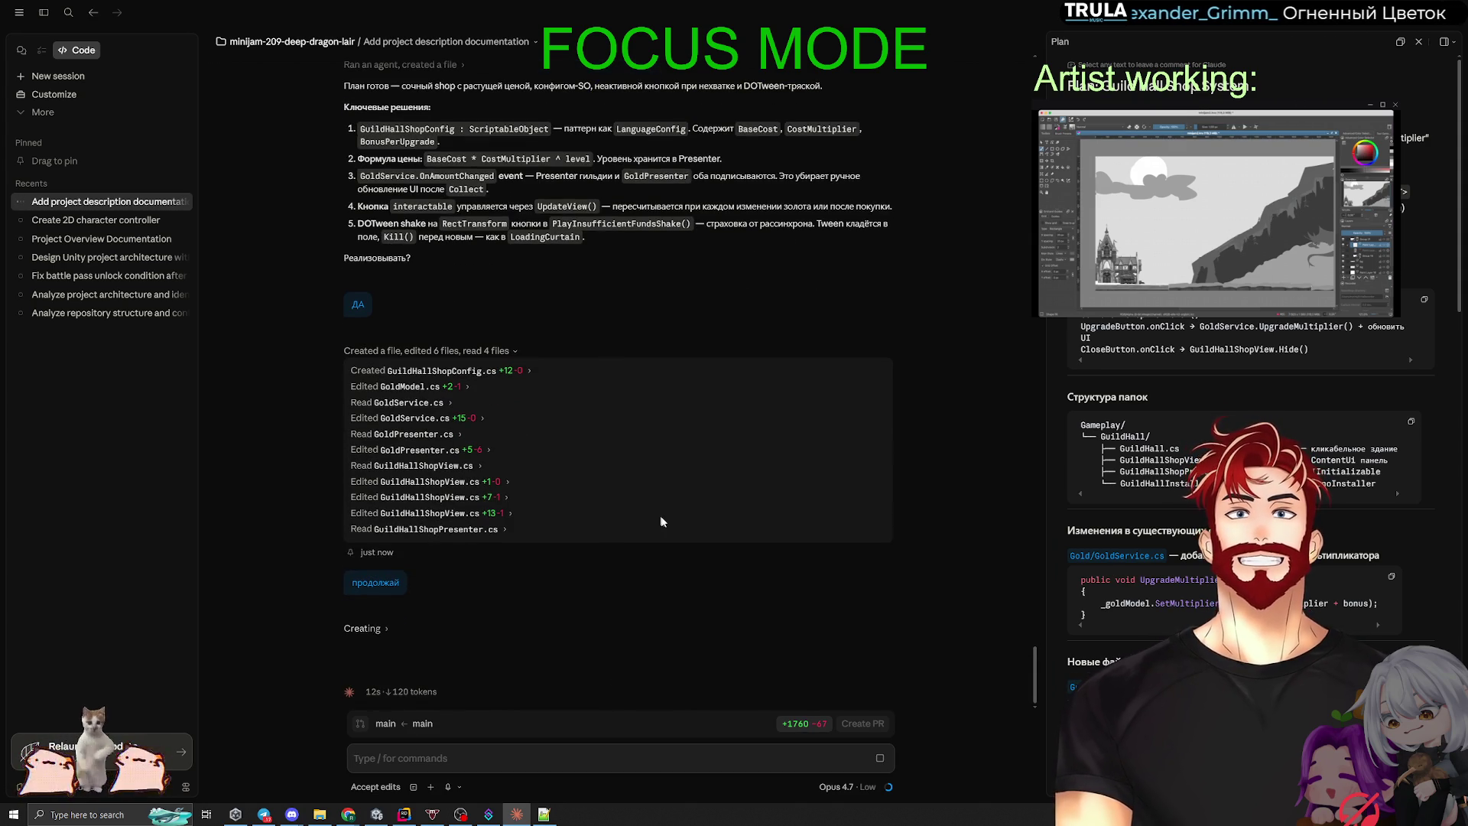
pyautogui.click(364, 350)
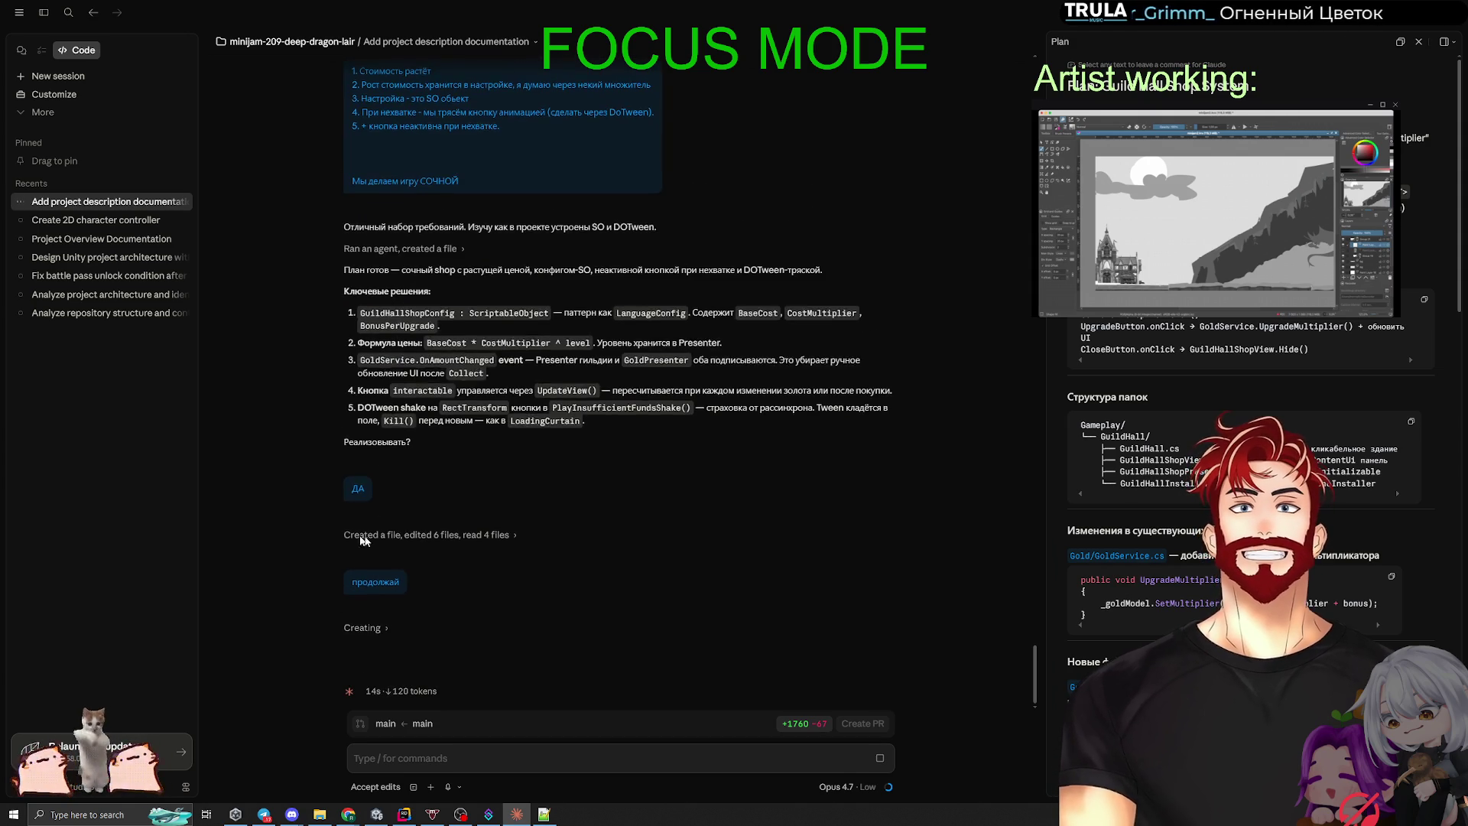
pyautogui.click(363, 627)
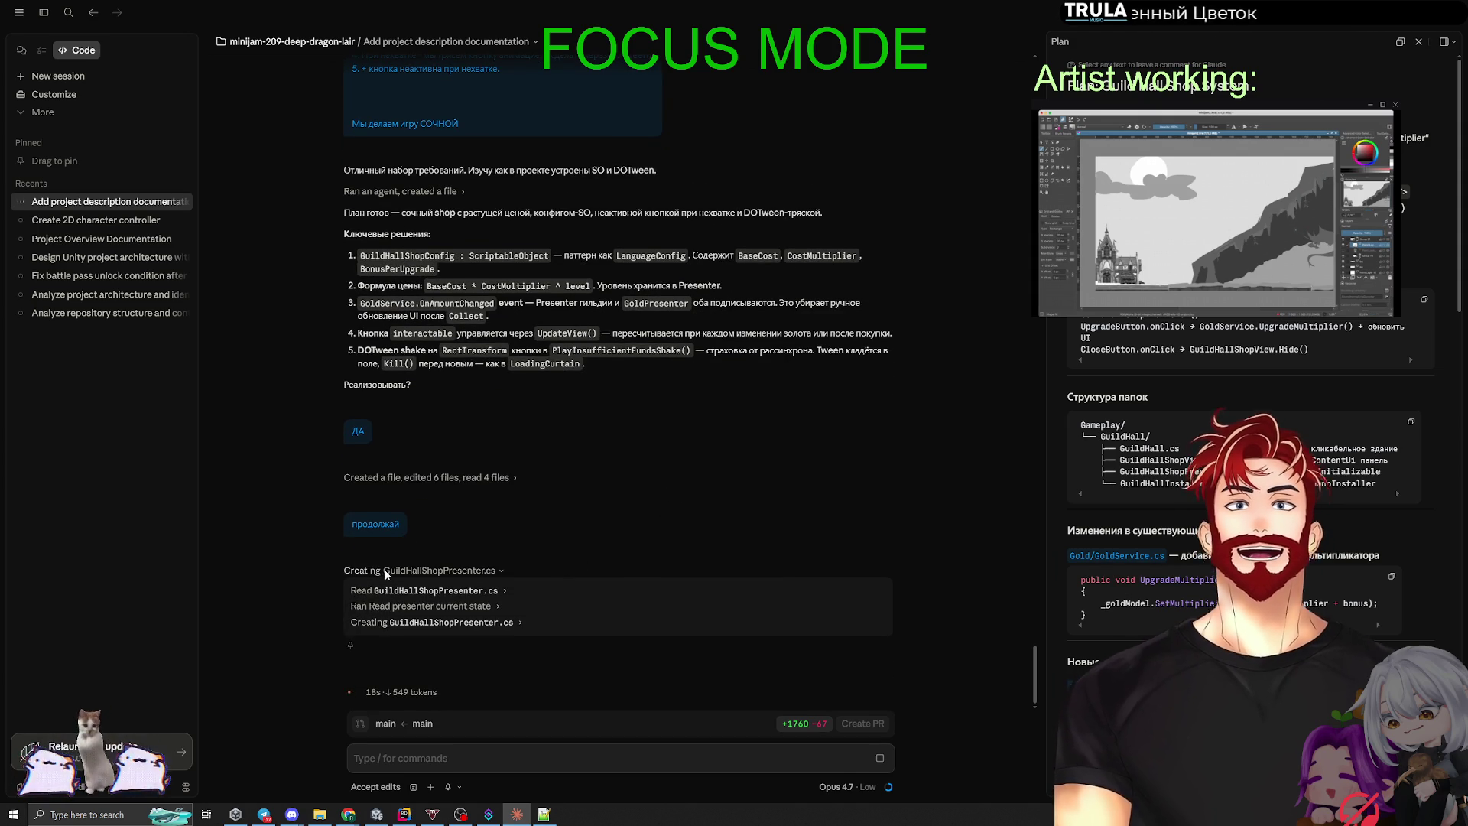
pyautogui.click(384, 570)
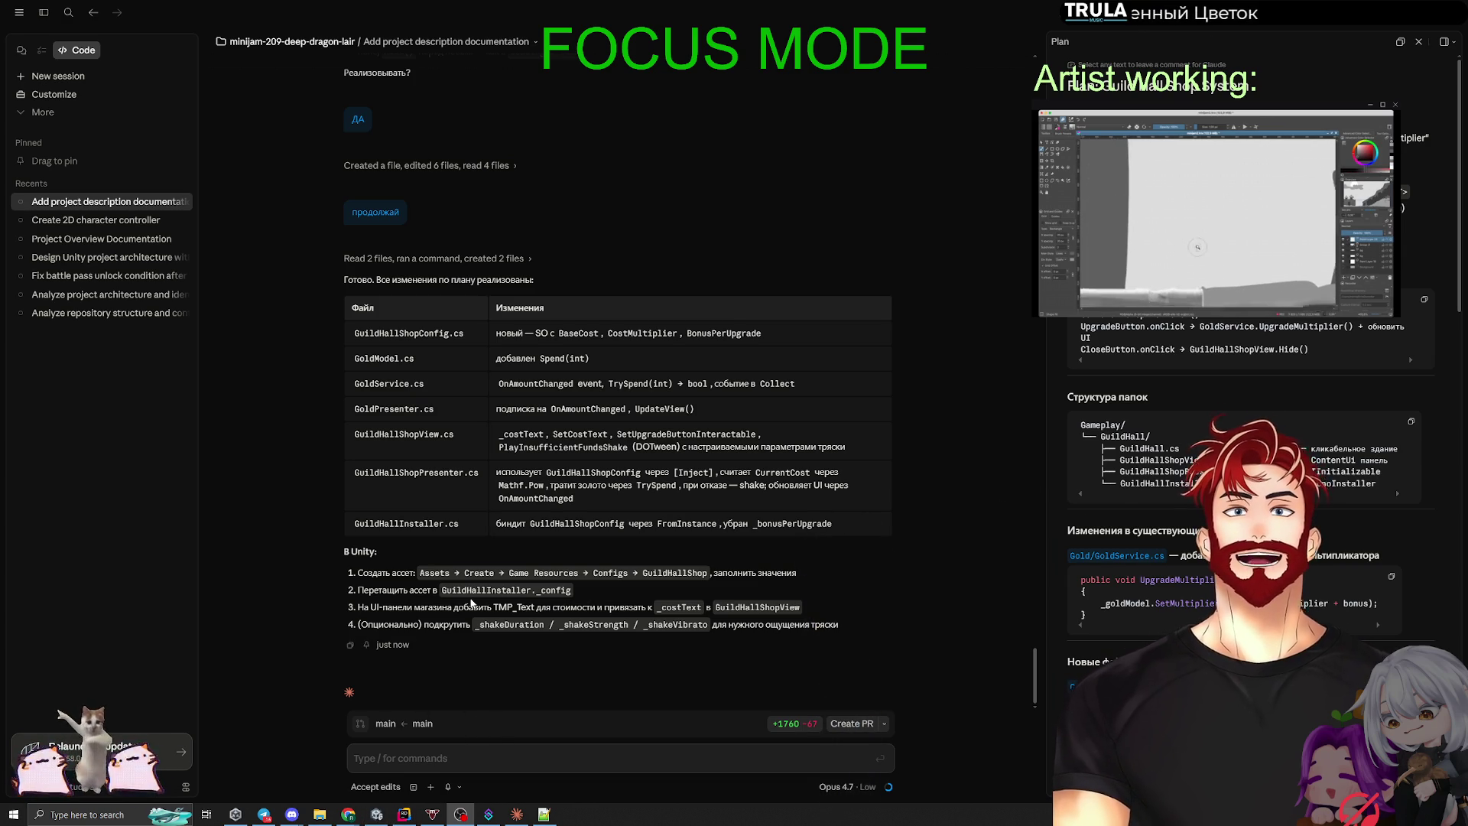
# Step: Switch between Unity and Claude Code, then minimize Claude to reveal Unity's Gameplay scene
pyautogui.click(378, 813)
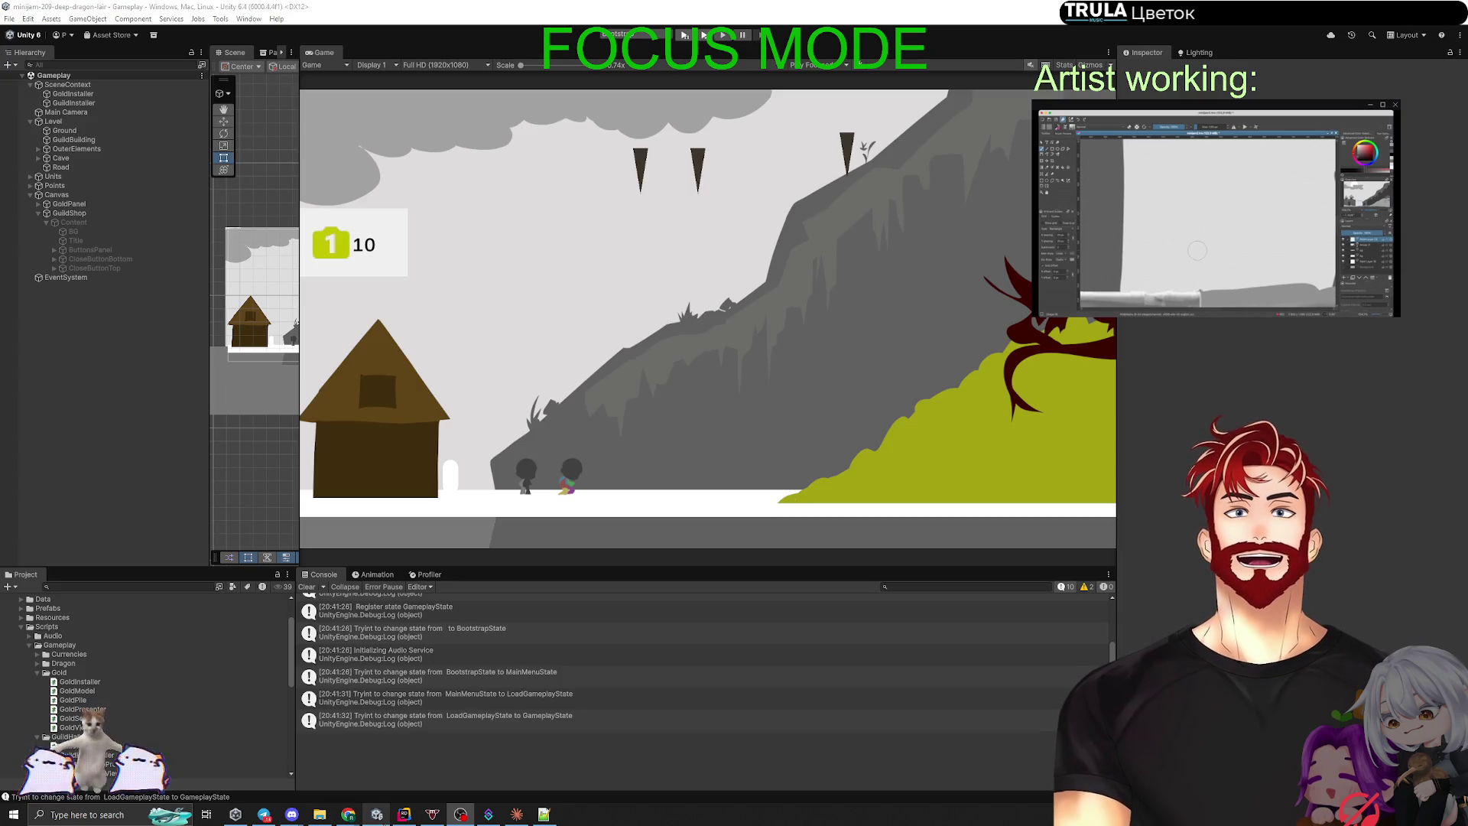
pyautogui.hotkey('alt', 'Tab')
pyautogui.hotkey('alt', 'Tab')
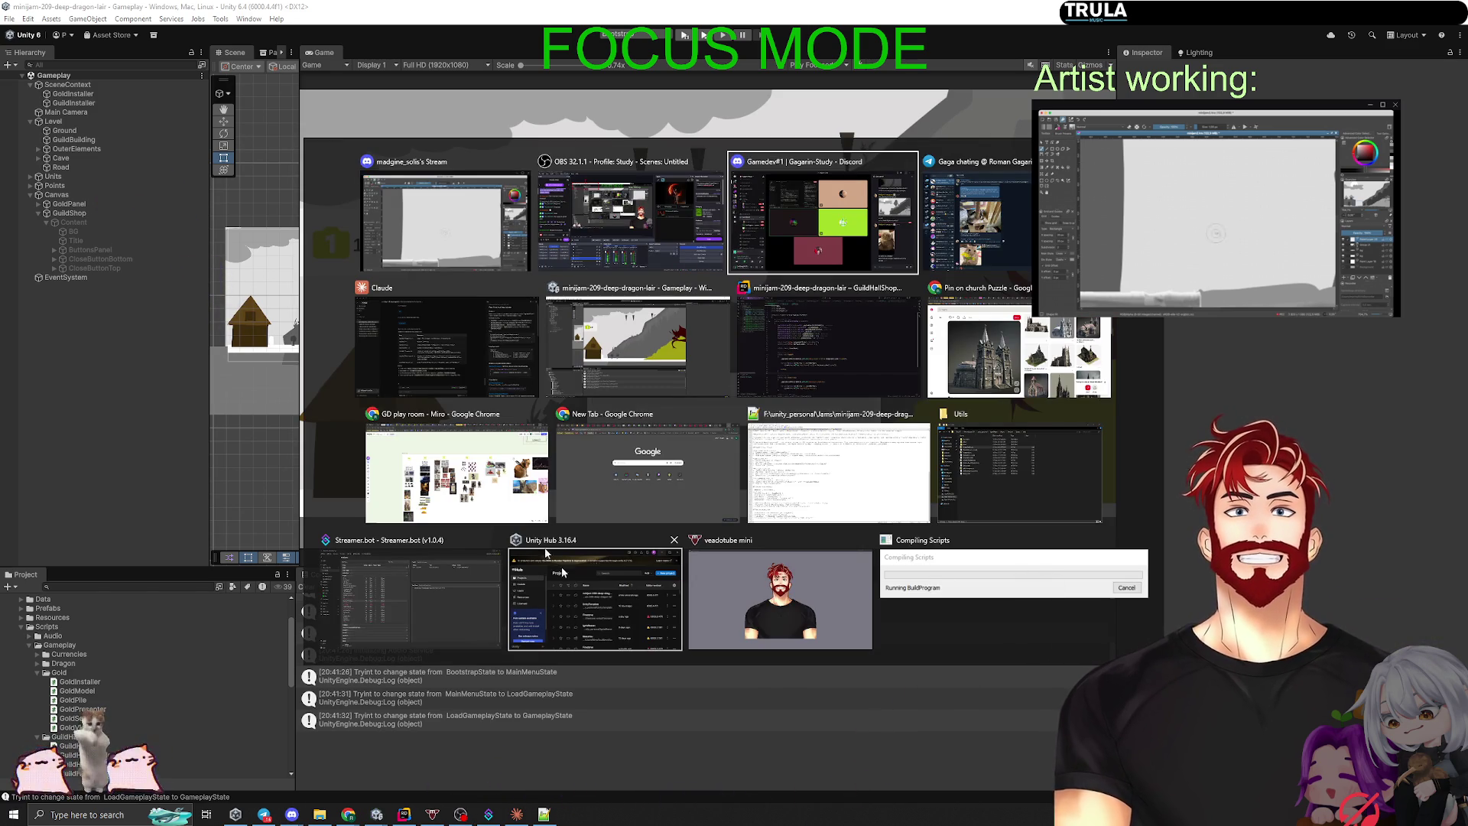
pyautogui.click(447, 344)
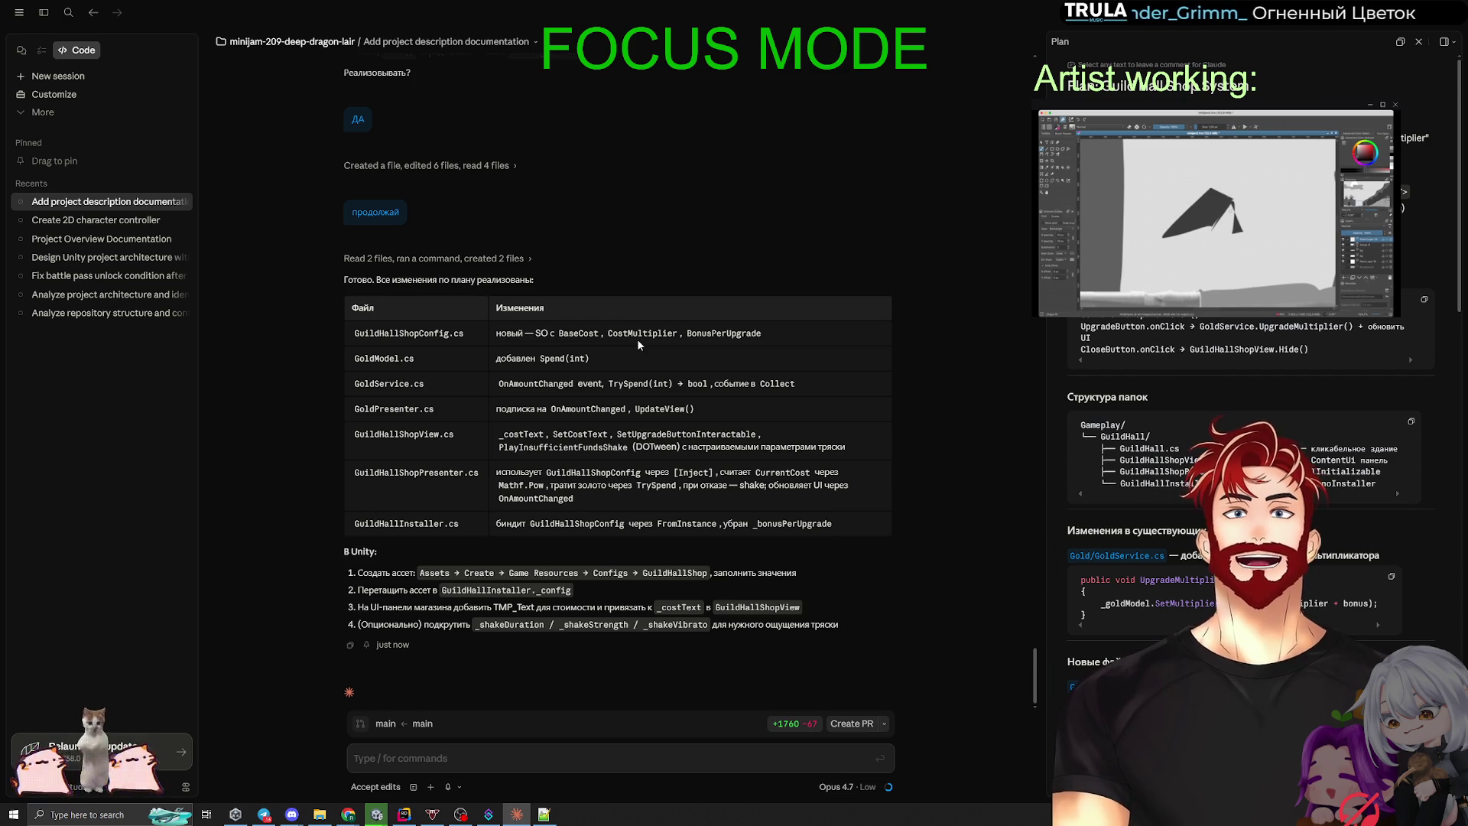
pyautogui.hotkey('alt', 'Tab')
pyautogui.press('Escape')
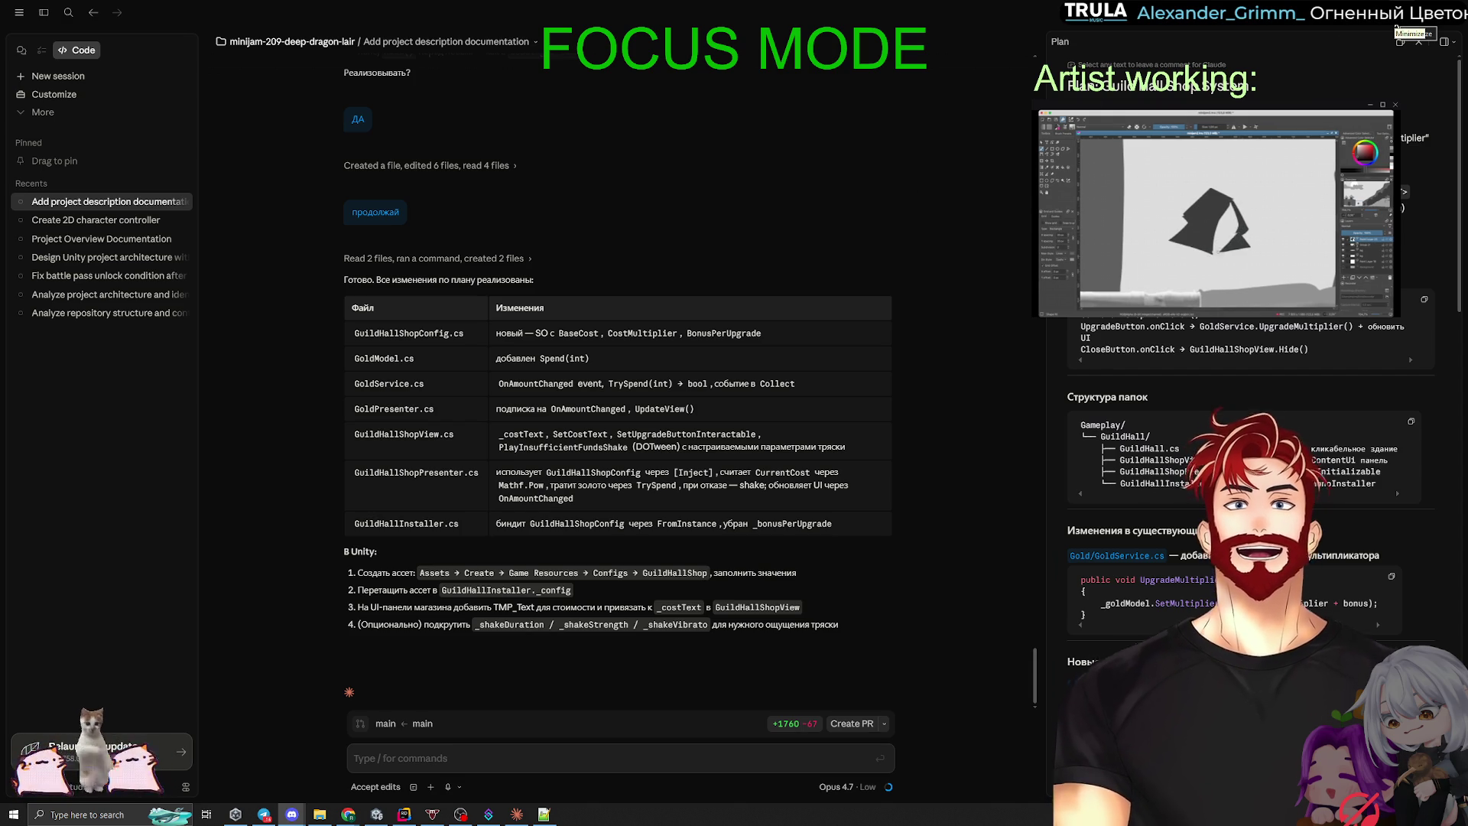
pyautogui.click(1395, 27)
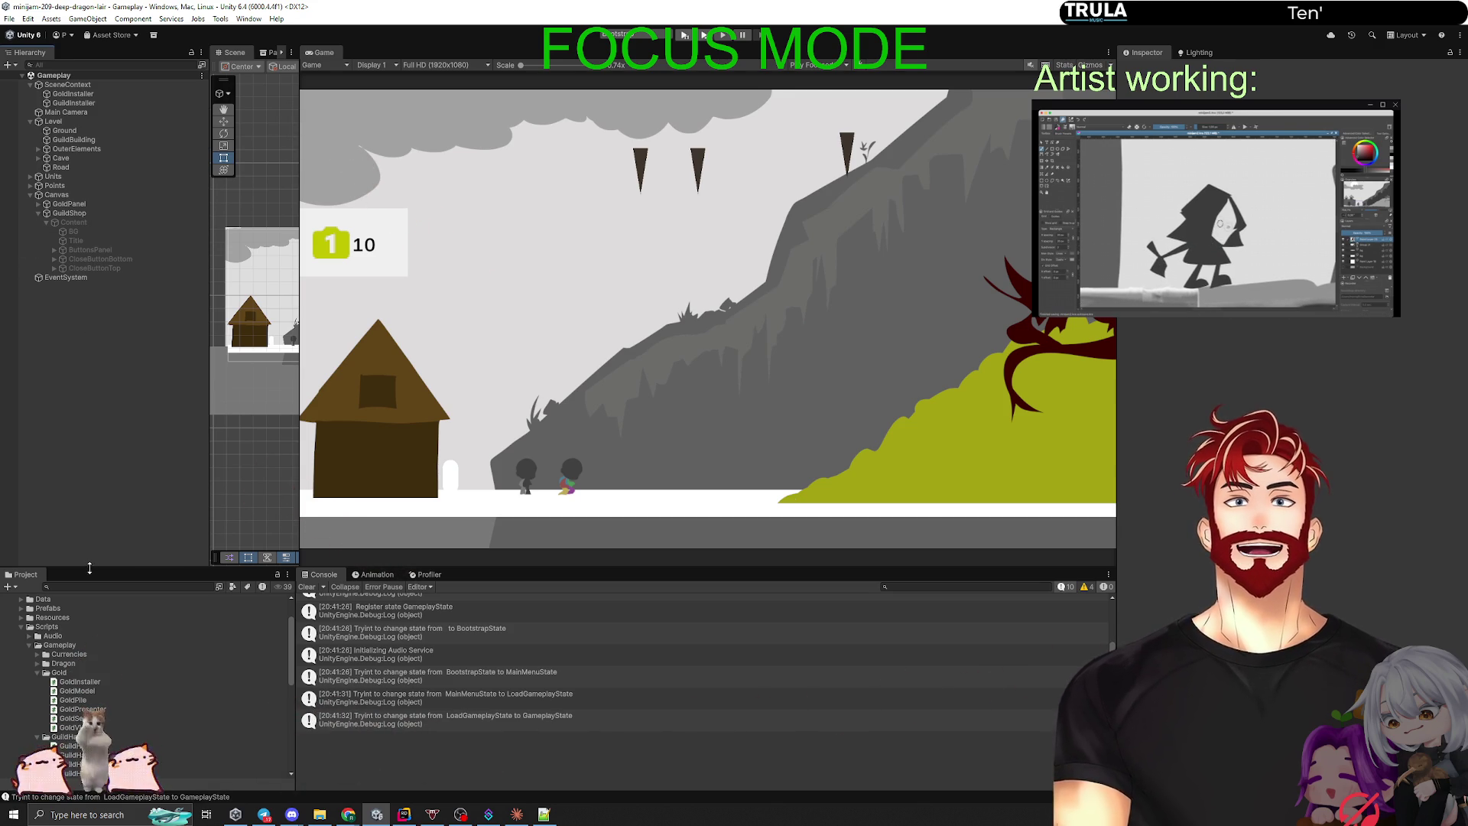
# Step: Enlarge the Project panel and create a Shop folder inside Data/Config
pyautogui.moveTo(89, 567); pyautogui.dragTo(84, 395)
pyautogui.scroll(2, 67, 507)
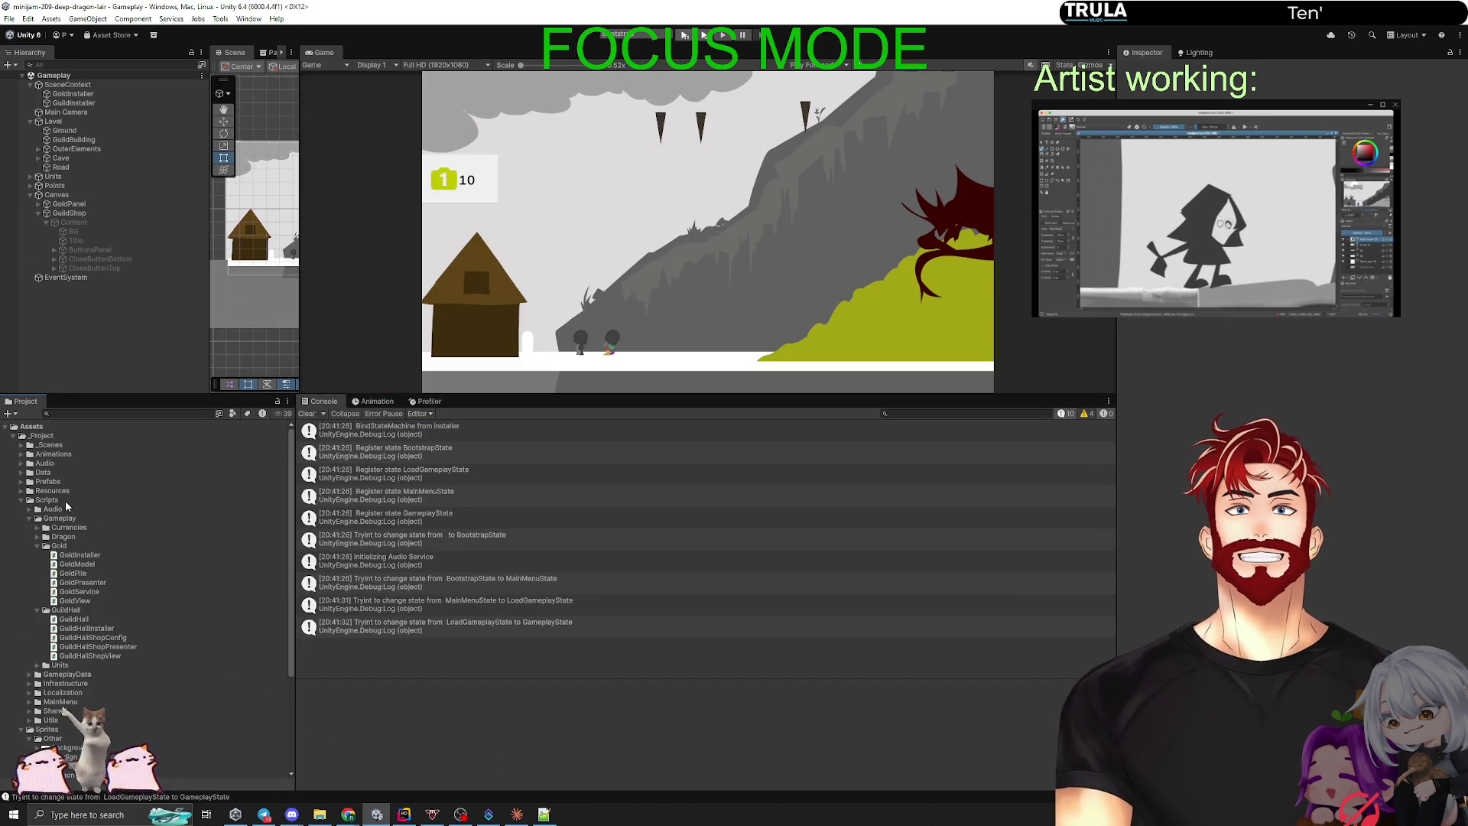
pyautogui.keyDown('alt'); pyautogui.click(13, 435); pyautogui.keyUp('alt')
pyautogui.click(13, 435)
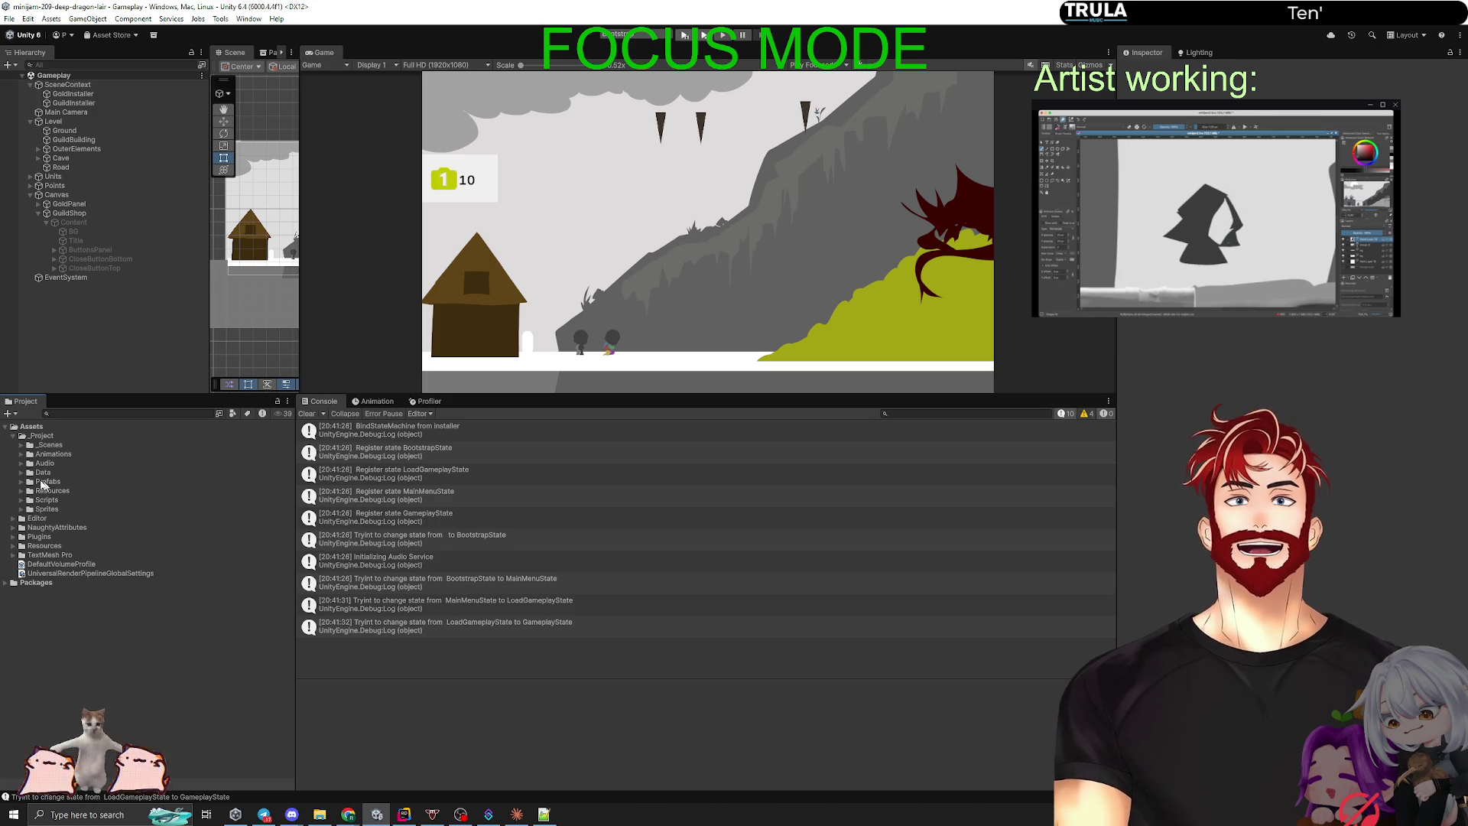
pyautogui.click(21, 472)
pyautogui.click(28, 483)
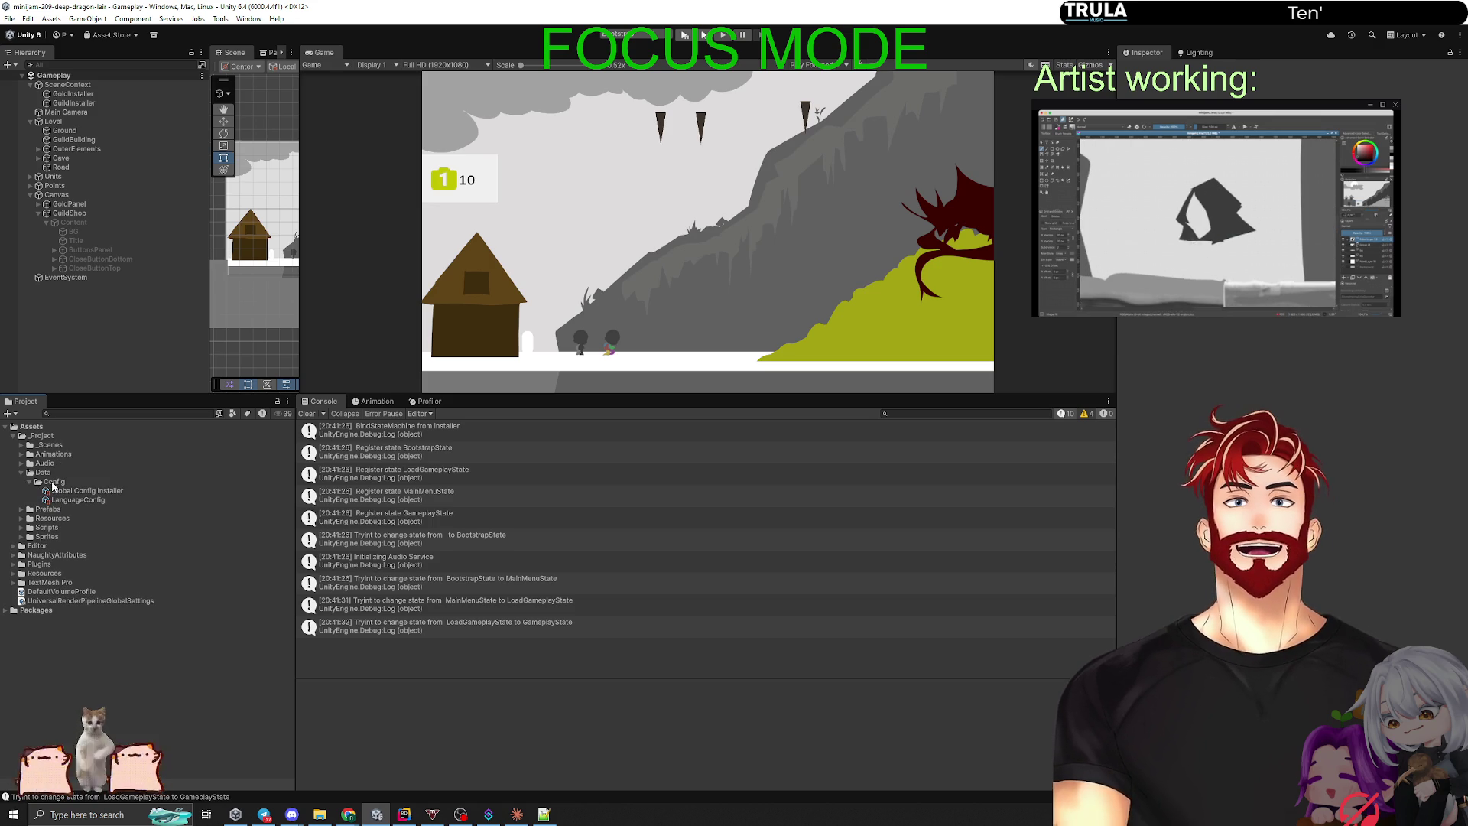
pyautogui.rightClick(52, 482)
pyautogui.moveTo(187, 166)
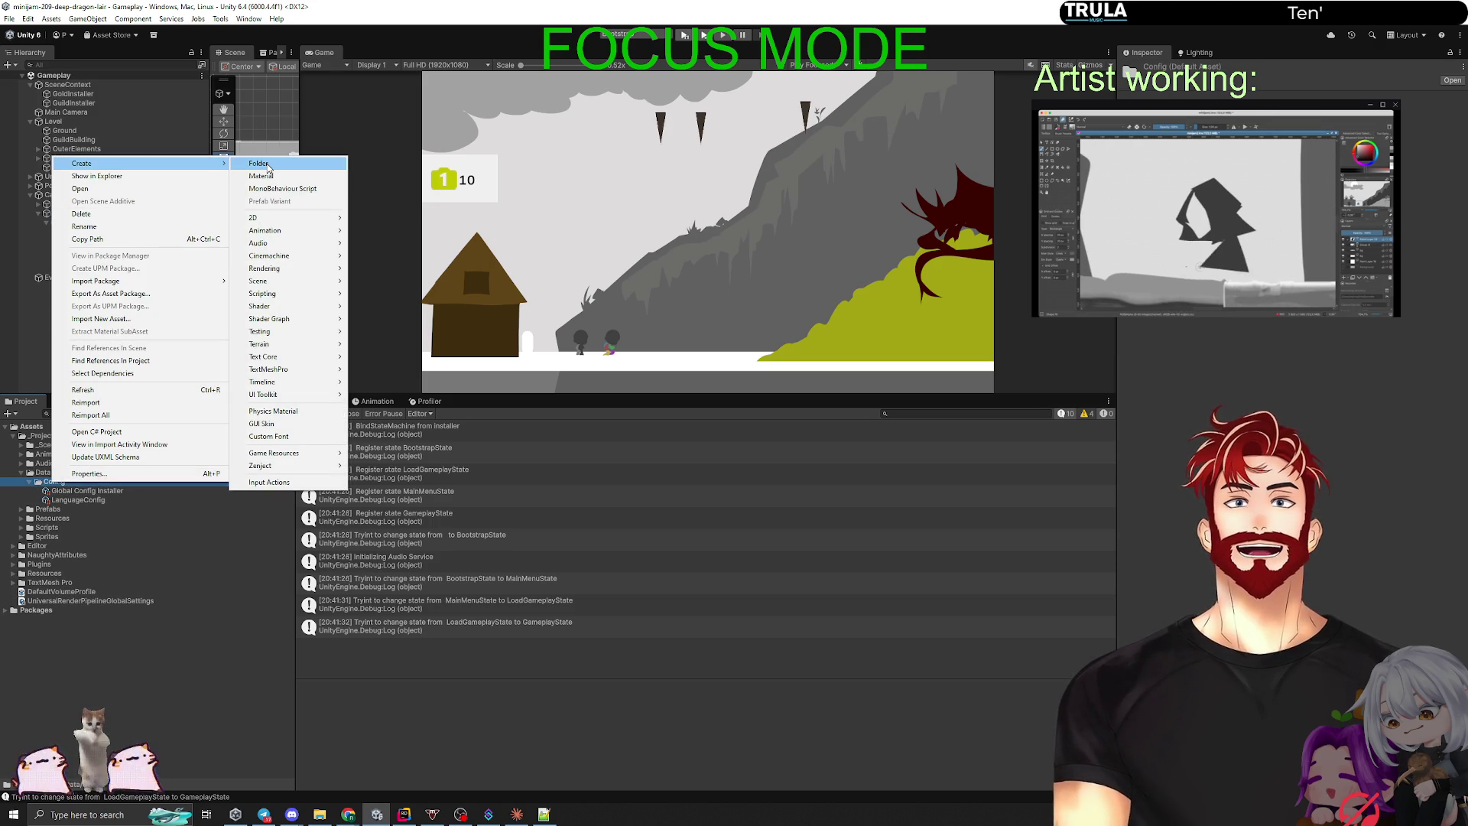
pyautogui.click(258, 164)
pyautogui.write('Sho')
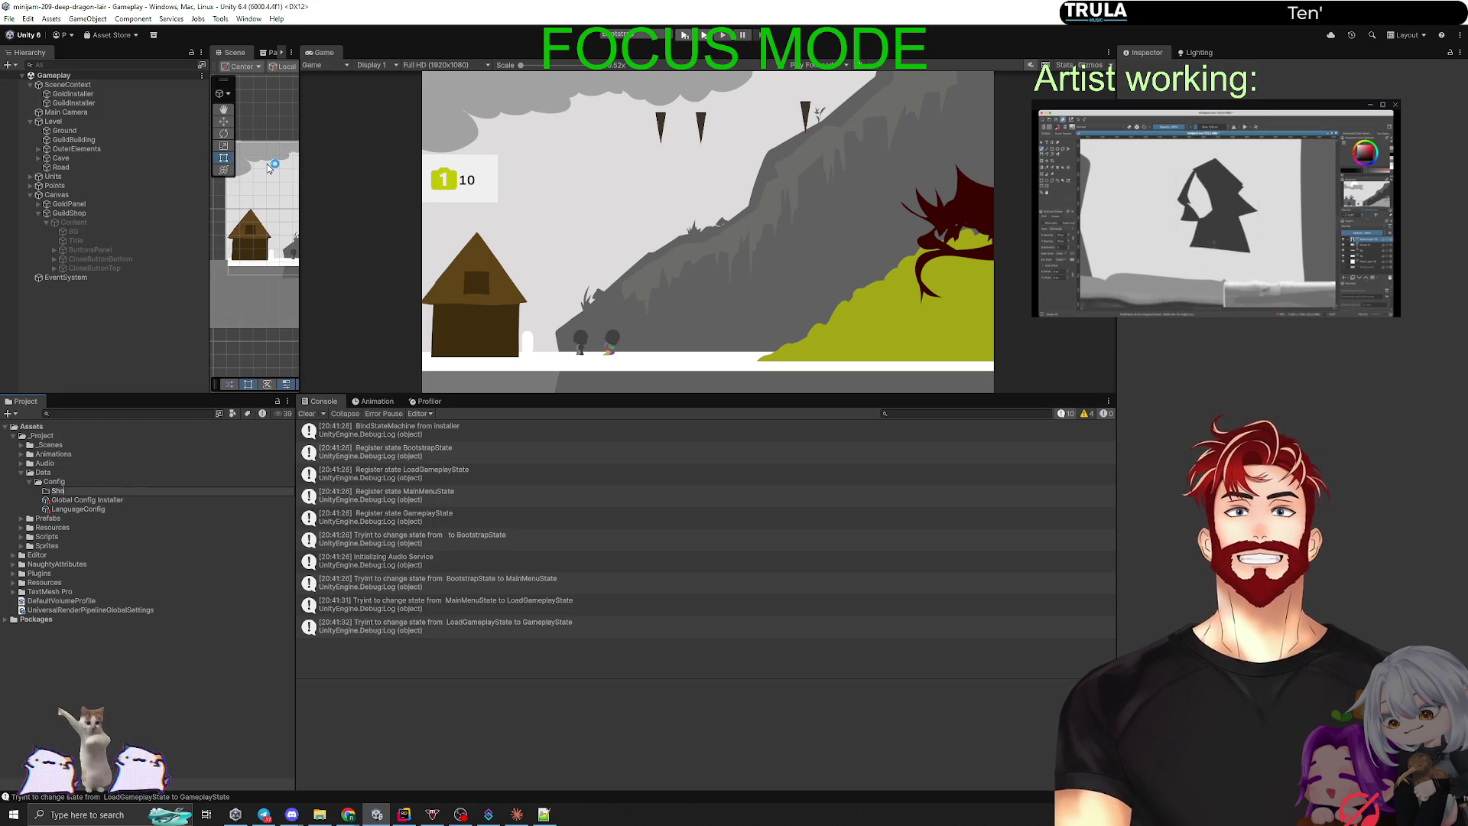
pyautogui.press('Return')
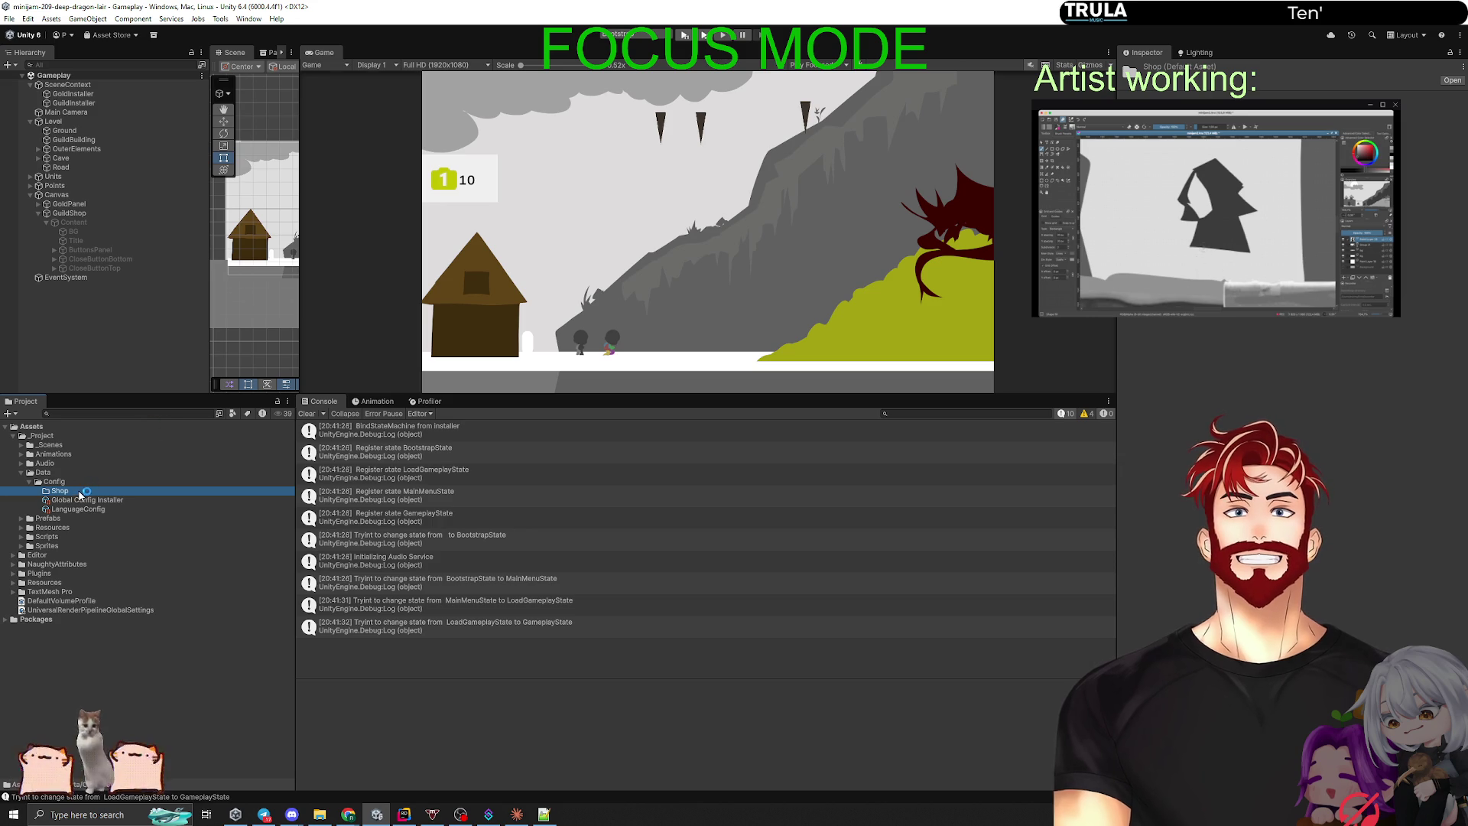
# Step: Create a GuildHallShopConfig asset in Shop via Game Resources > Configs > GuildHallShop
pyautogui.rightClick(80, 495)
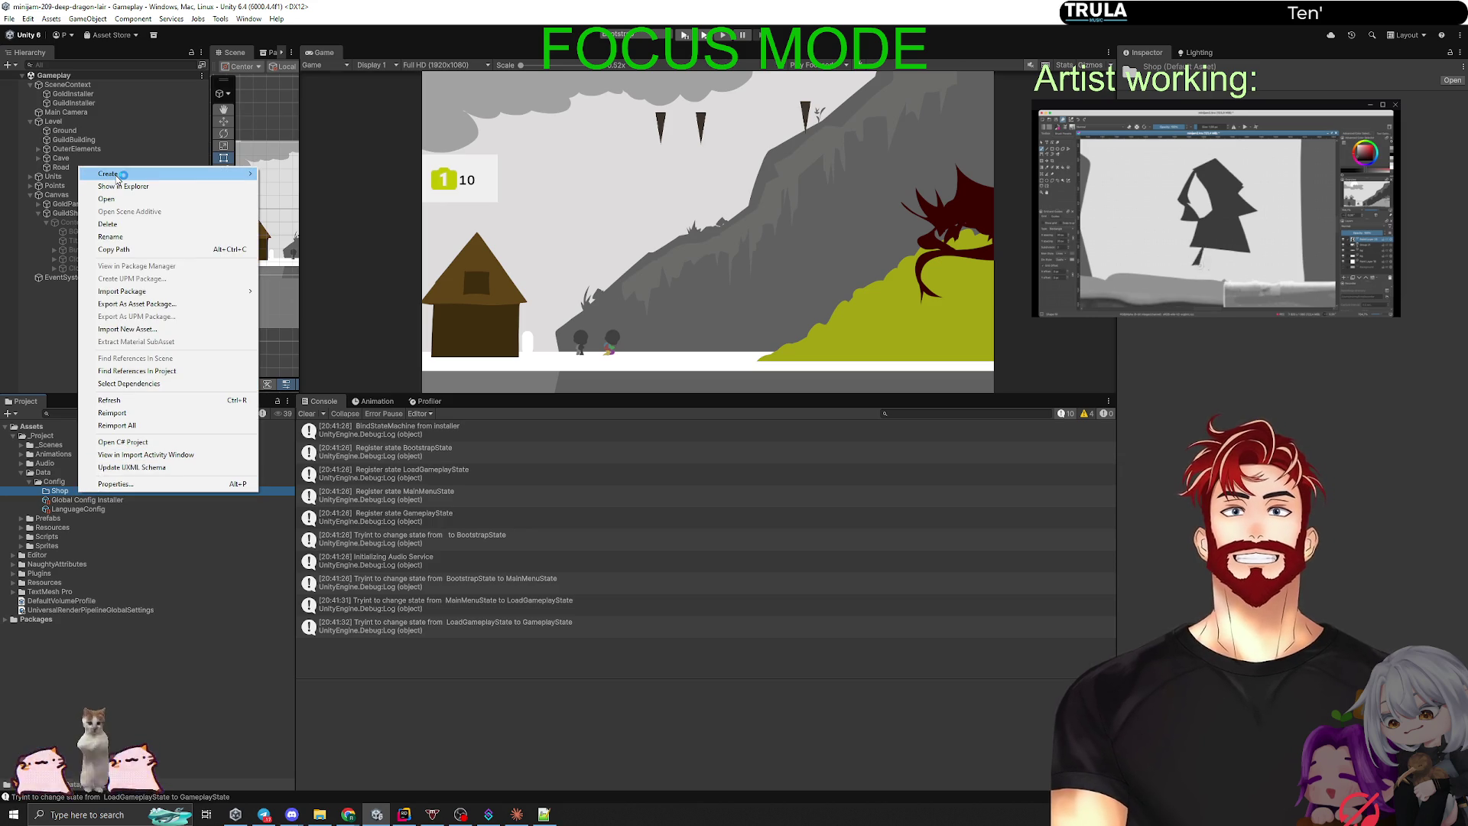
pyautogui.moveTo(119, 175)
pyautogui.moveTo(318, 468)
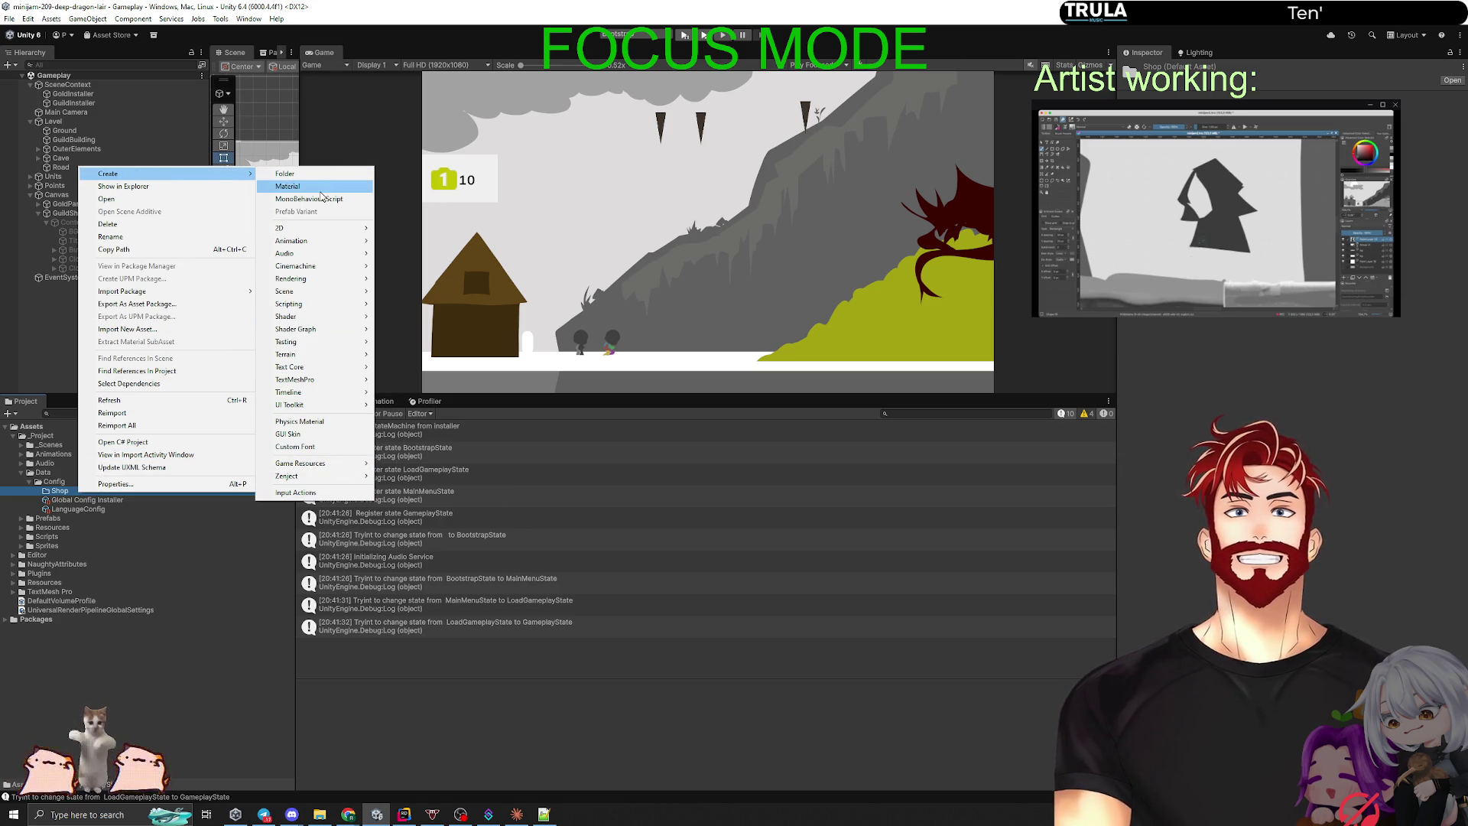
pyautogui.moveTo(317, 242)
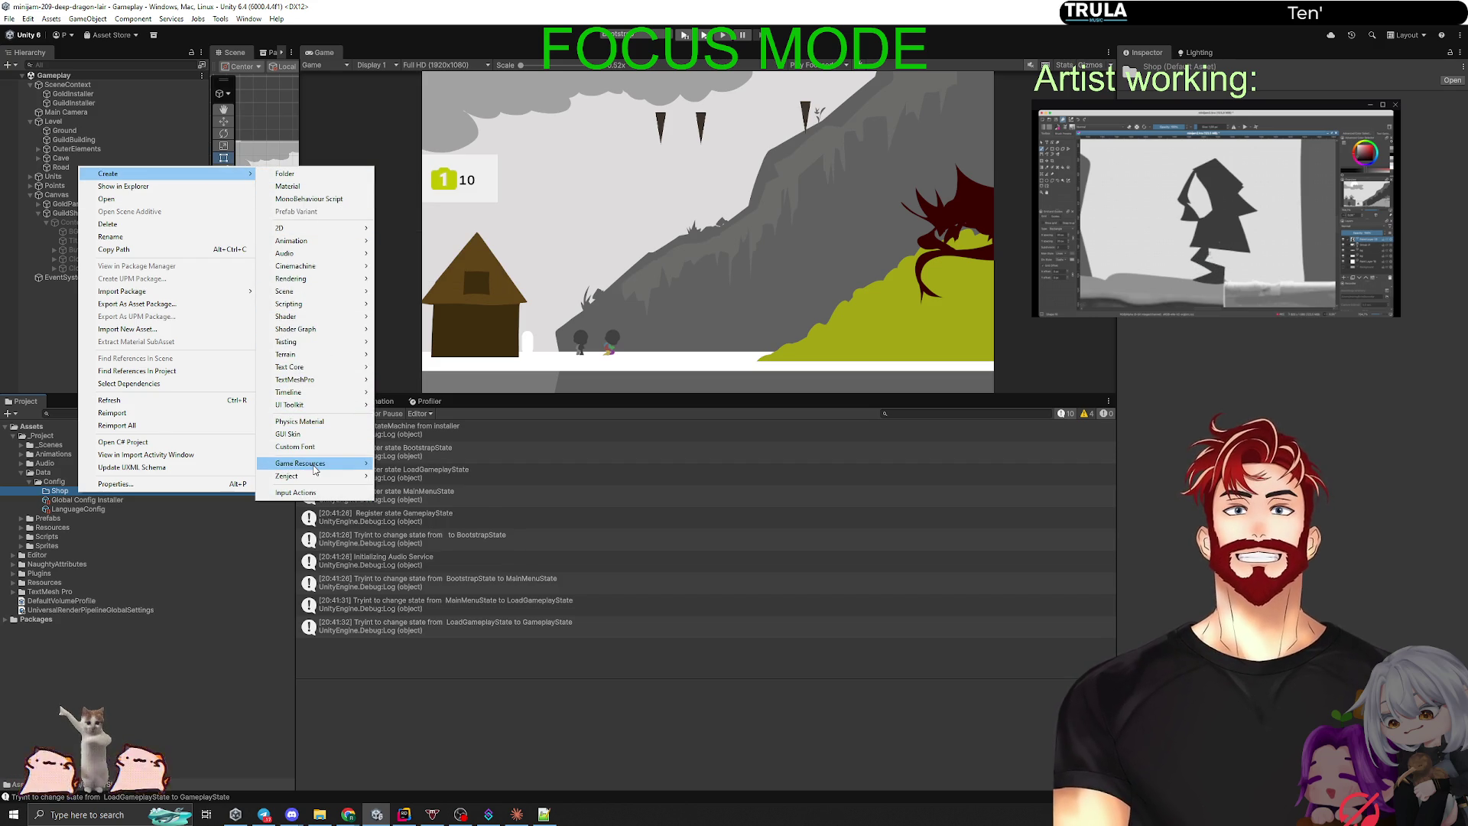
pyautogui.moveTo(314, 464)
pyautogui.moveTo(424, 475)
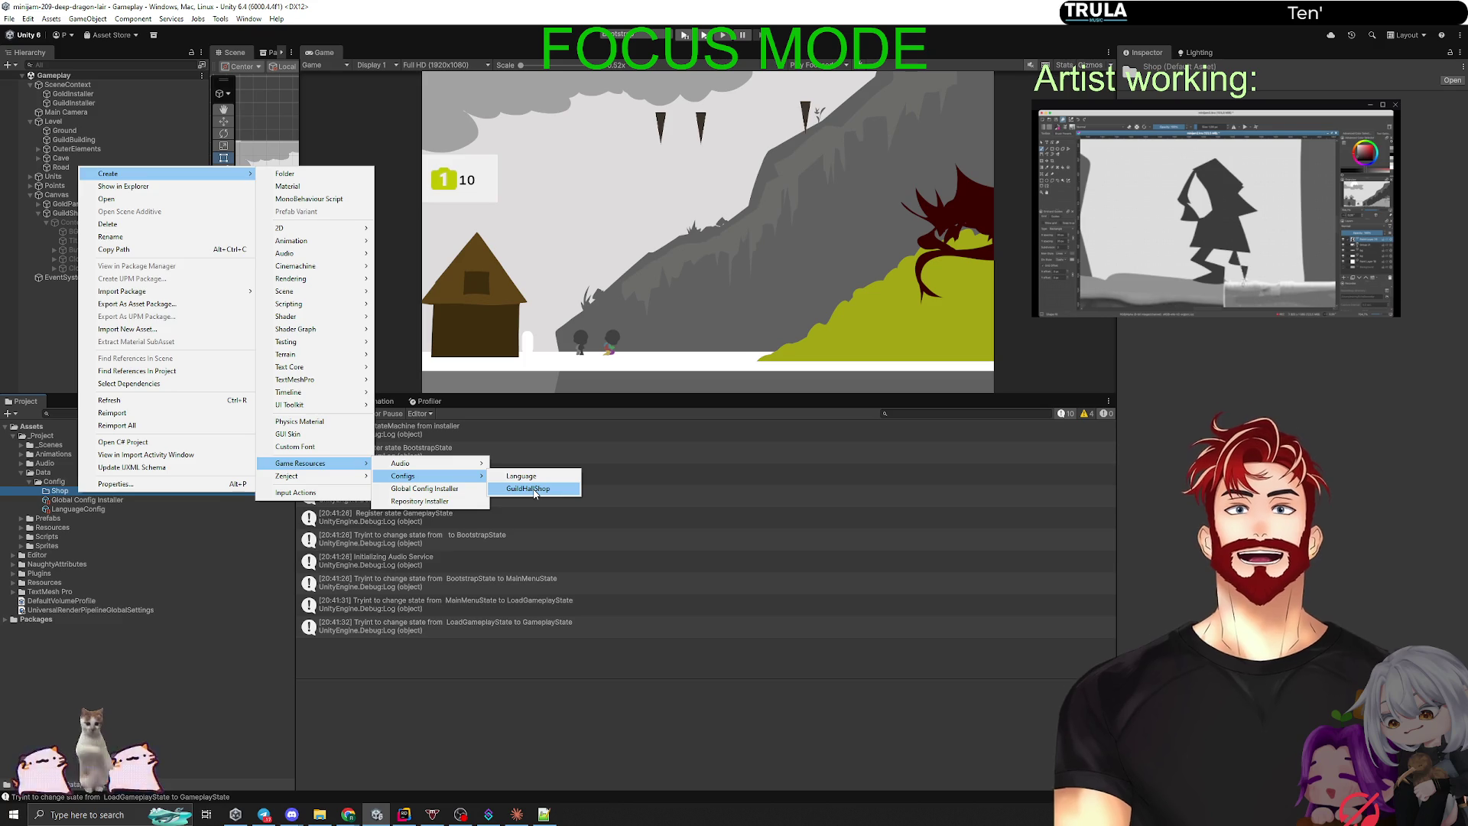
pyautogui.click(535, 489)
pyautogui.press('Return')
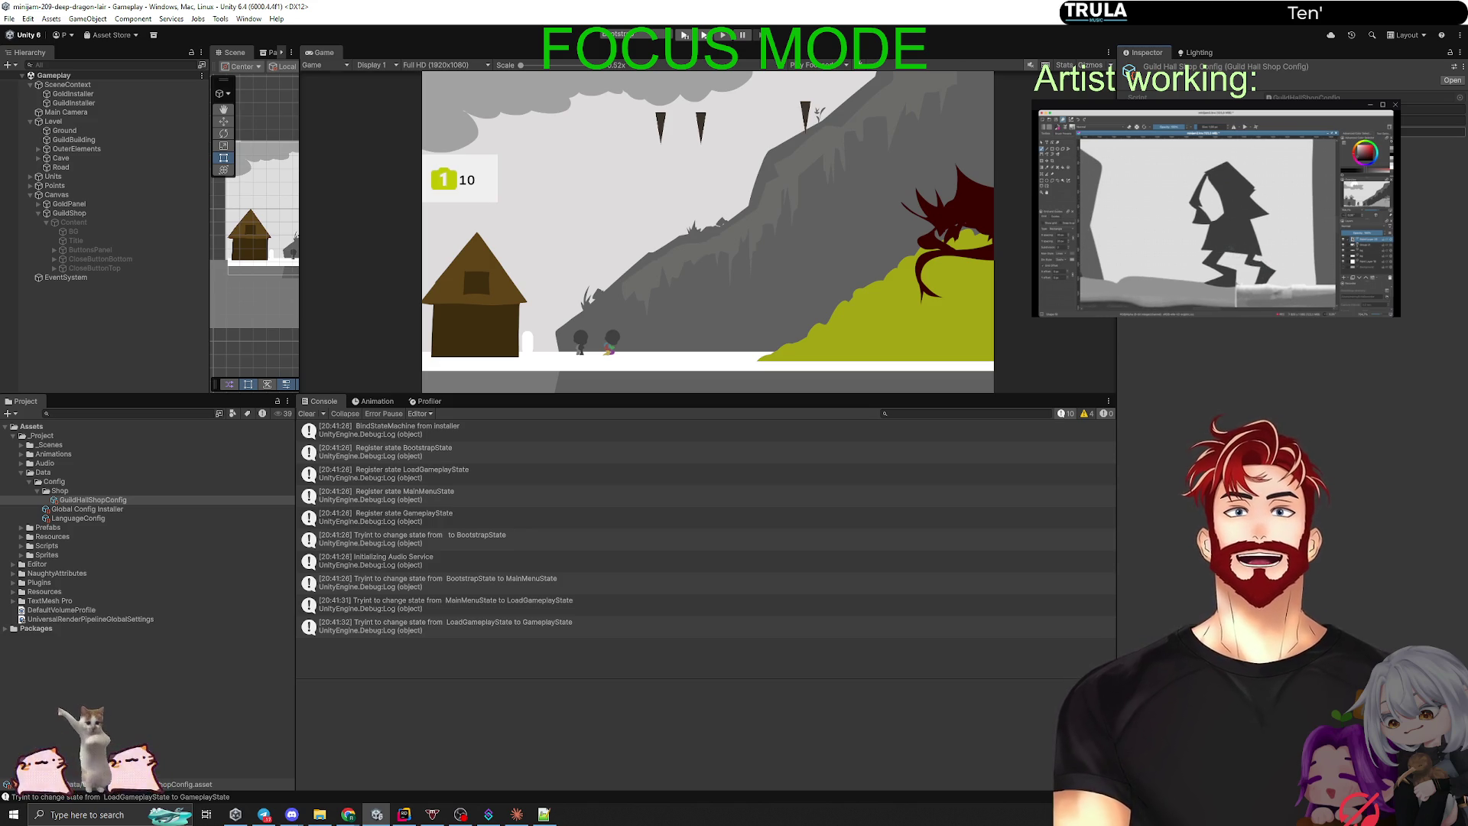
pyautogui.moveTo(486, 394); pyautogui.dragTo(520, 552)
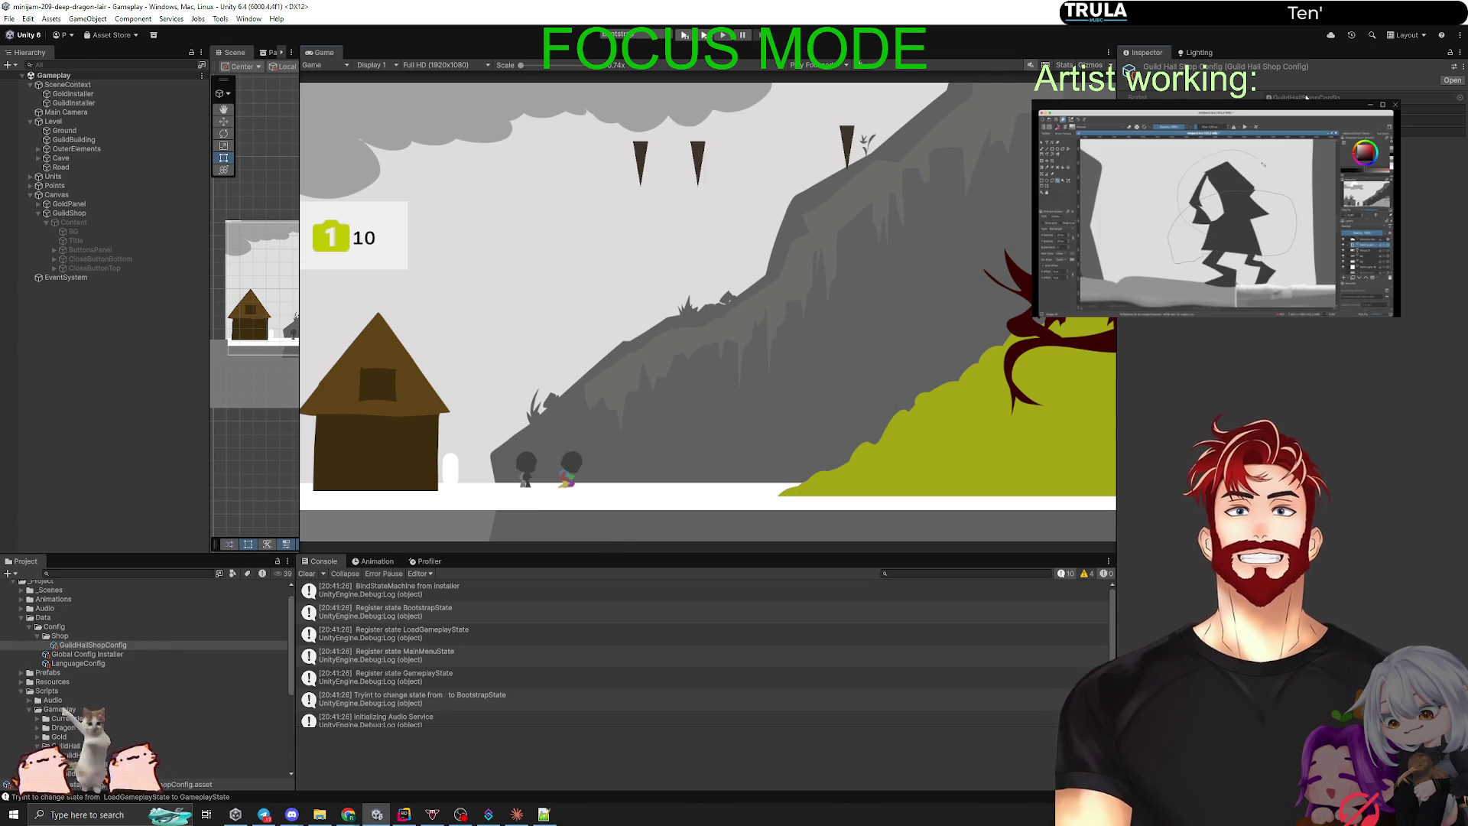
# Step: In Rider, open GuildHallInstaller.cs from GuildHallShopConfig's 3 usages, then select GuildInstaller in Unity
pyautogui.hotkey('alt', 'Tab')
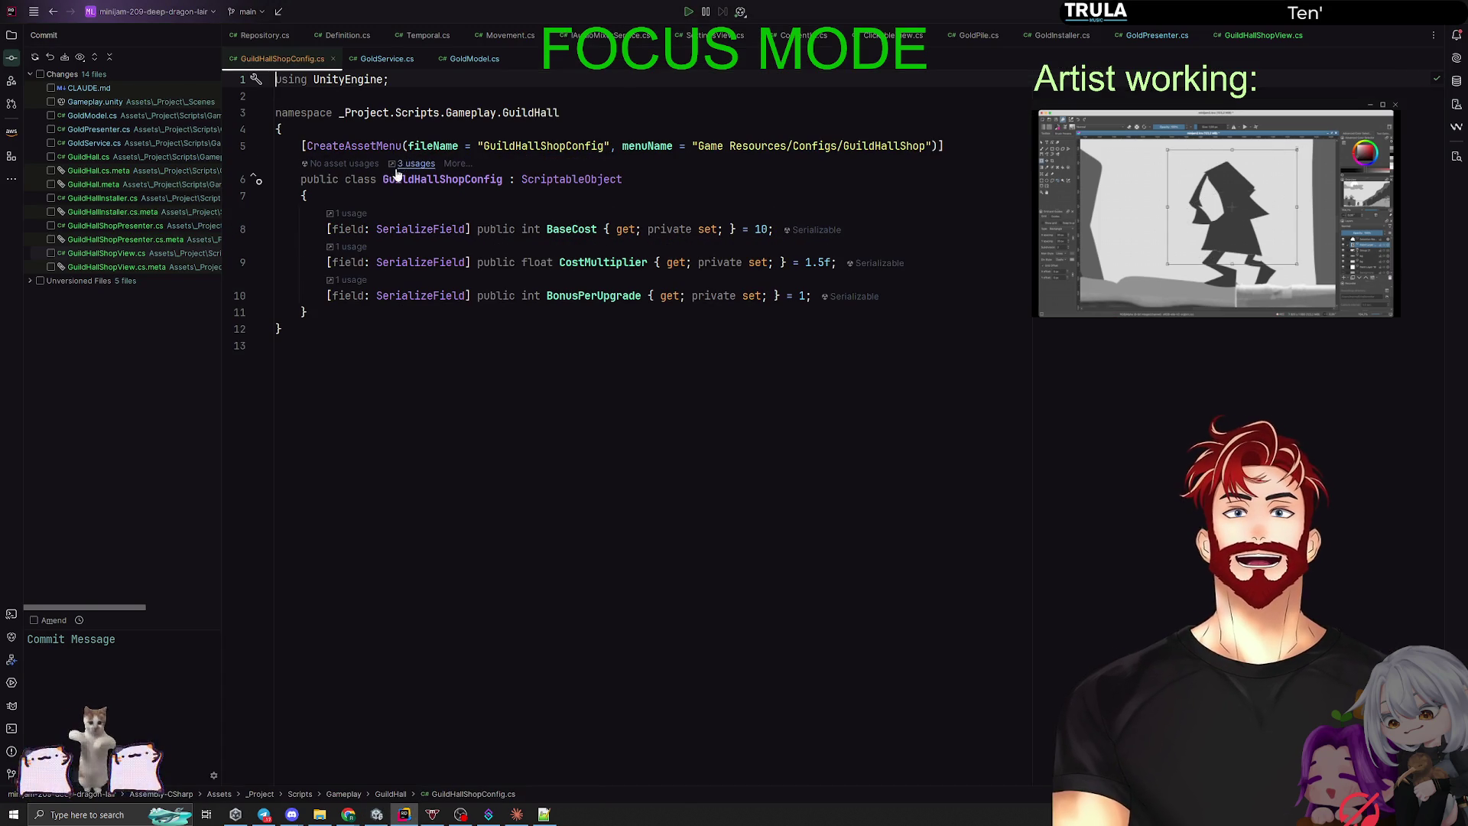
pyautogui.click(410, 166)
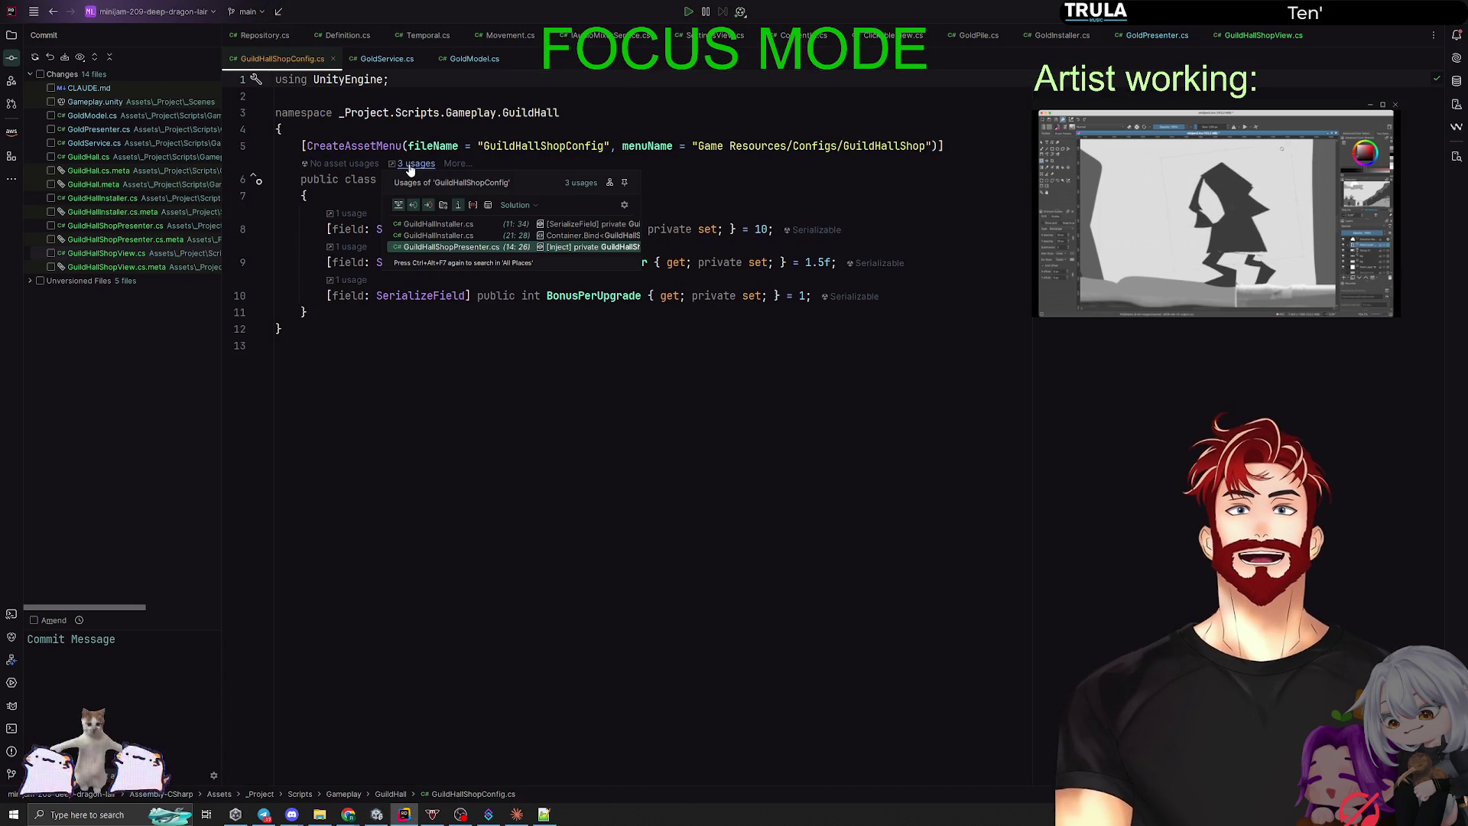
pyautogui.click(468, 225)
pyautogui.hotkey('alt', 'Tab')
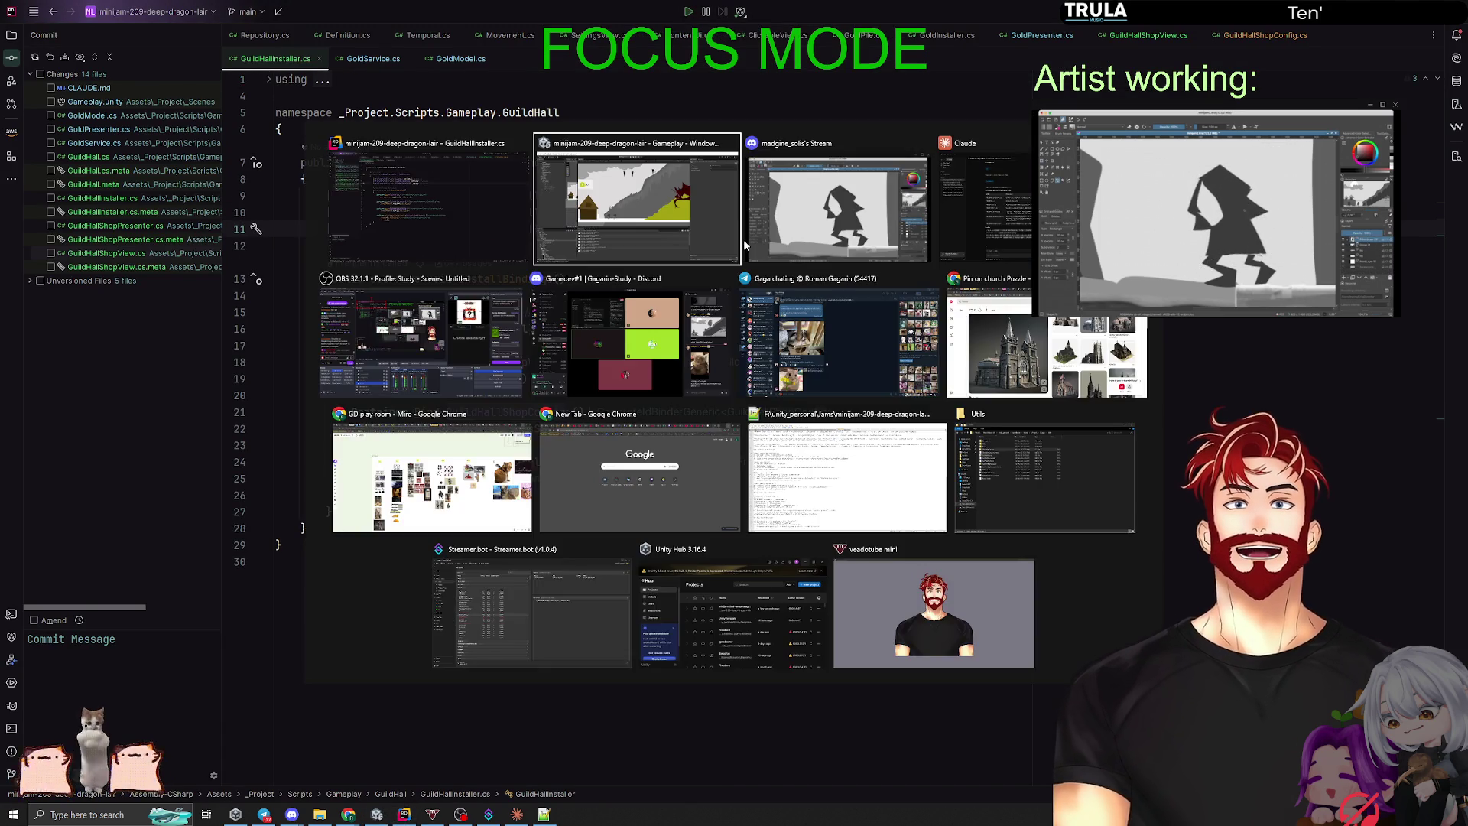
pyautogui.click(68, 104)
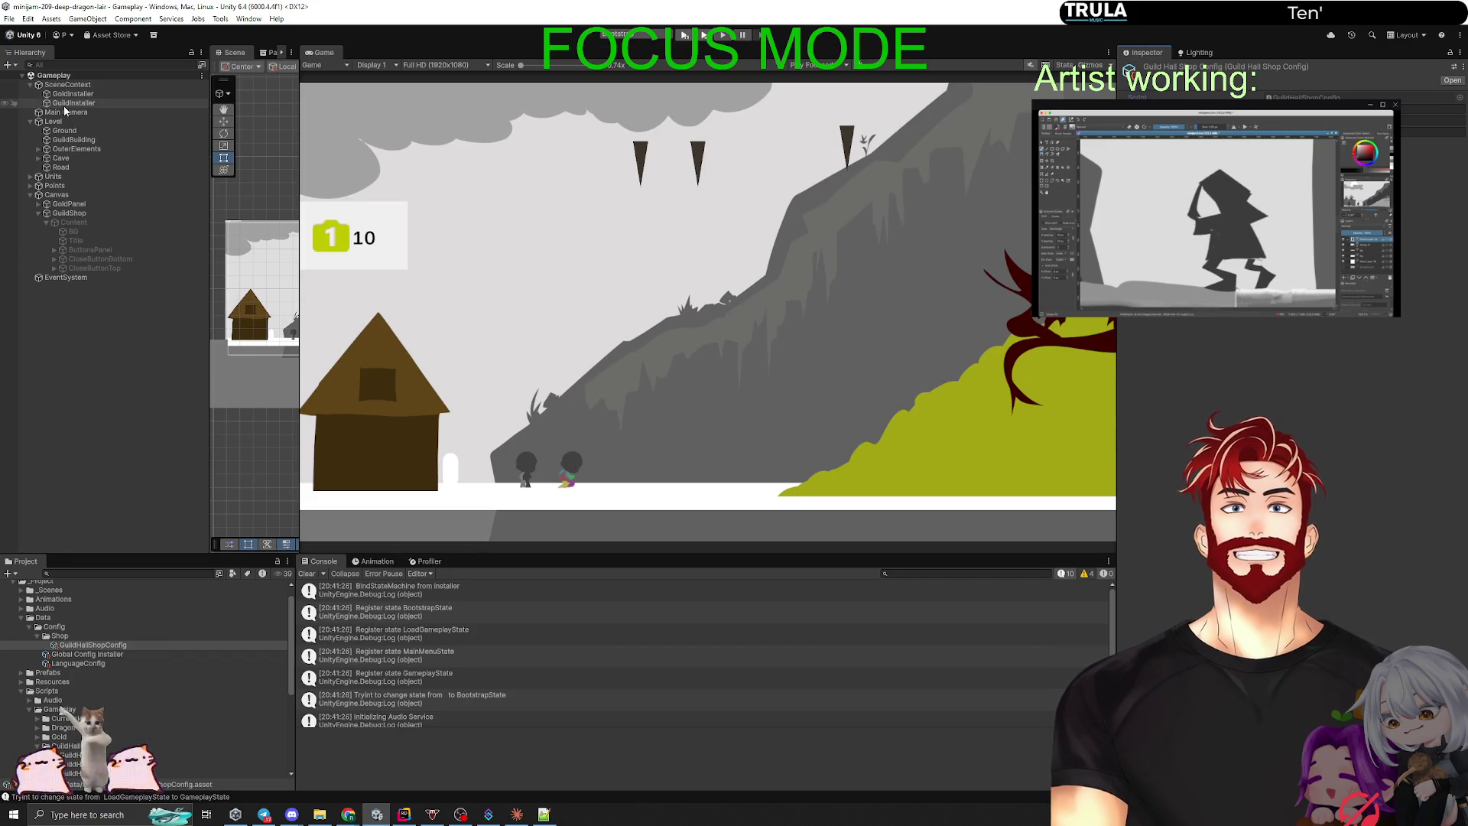
# Step: Assign GuildHallShopConfig to GuildInstaller and Price to GuildShop's Cost Text, then run the game
pyautogui.moveTo(93, 644)
pyautogui.mouseDown()
pyautogui.moveTo(765, 306)
pyautogui.moveTo(1361, 200)
pyautogui.mouseUp()
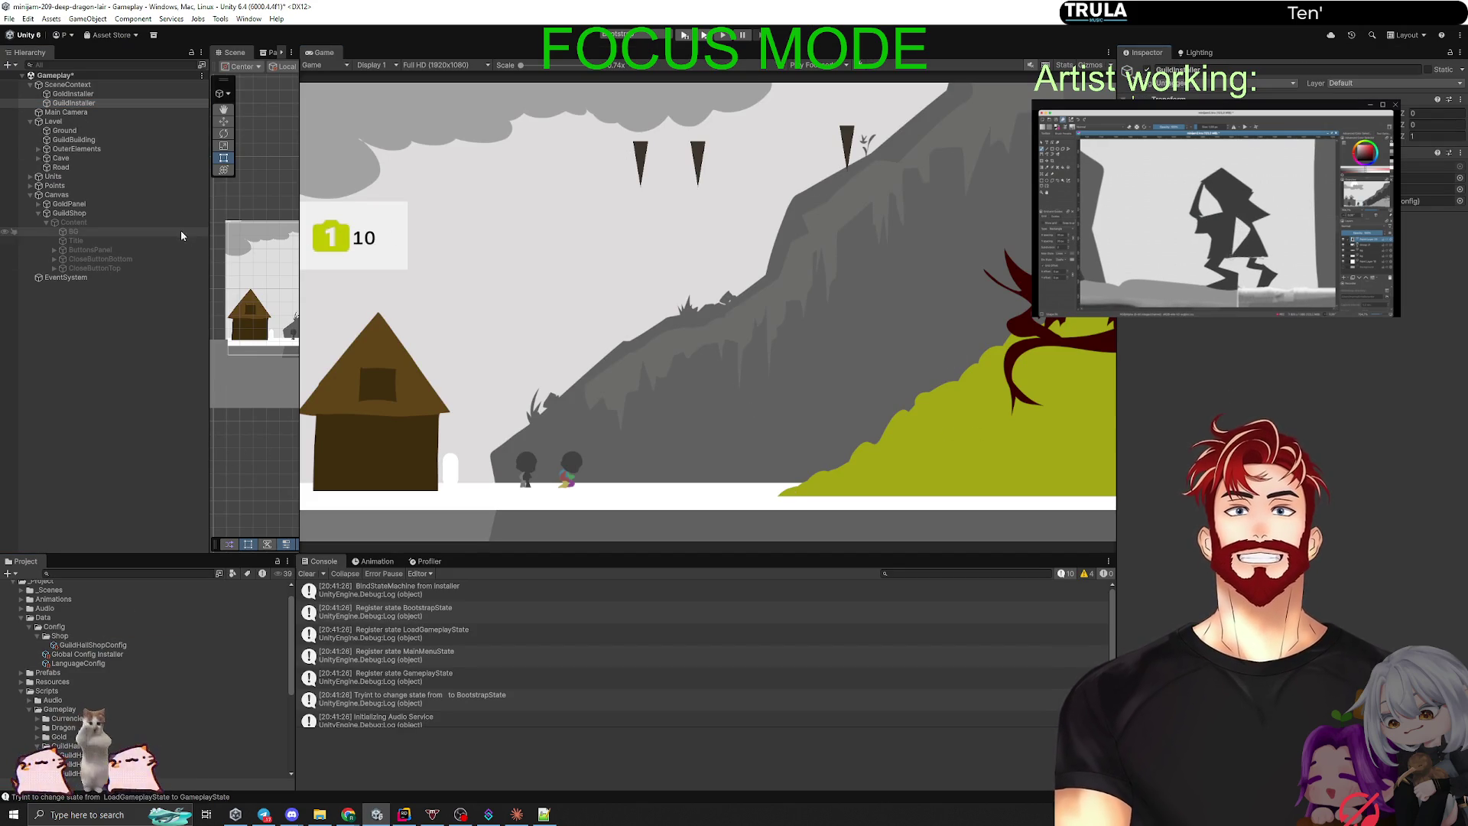
pyautogui.click(77, 216)
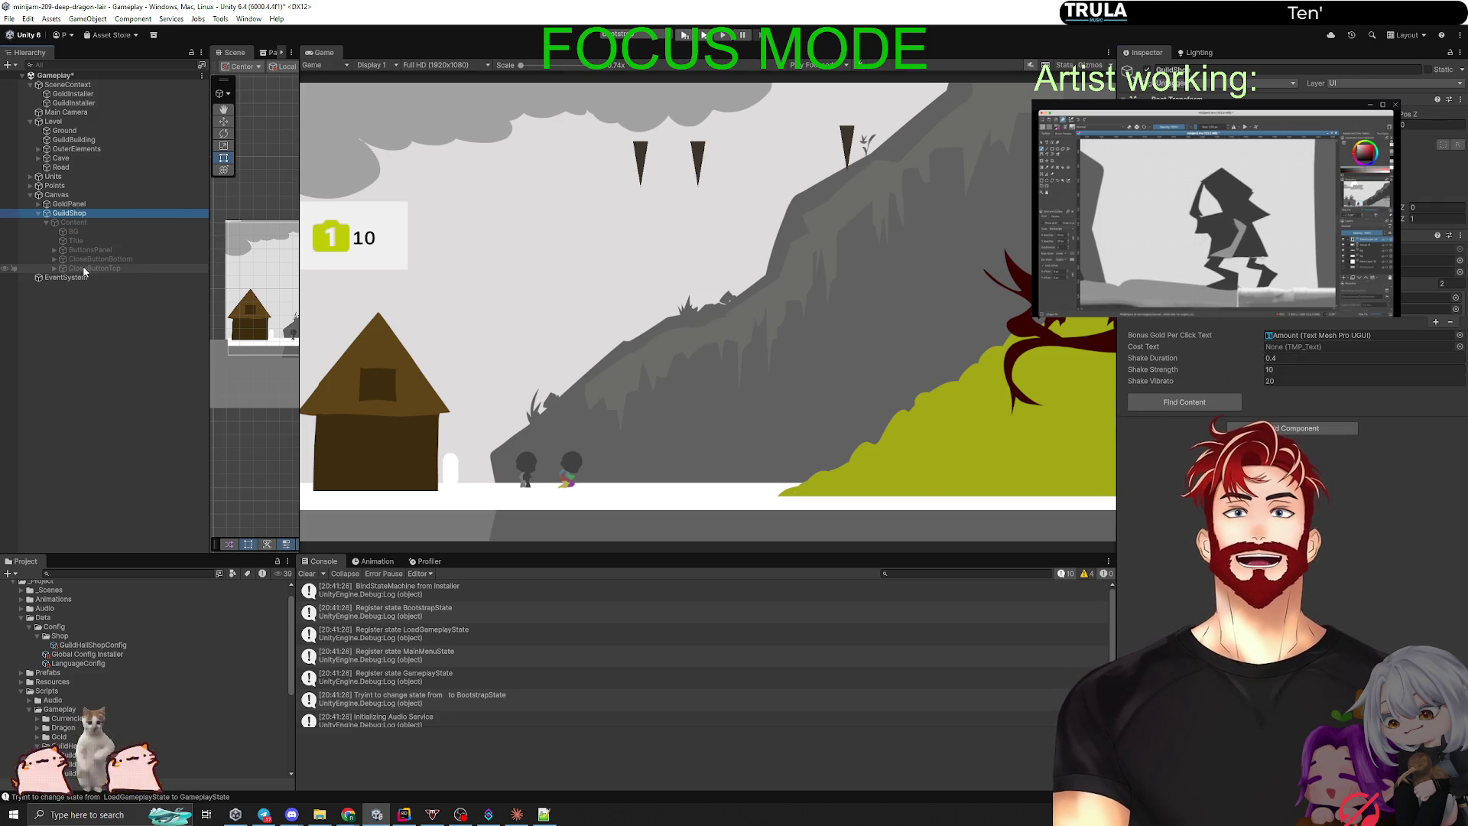
pyautogui.click(54, 248)
pyautogui.moveTo(93, 286)
pyautogui.mouseDown()
pyautogui.moveTo(1262, 428)
pyautogui.moveTo(1296, 345)
pyautogui.mouseUp()
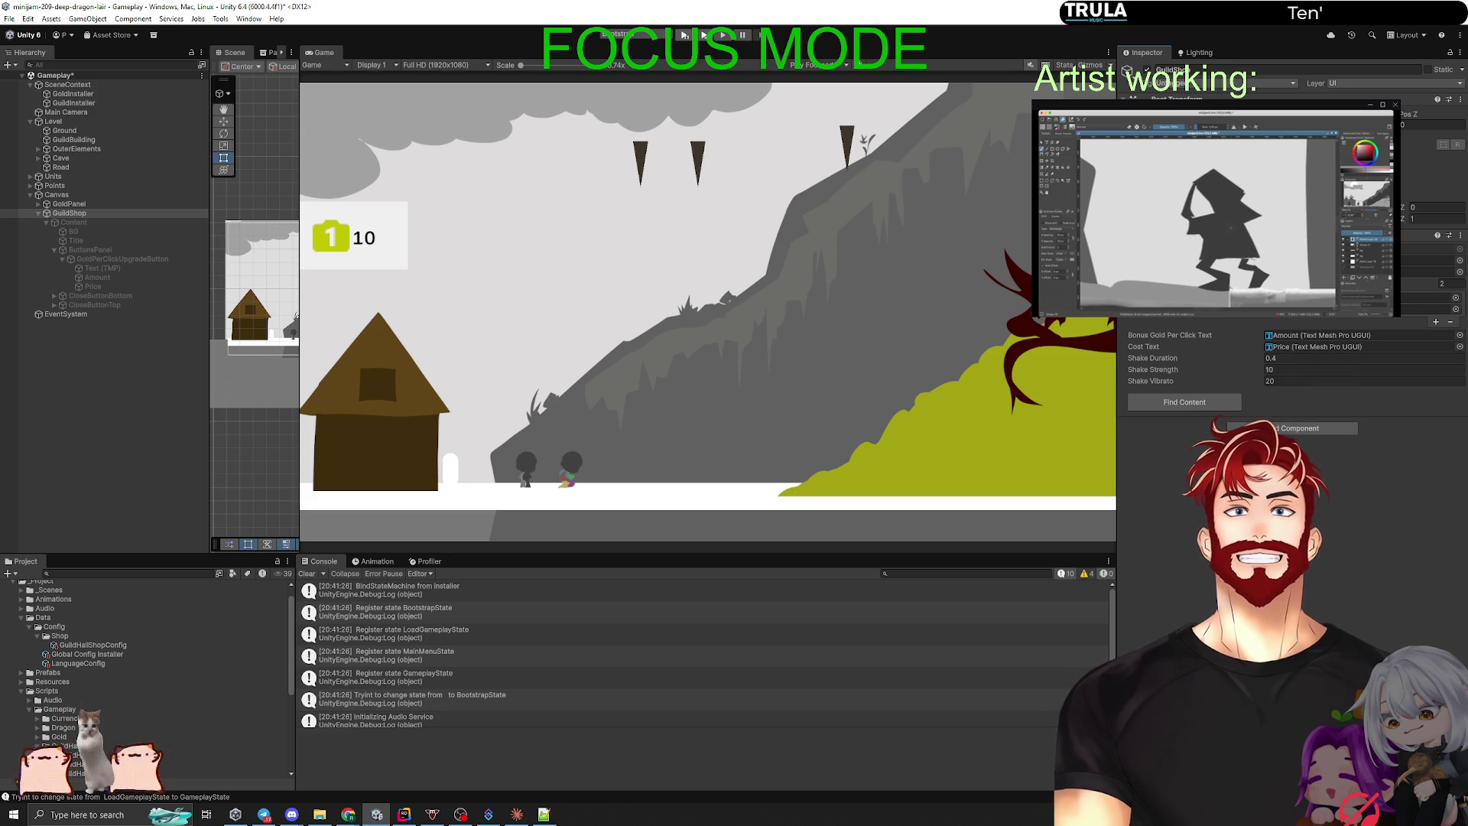
pyautogui.click(685, 35)
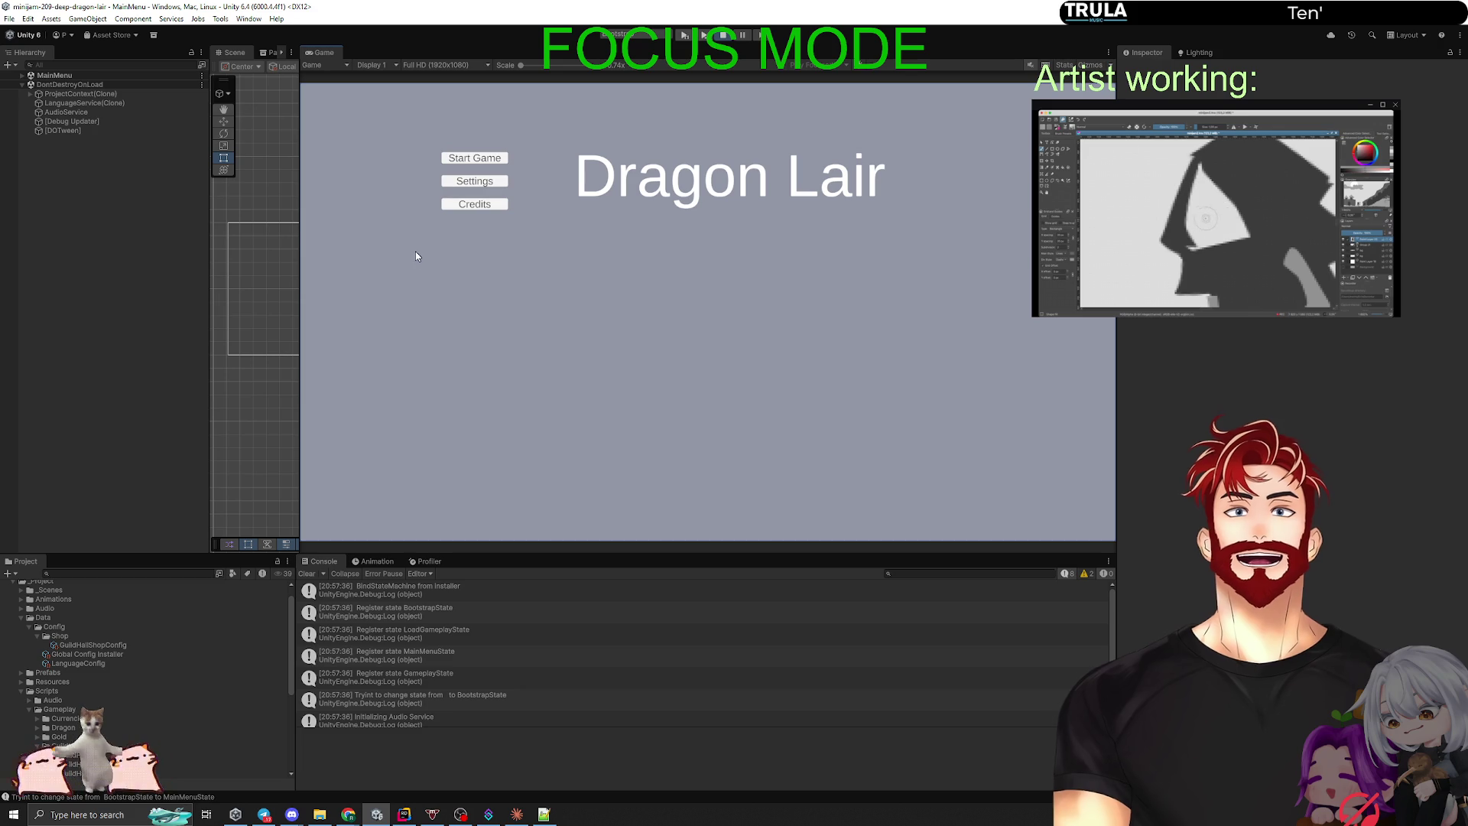
# Step: Start the game and buy three gold-per-click upgrades, reopening the GuildShop from the house each time
pyautogui.click(458, 162)
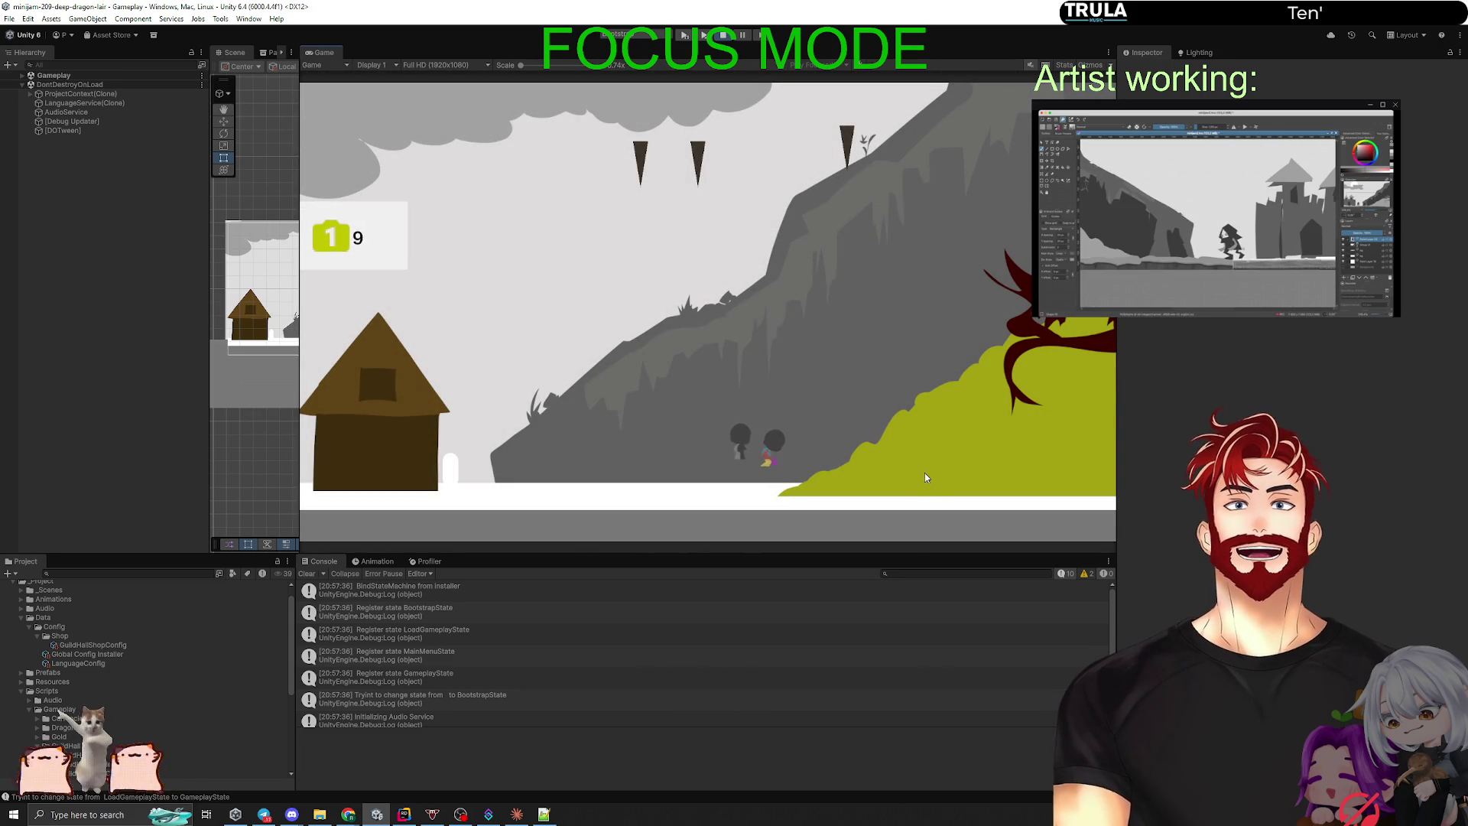
pyautogui.click(365, 424)
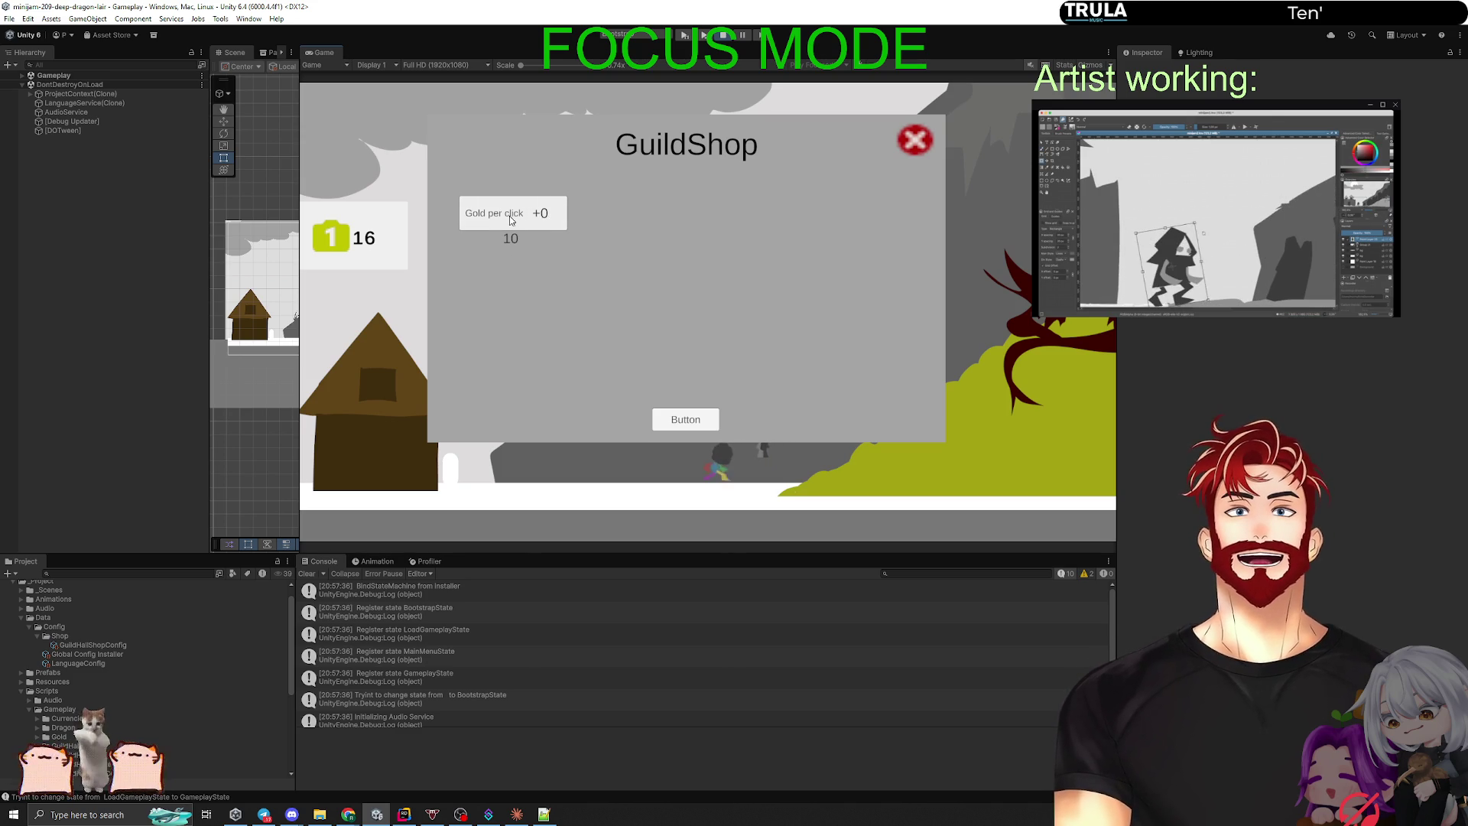
pyautogui.click(516, 222)
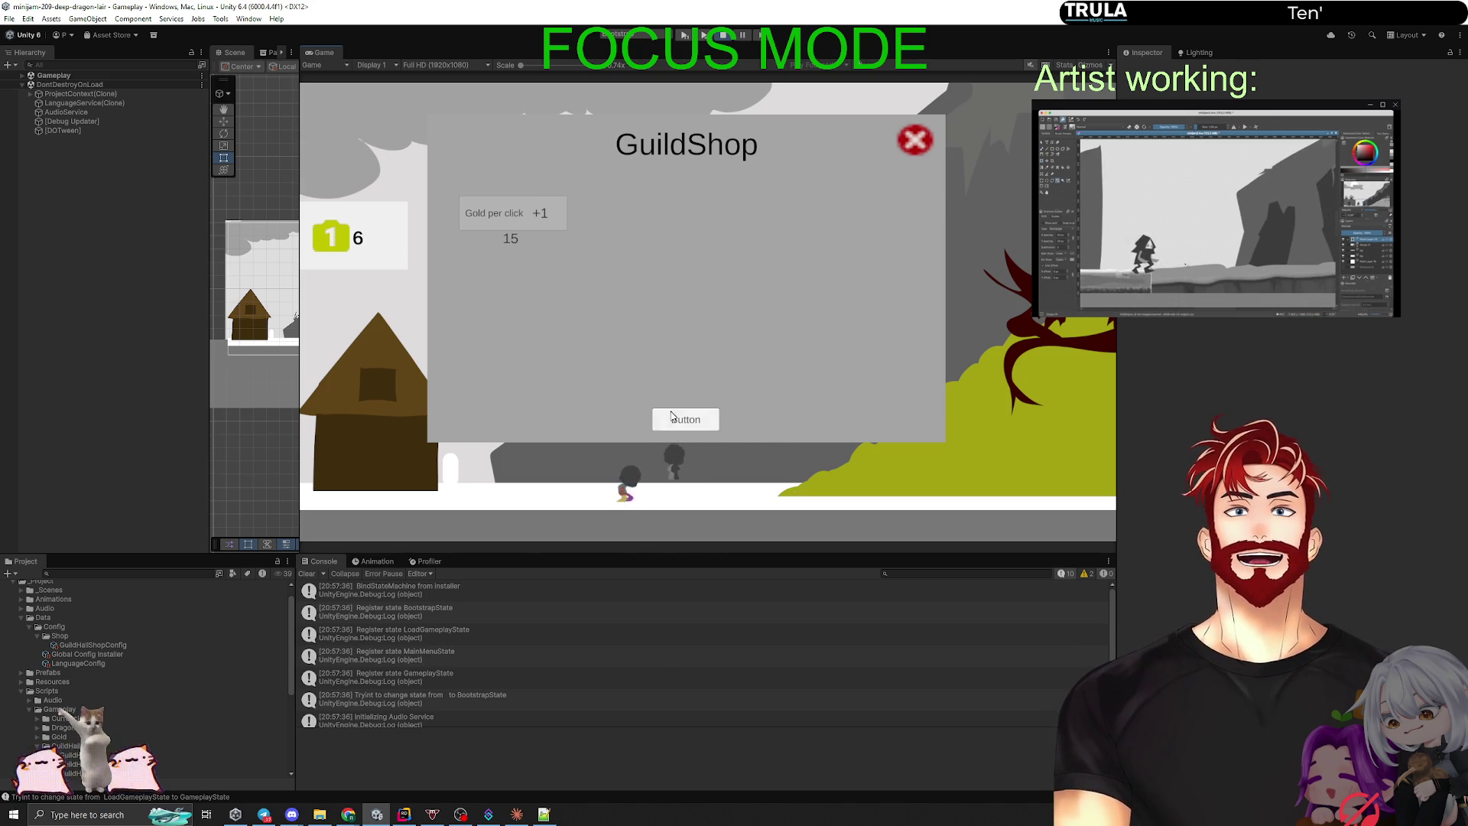
pyautogui.click(915, 140)
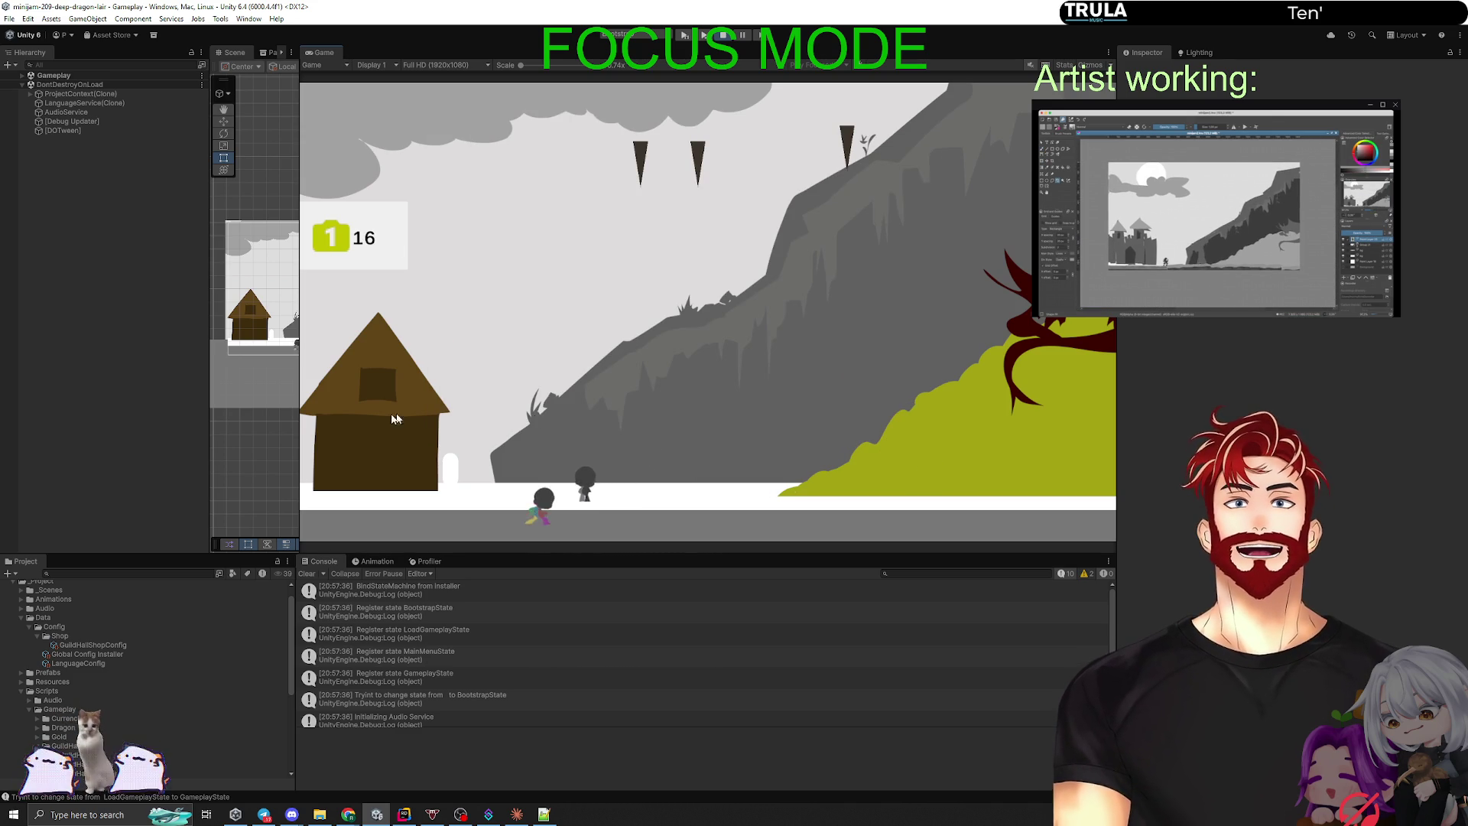
pyautogui.click(379, 382)
pyautogui.click(507, 220)
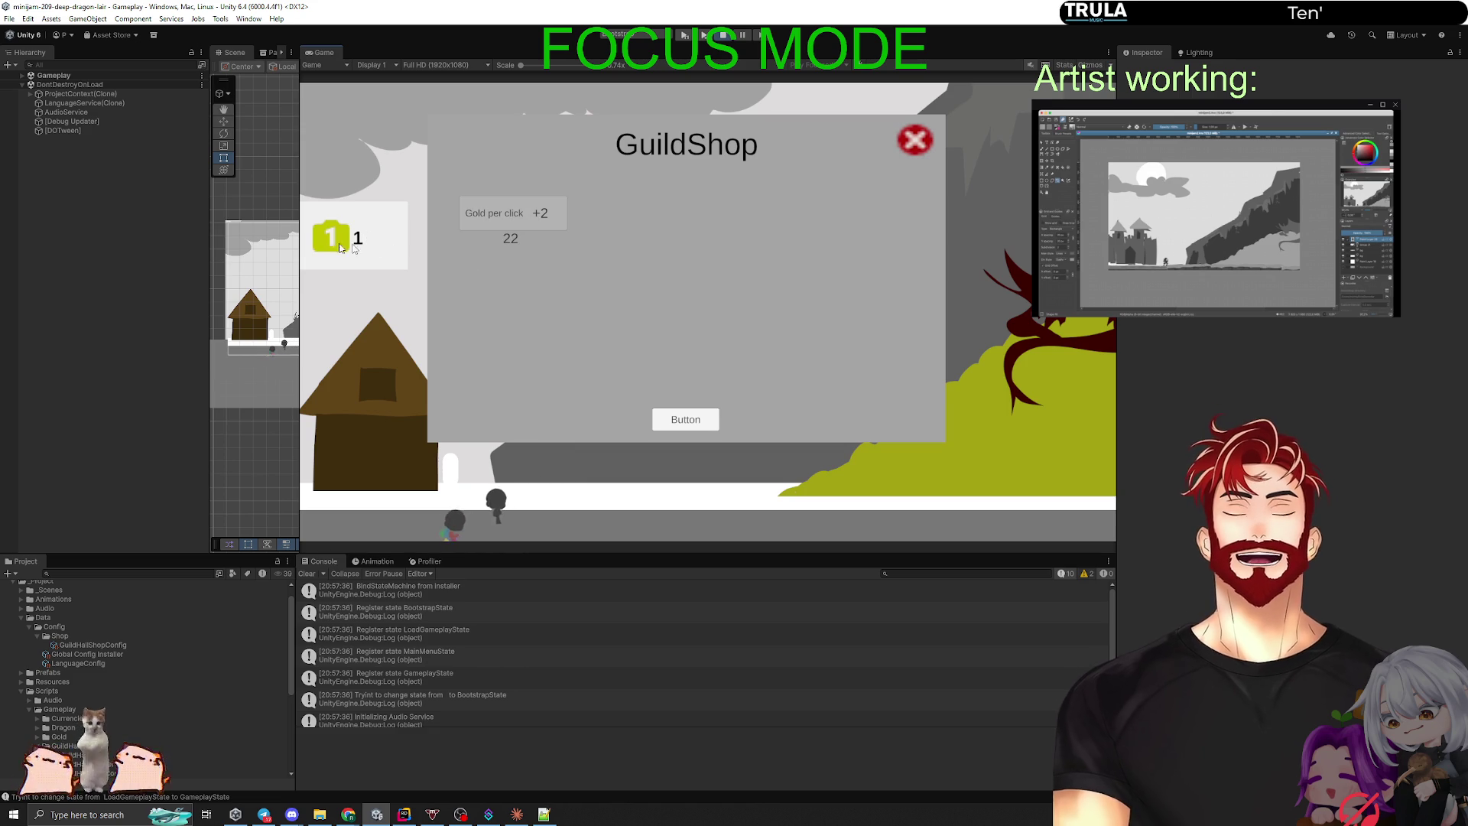
pyautogui.click(660, 423)
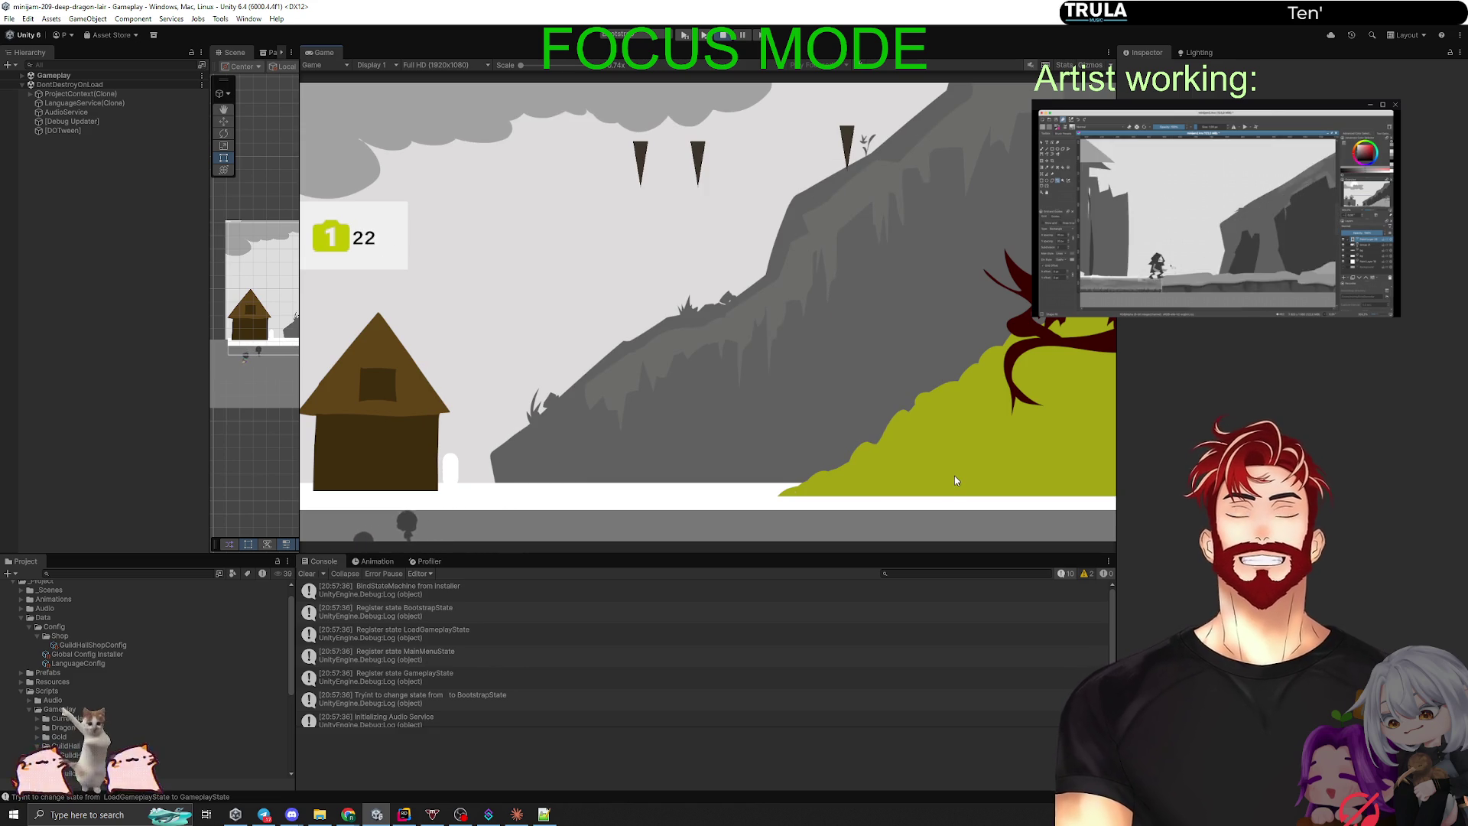
pyautogui.click(393, 426)
pyautogui.click(511, 217)
pyautogui.click(673, 421)
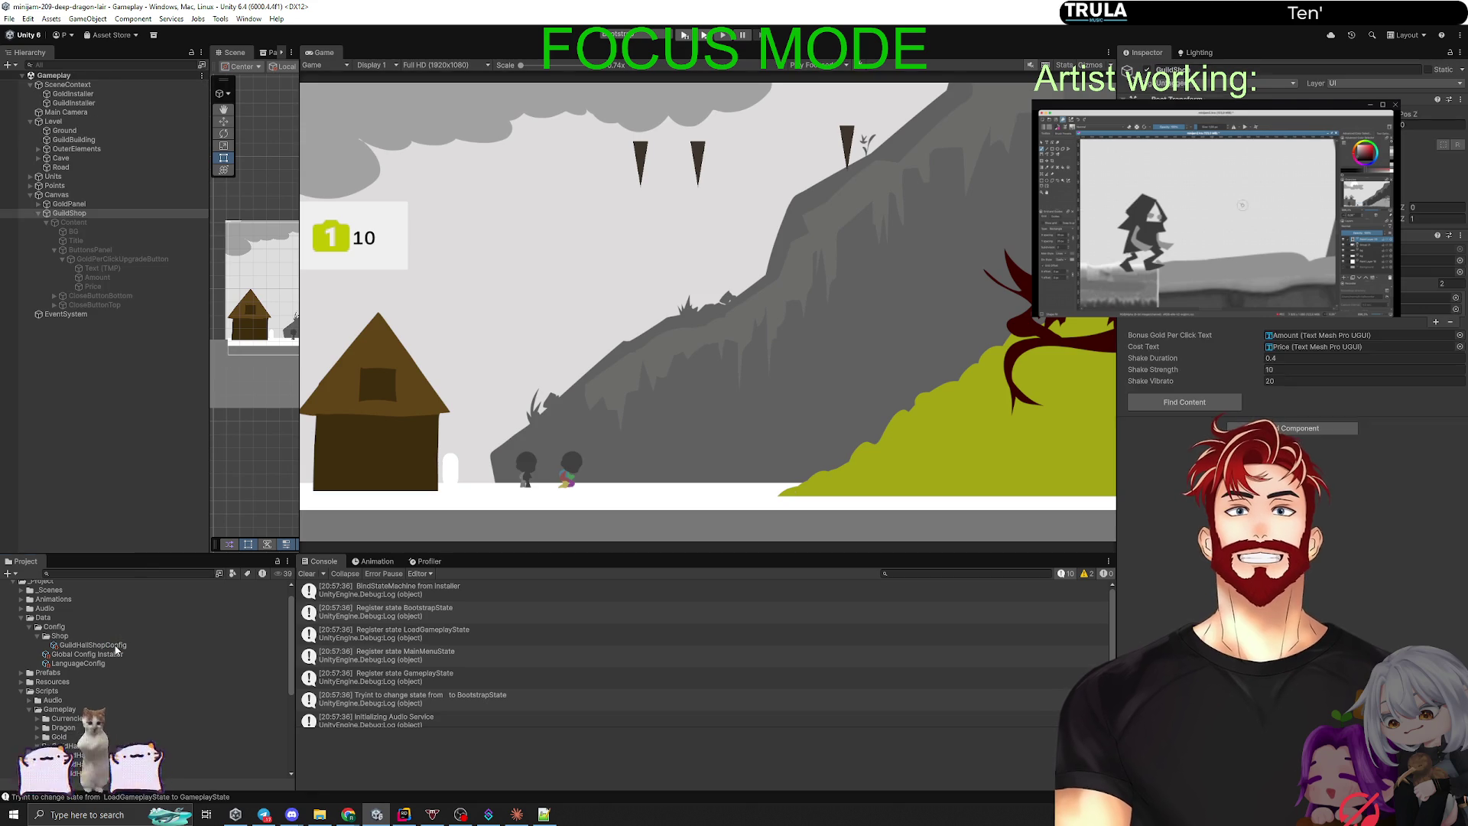
# Step: Select the GuildHallShopConfig asset to inspect its shop settings in the Inspector
pyautogui.click(85, 645)
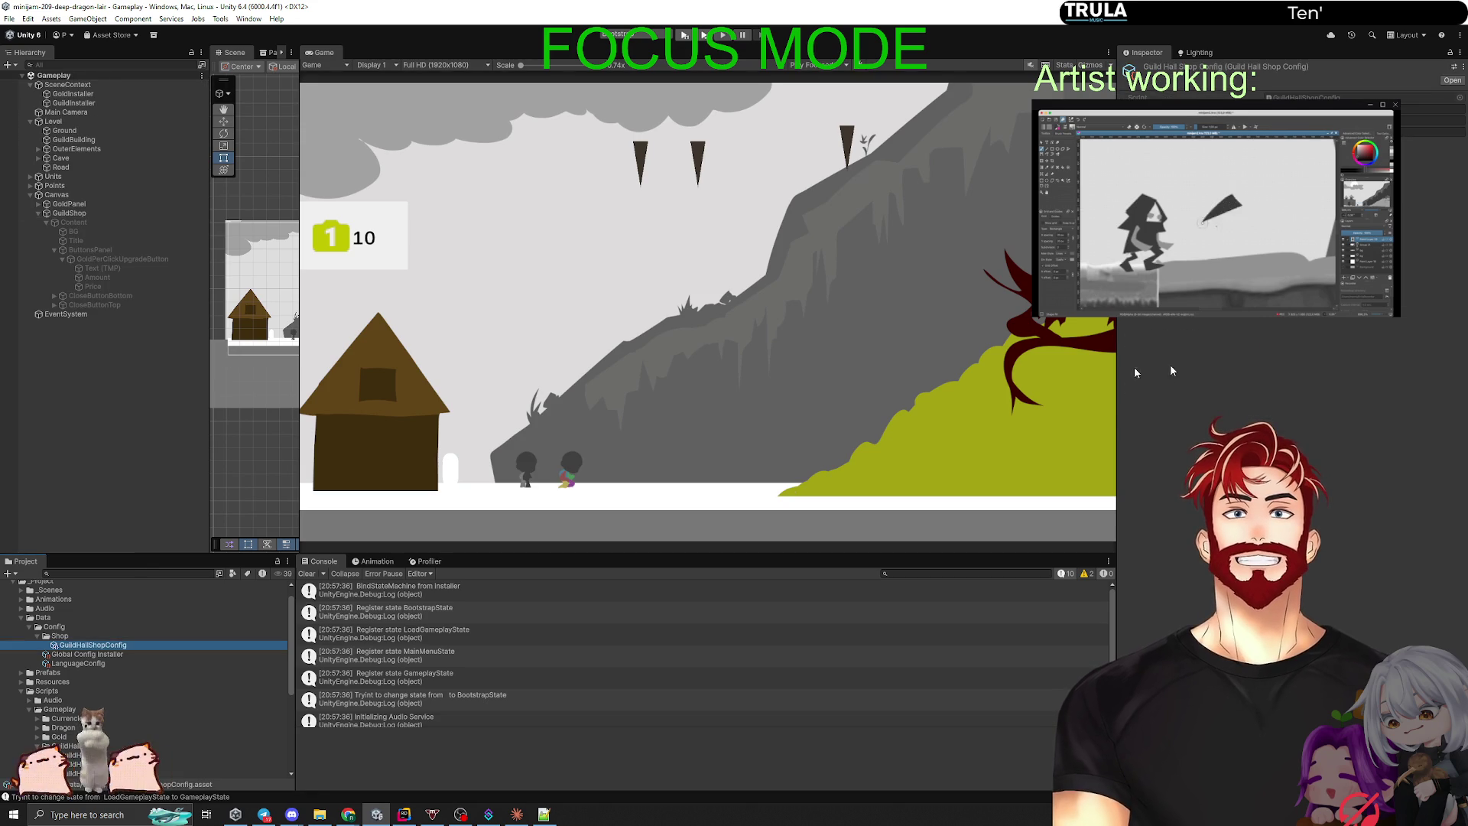
pyautogui.click(1434, 123)
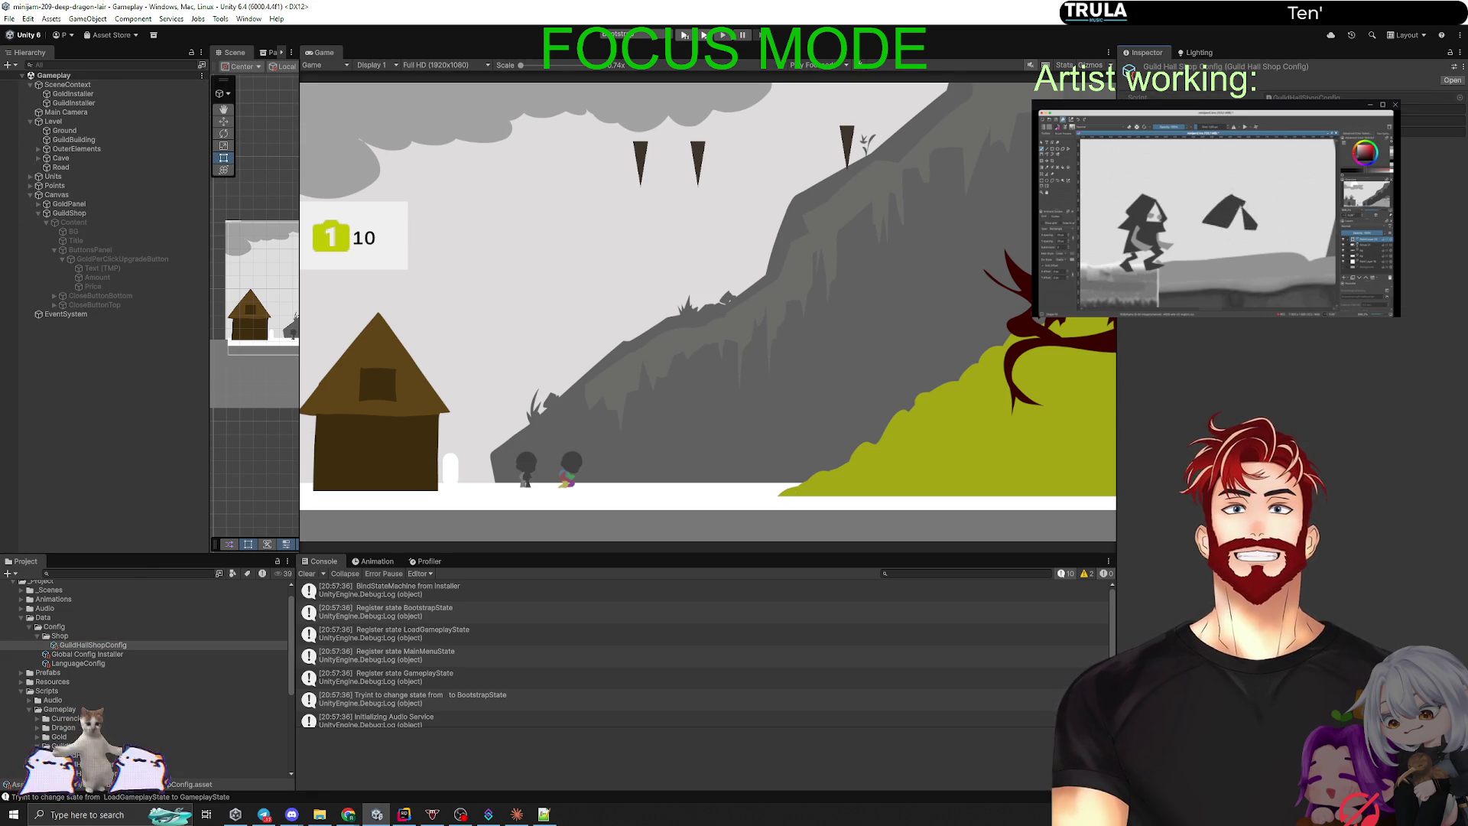
pyautogui.hotkey('alt', 'Tab')
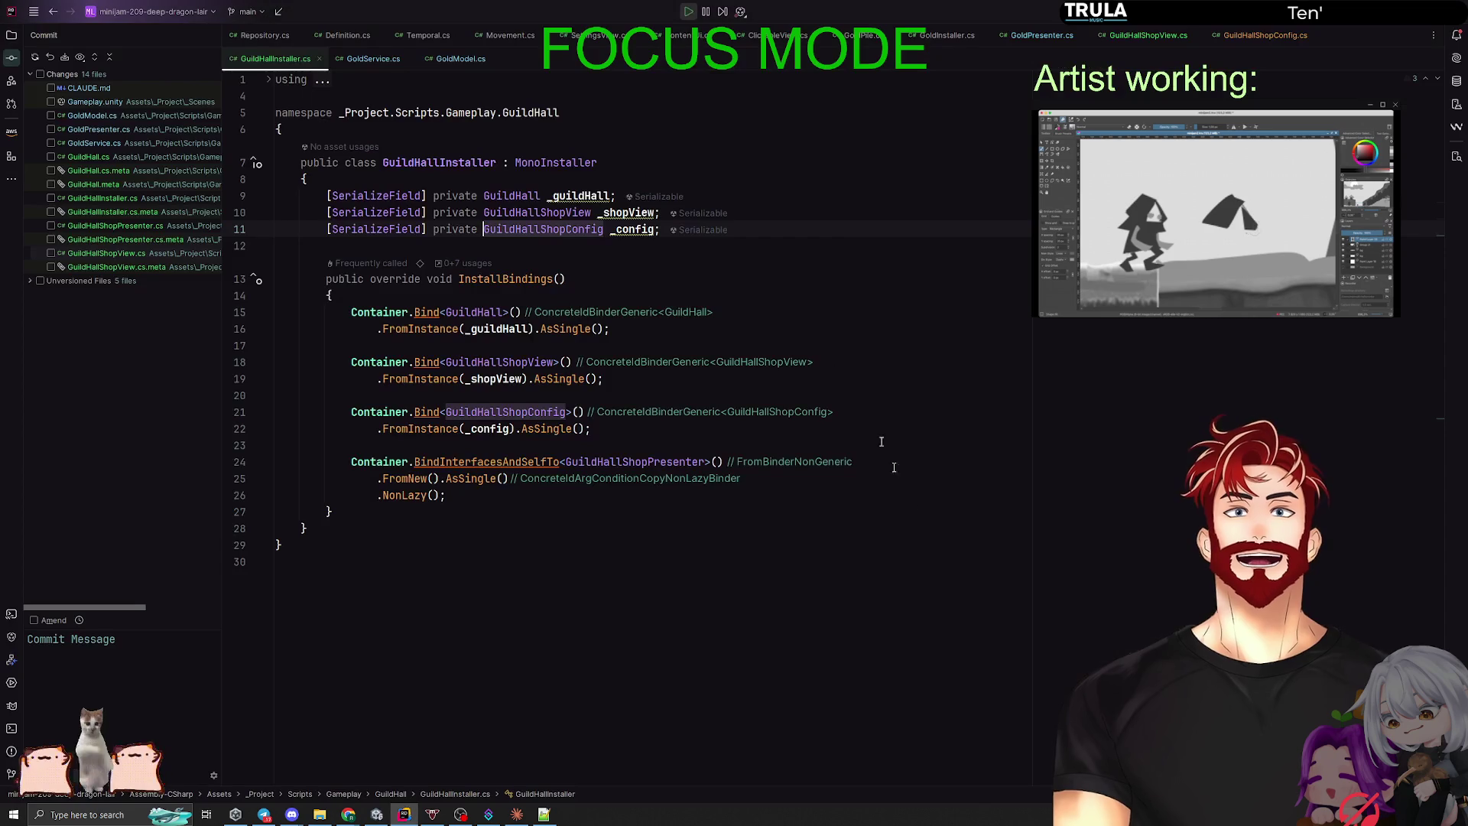
# Step: In GuildHallShopView.cs, change the bonus label expression on line 44 to {bonus+1}
pyautogui.hotkey('ctrl', 'e')
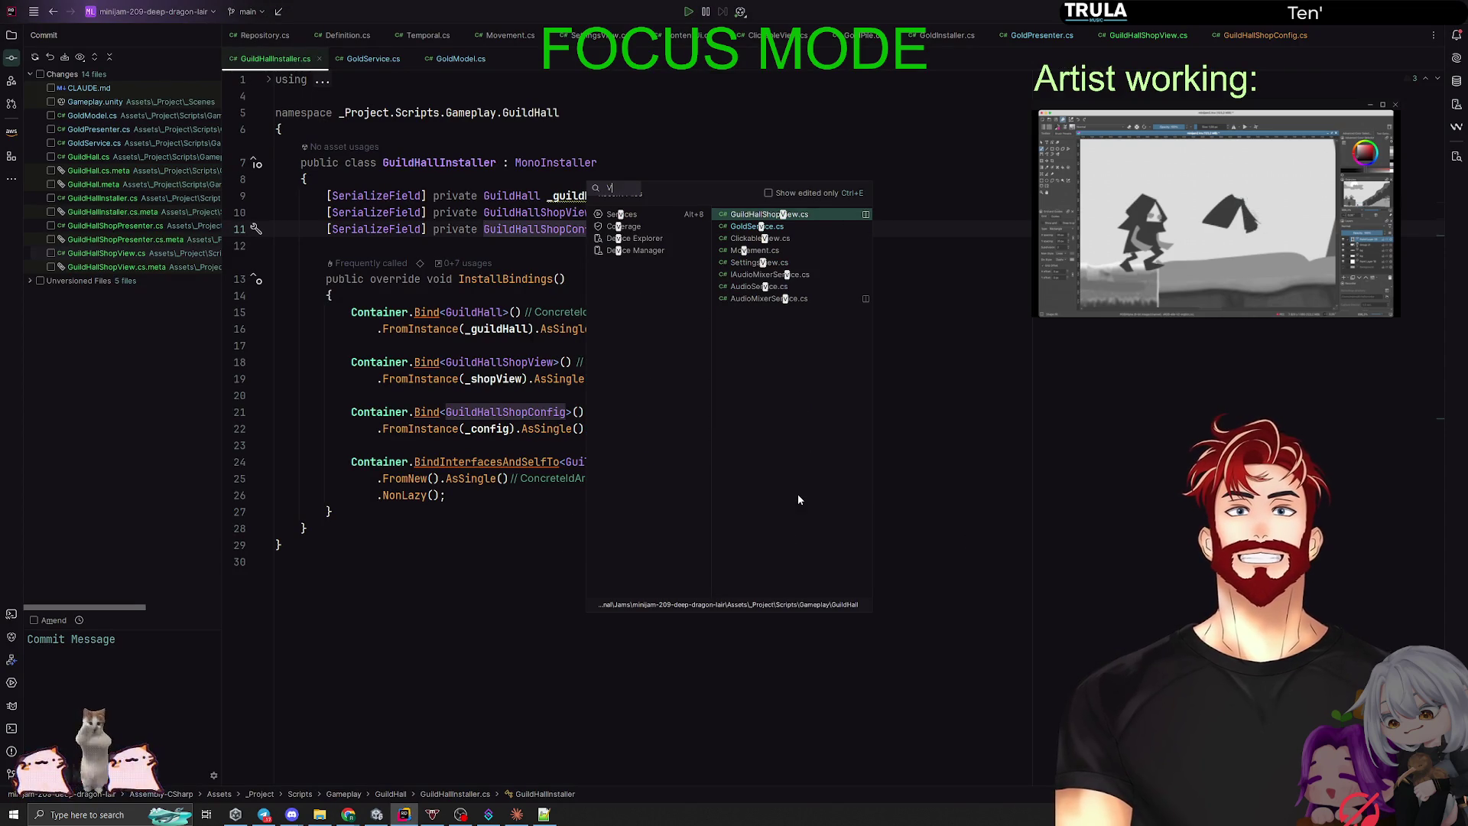
pyautogui.write('View')
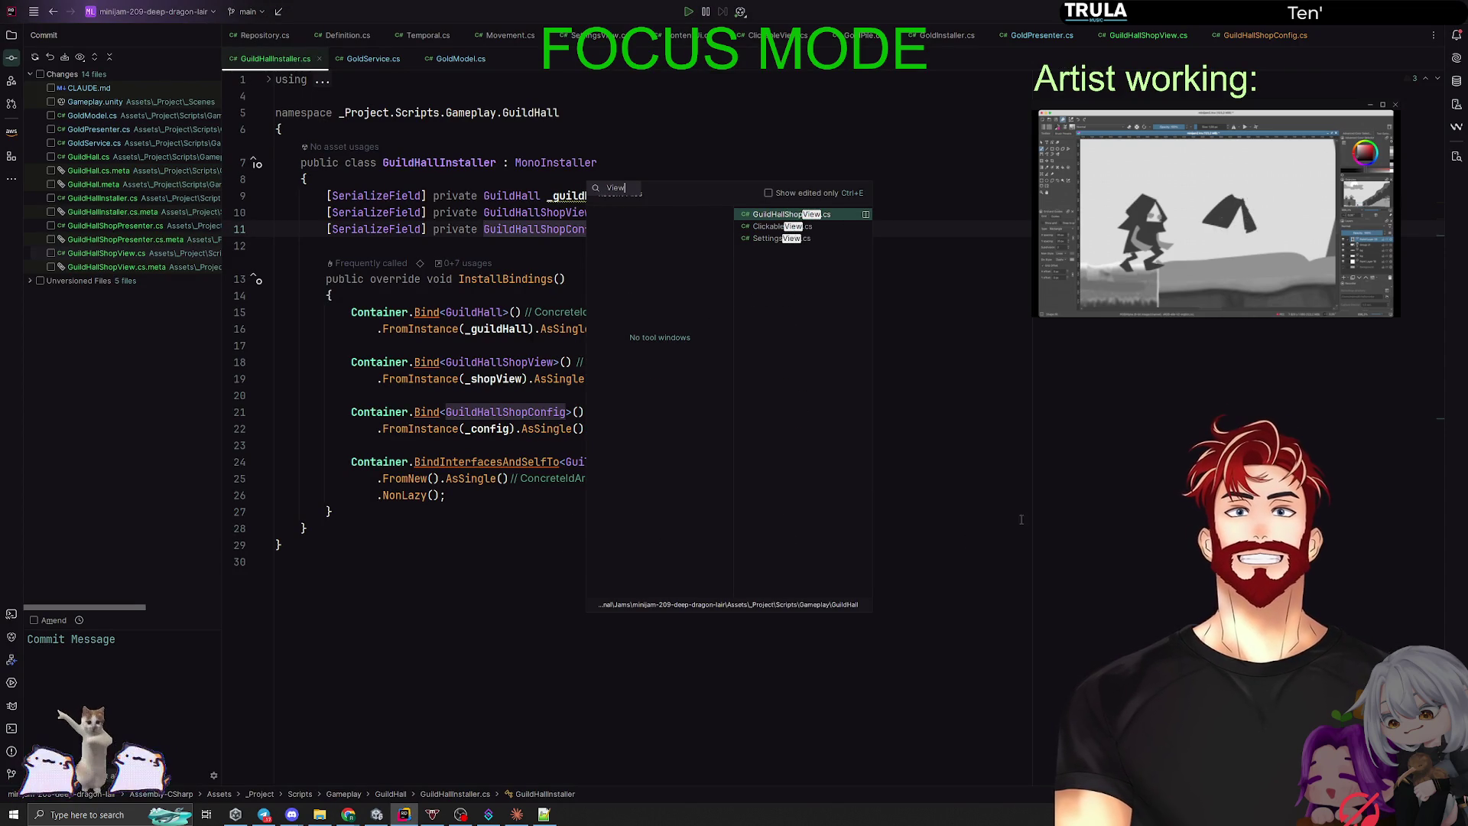
pyautogui.press('Return')
pyautogui.scroll(-5, 720, 550)
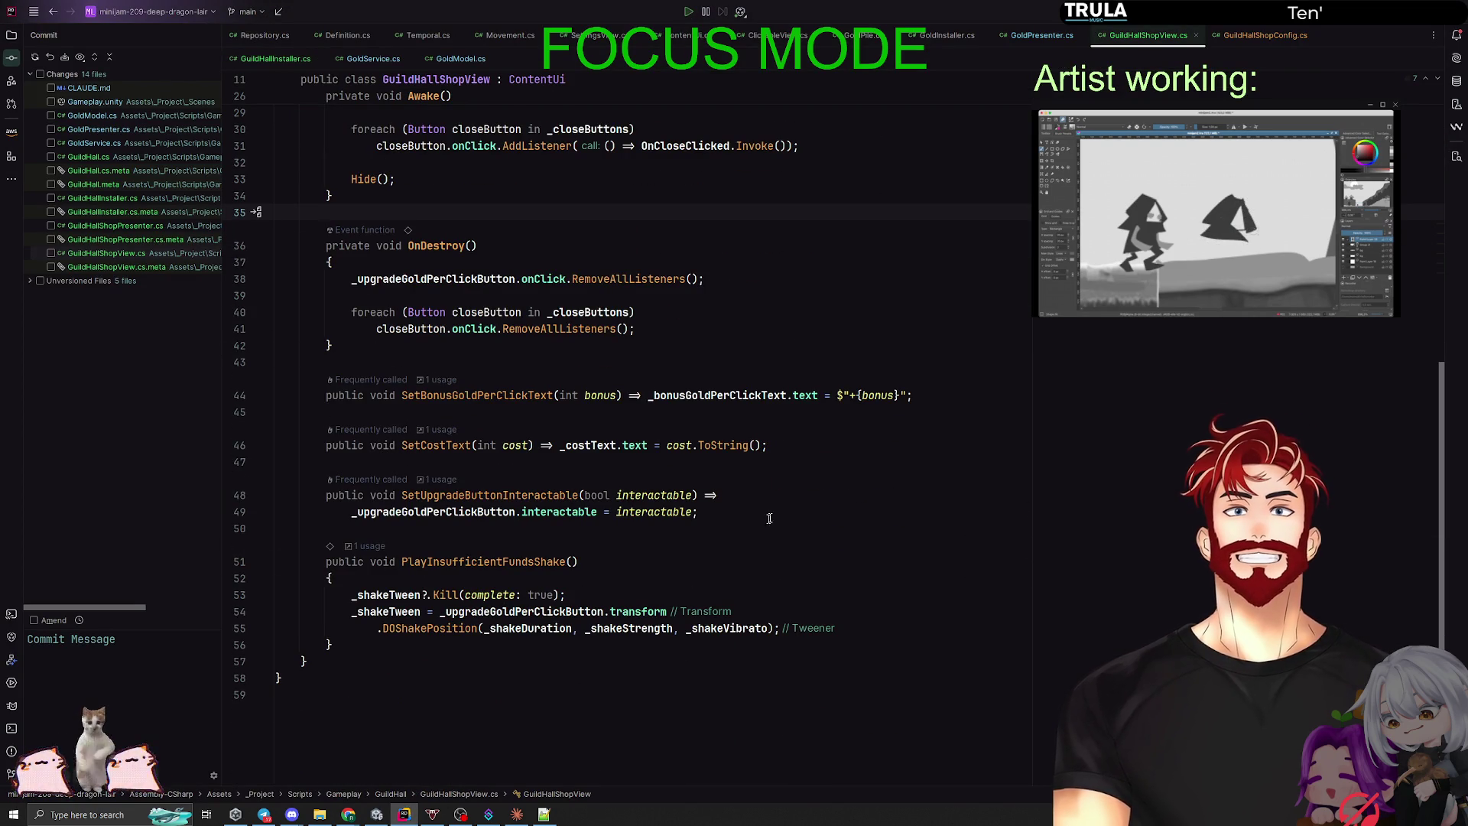
pyautogui.click(897, 395)
pyautogui.write('+1')
pyautogui.click(963, 468)
pyautogui.hotkey('alt', 'Tab')
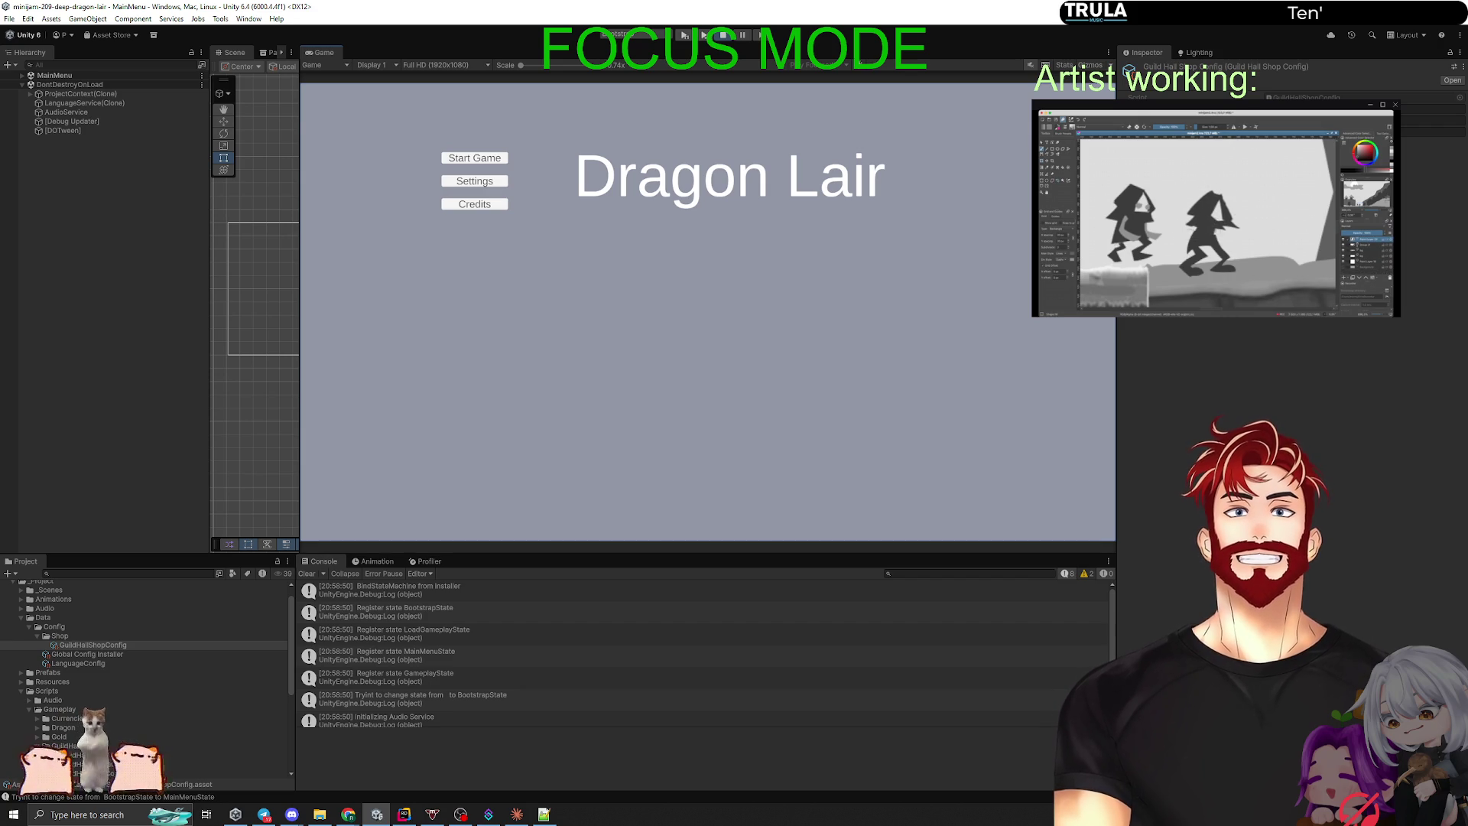
# Step: Start a new game, buy three gold-per-click upgrades, then reopen the shop to check the price
pyautogui.click(464, 159)
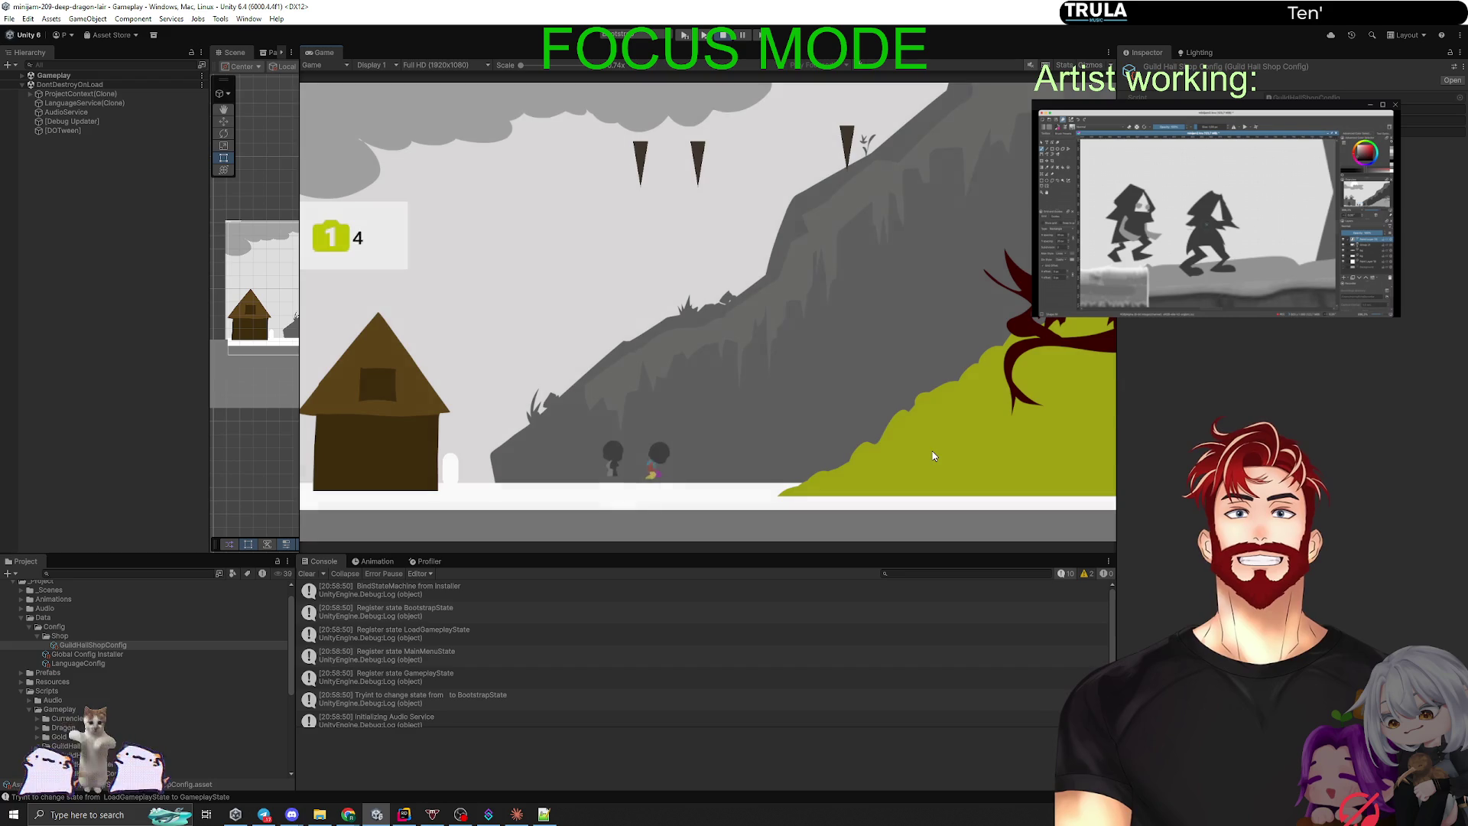
pyautogui.click(373, 419)
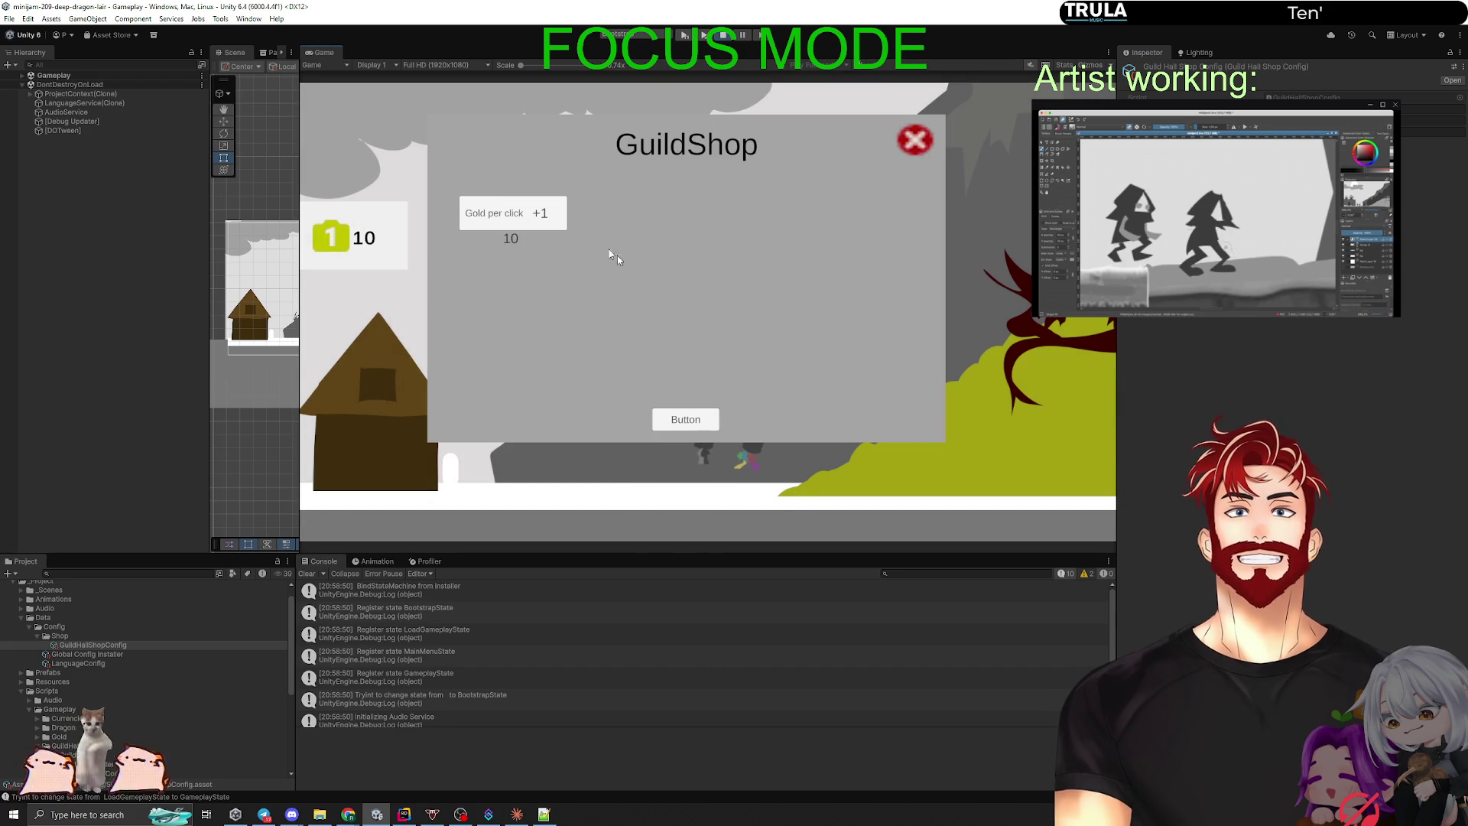
pyautogui.click(681, 416)
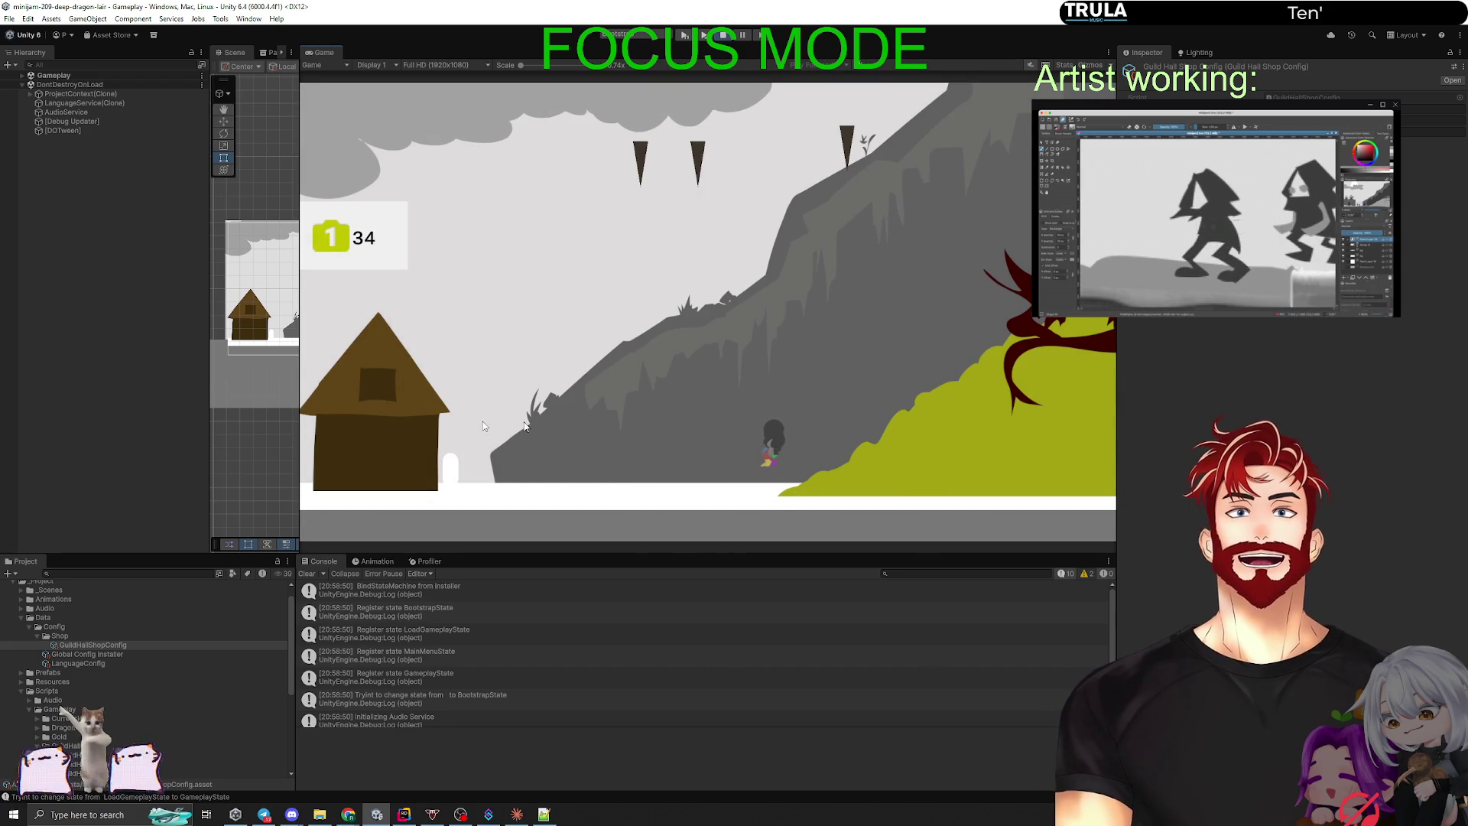
pyautogui.click(426, 393)
pyautogui.click(522, 216)
pyautogui.click(943, 448)
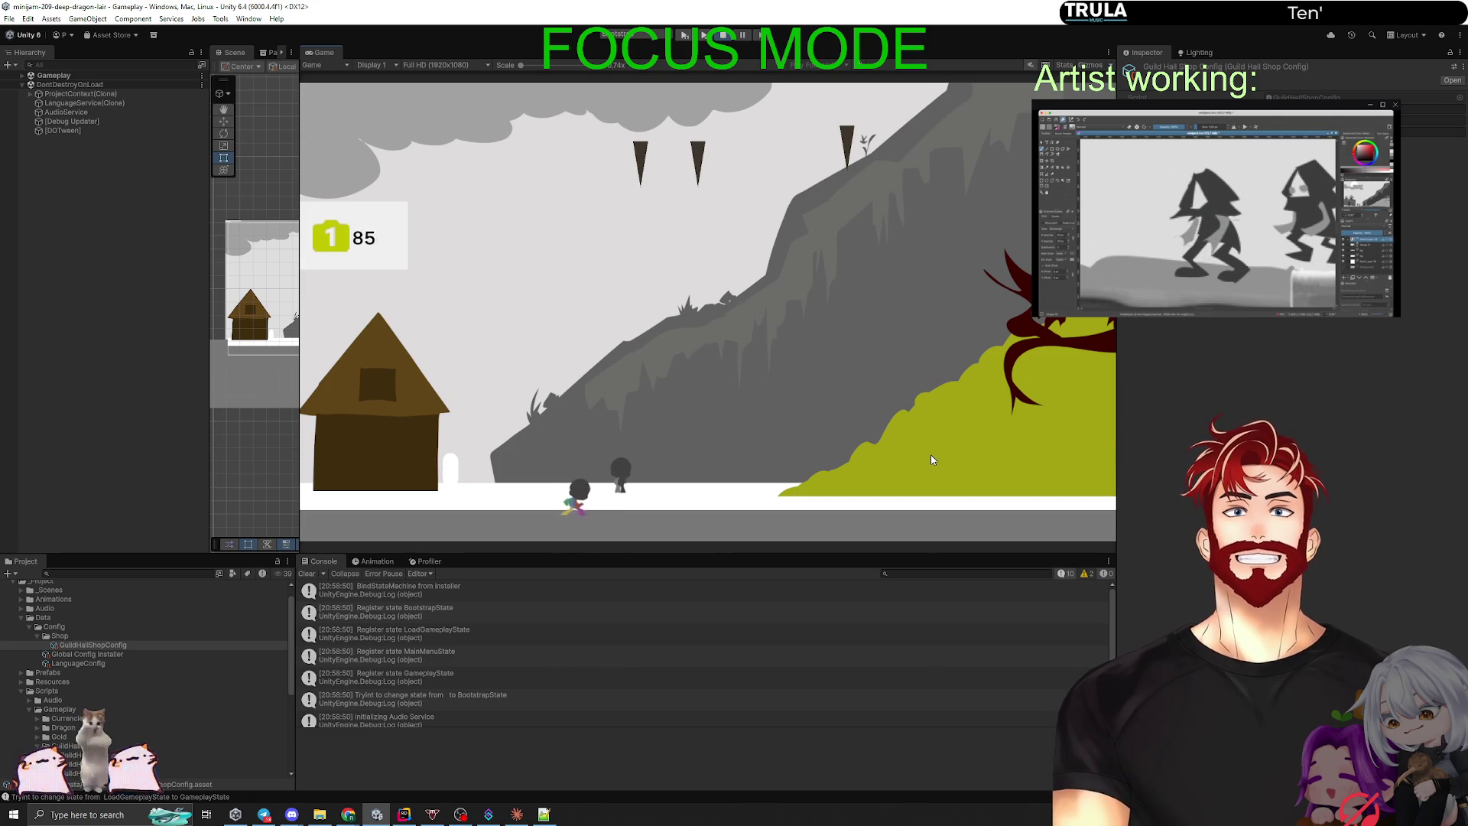
pyautogui.click(370, 410)
pyautogui.click(511, 217)
pyautogui.click(678, 421)
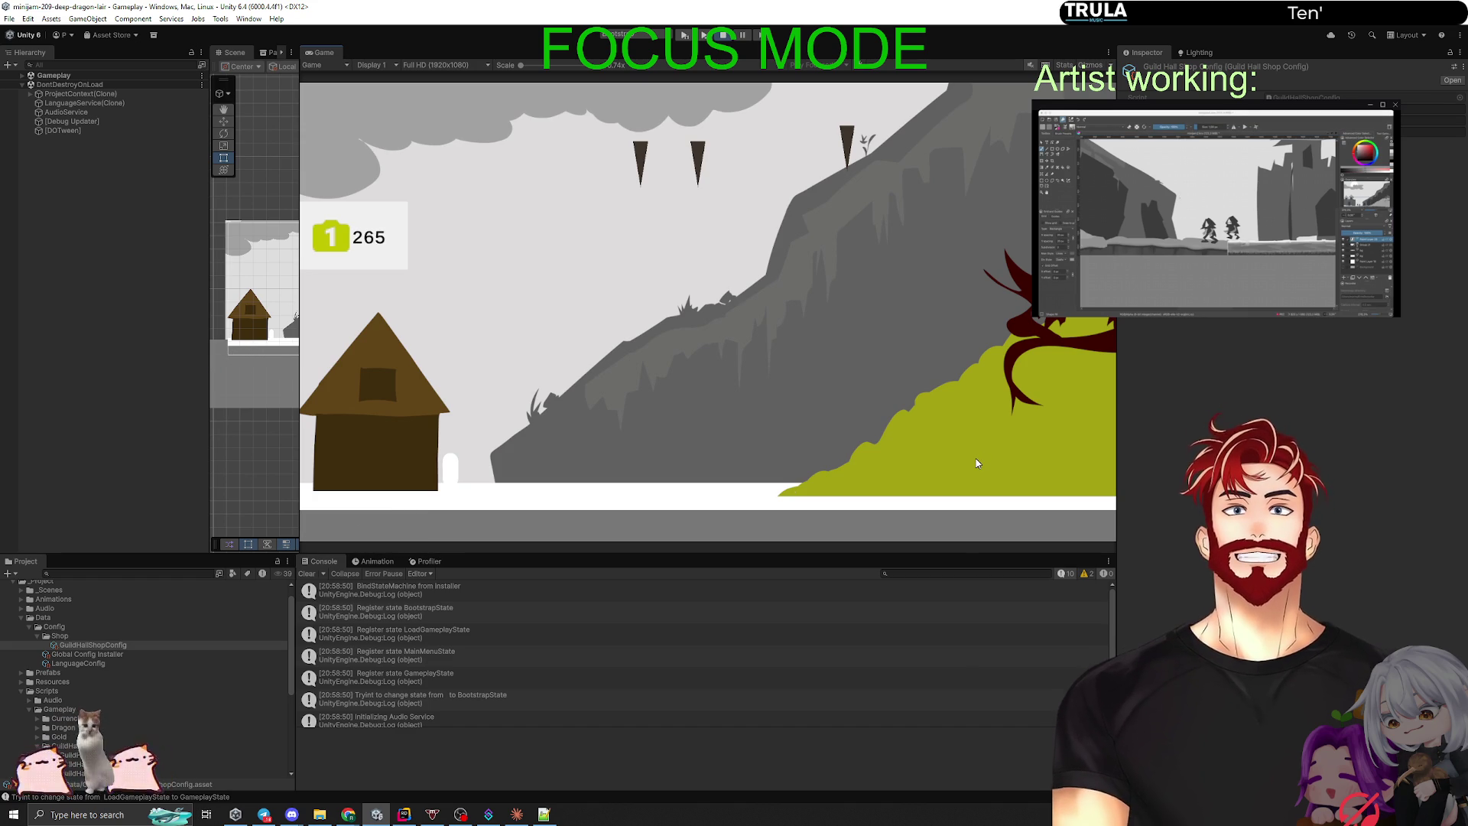
pyautogui.click(403, 428)
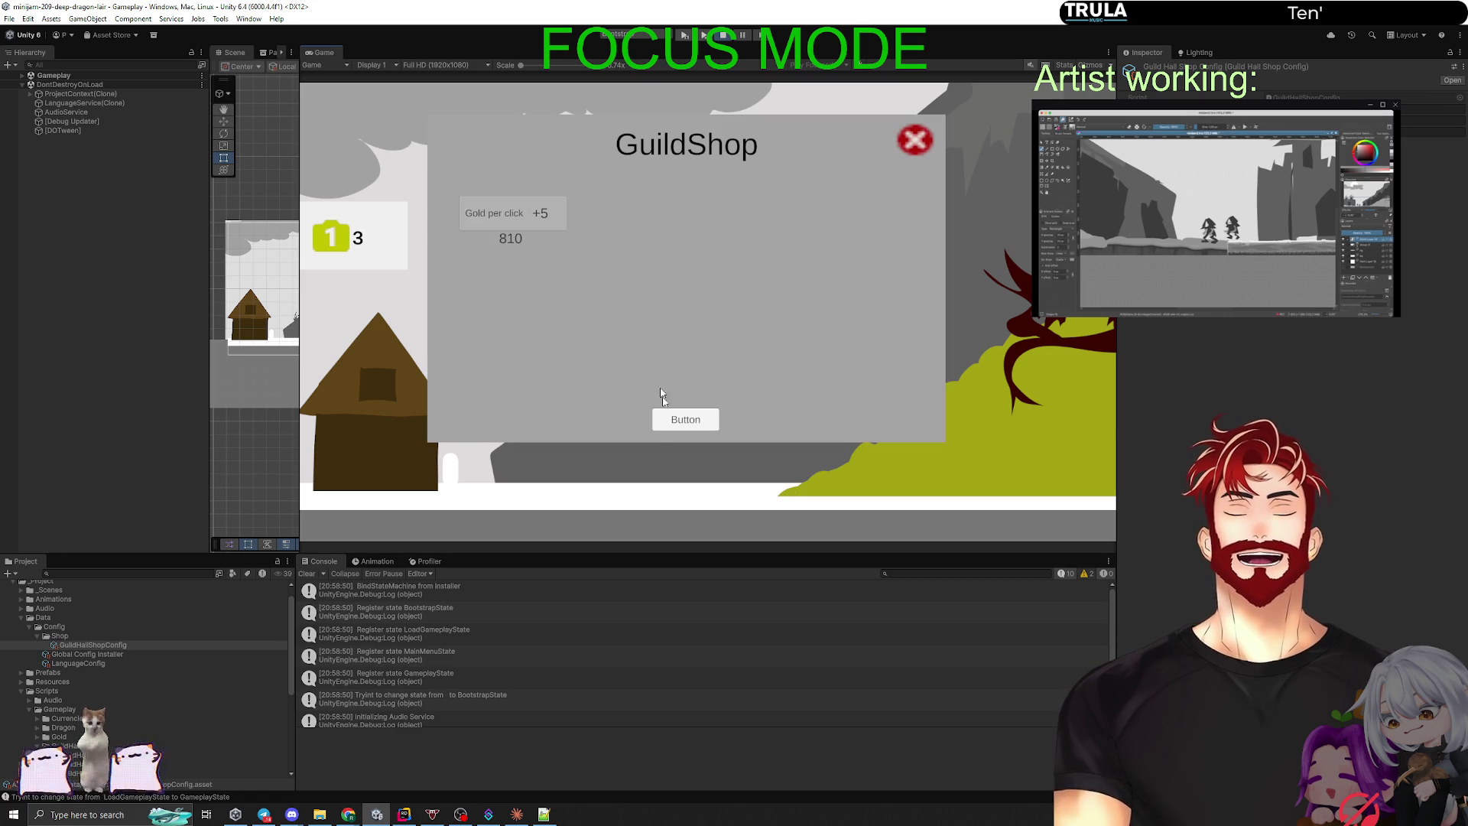
pyautogui.click(669, 425)
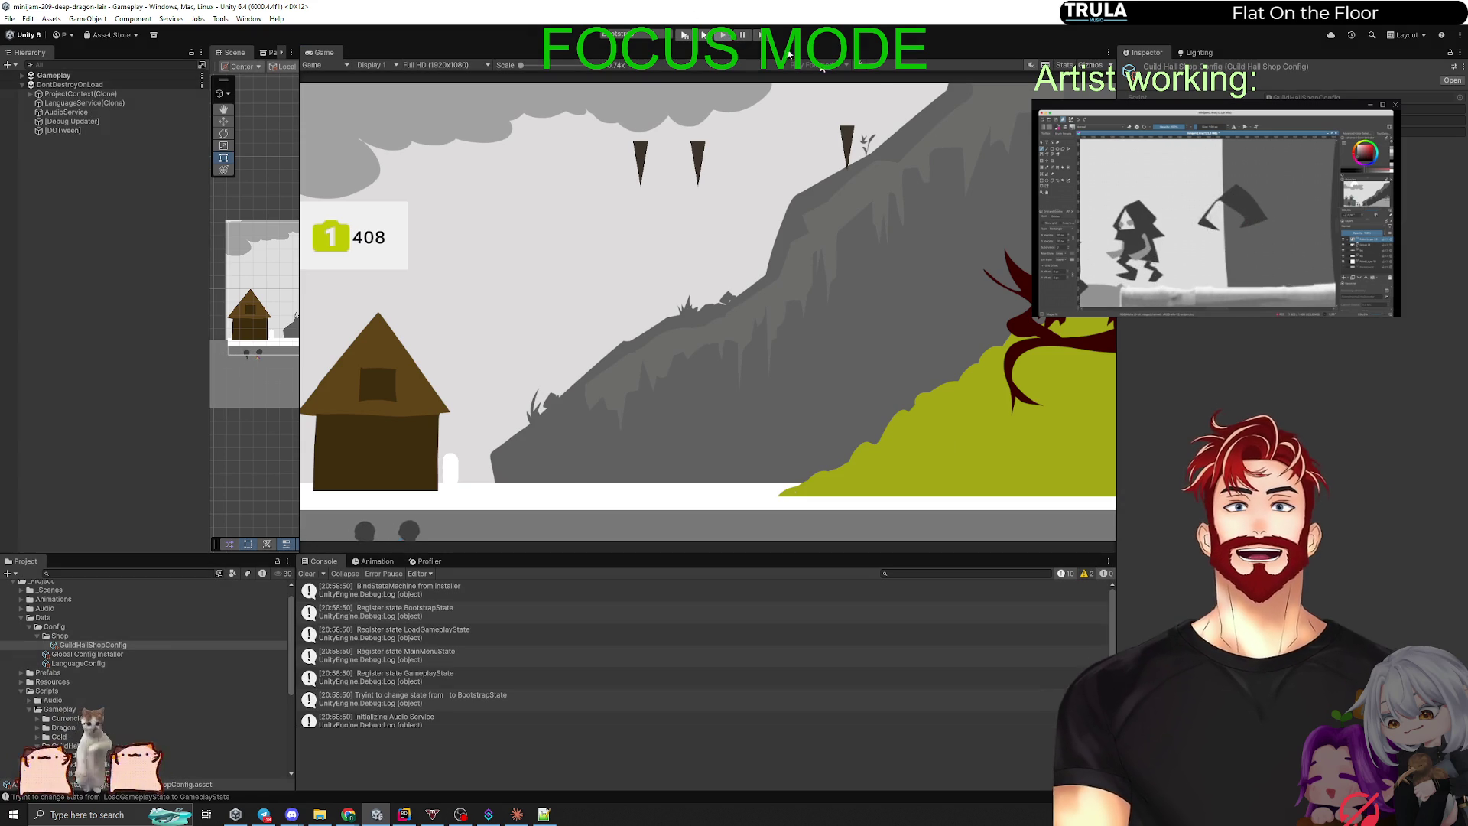
# Step: Stop Play mode and clear the asset selection
pyautogui.click(725, 35)
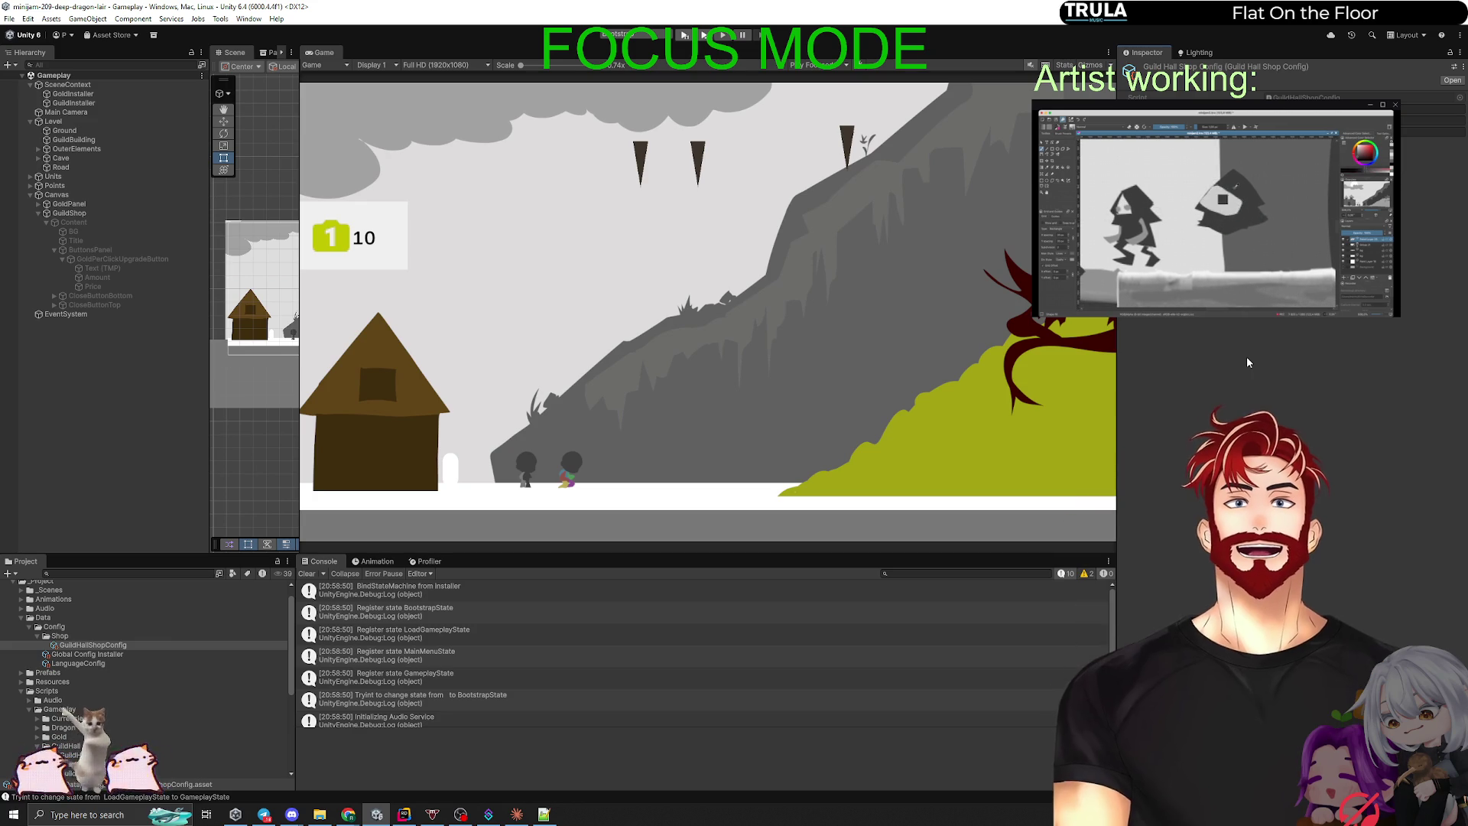
pyautogui.click(100, 382)
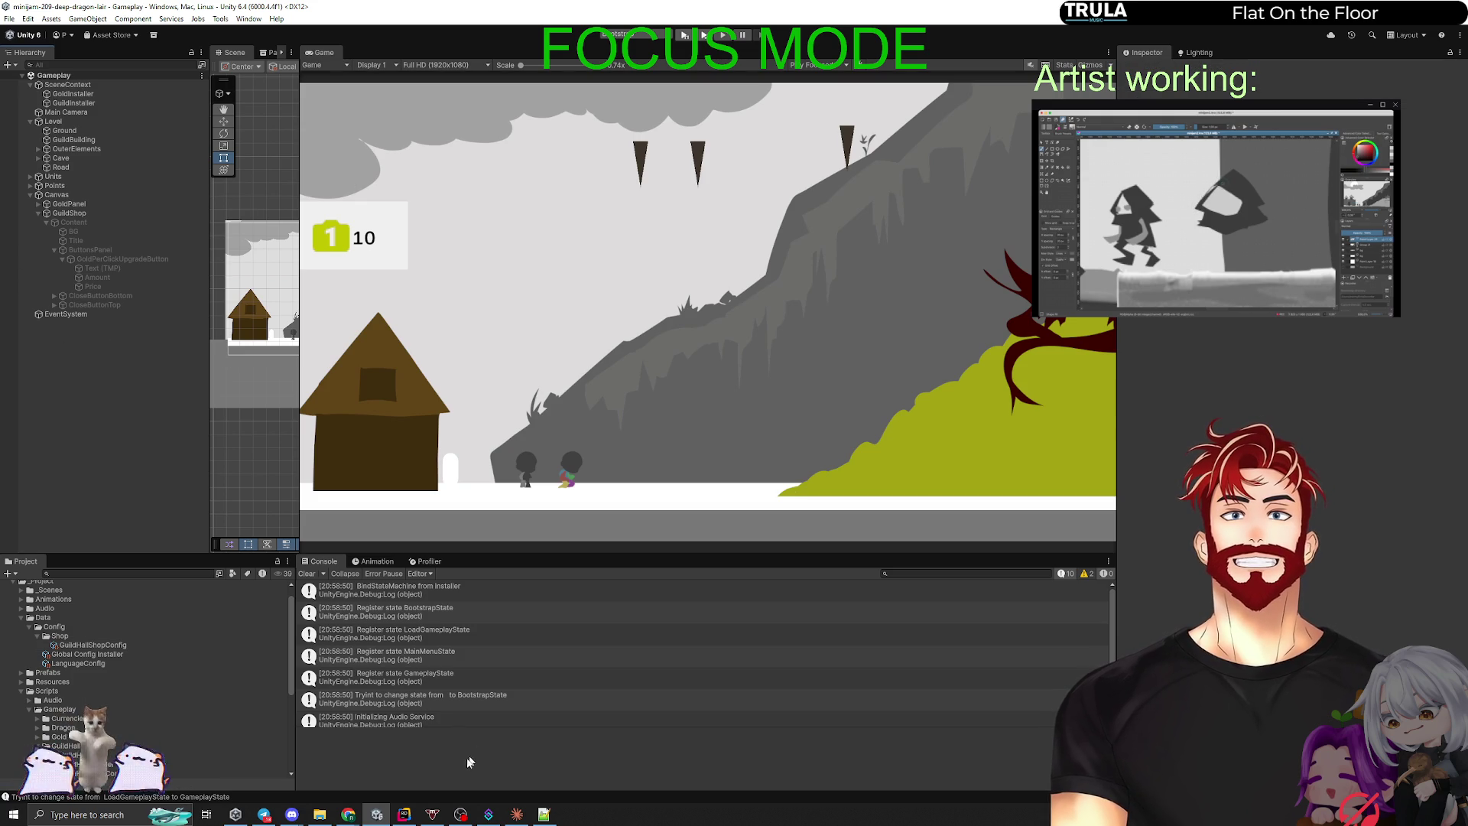
pyautogui.click(403, 814)
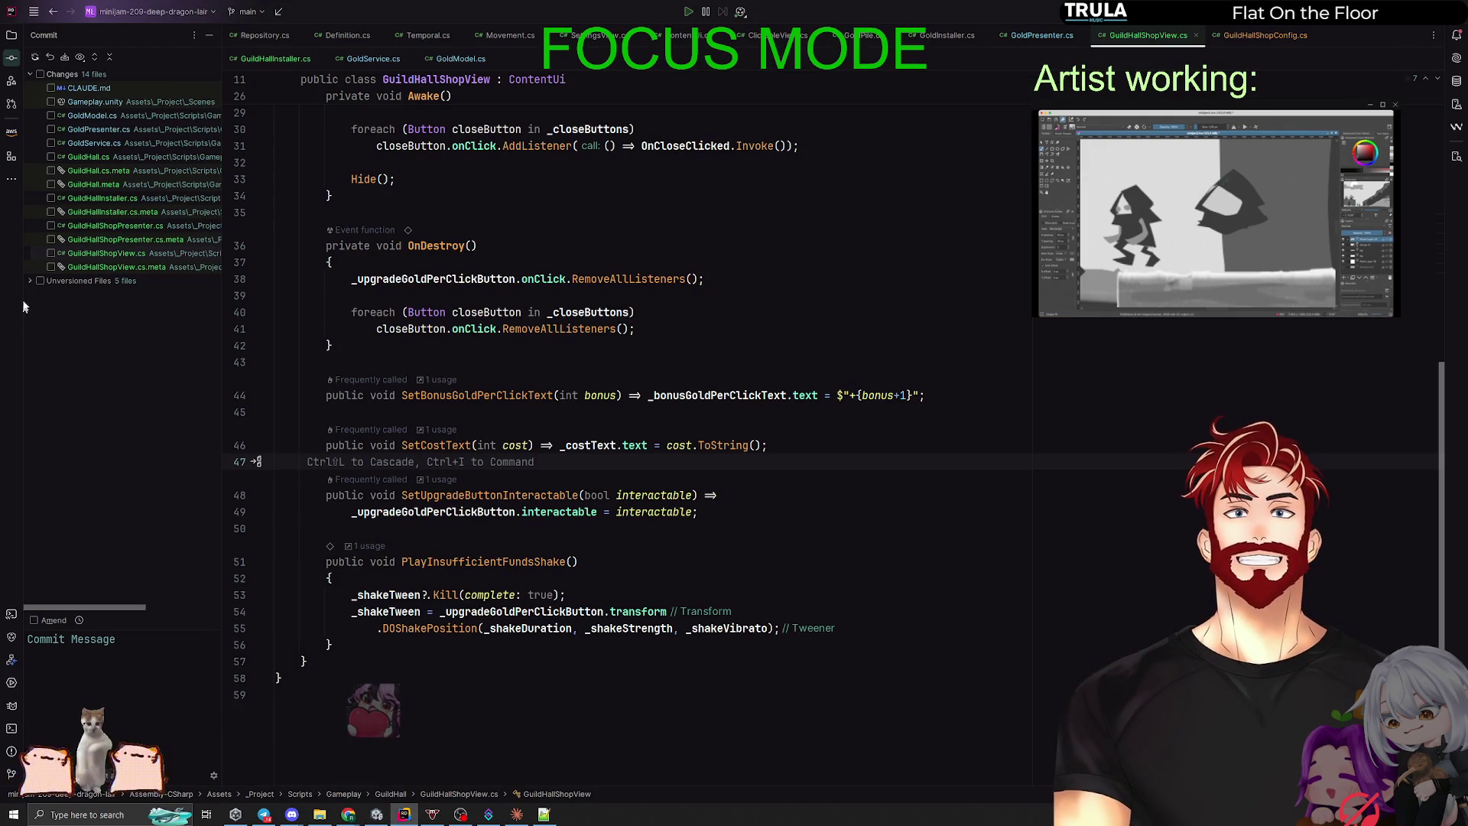
# Step: Add the unversioned files, commit all 19 changes as 'gold and gold per click update', and push
pyautogui.click(39, 281)
pyautogui.rightClick(70, 281)
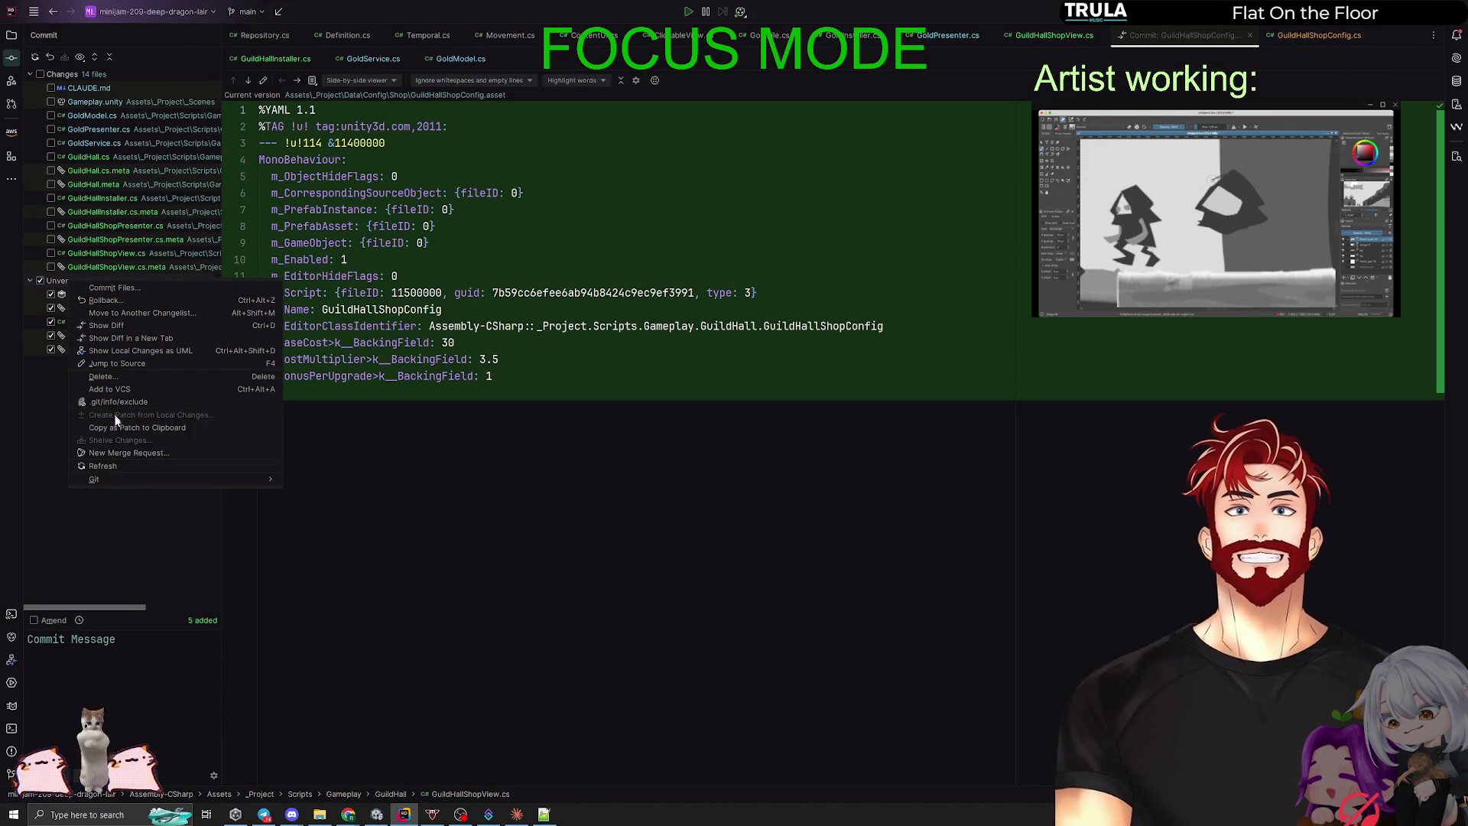
pyautogui.click(110, 388)
pyautogui.click(49, 74)
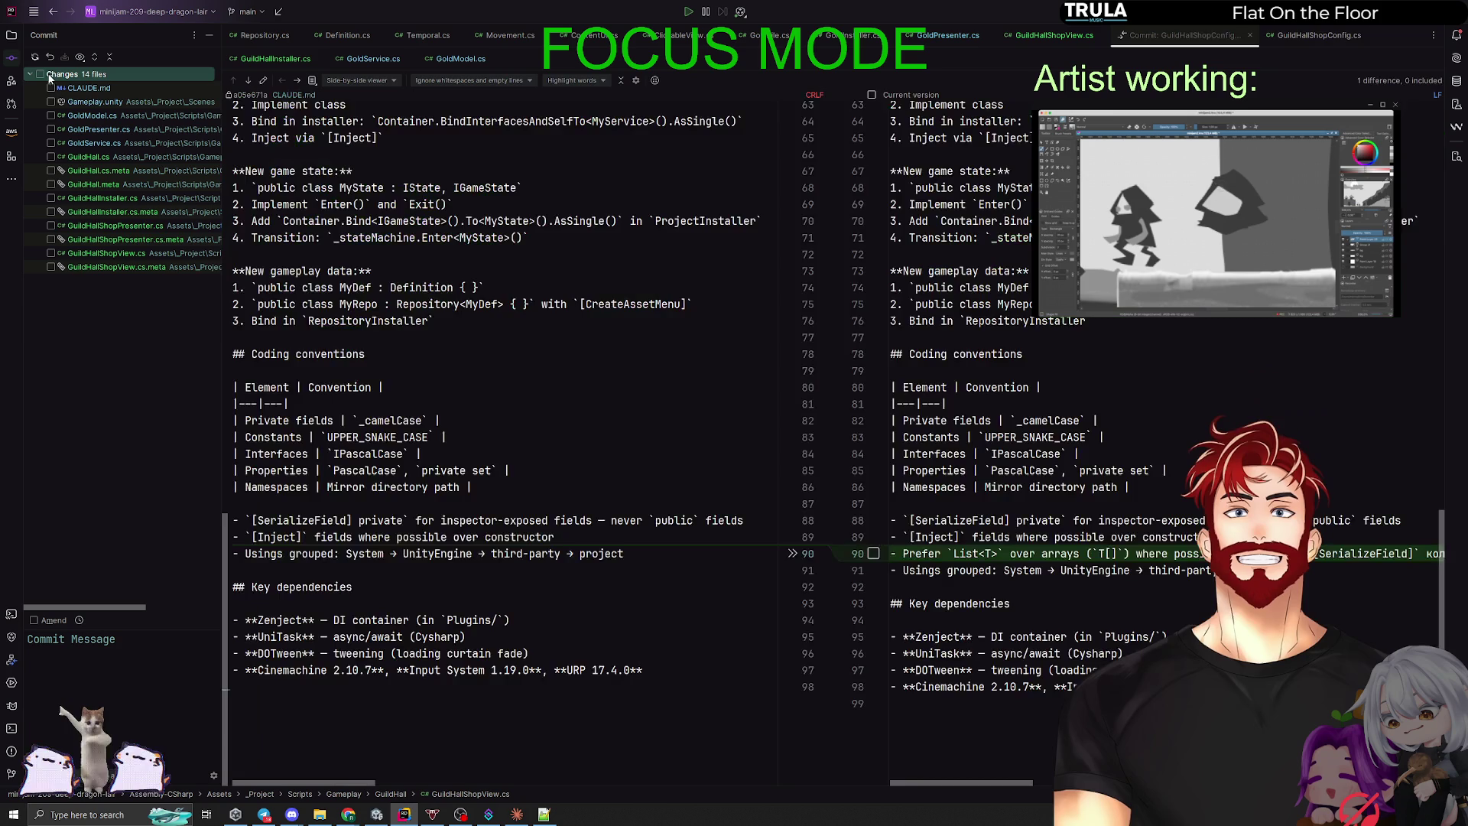
pyautogui.click(40, 74)
pyautogui.write('gol')
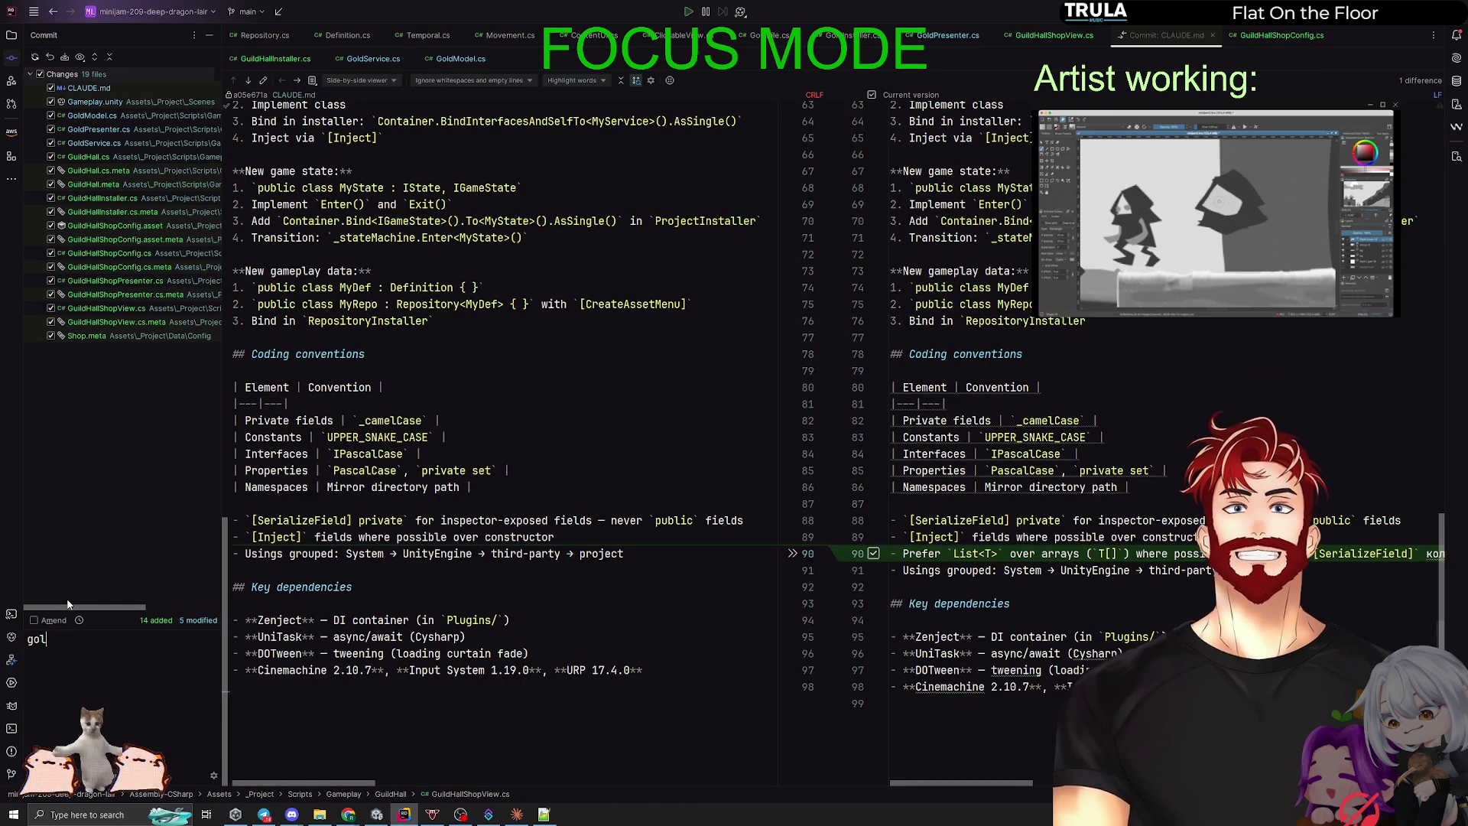
pyautogui.write('d and gold per ')
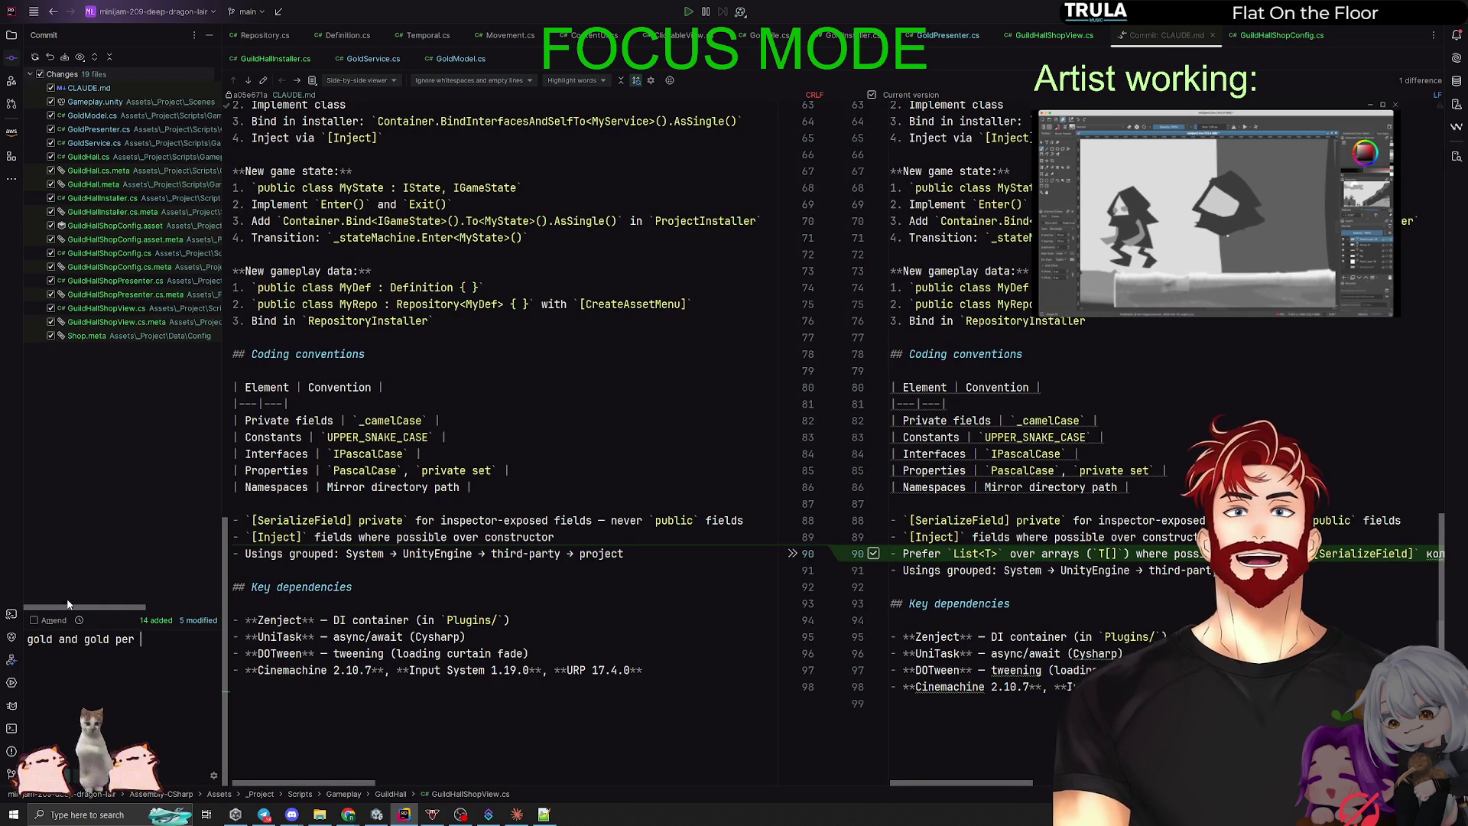
pyautogui.write('click  update')
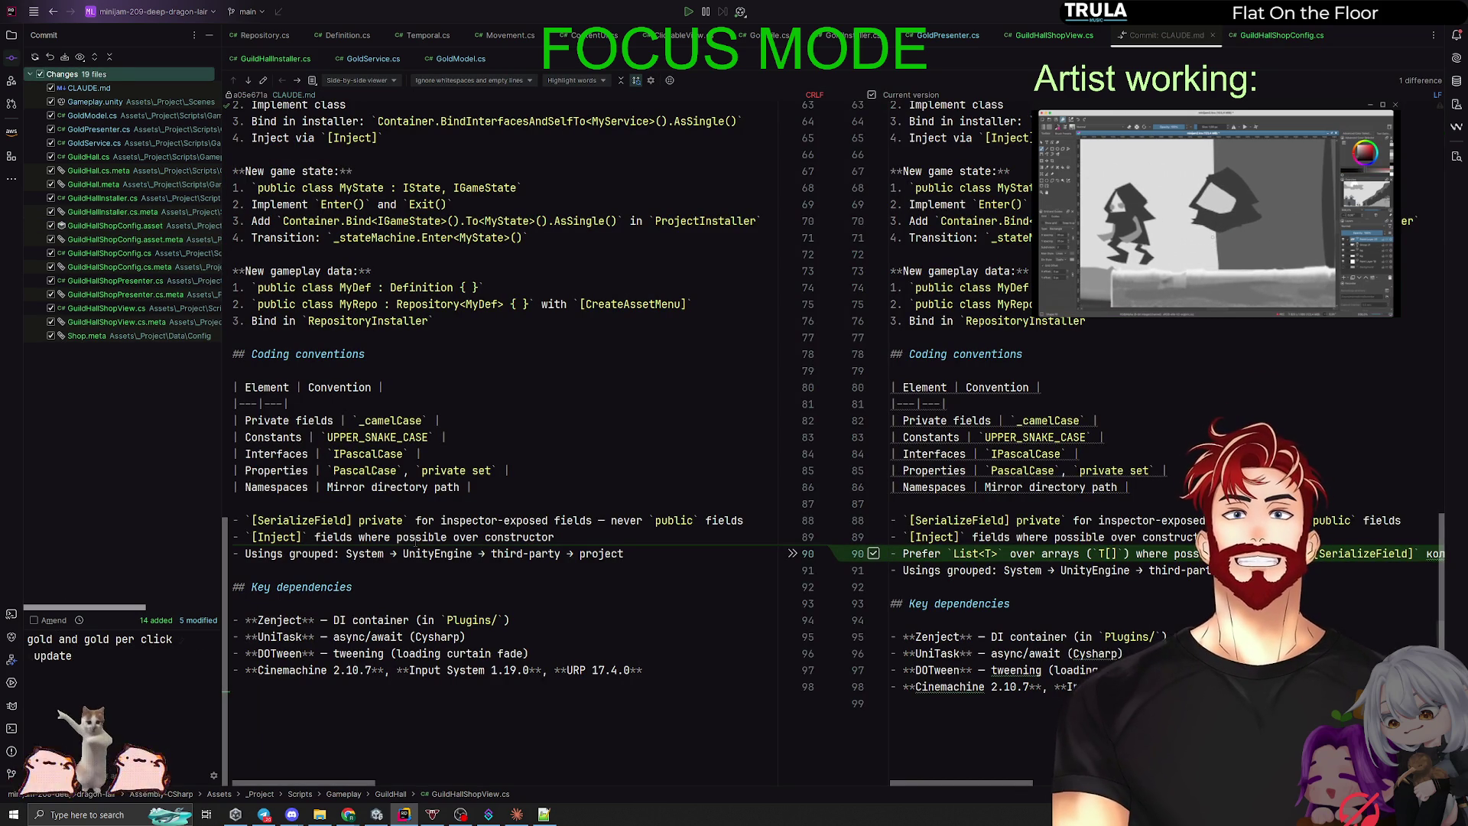
pyautogui.hotkey('ctrl', 'alt', 'k')
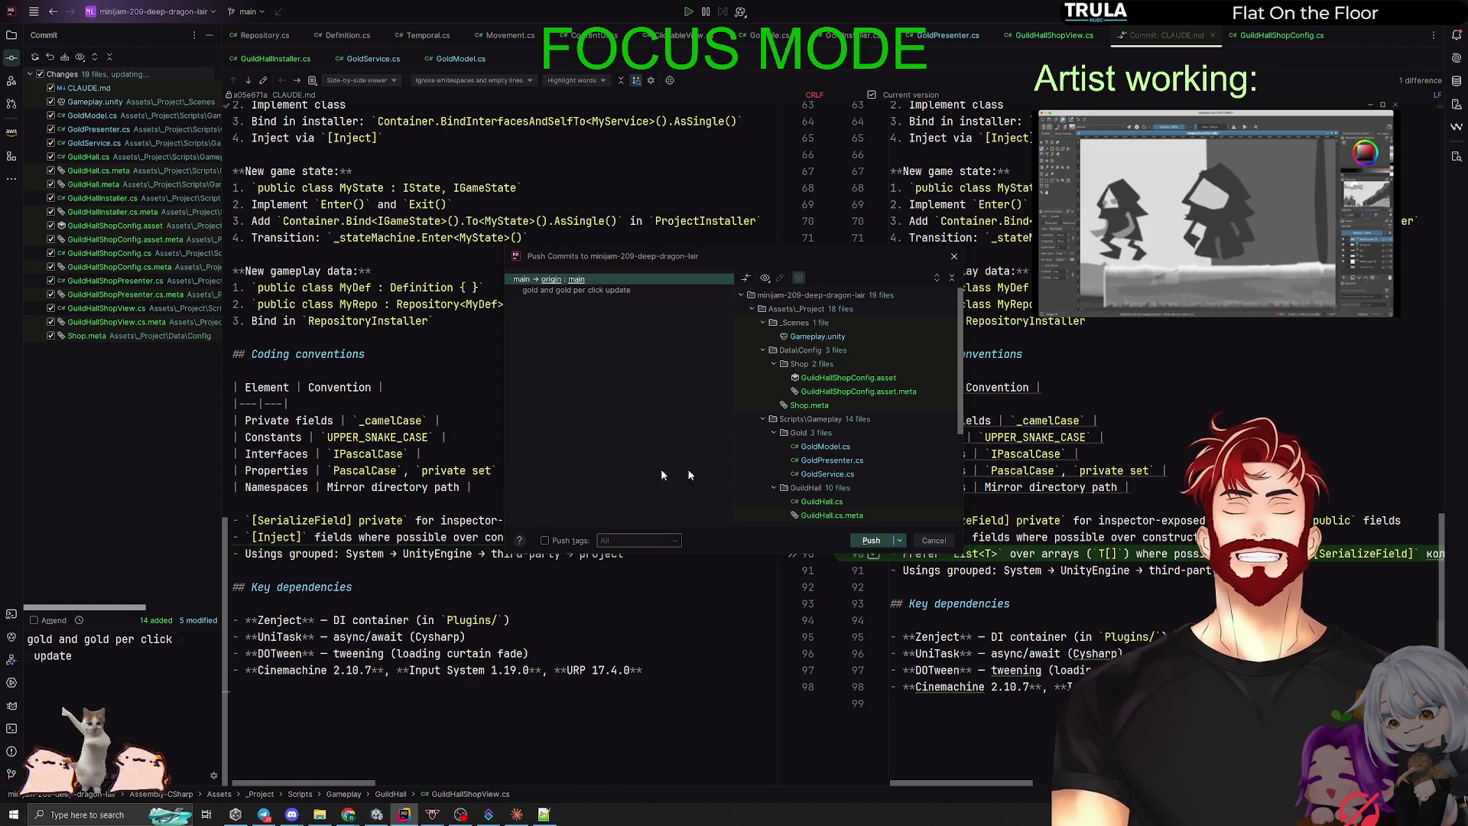
pyautogui.click(871, 540)
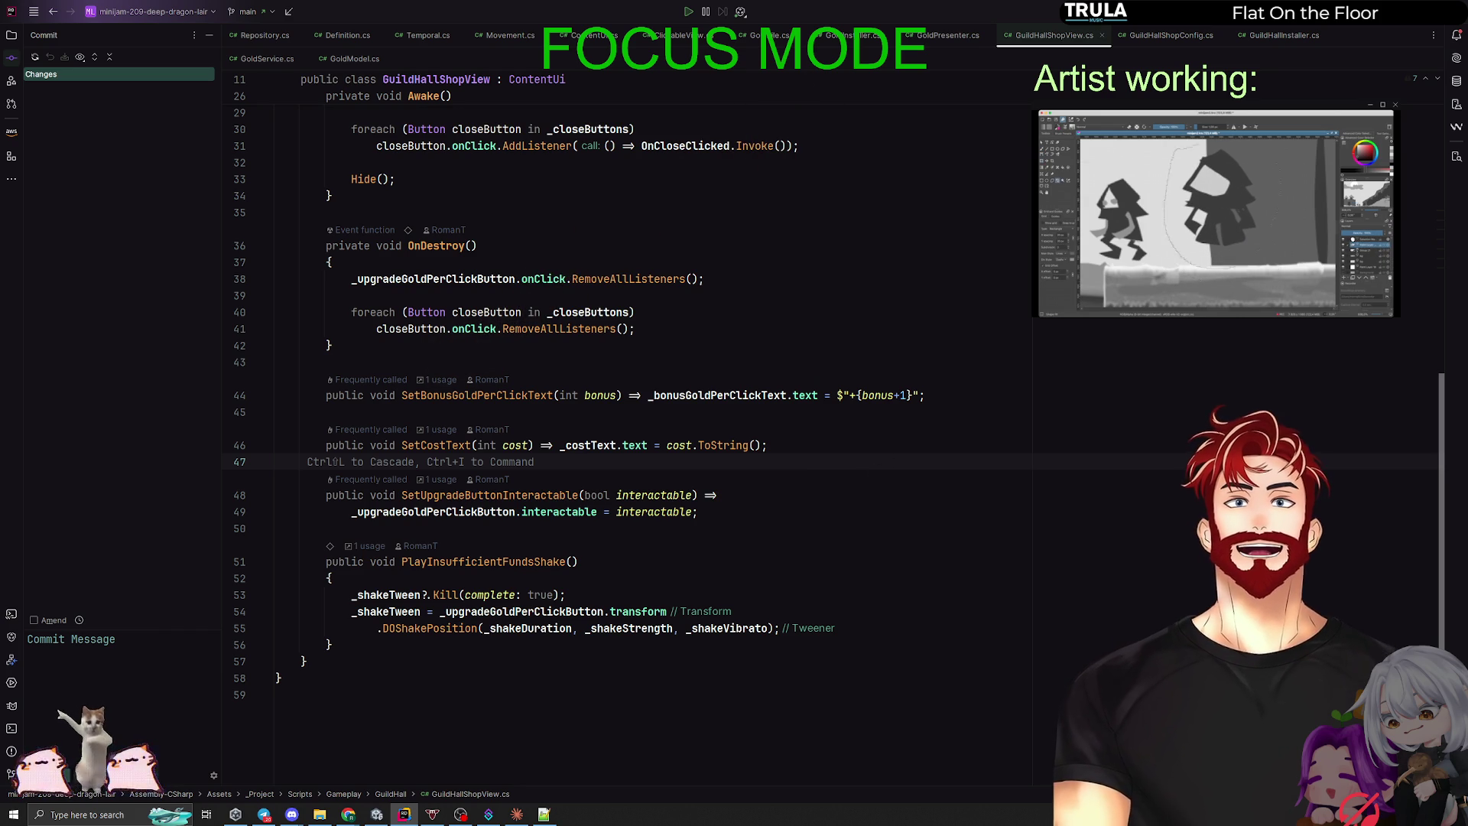
# Step: Switch briefly to Unity, then bring the Claude app forward with its shop-changes summary
pyautogui.hotkey('alt', 'Tab')
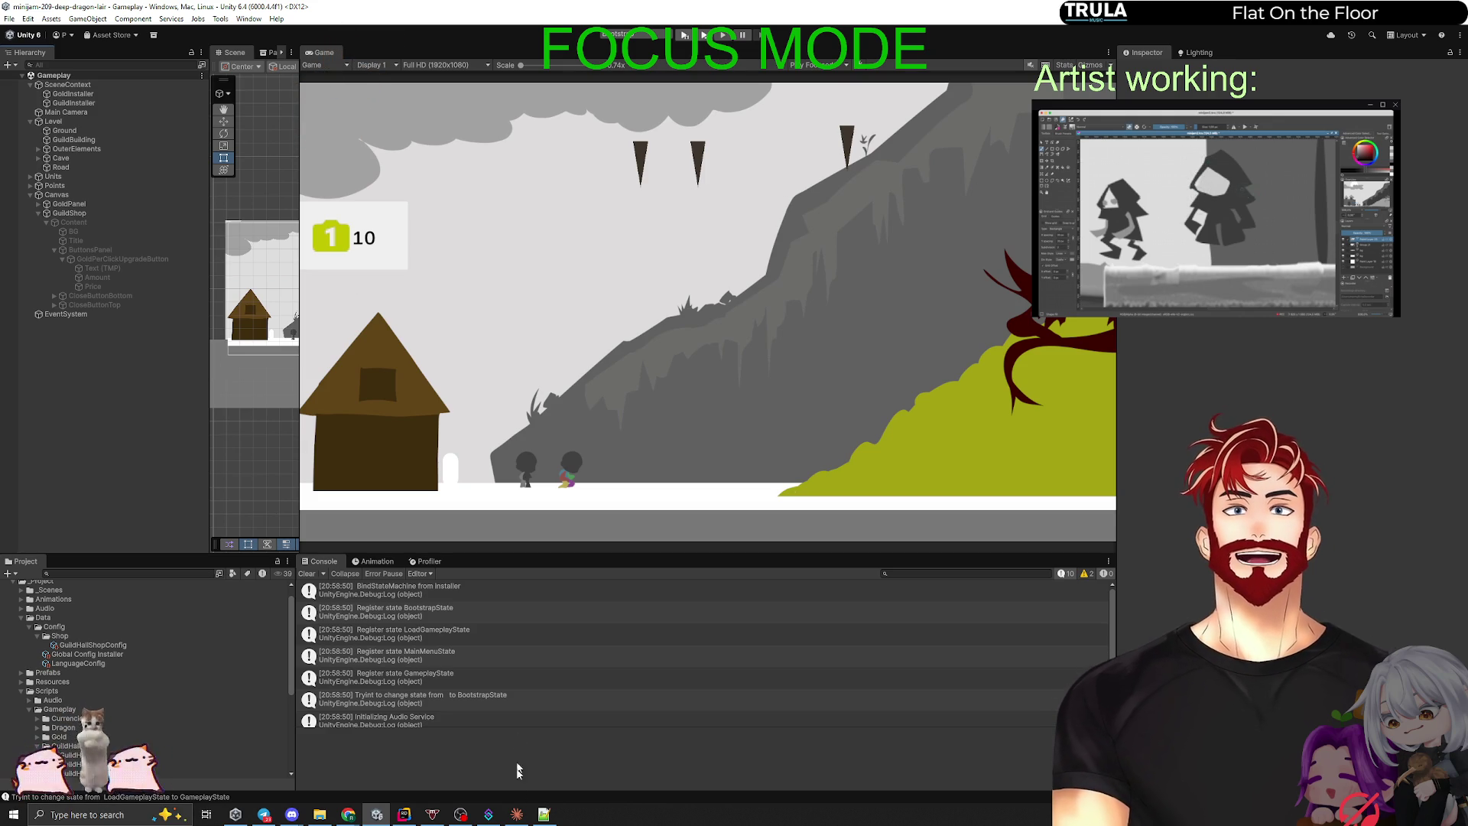
pyautogui.moveTo(517, 814)
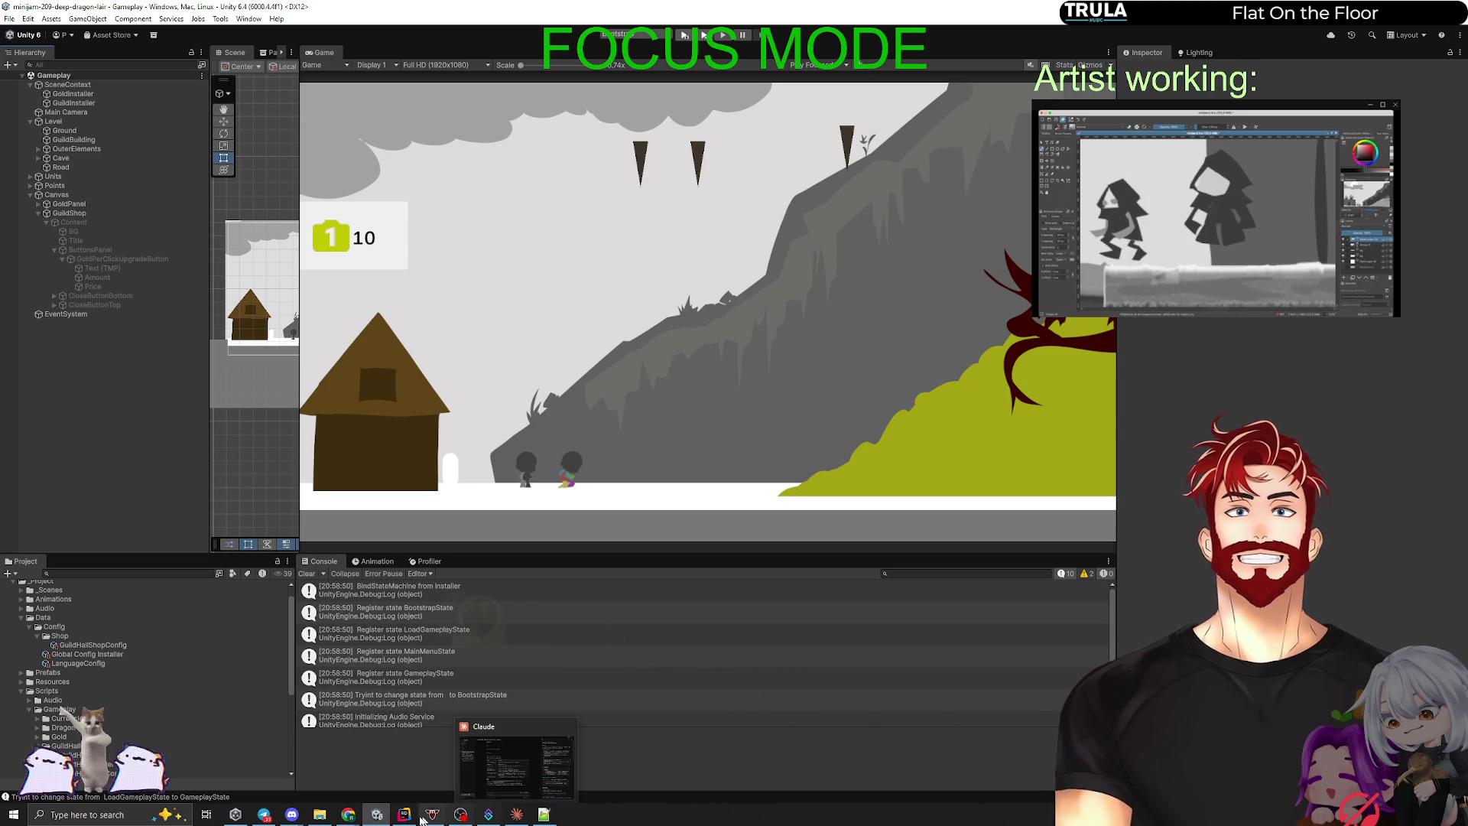
pyautogui.click(407, 817)
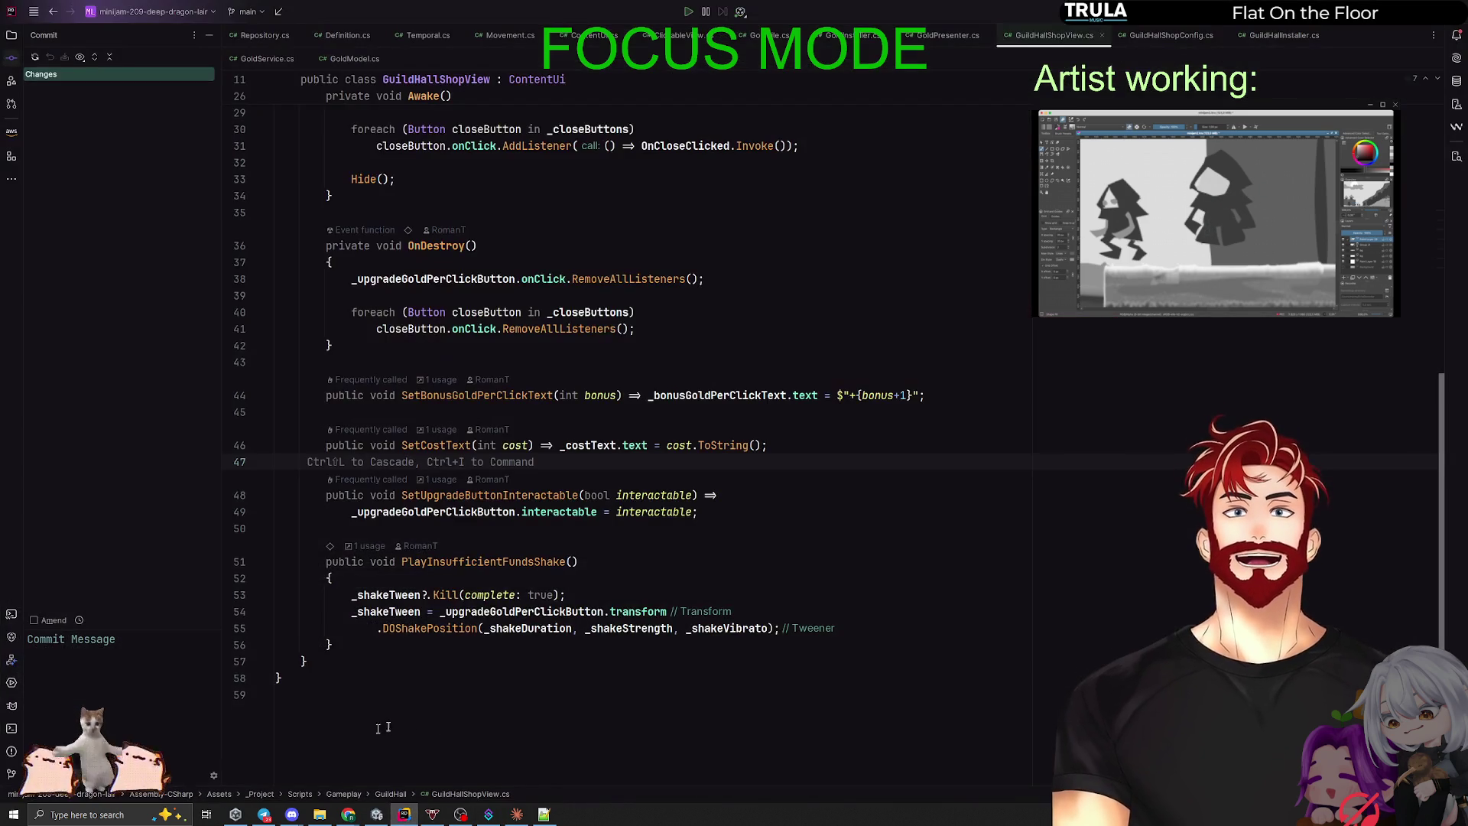
pyautogui.click(517, 815)
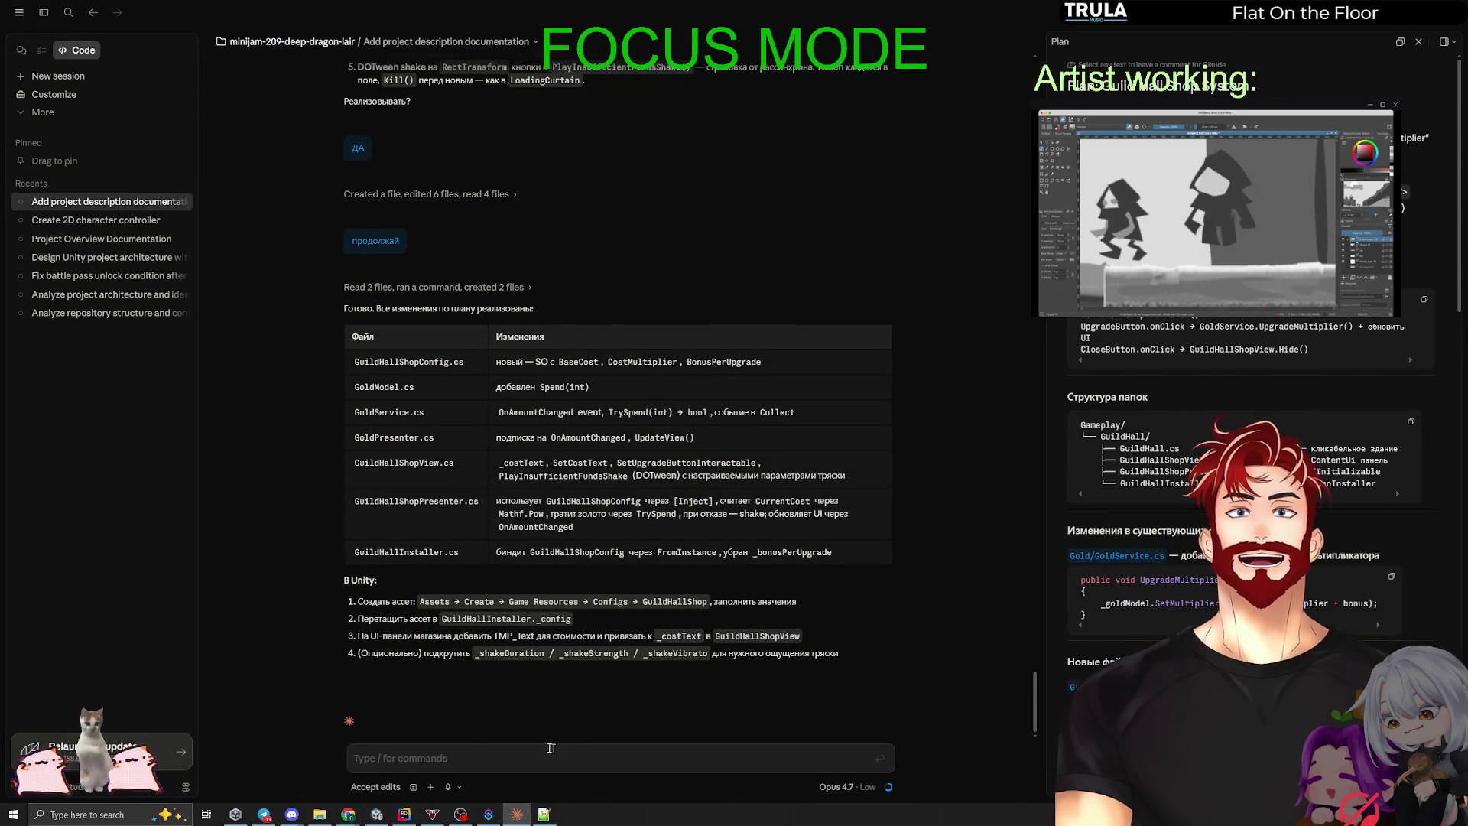
# Step: Start a new empty Claude session, then return to GuildHallShopView.cs in Rider
pyautogui.click(74, 77)
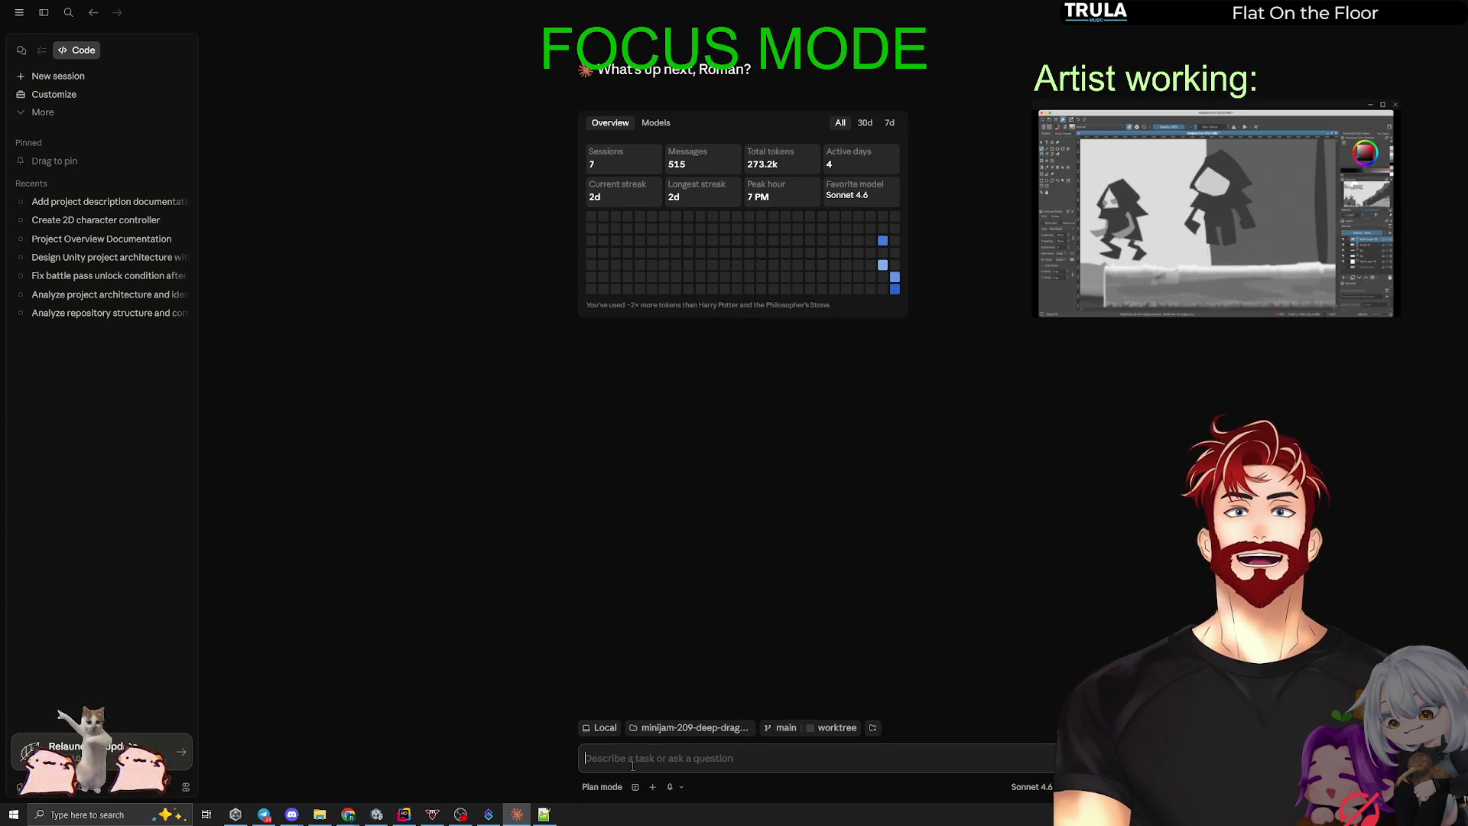
pyautogui.write('Dsytc')
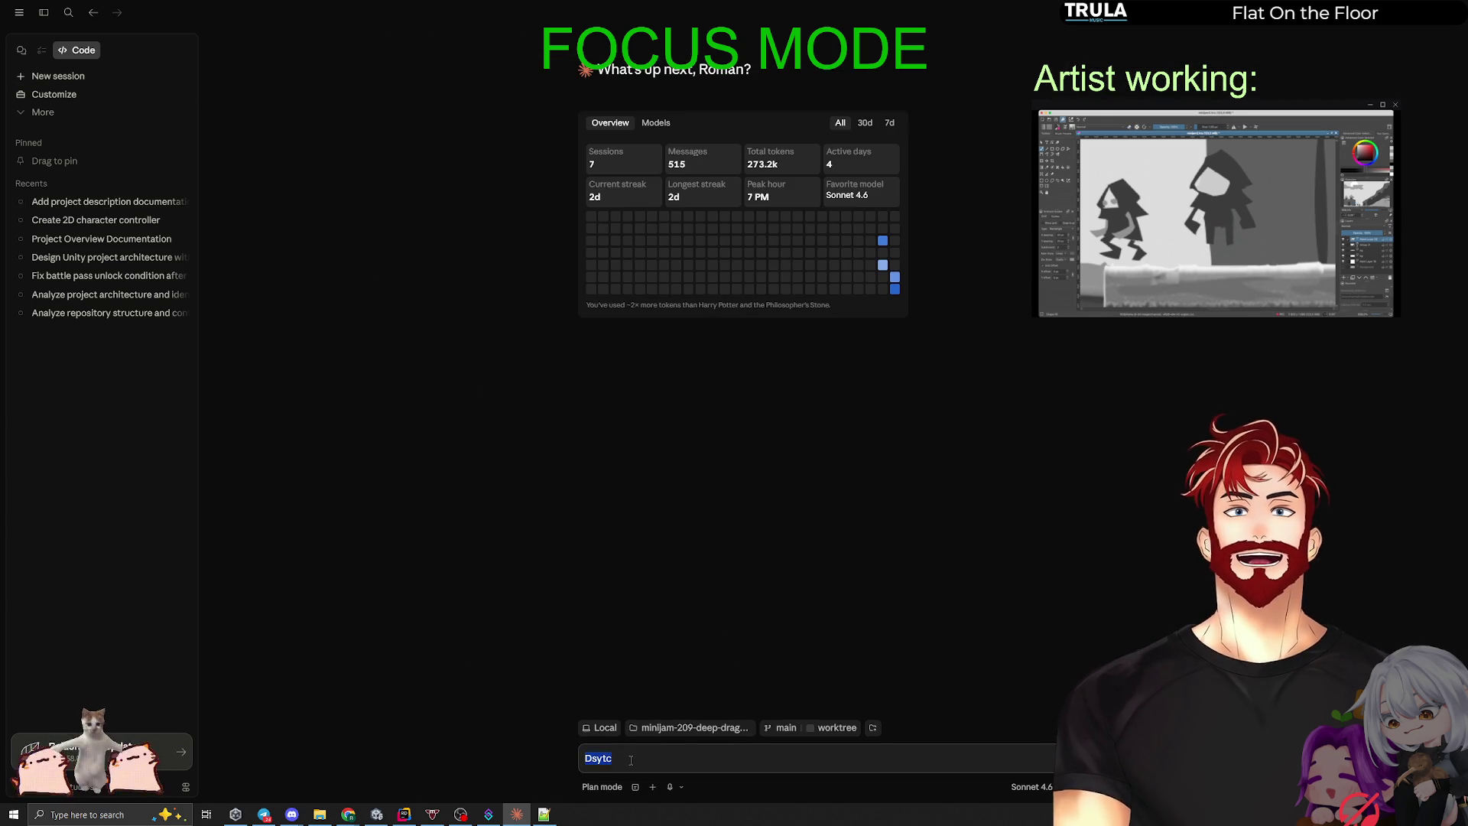
pyautogui.press('super+Tab')
pyautogui.click(579, 521)
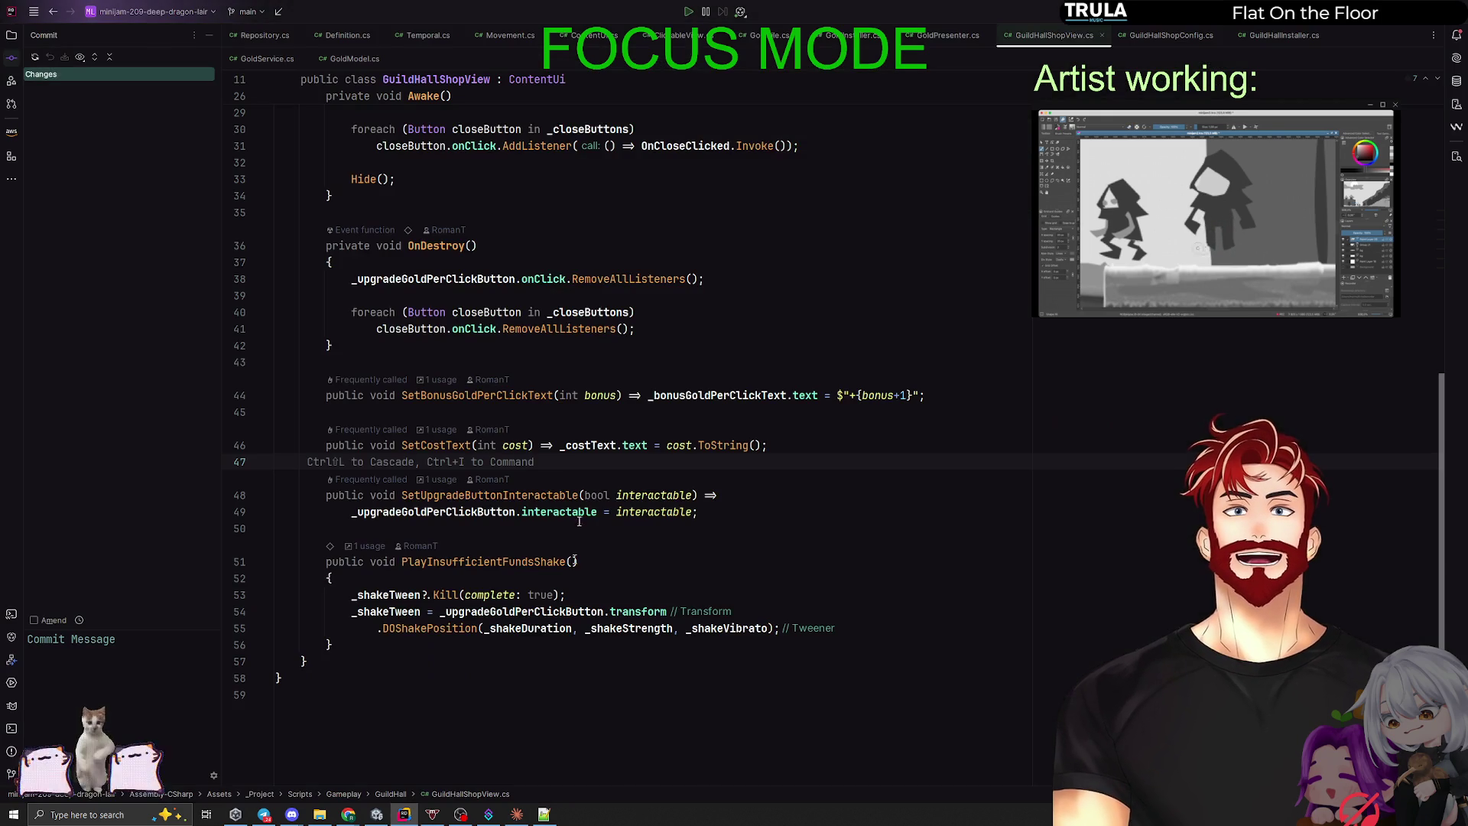
# Step: Open GuildHallInstaller.cs by searching 'instal' in the recent files list
pyautogui.scroll(8, 822, 442)
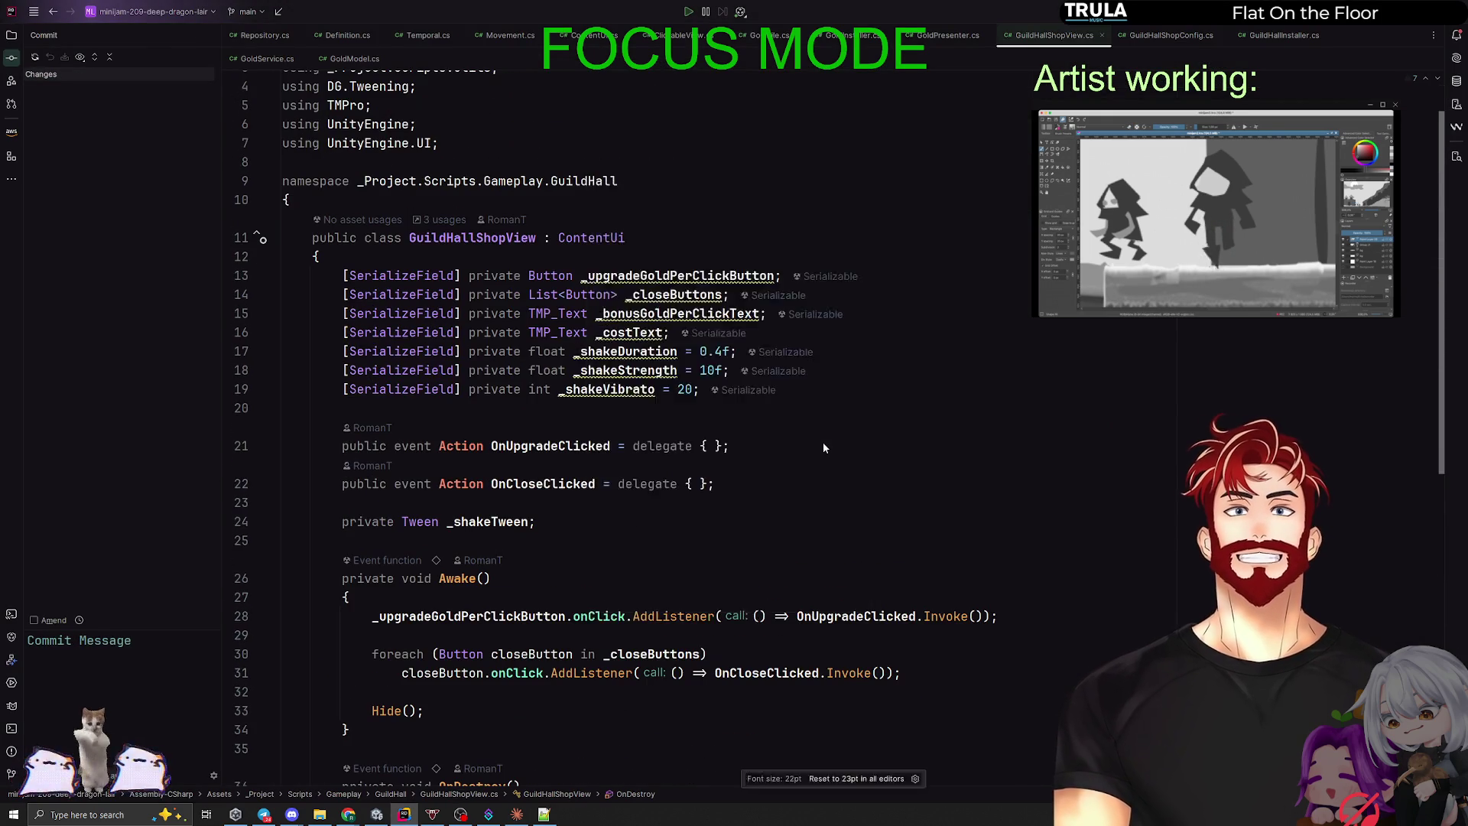
pyautogui.hotkey('ctrl', 'e')
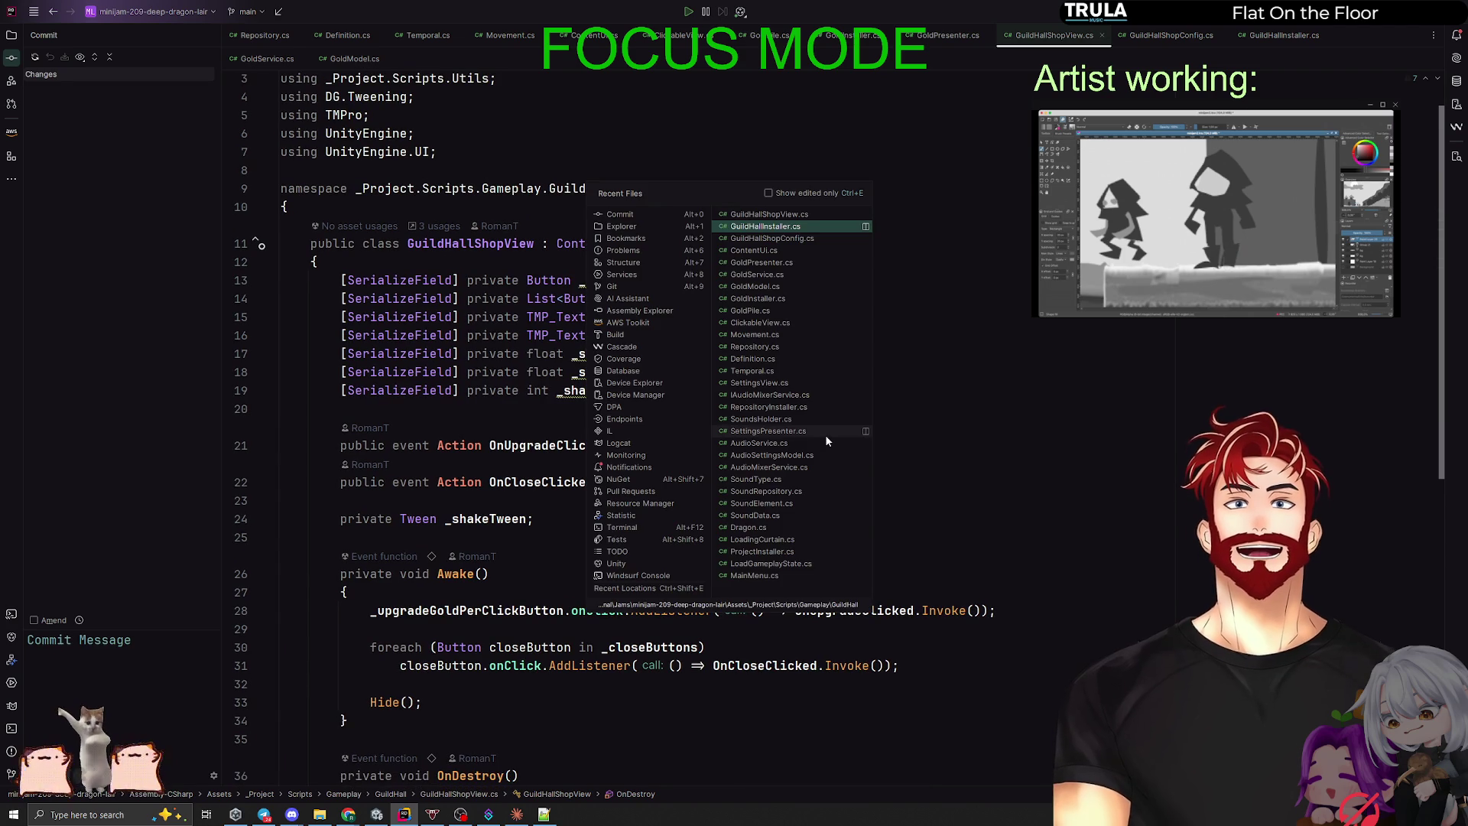
pyautogui.write('Штыефд')
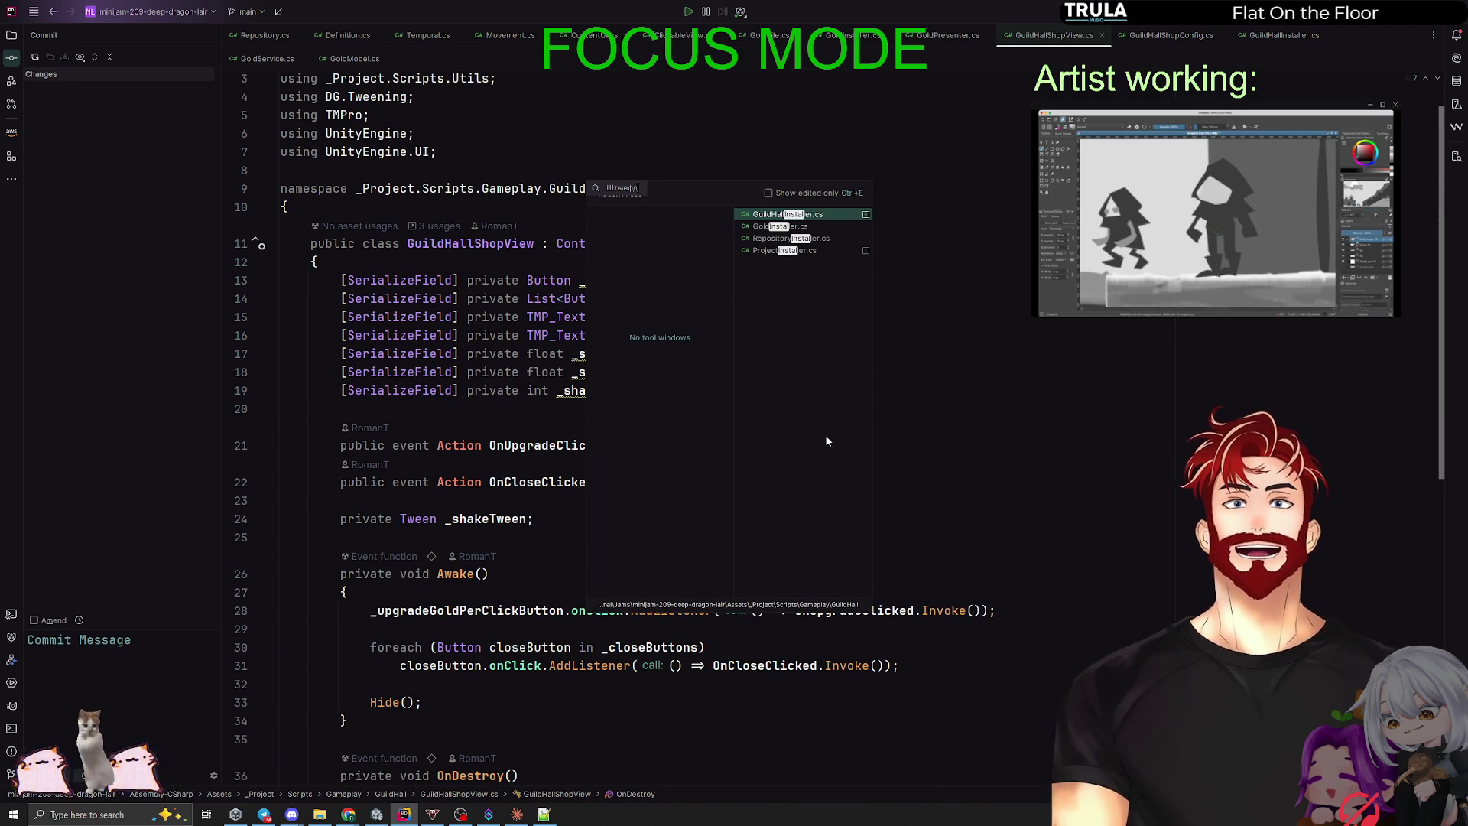
pyautogui.press('Return')
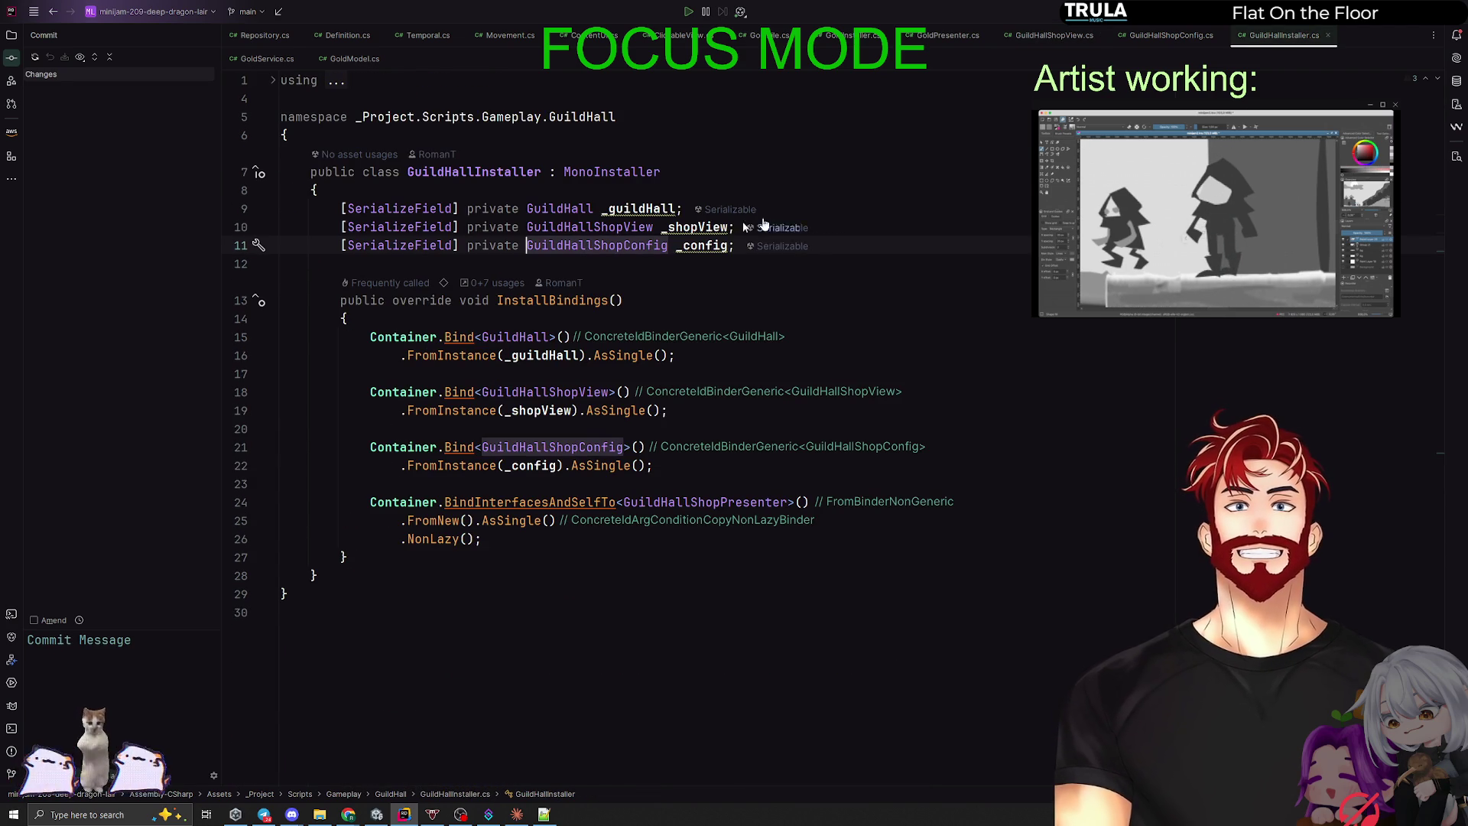
# Step: Open GoldInstaller.cs to compare its bindings, then navigate back to GuildHallInstaller.cs
pyautogui.hotkey('ctrl', 'e')
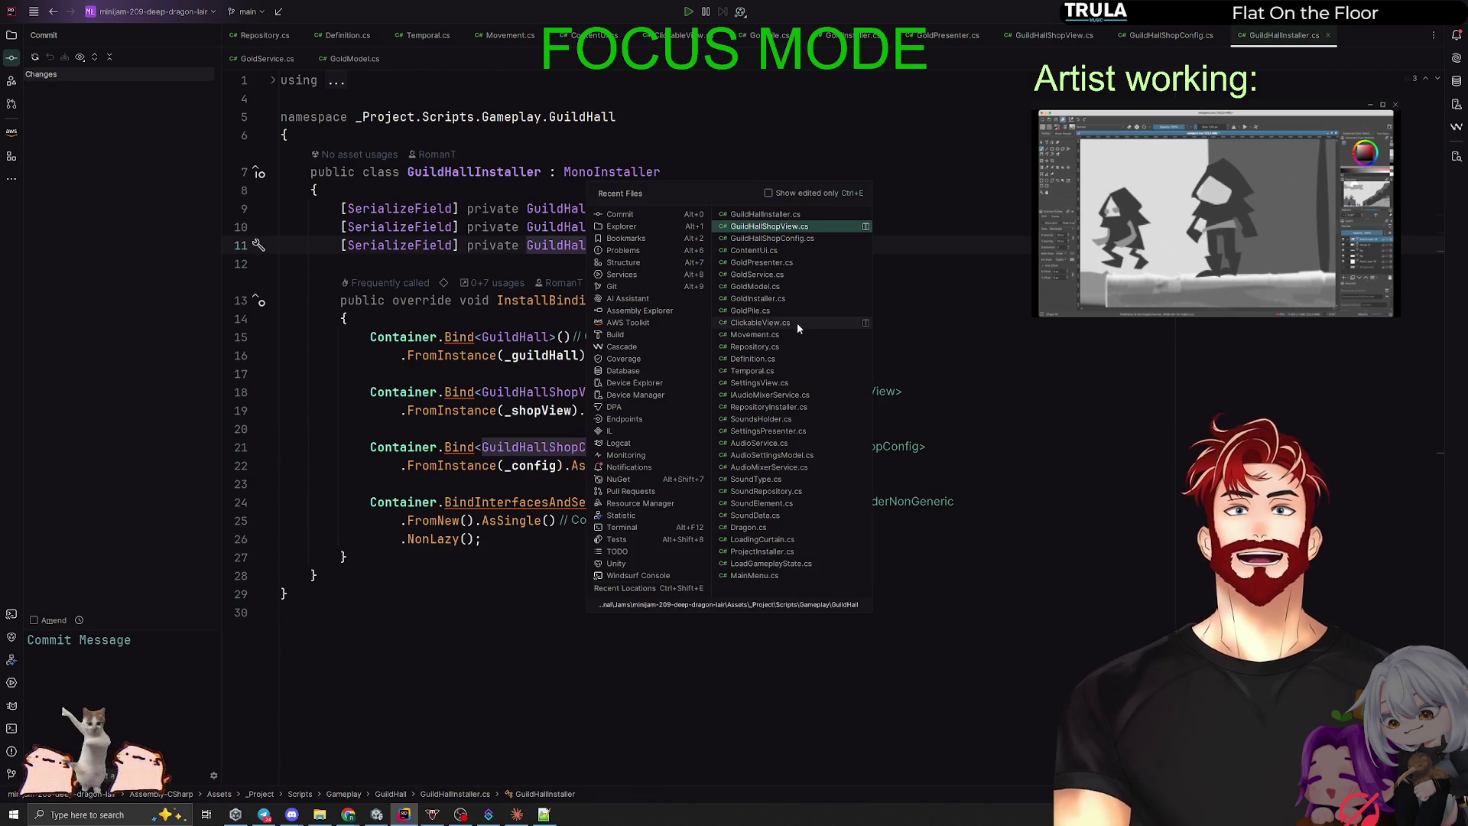
pyautogui.write('Штыефд')
pyautogui.press('Up')
pyautogui.press('Up')
pyautogui.press('Up')
pyautogui.press('Return')
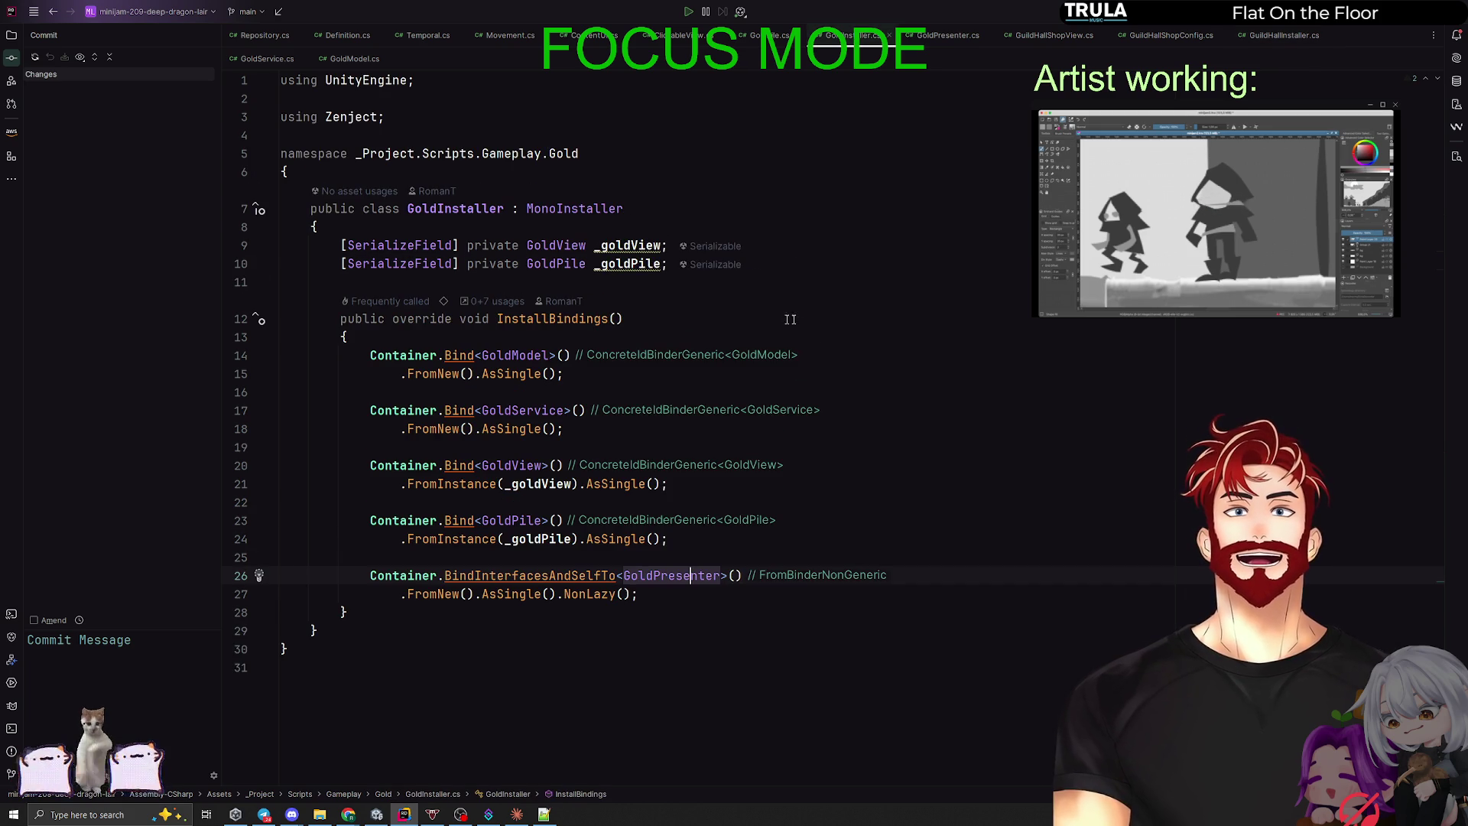
pyautogui.hotkey('ctrl', 'e')
pyautogui.write('Штыефдд')
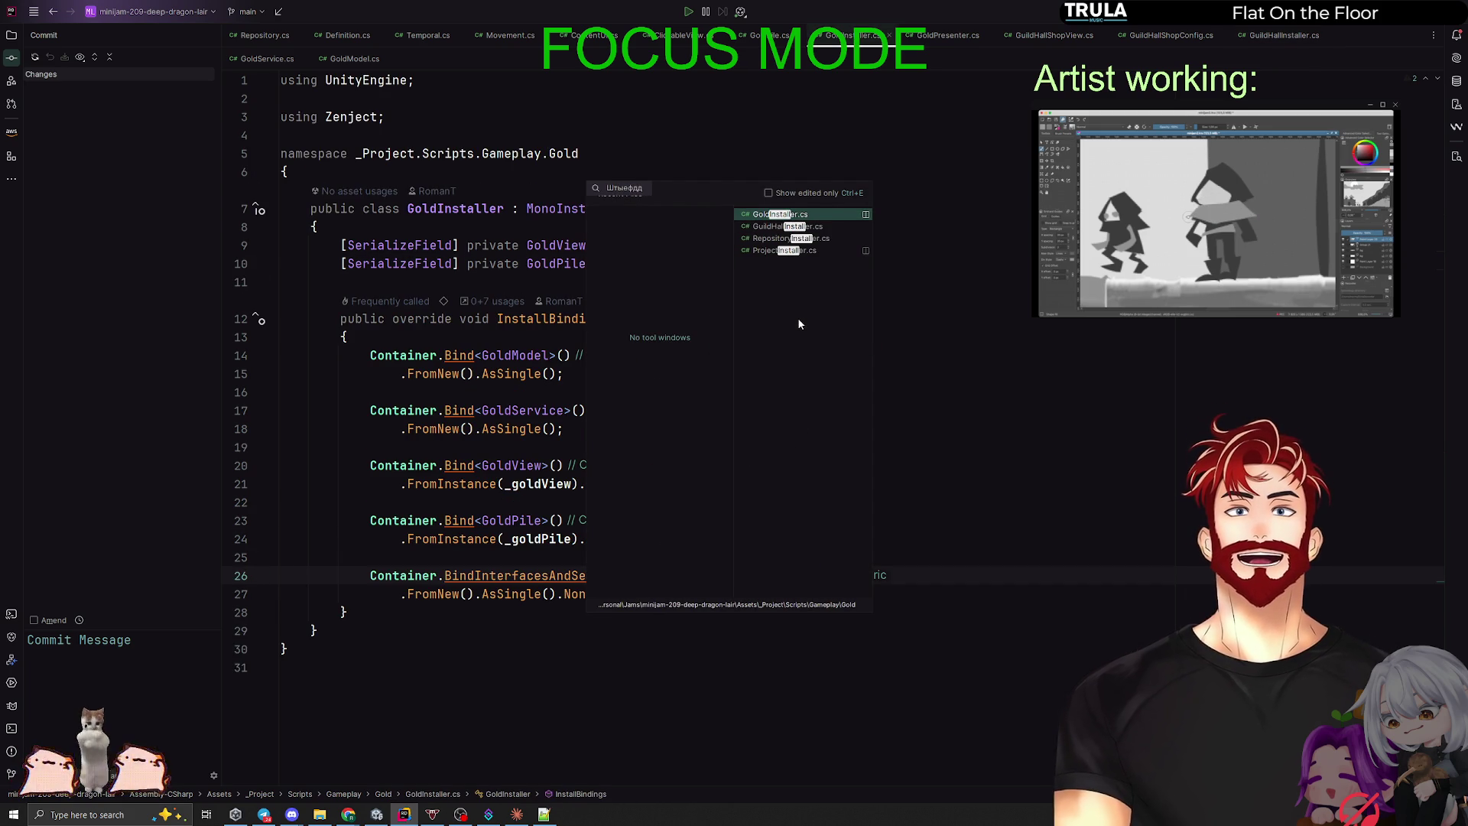
pyautogui.press('Escape')
pyautogui.hotkey('ctrl', 'alt', 'Left')
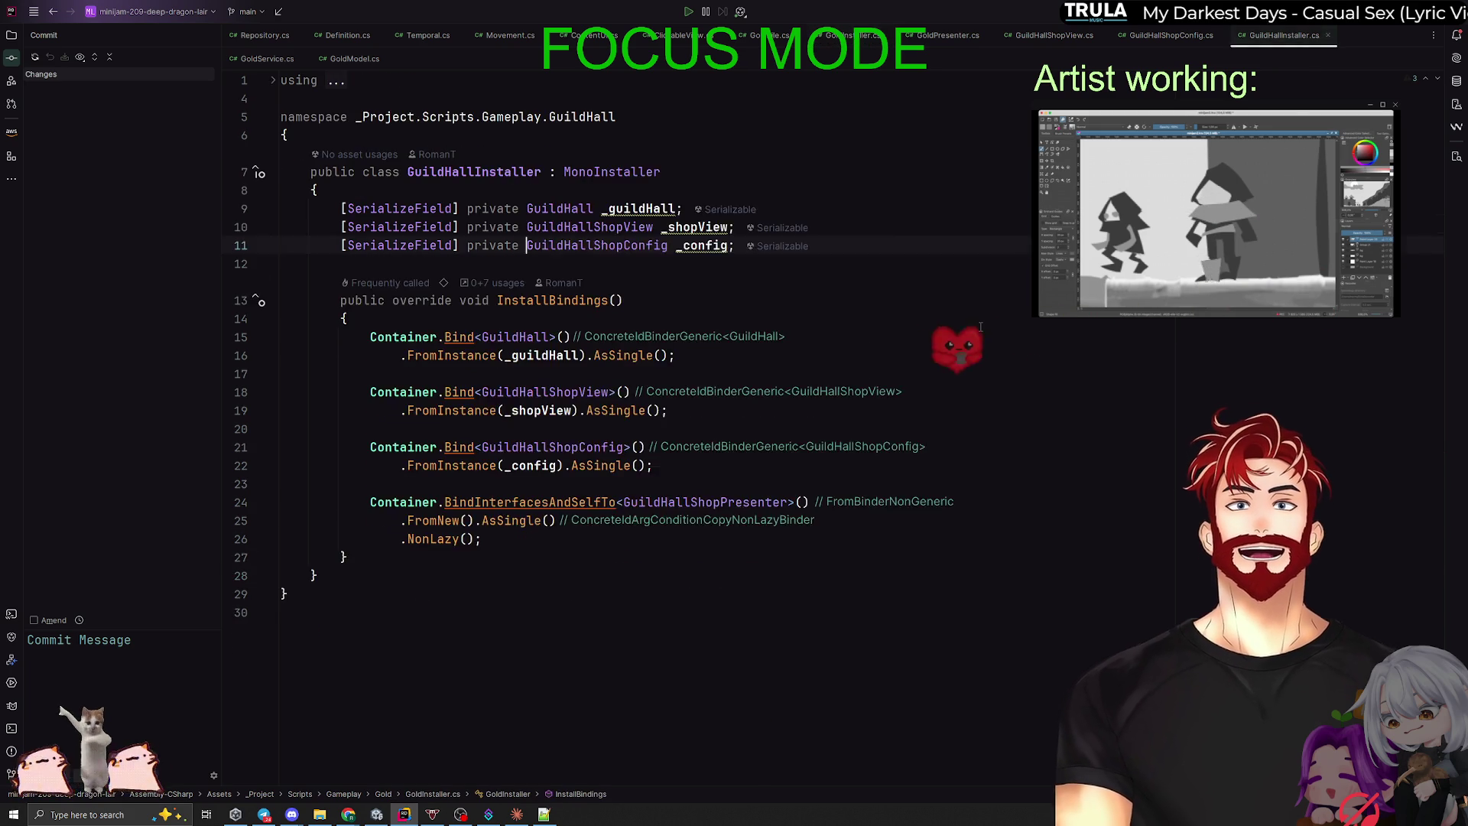
pyautogui.hotkey('ctrl', 'alt', 'Left')
pyautogui.hotkey('alt', 'Tab')
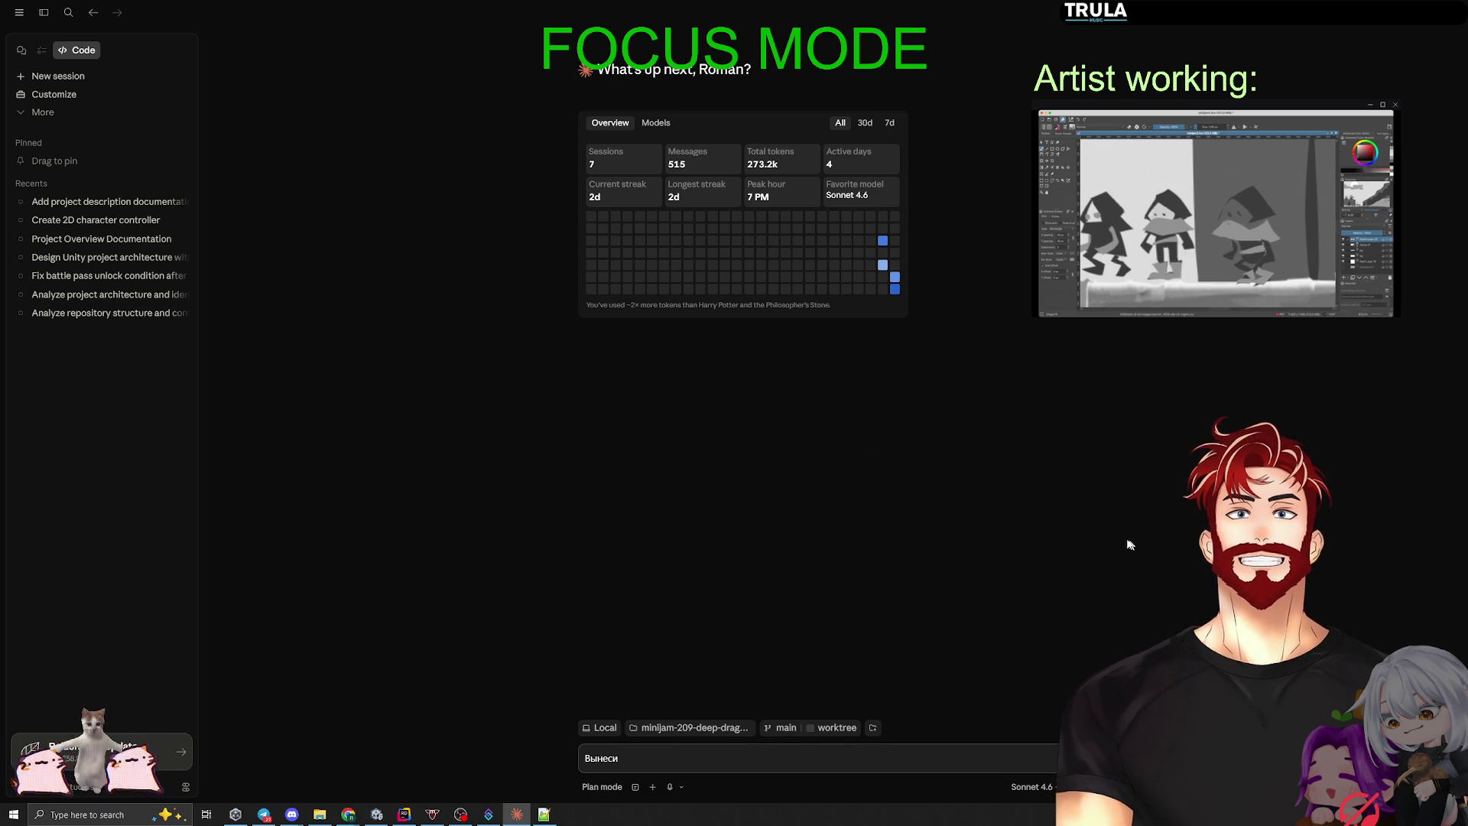
# Step: Leave the new session's 'Вынеси' draft unsent and switch windows
pyautogui.moveTo(1066, 786)
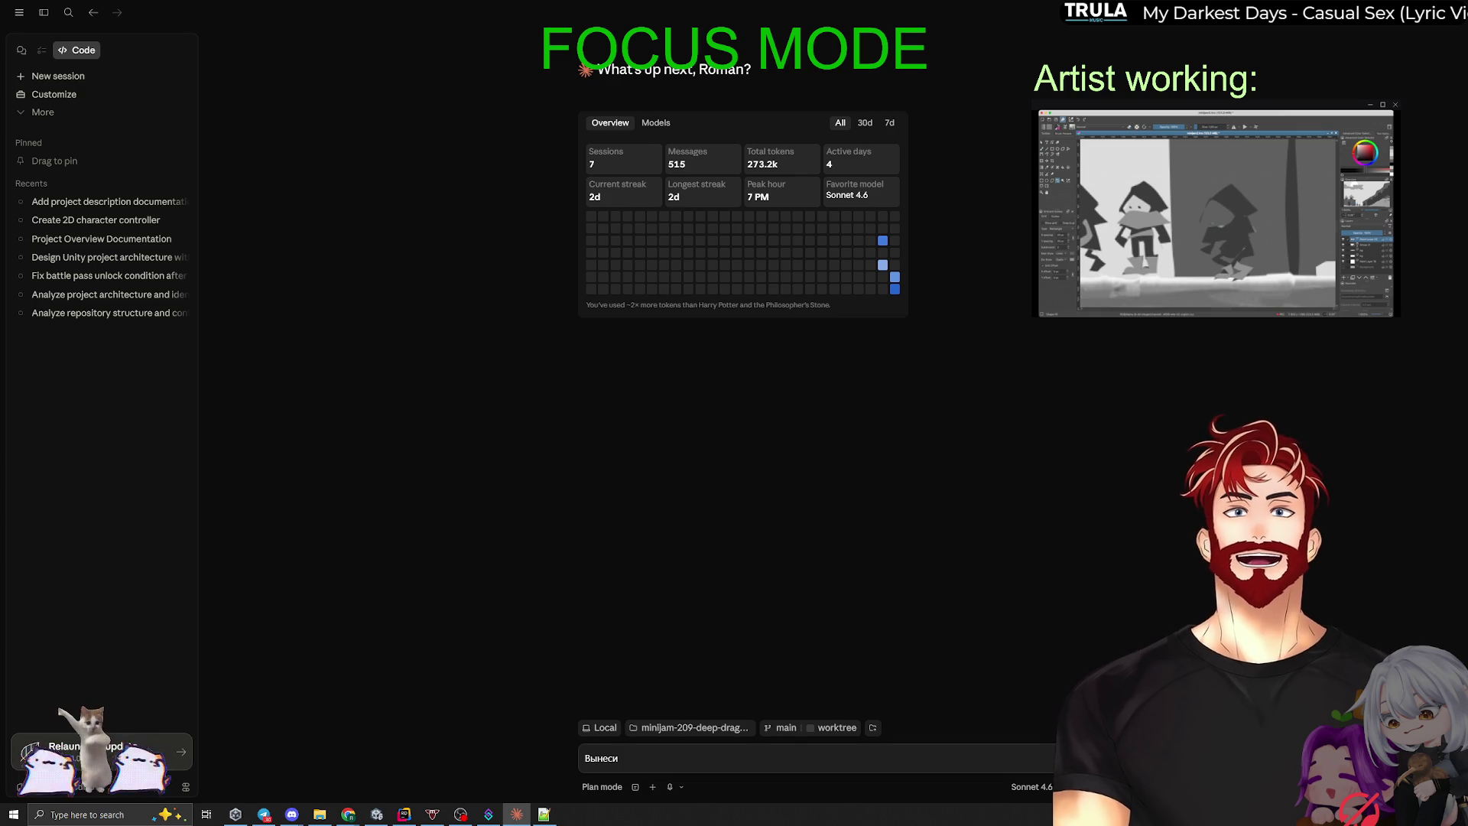
pyautogui.hotkey('alt', 'Tab')
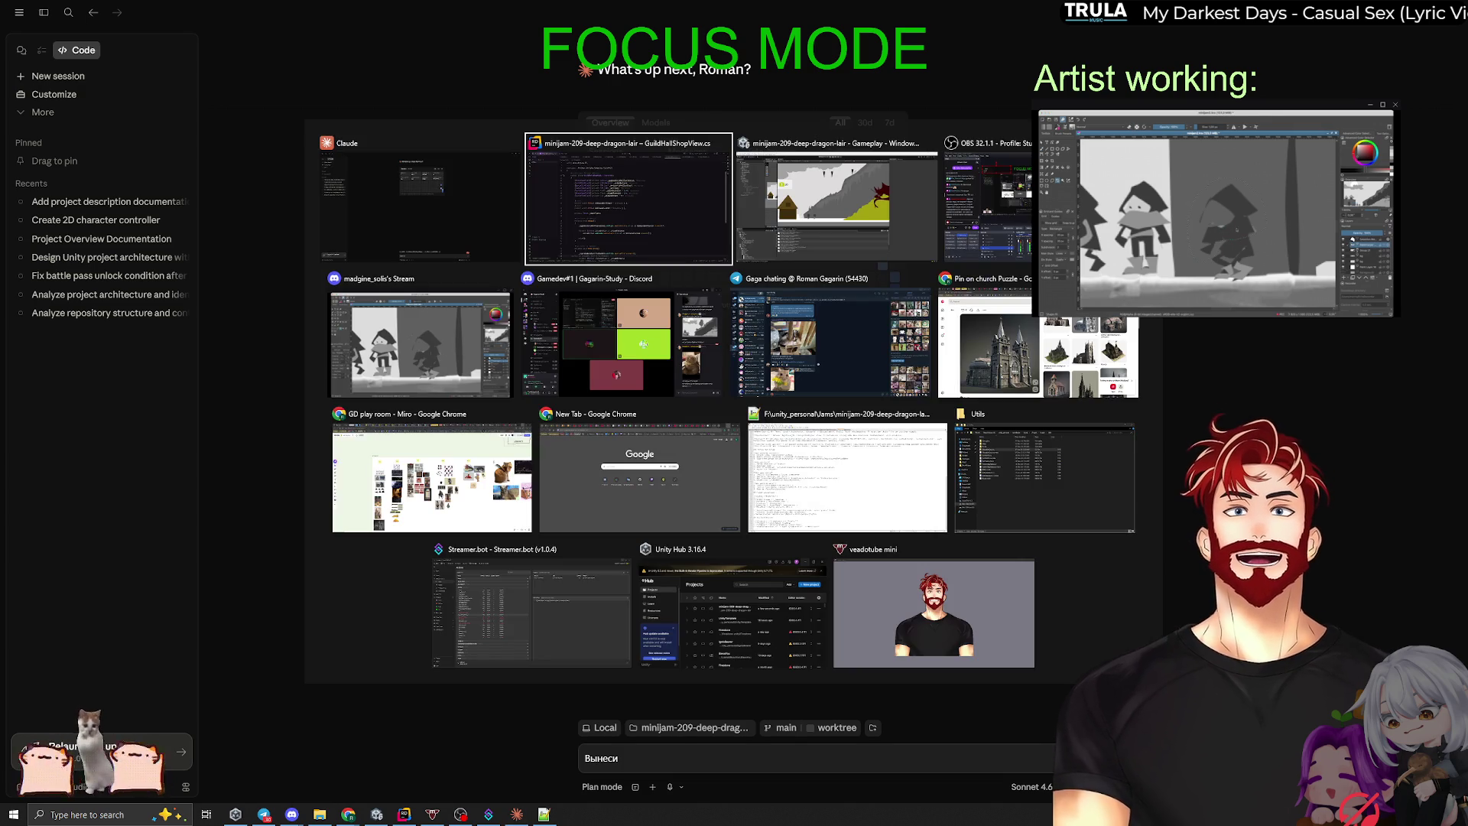
# Step: Pan the Miro board to the sketches and duplicate the 'монеты из фонтана' sticky note
pyautogui.click(475, 531)
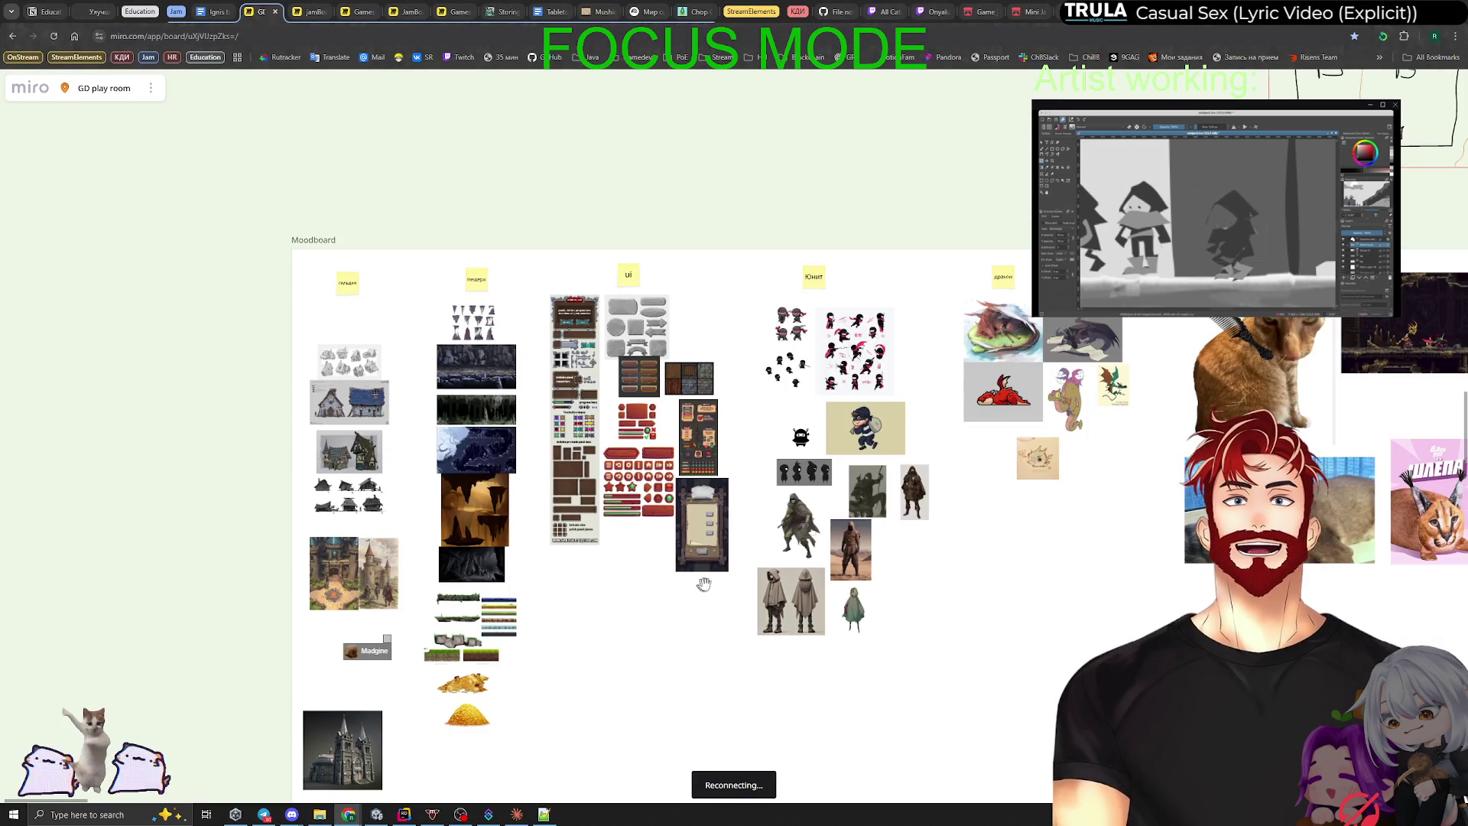
pyautogui.scroll(-3, 834, 575)
pyautogui.scroll(-2, 836, 575)
pyautogui.scroll(-2, 852, 623)
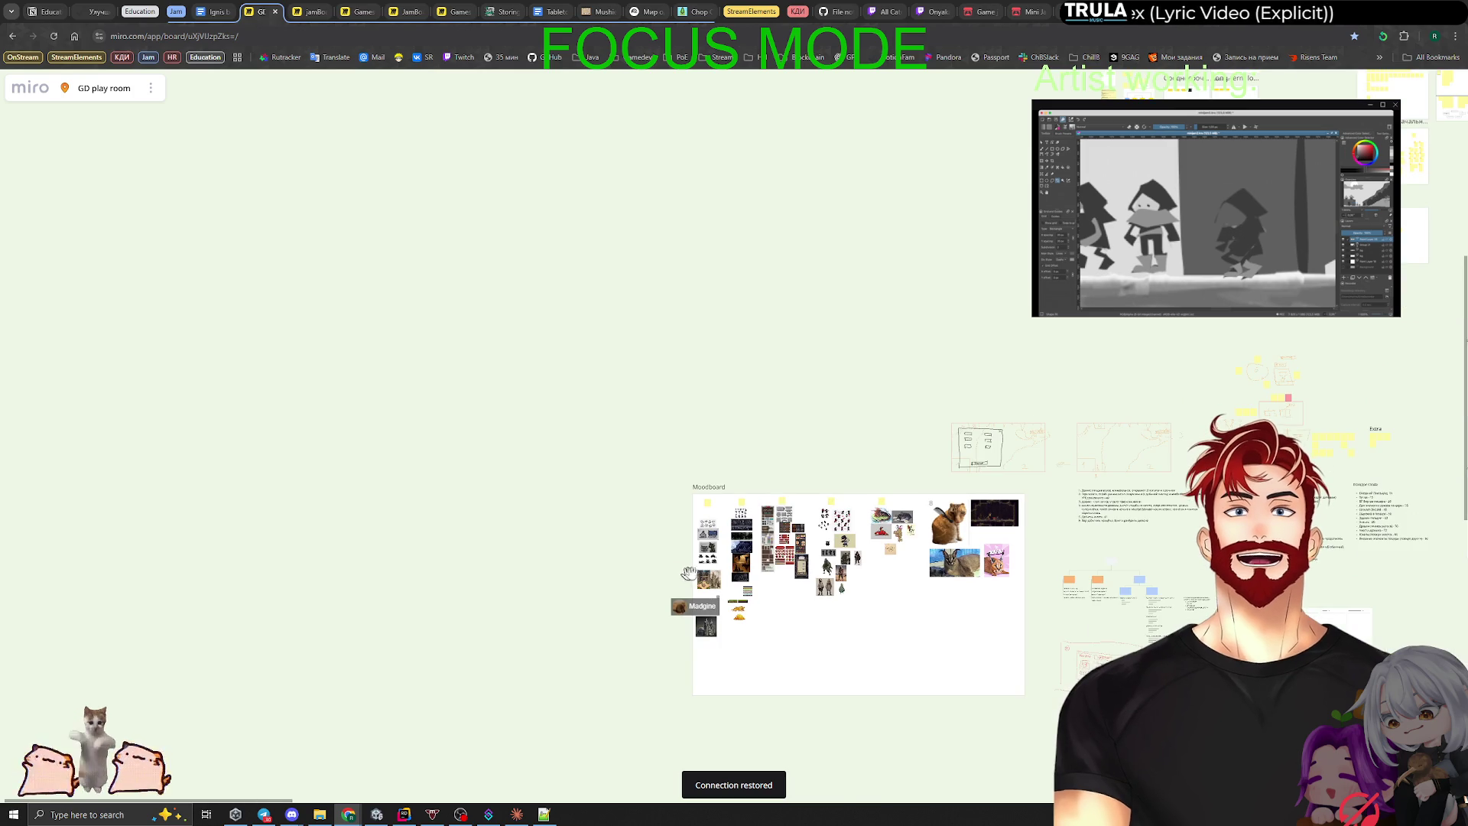
pyautogui.moveTo(1083, 552)
pyautogui.mouseDown()
pyautogui.moveTo(711, 438)
pyautogui.moveTo(740, 447)
pyautogui.mouseUp()
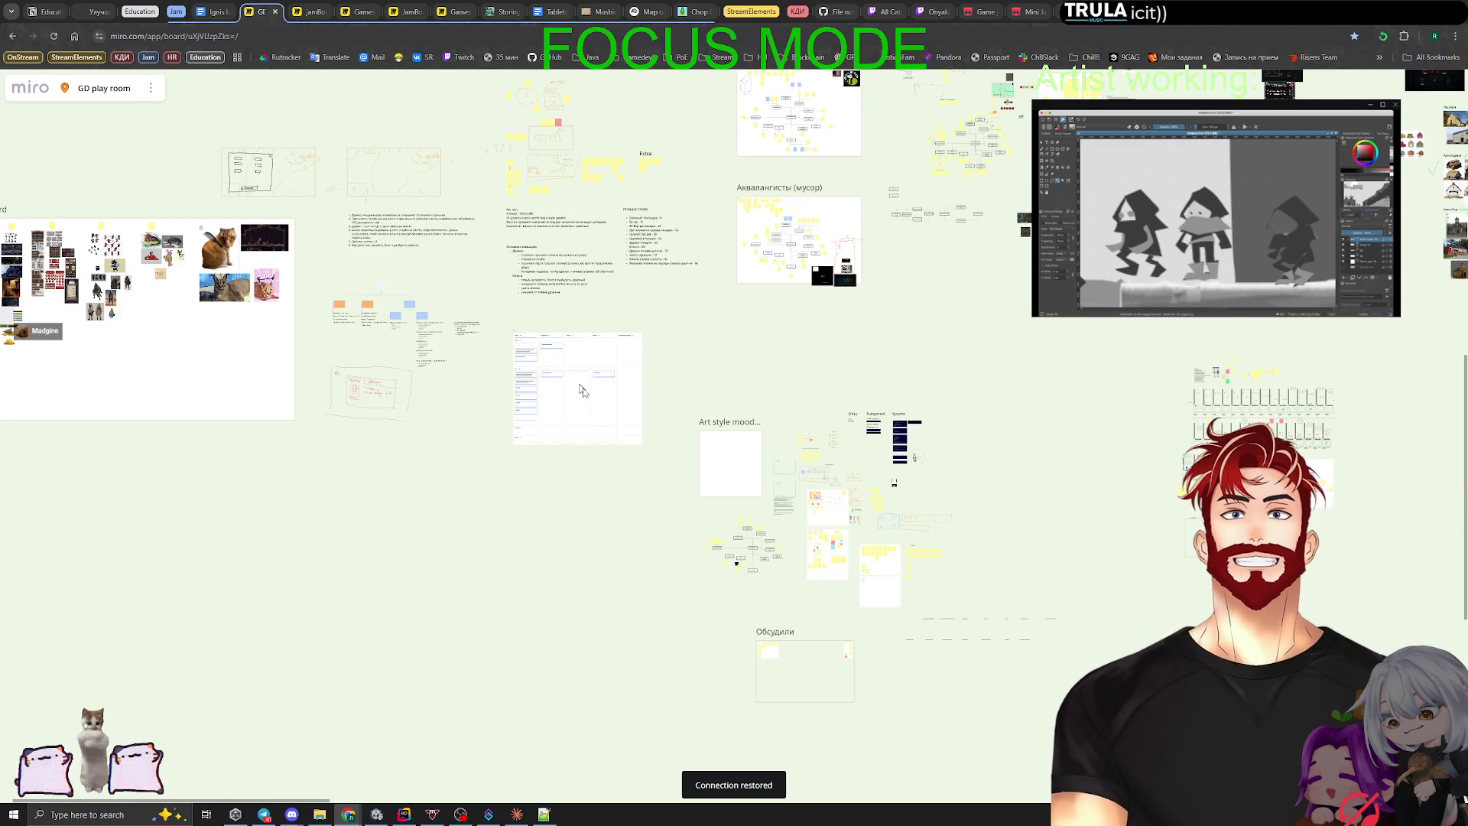
pyautogui.scroll(6, 645, 387)
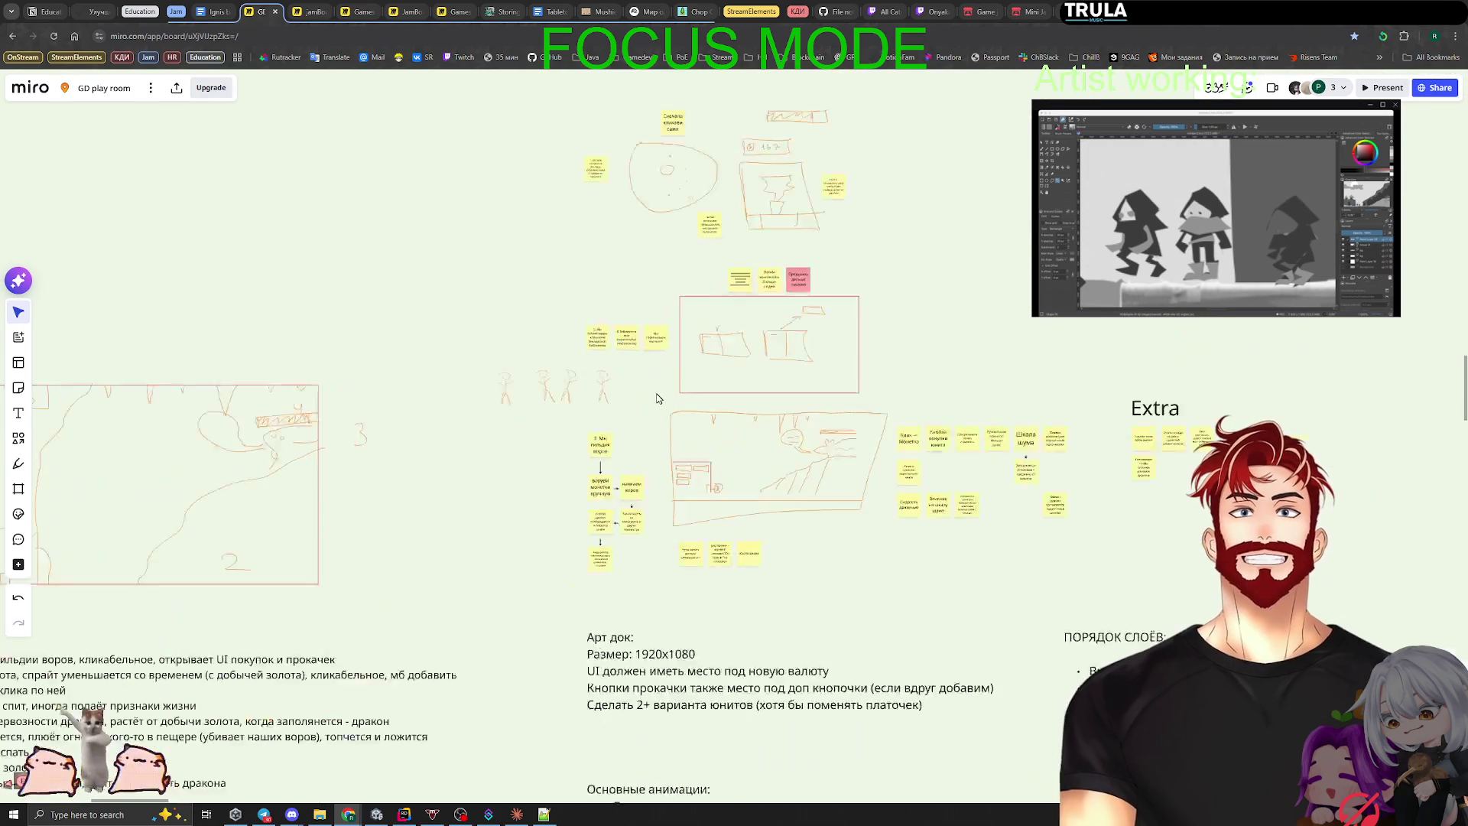
pyautogui.scroll(5, 645, 425)
pyautogui.moveTo(623, 384)
pyautogui.mouseDown()
pyautogui.moveTo(1120, 330)
pyautogui.moveTo(853, 344)
pyautogui.moveTo(874, 705)
pyautogui.moveTo(517, 522)
pyautogui.mouseUp()
pyautogui.click(1124, 336)
# Step: Rewrite the copy as 'Чешуя дракона?' with a second line '-> Получаем когда дракон просыпается'
pyautogui.press('Return')
pyautogui.write('Ч')
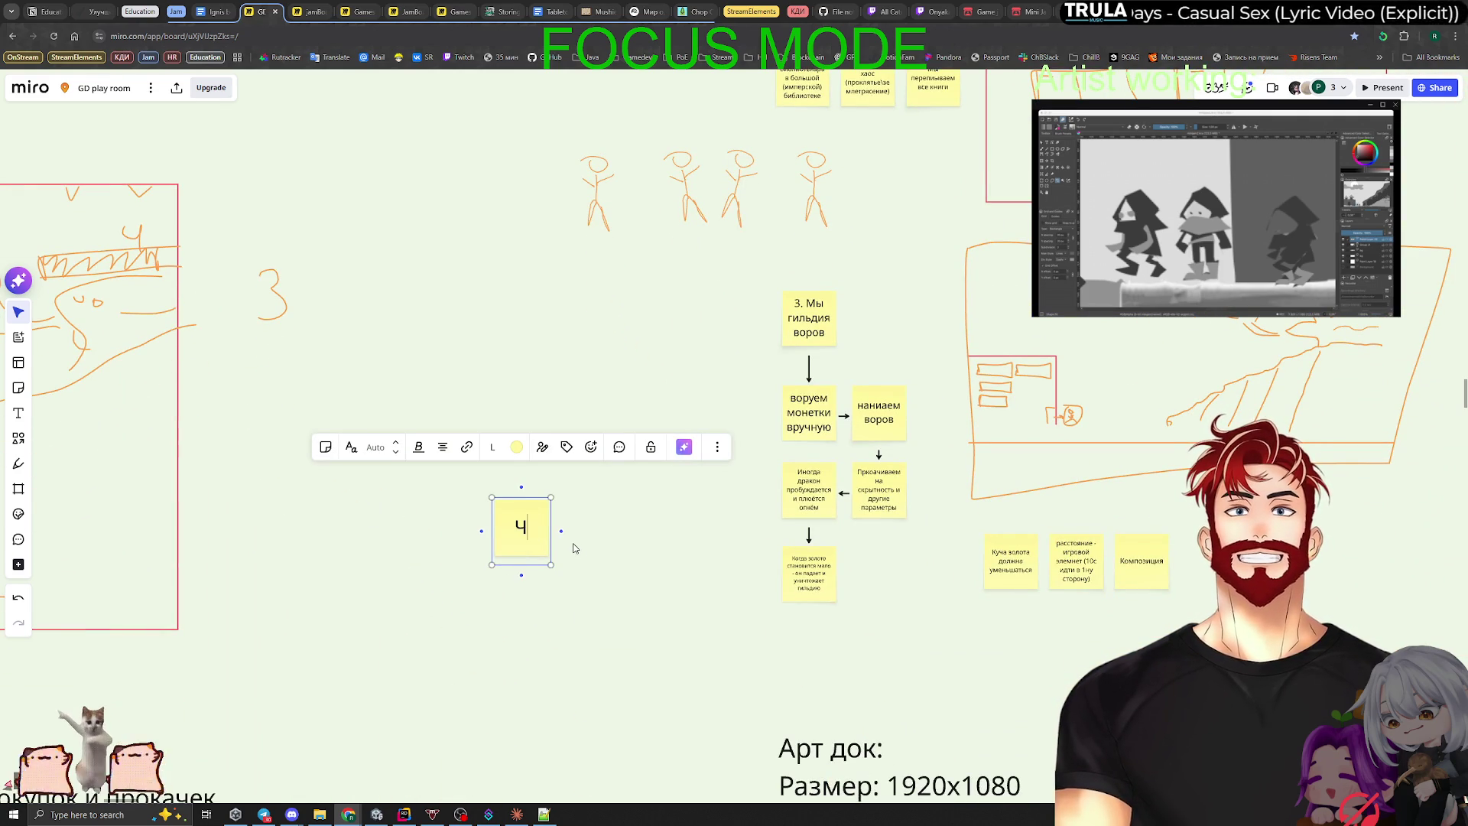
pyautogui.write('ешу')
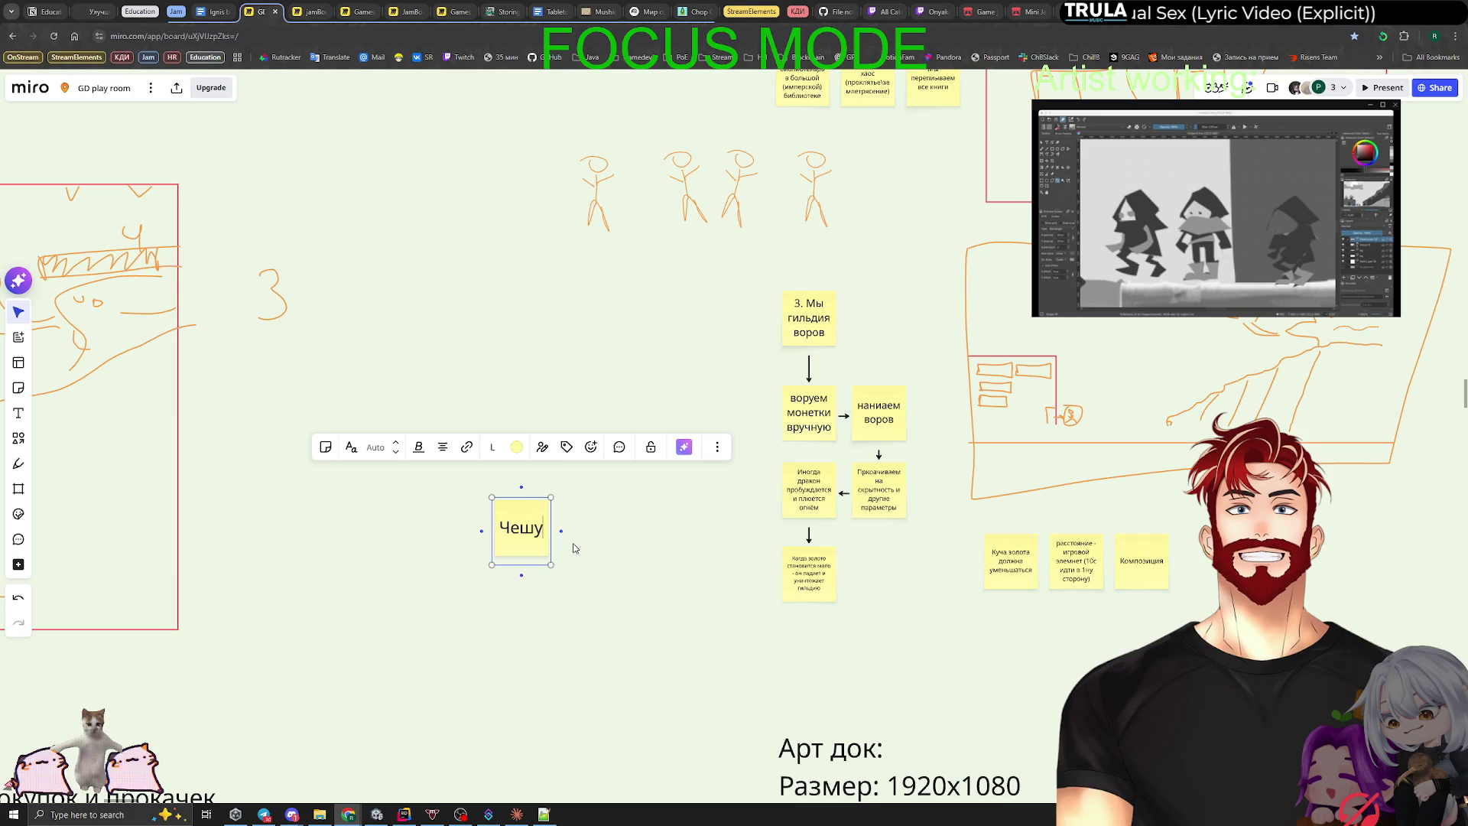
pyautogui.write('я дракона?')
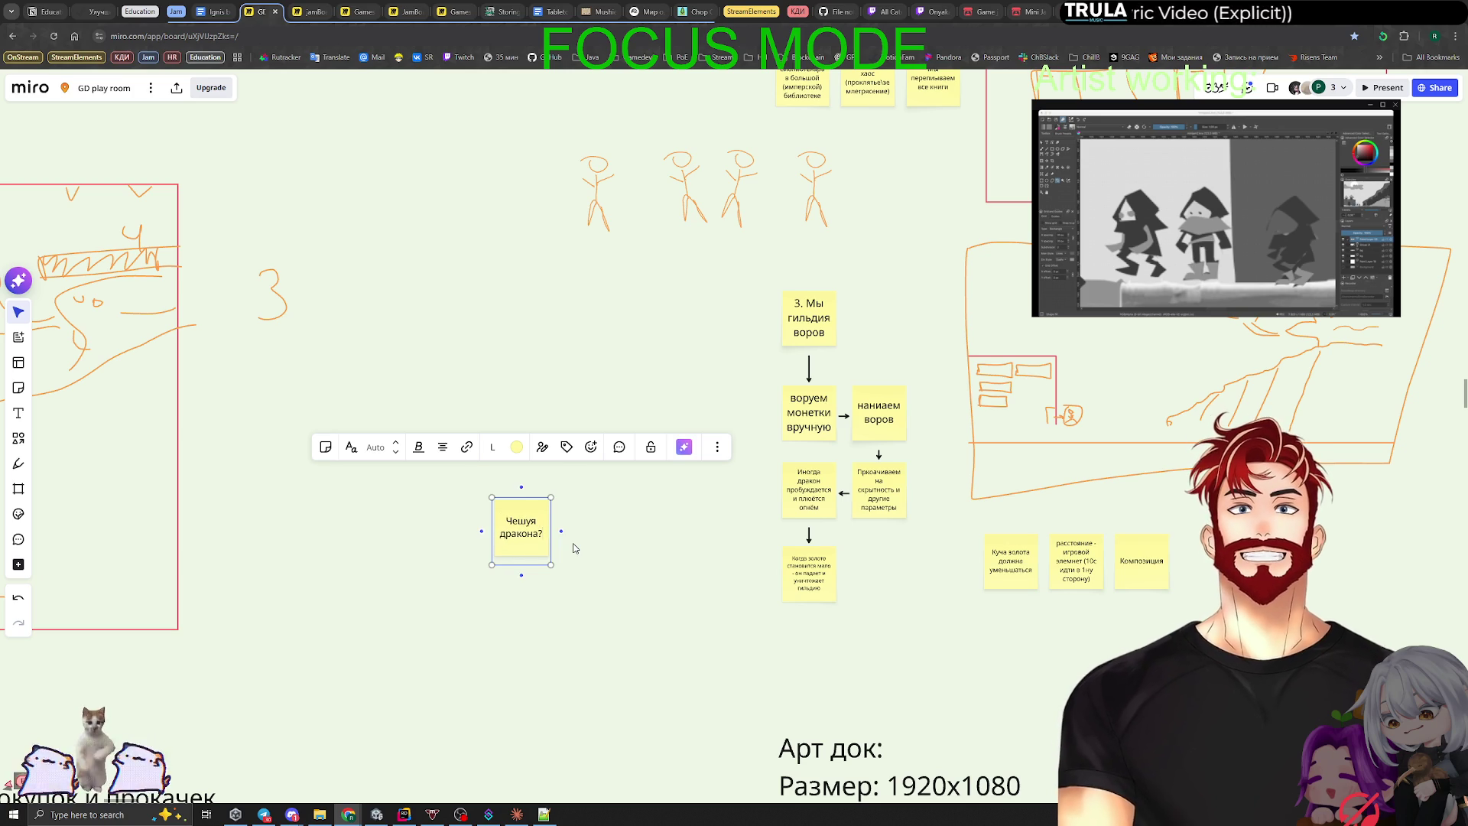
pyautogui.press('Return')
pyautogui.write('-> lfhr')
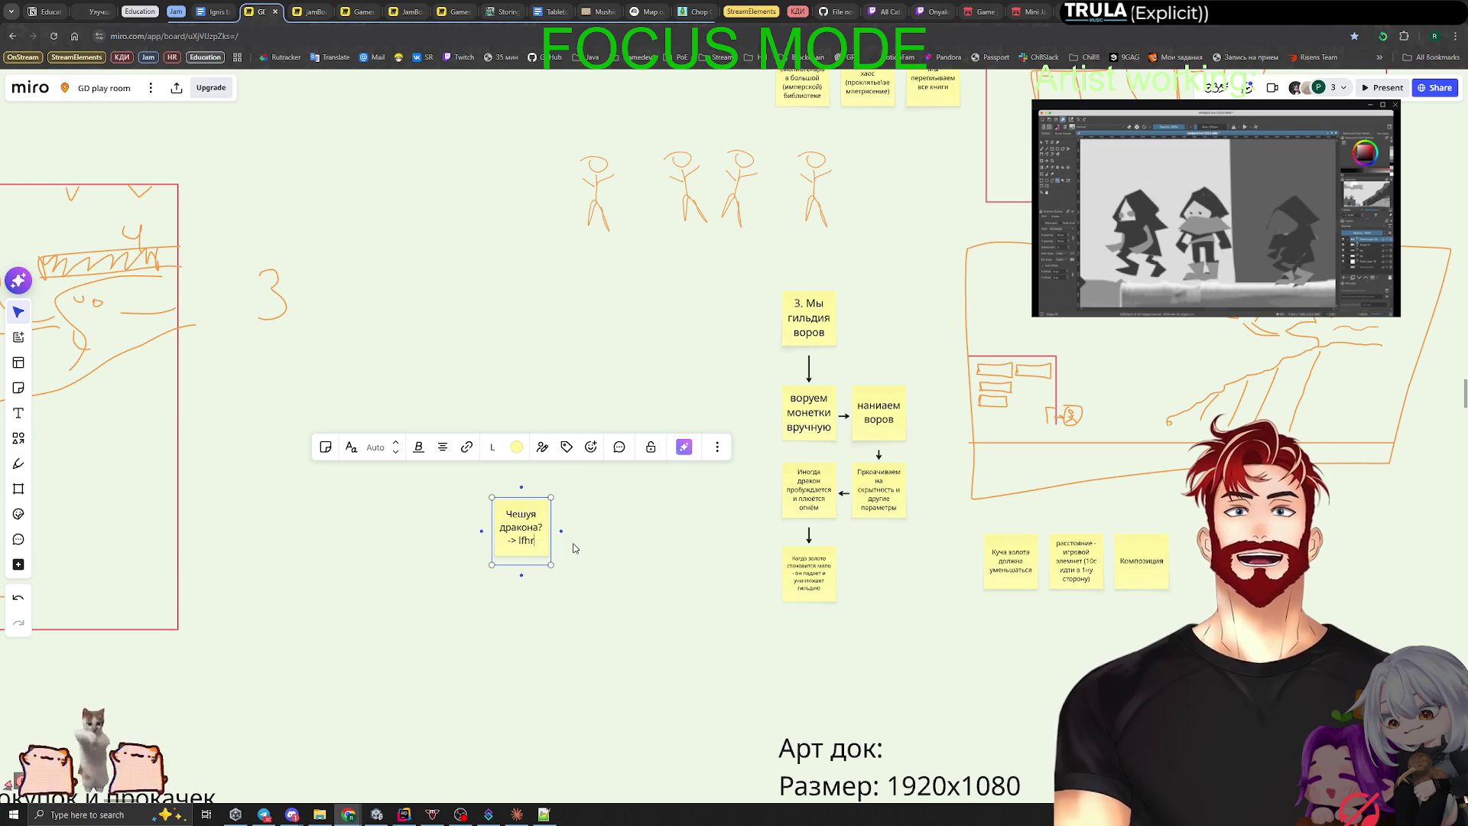
pyautogui.press('BackSpace')
pyautogui.press('BackSpace')
pyautogui.press('BackSpace')
pyautogui.press('BackSpace')
pyautogui.write('Получа')
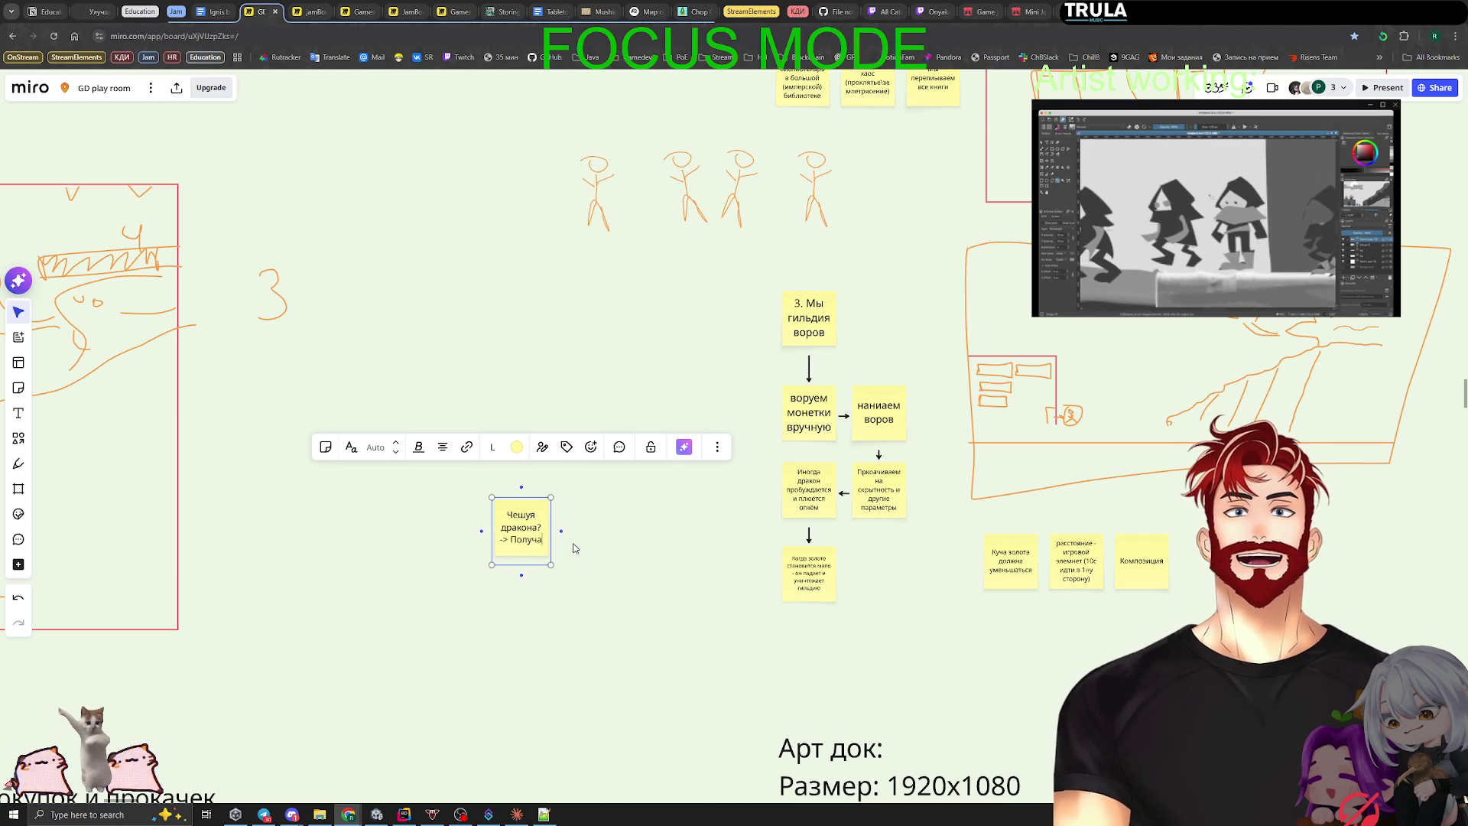
pyautogui.write('ем когда драко')
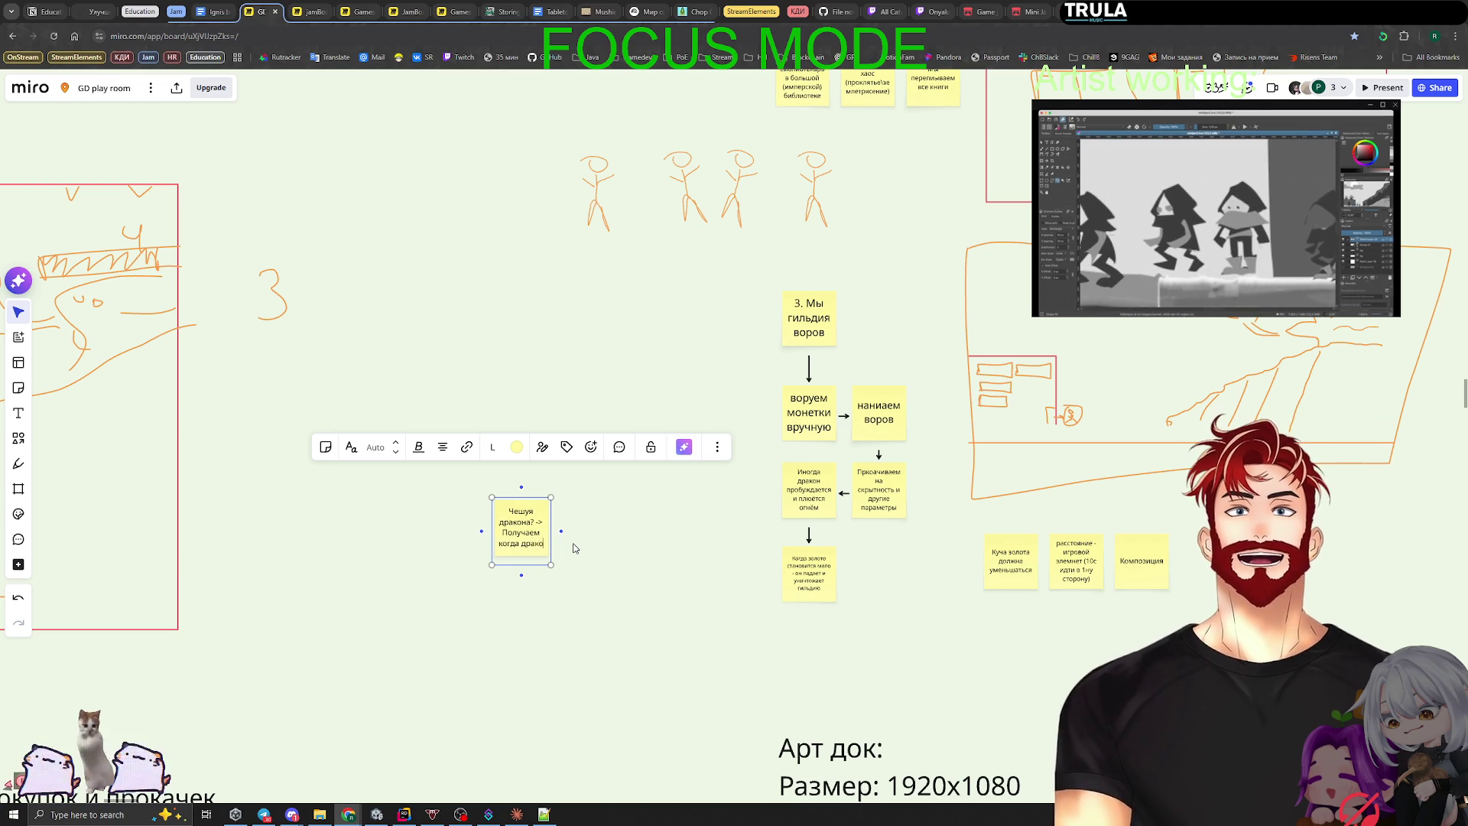
pyautogui.write('н просыпается')
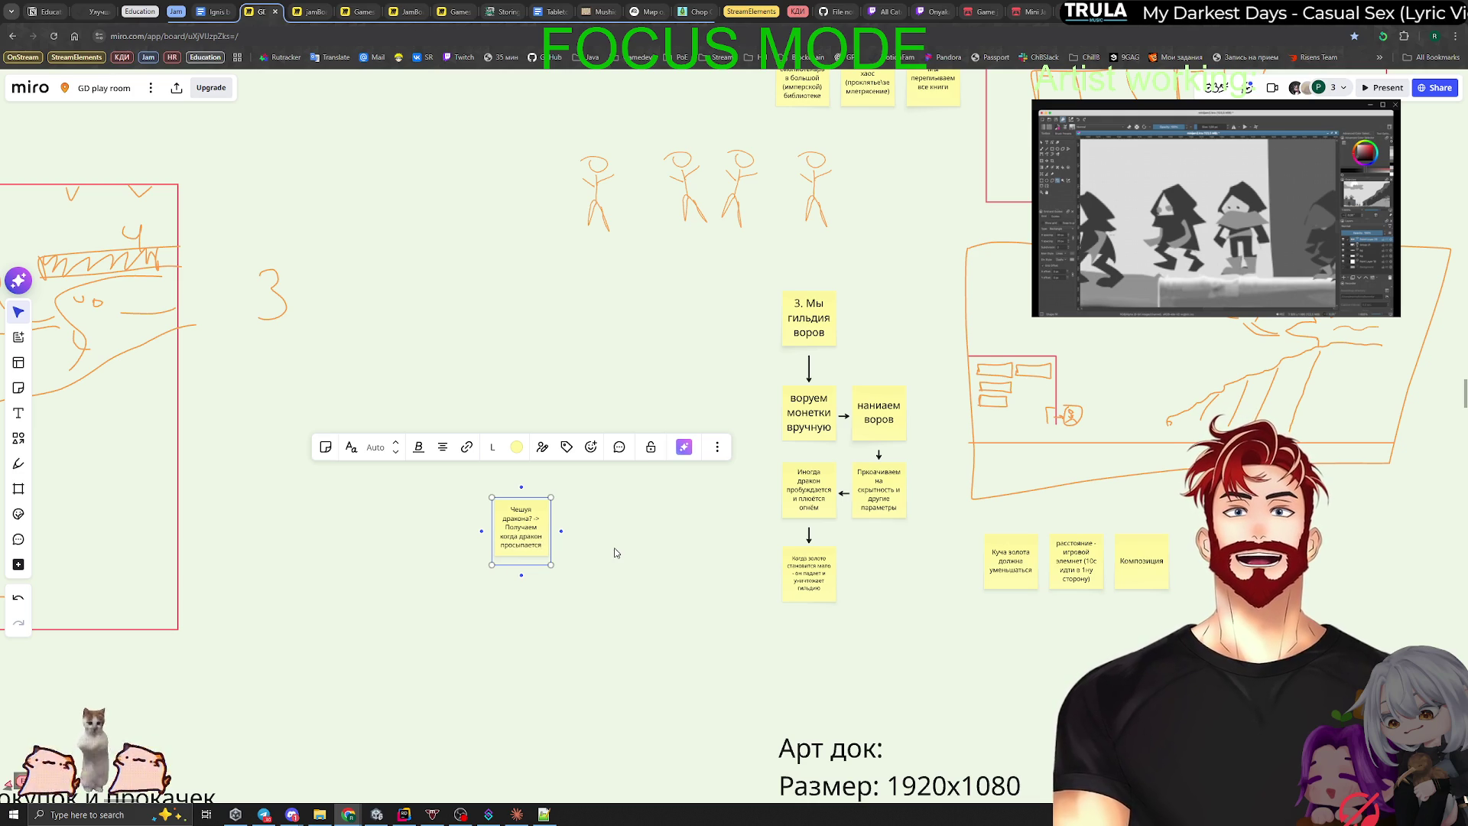
pyautogui.click(616, 552)
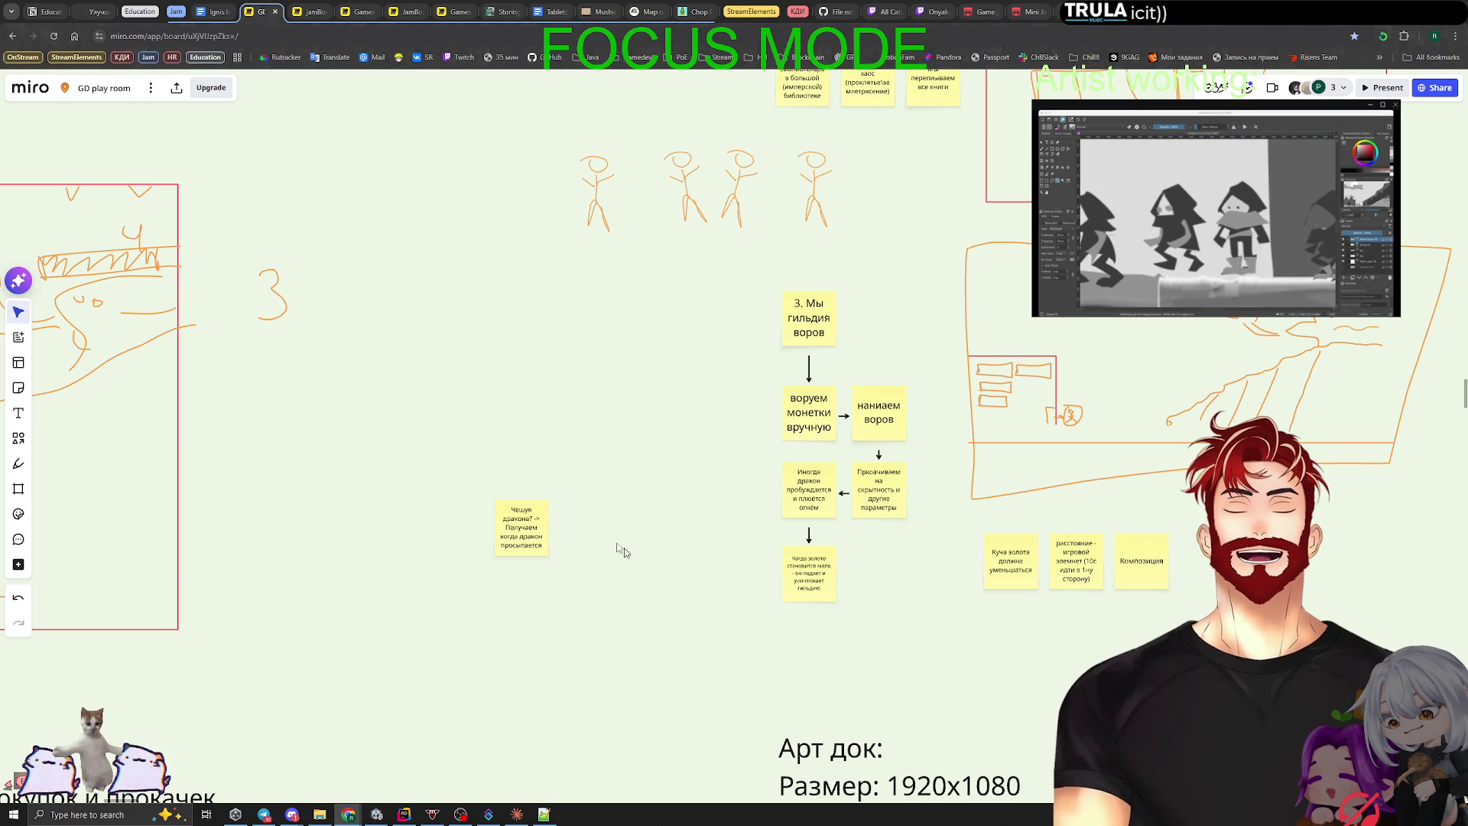
# Step: Move across the board to the kanban backlog and open the Дракон card's details
pyautogui.scroll(-5, 604, 547)
pyautogui.scroll(10, 815, 407)
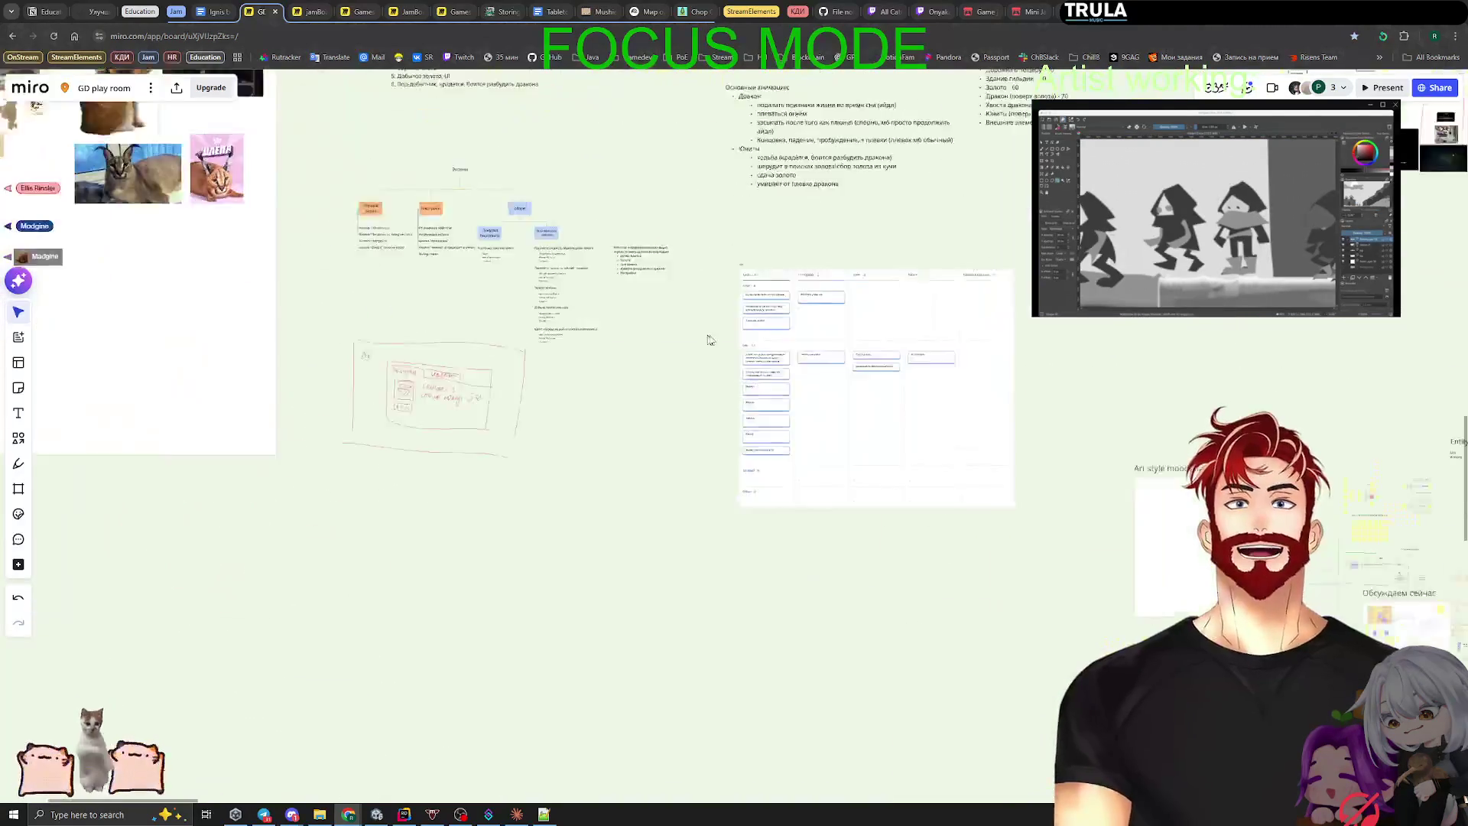
pyautogui.scroll(5, 678, 320)
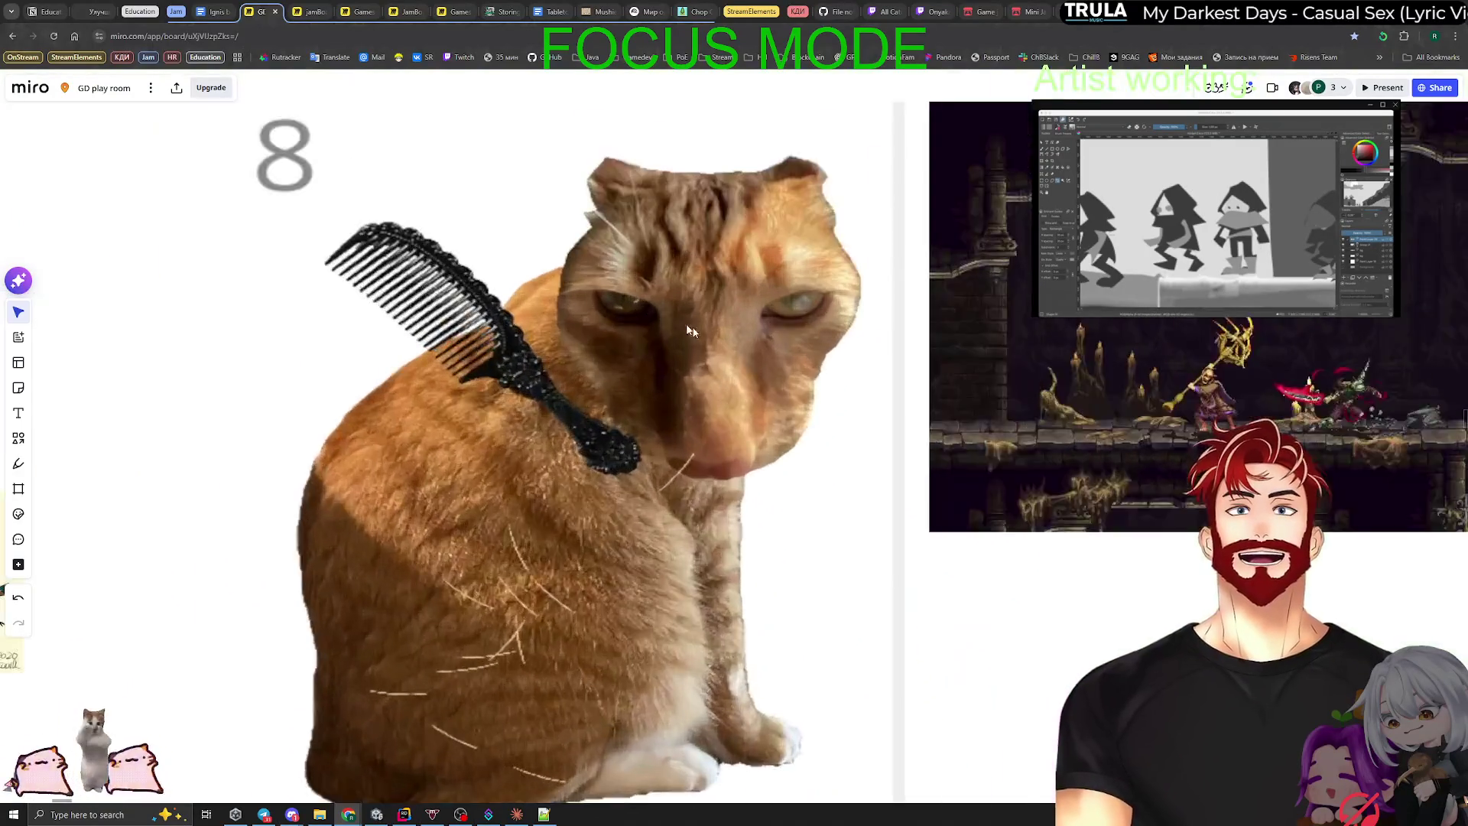
pyautogui.scroll(2, 689, 206)
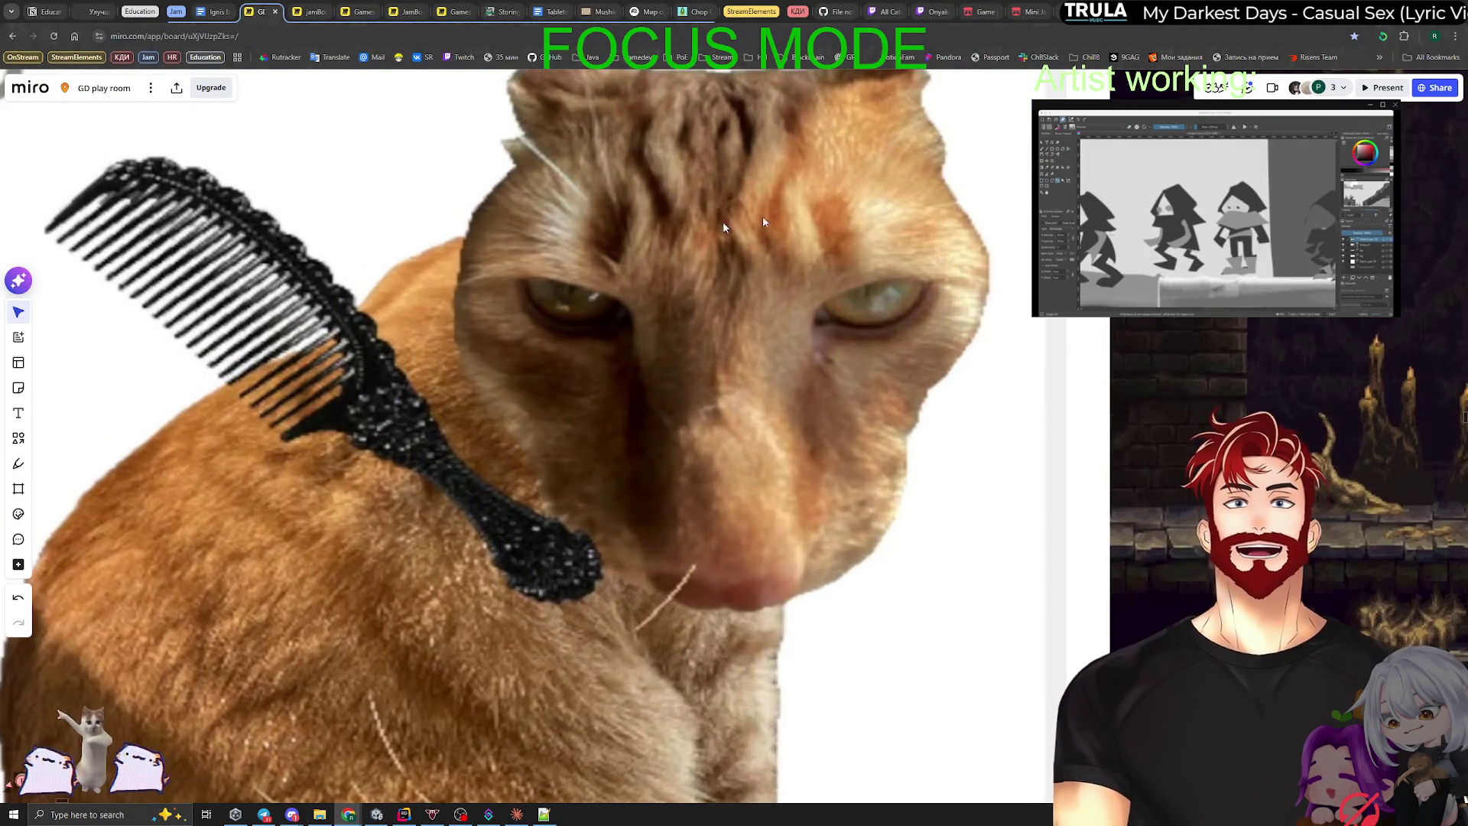
pyautogui.scroll(-10, 661, 399)
pyautogui.hscroll(5, 1047, 417)
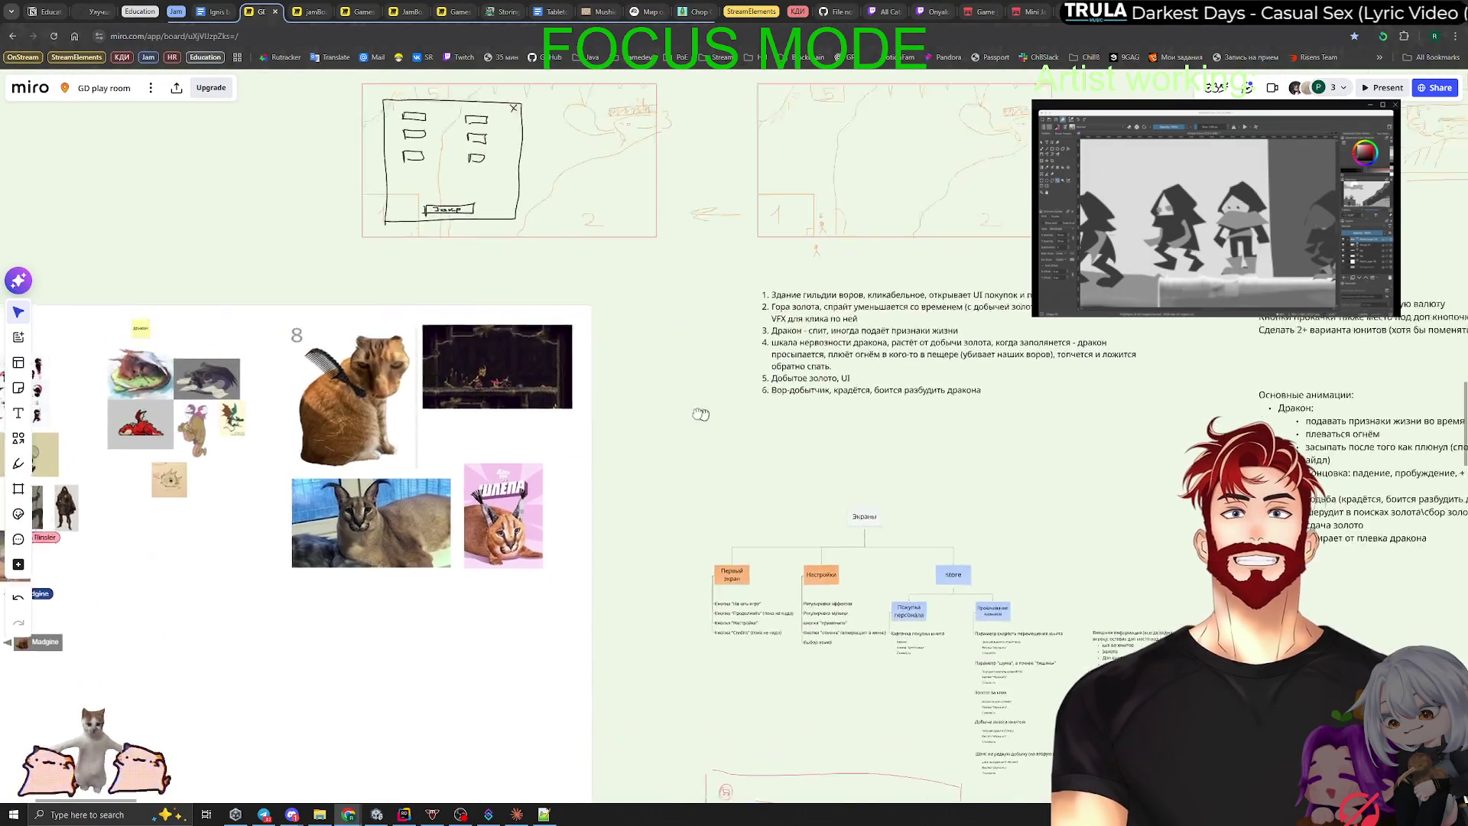
pyautogui.hscroll(6, 1047, 417)
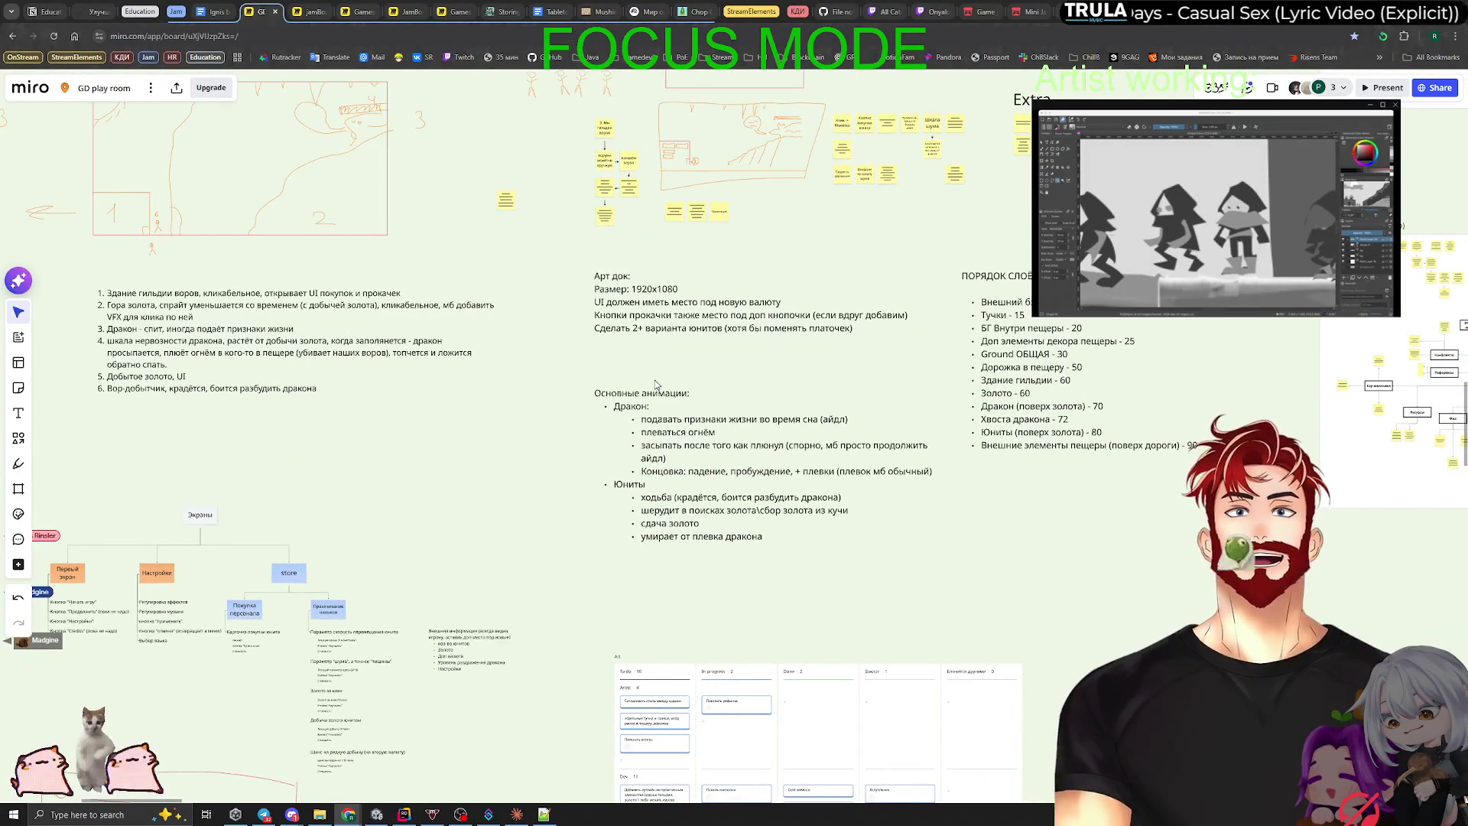
pyautogui.scroll(5, 989, 344)
pyautogui.hscroll(6, 988, 344)
pyautogui.hscroll(-3, 603, 346)
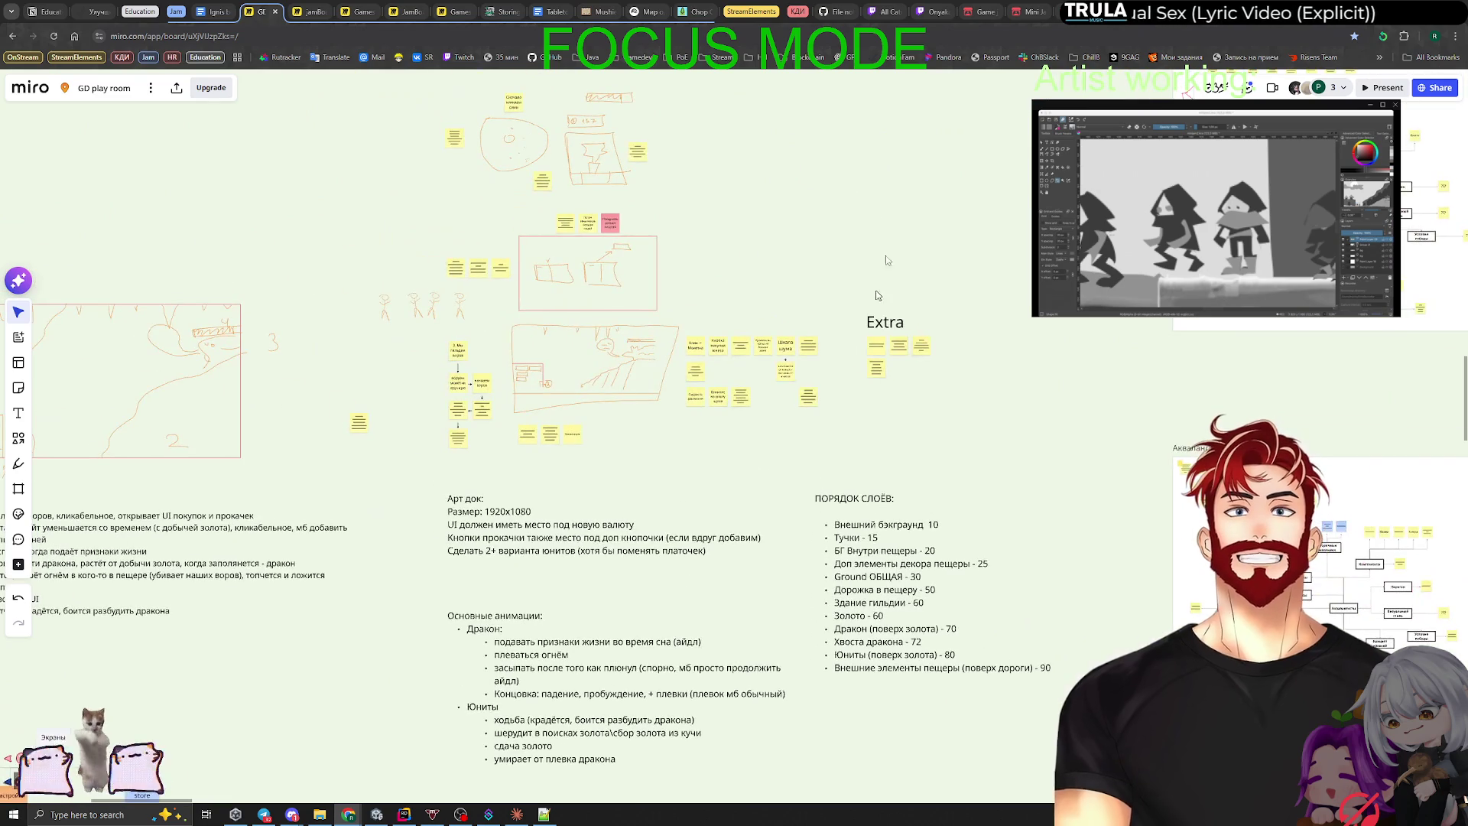
pyautogui.scroll(2, 604, 346)
pyautogui.scroll(-5, 603, 345)
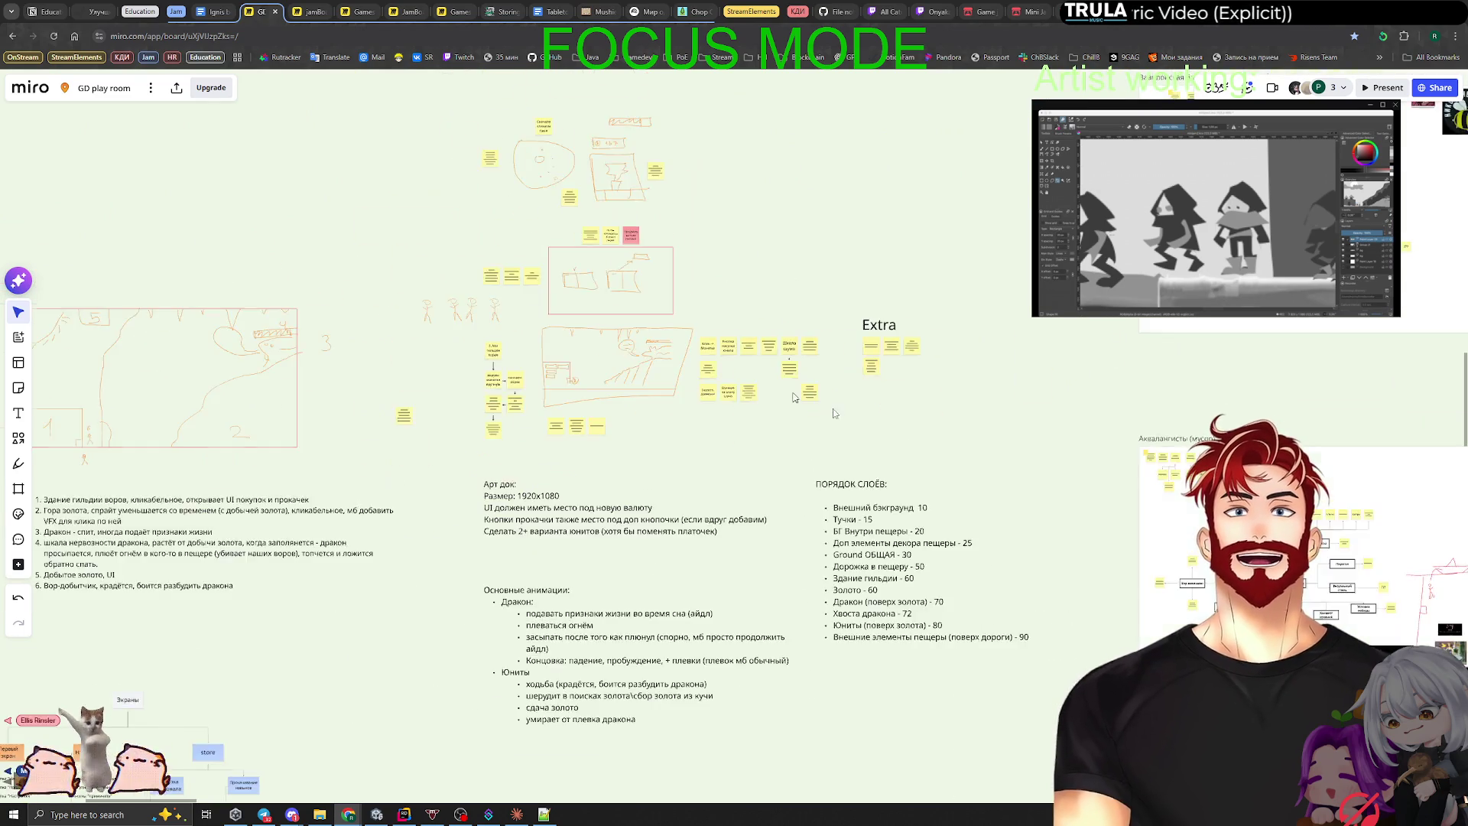
pyautogui.hscroll(4, 751, 390)
pyautogui.scroll(-5, 751, 390)
pyautogui.hscroll(-2, 786, 351)
pyautogui.scroll(6, 911, 406)
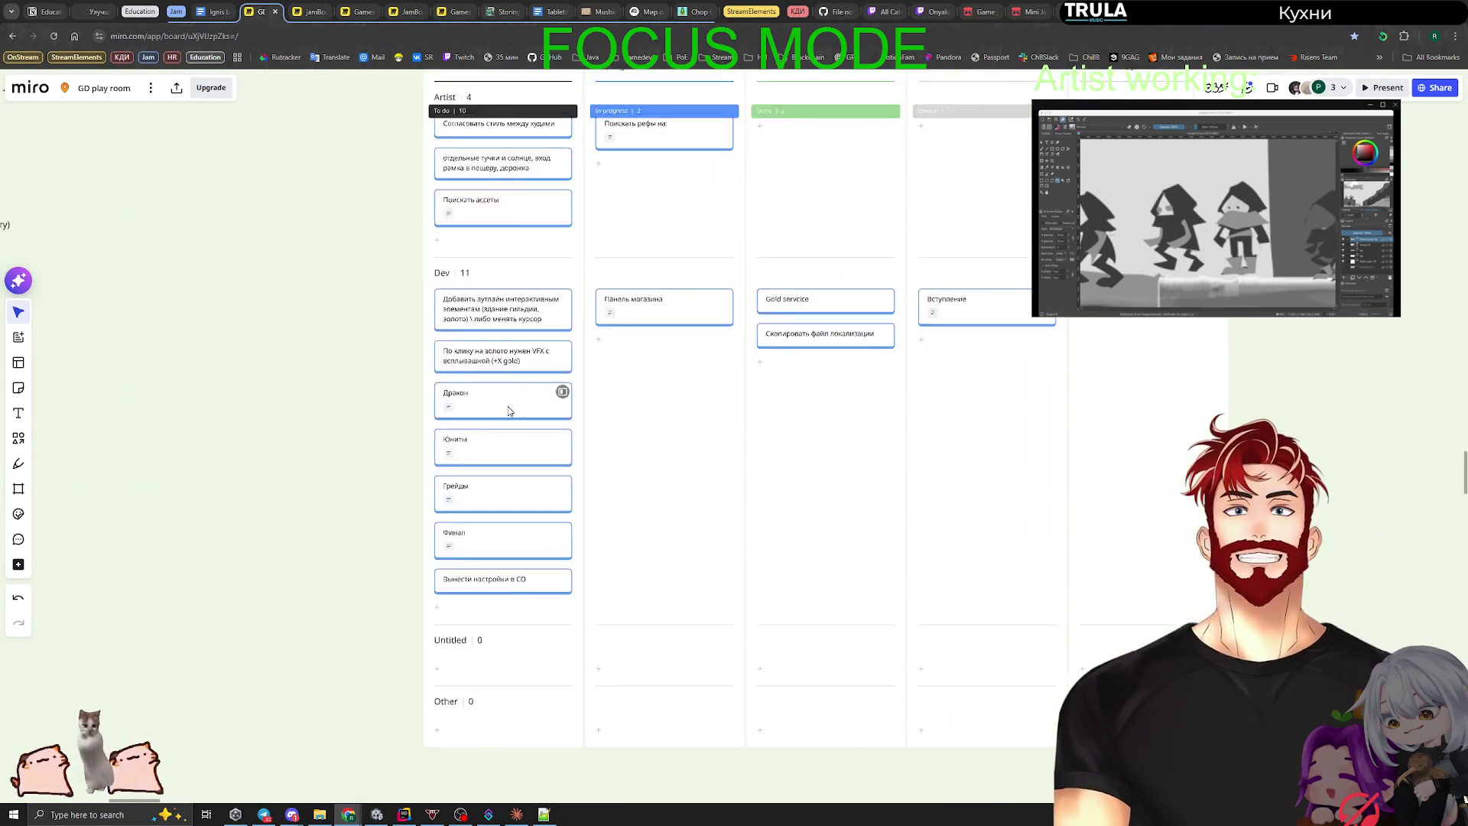
pyautogui.click(623, 371)
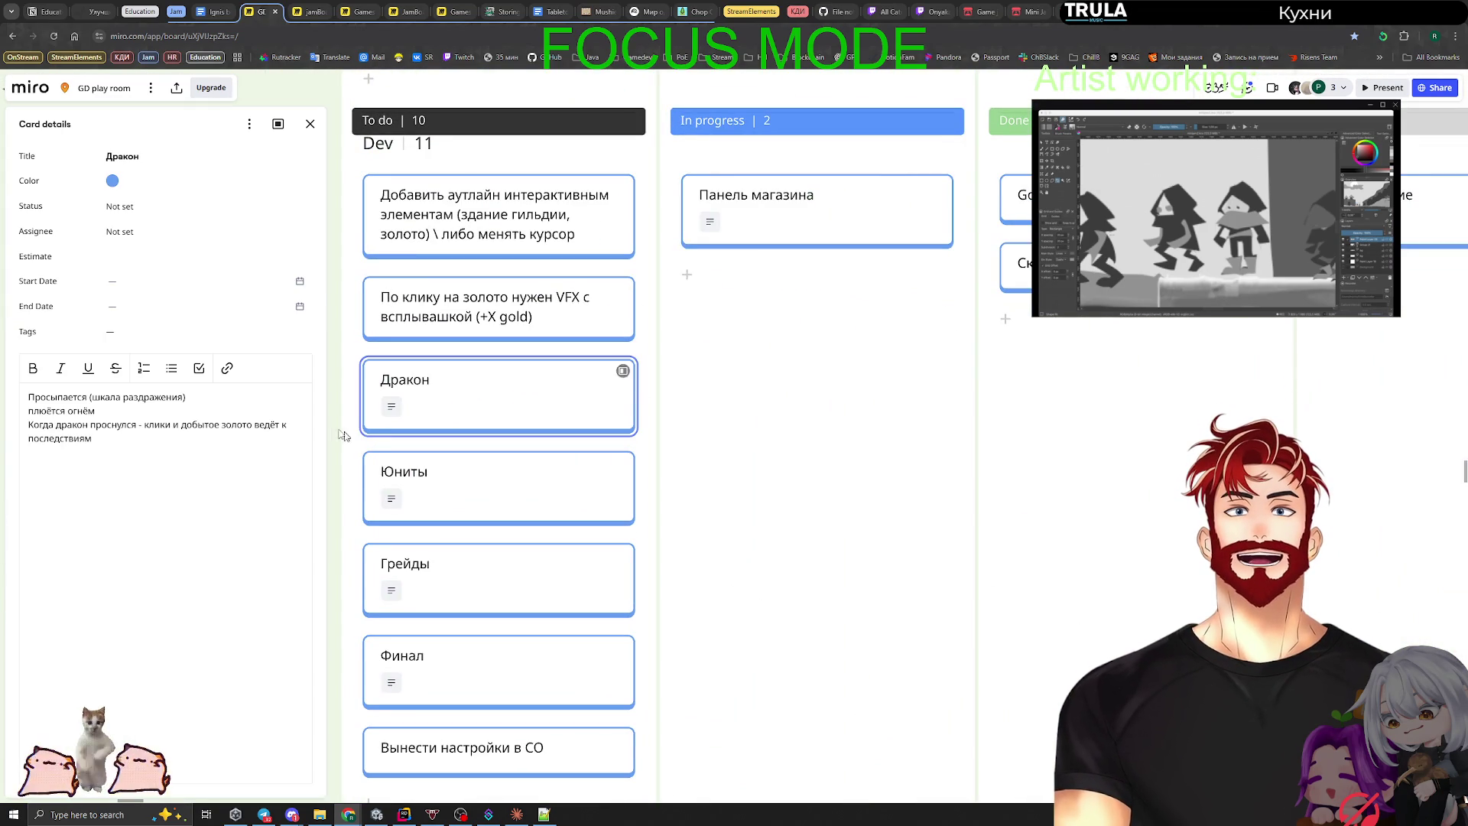
pyautogui.moveTo(143, 424); pyautogui.dragTo(176, 425)
pyautogui.click(92, 438)
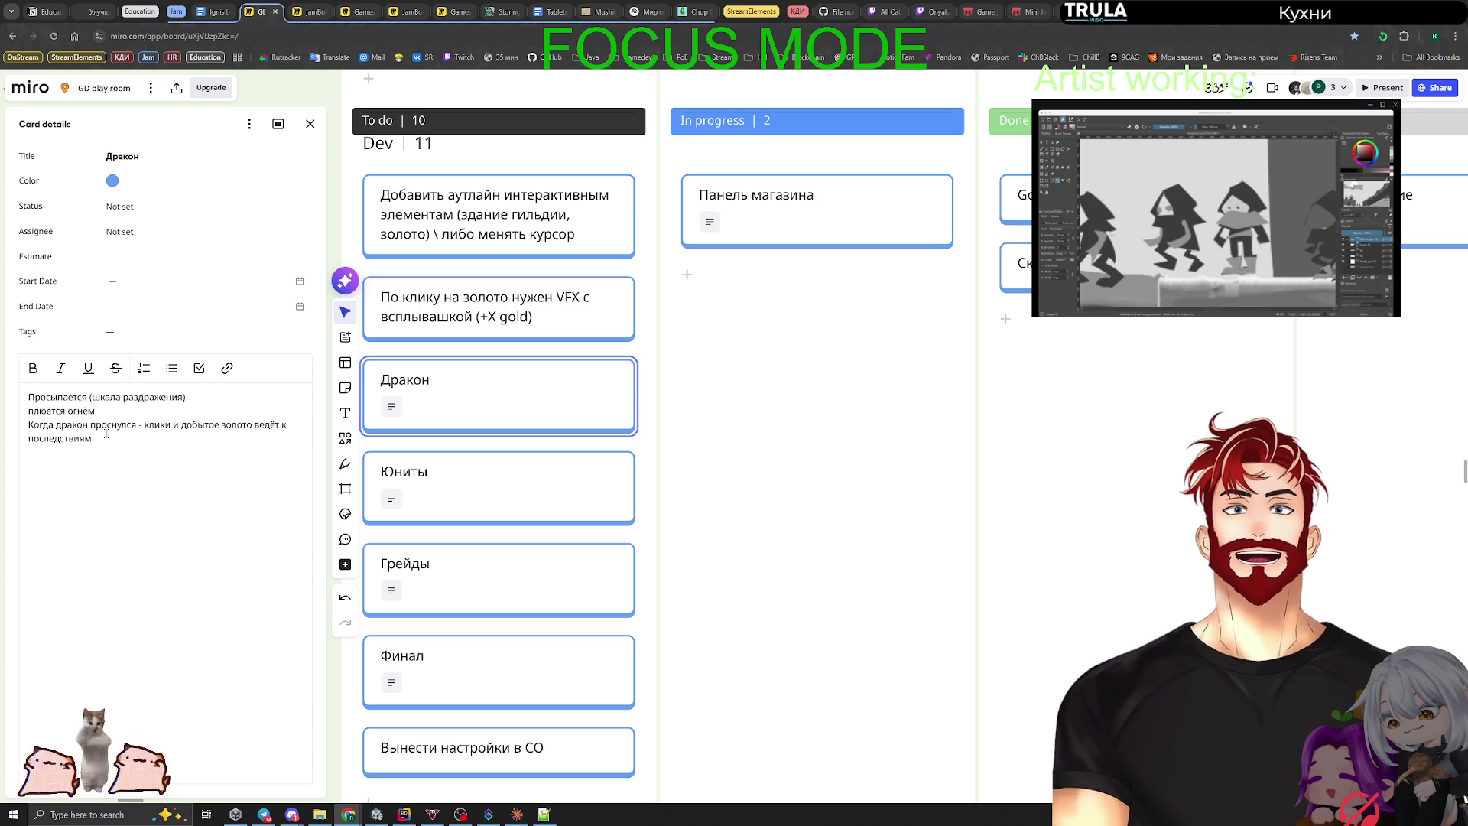
pyautogui.moveTo(106, 434); pyautogui.dragTo(16, 429)
pyautogui.click(623, 371)
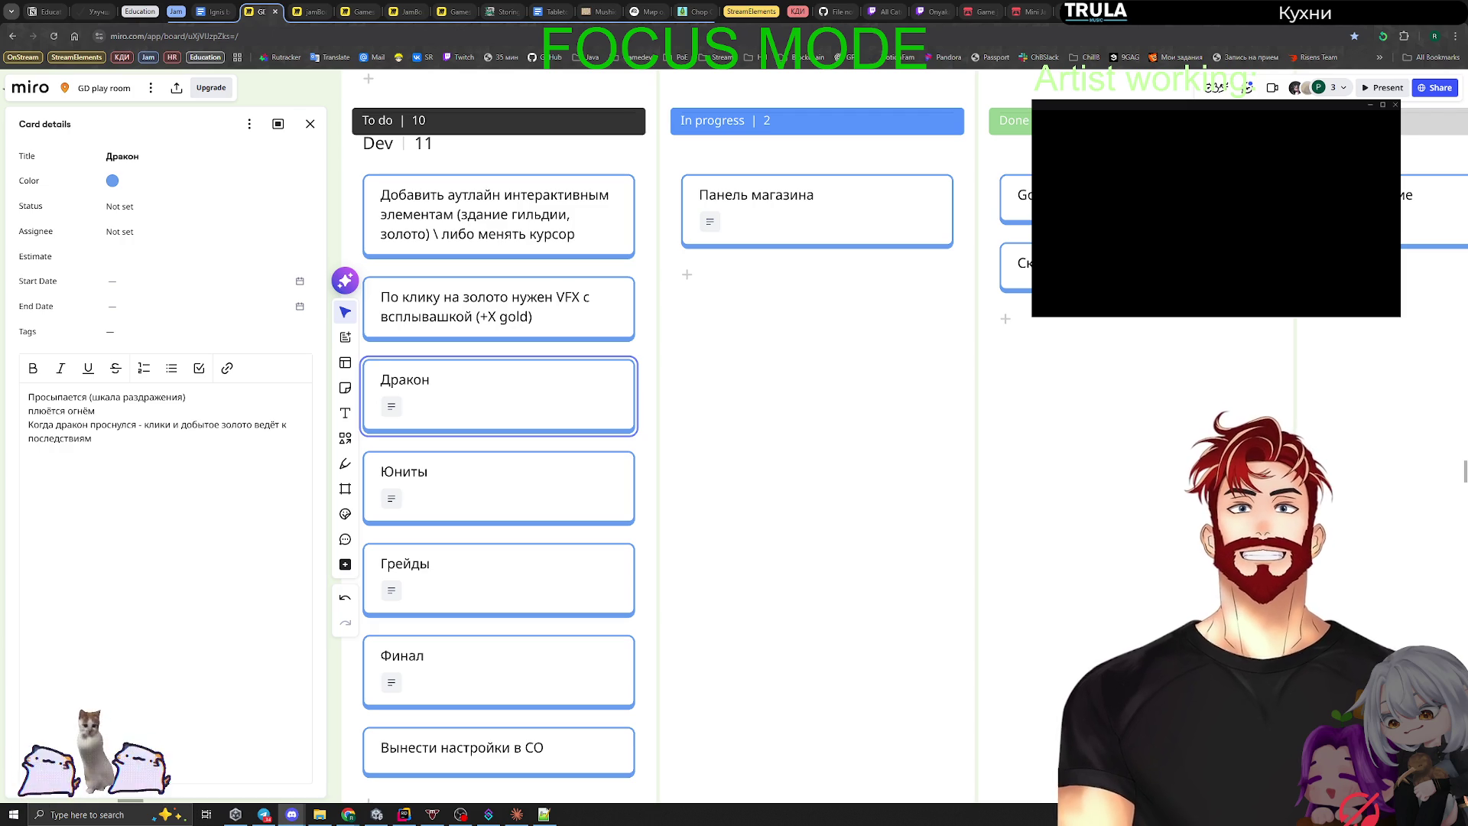
pyautogui.hotkey('alt', 'Tab')
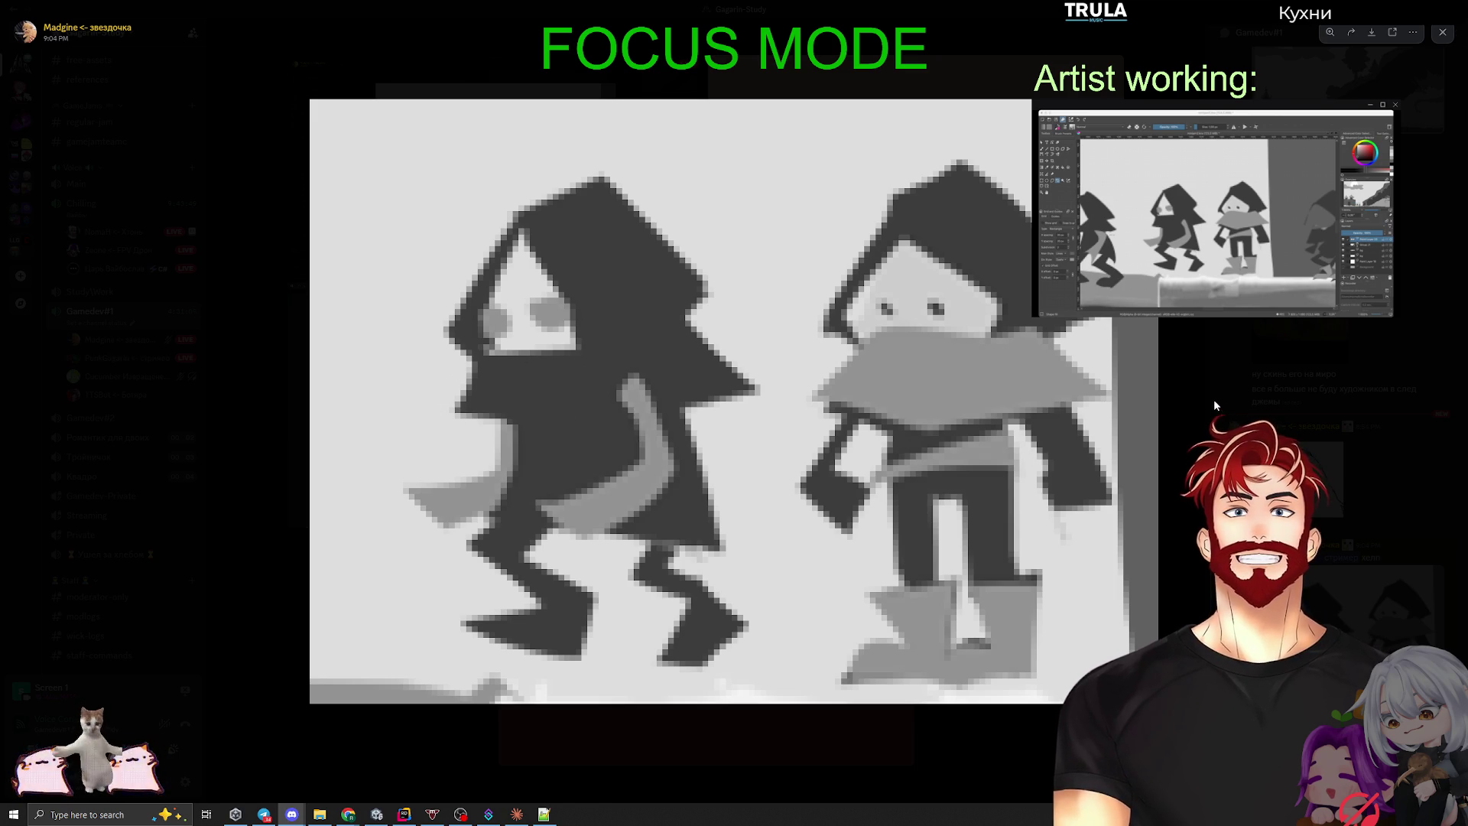
pyautogui.press('Escape')
pyautogui.hotkey('alt', 'Tab')
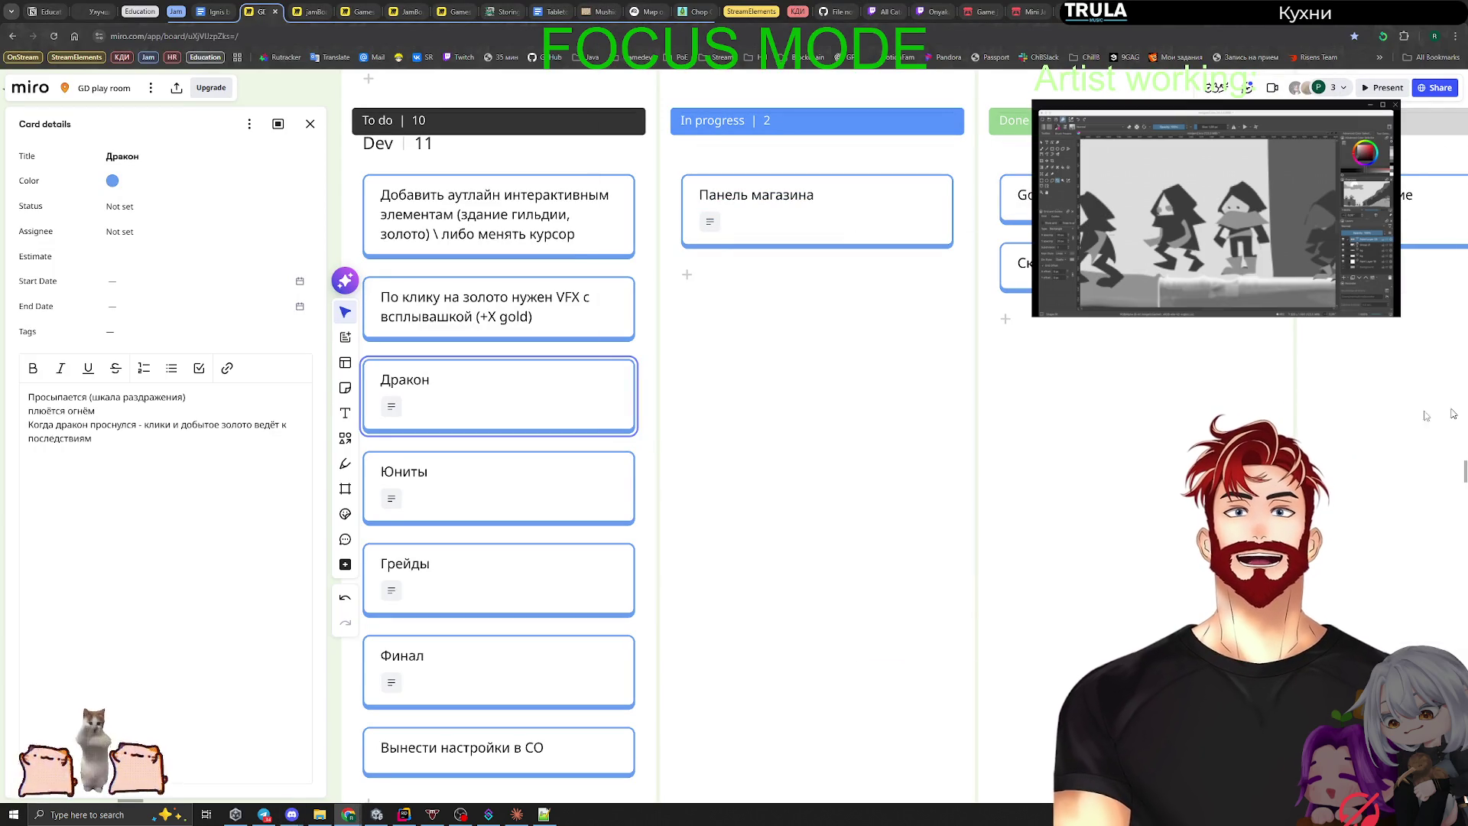
# Step: Move the Панель магазина card into the Done column on the Miro board
pyautogui.scroll(-5, 906, 532)
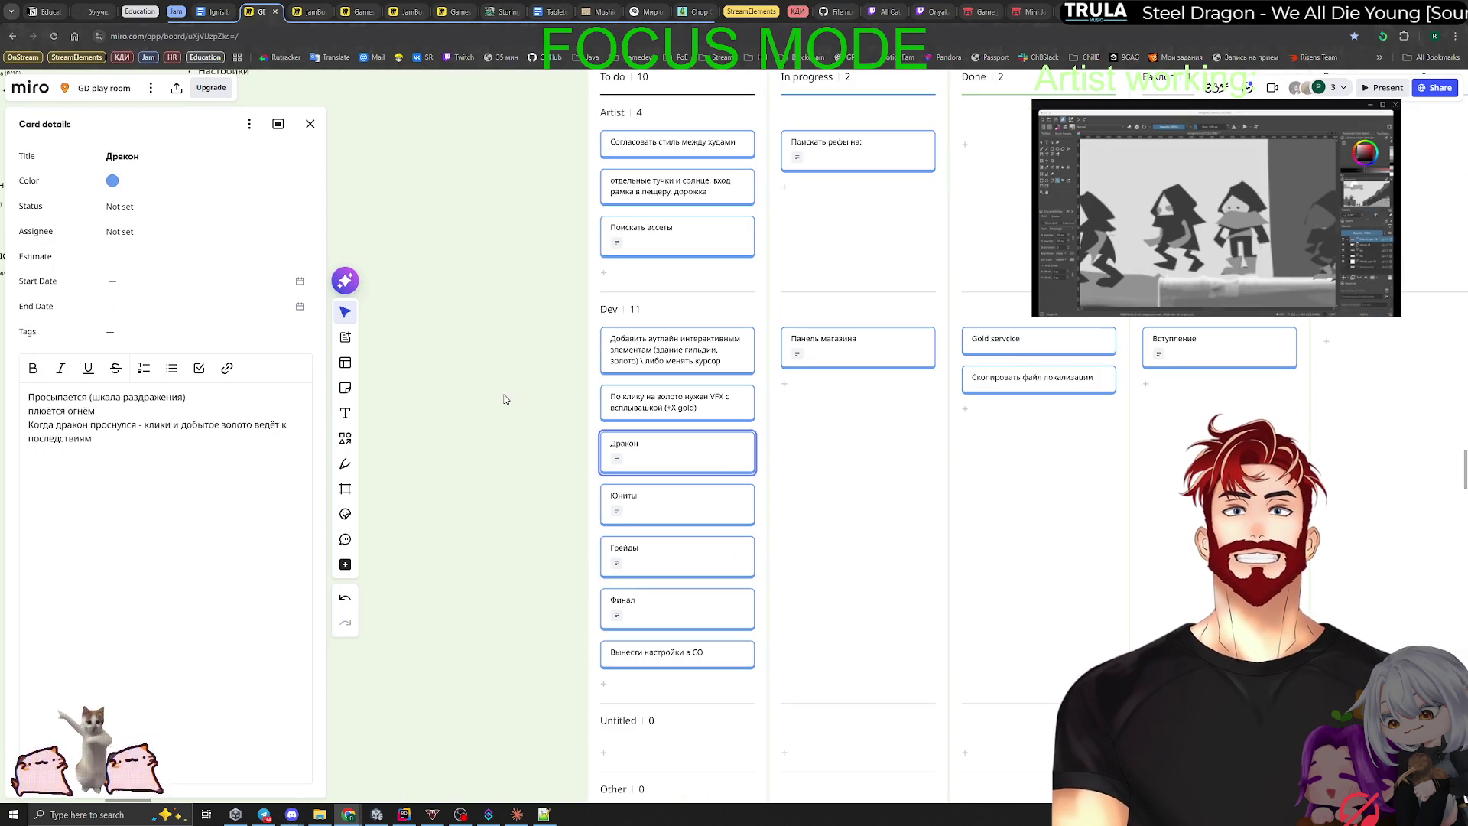
pyautogui.hotkey('alt', 'Tab')
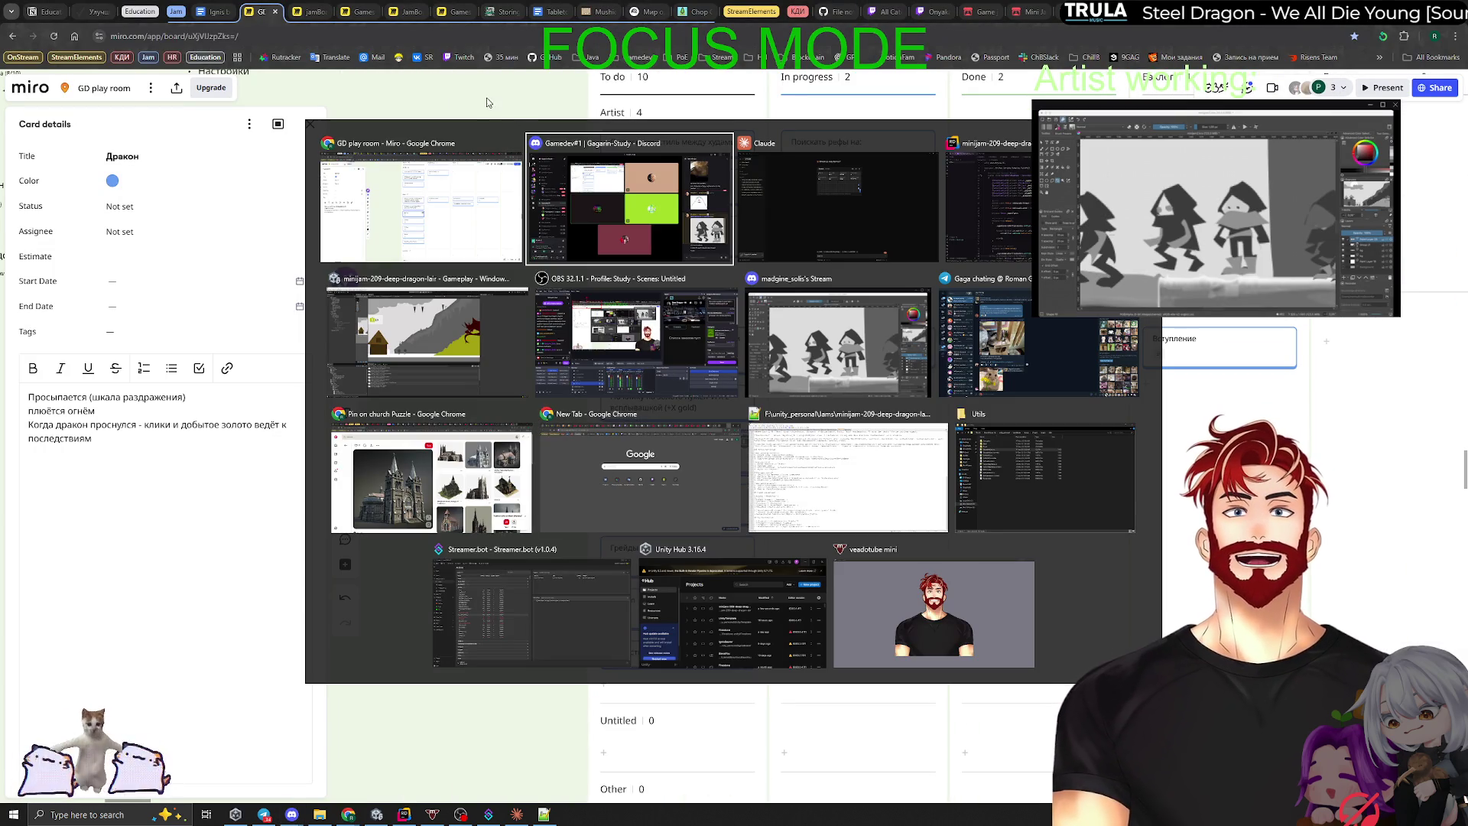
pyautogui.press('Escape')
pyautogui.scroll(2, 795, 493)
pyautogui.moveTo(841, 306); pyautogui.dragTo(1070, 306)
# Step: Add a Dev card 'Система Red\Green light с драконом', move it to the far-right column, and close its details
pyautogui.click(562, 732)
pyautogui.write('Си')
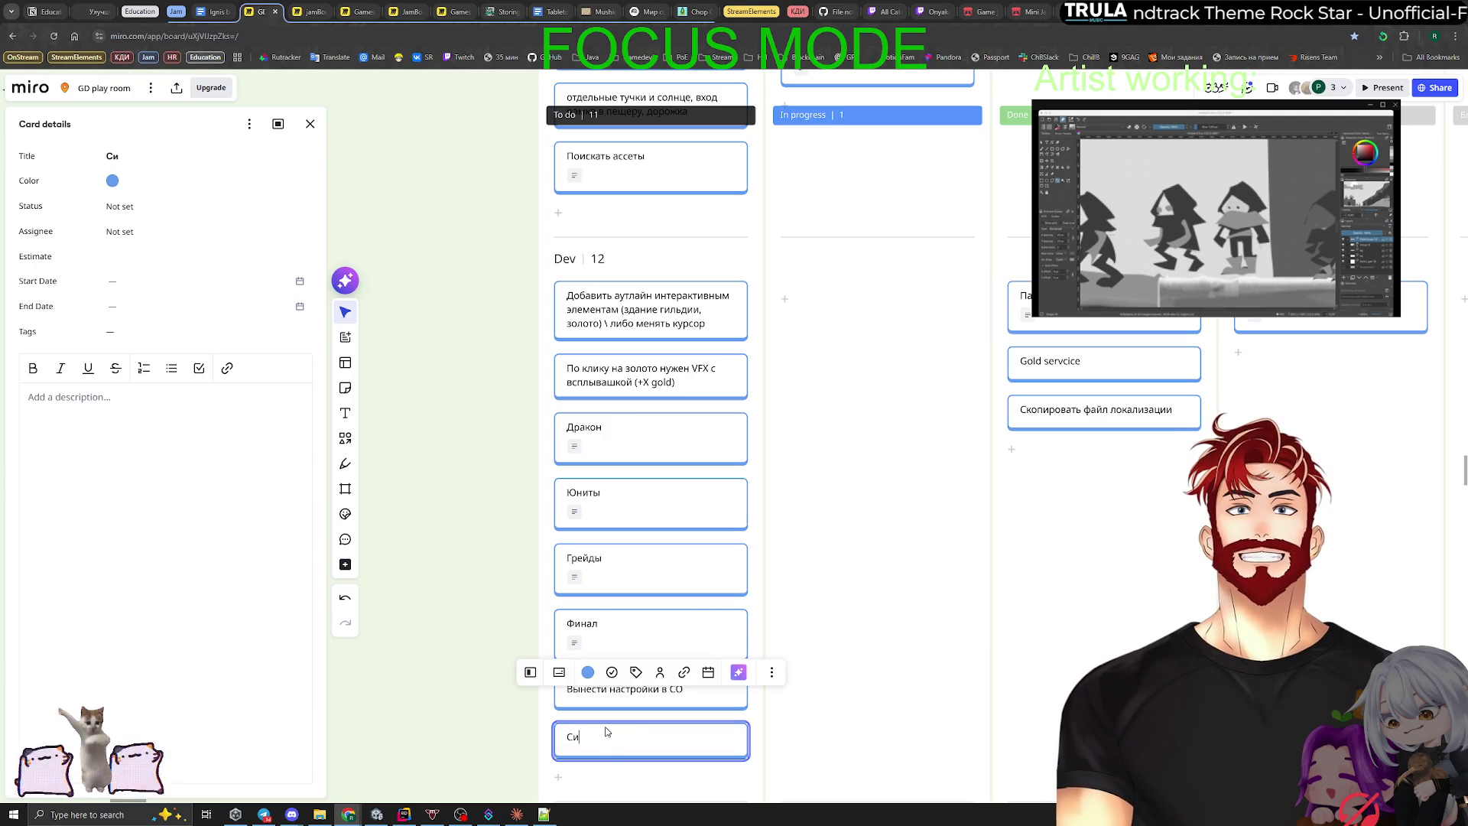
pyautogui.write('стема Red\\Green light с дра')
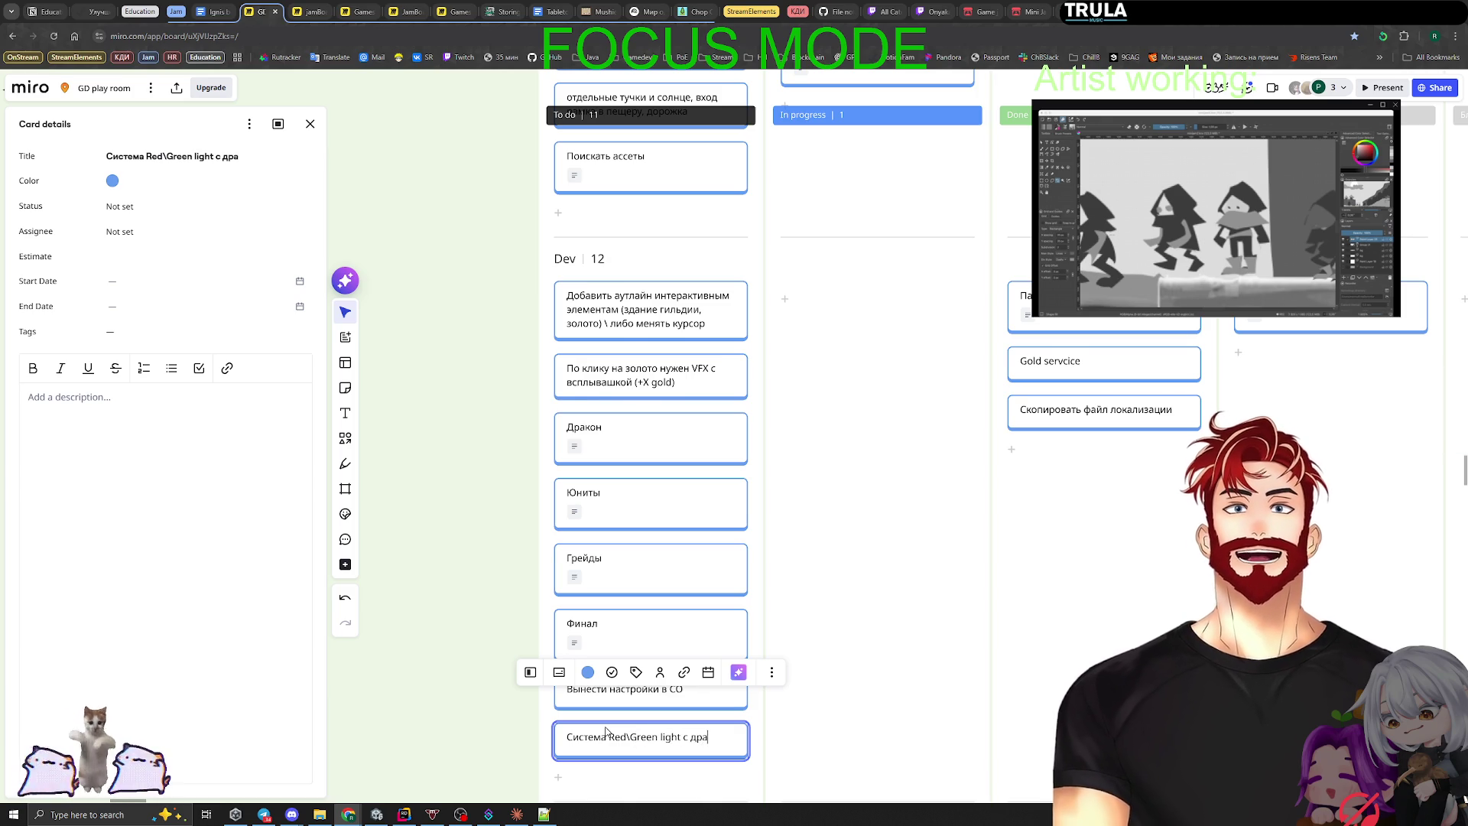
pyautogui.write('коном')
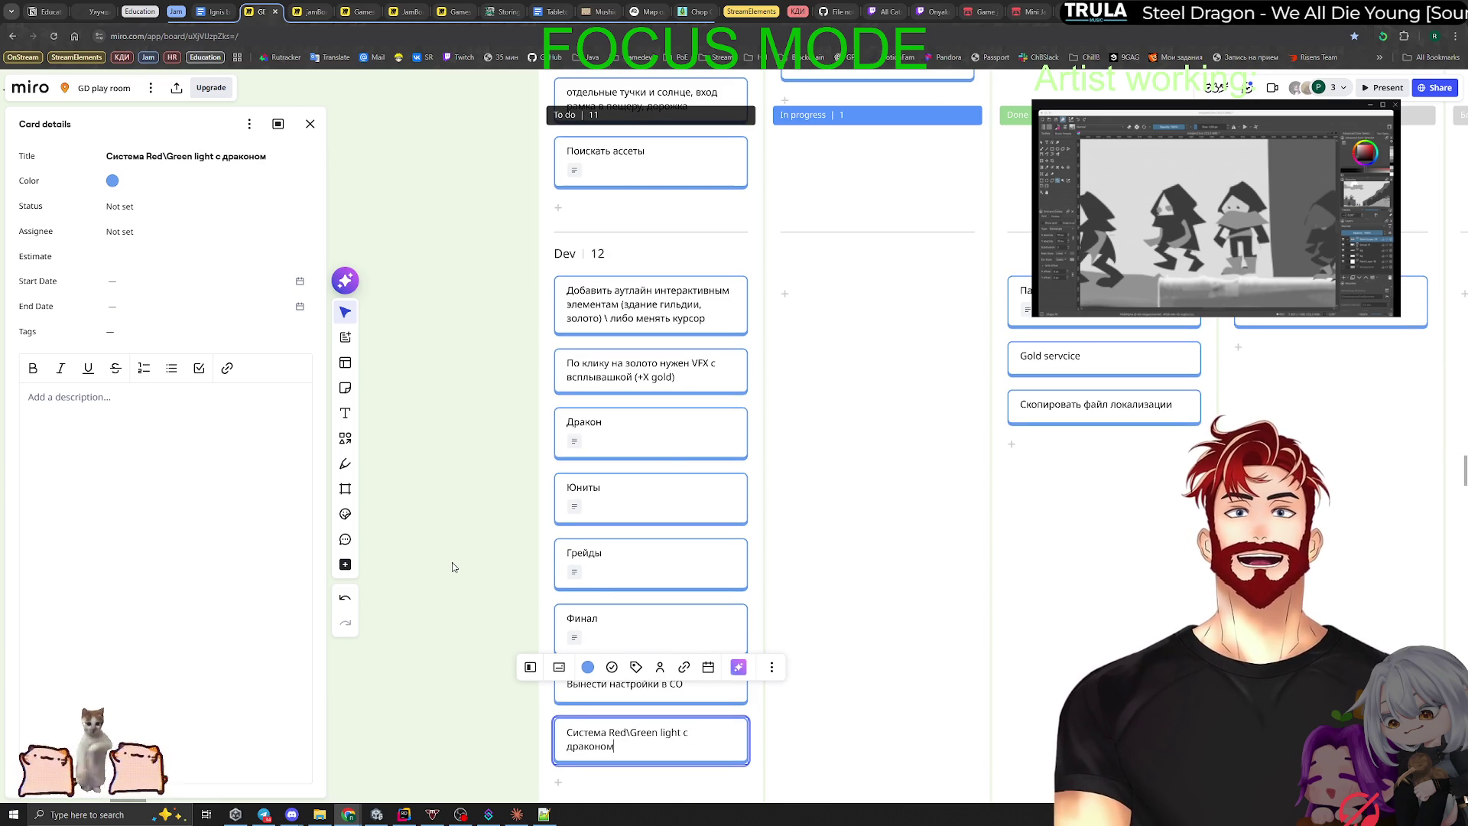
pyautogui.press('Escape')
pyautogui.moveTo(592, 738)
pyautogui.mouseDown()
pyautogui.moveTo(1048, 459)
pyautogui.moveTo(1273, 296)
pyautogui.mouseUp()
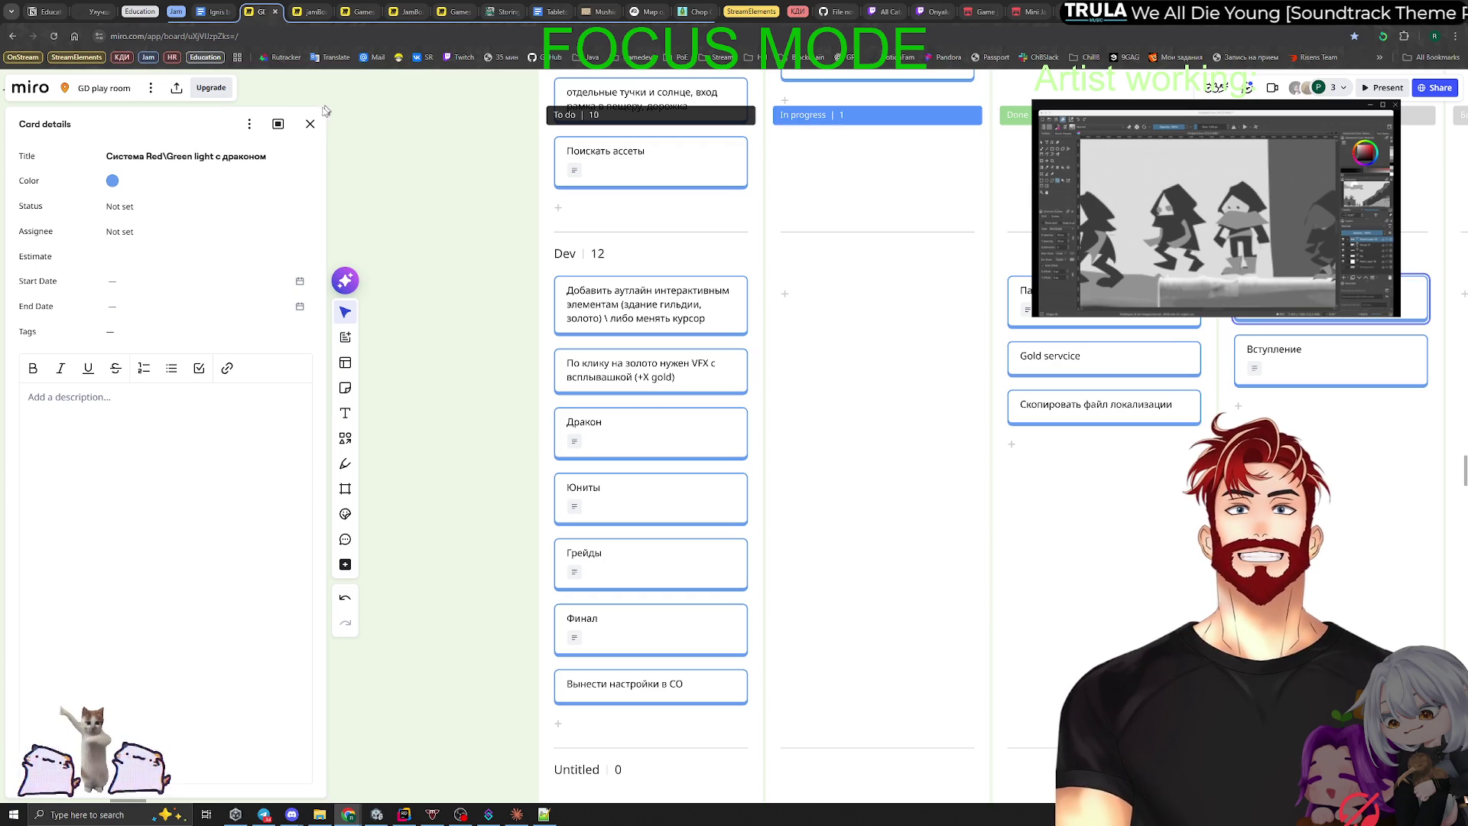
pyautogui.click(310, 123)
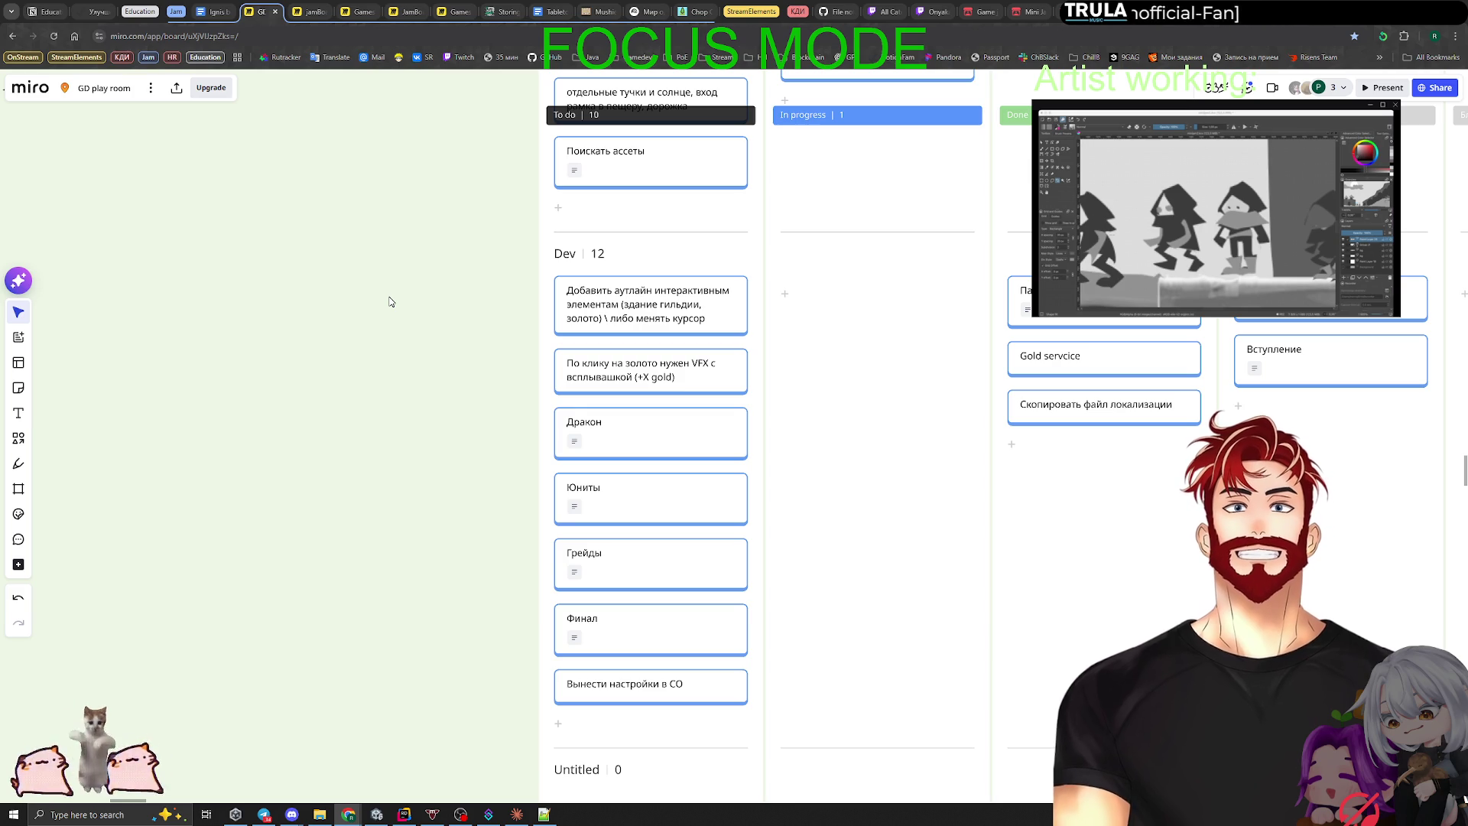
pyautogui.hotkey('alt', 'Tab')
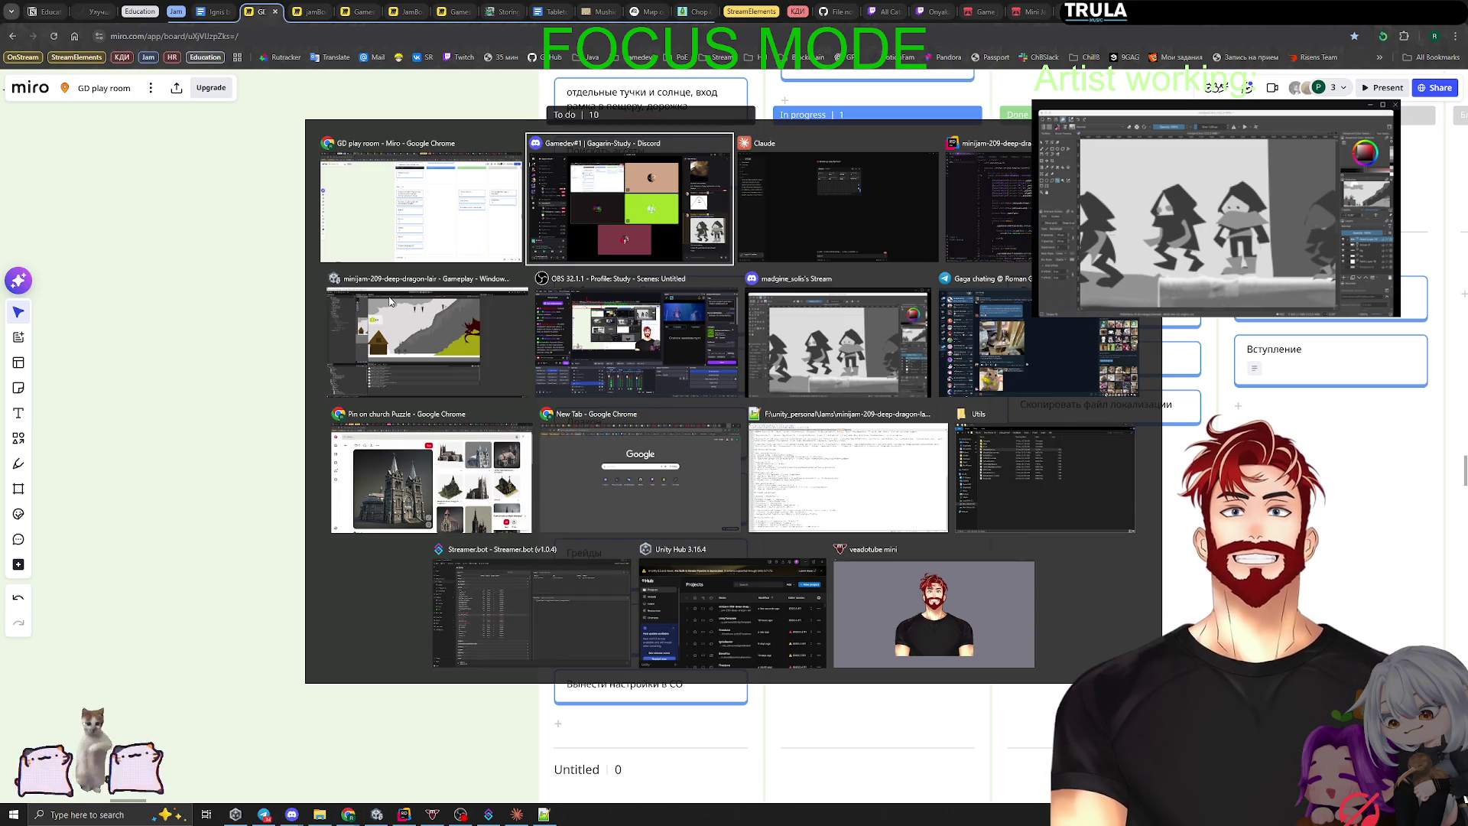
# Step: Check Rider's pending commit changes and git branch list, then dismiss the branch popup
pyautogui.click(428, 359)
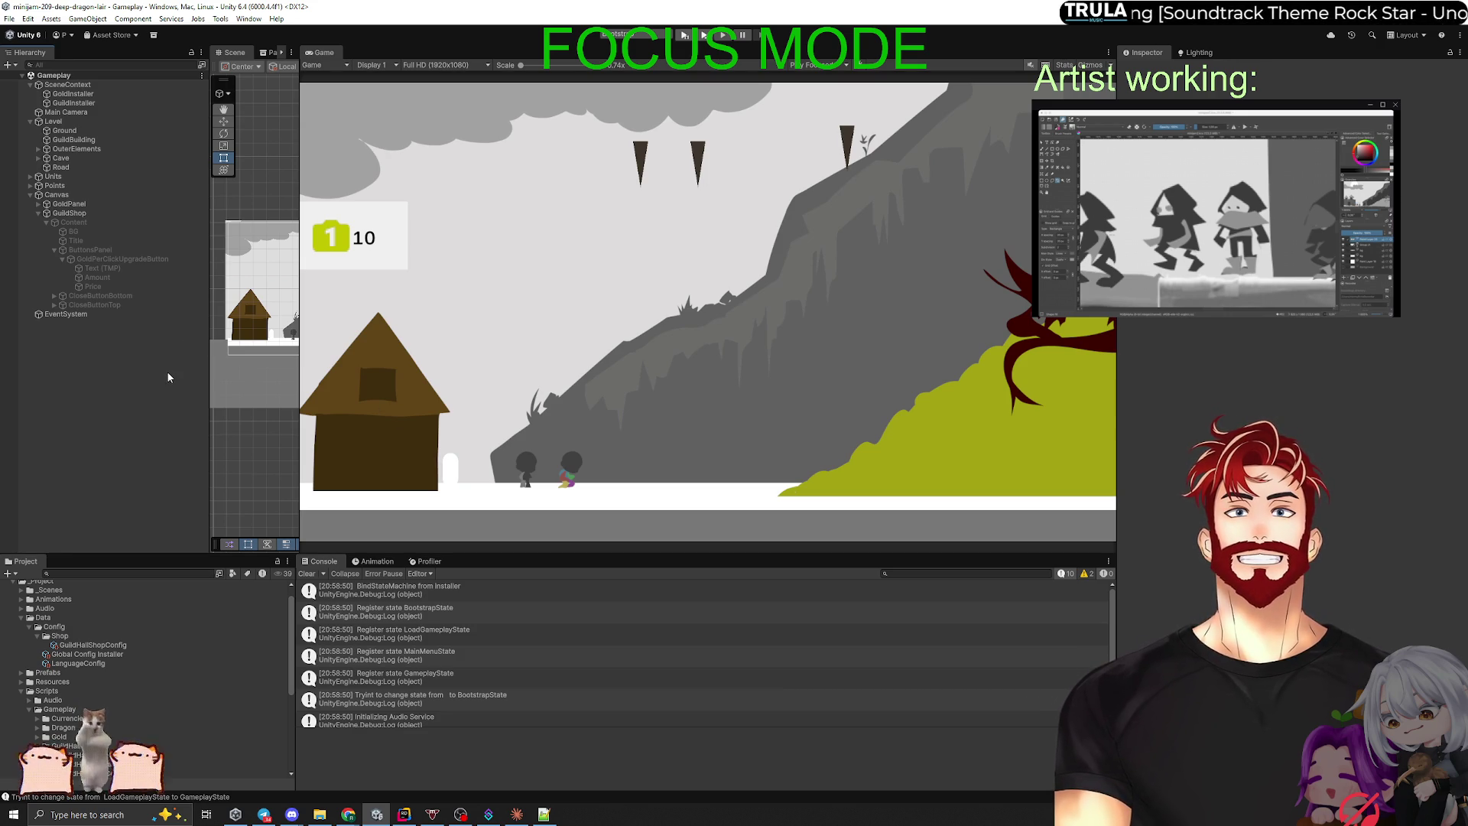
pyautogui.click(404, 813)
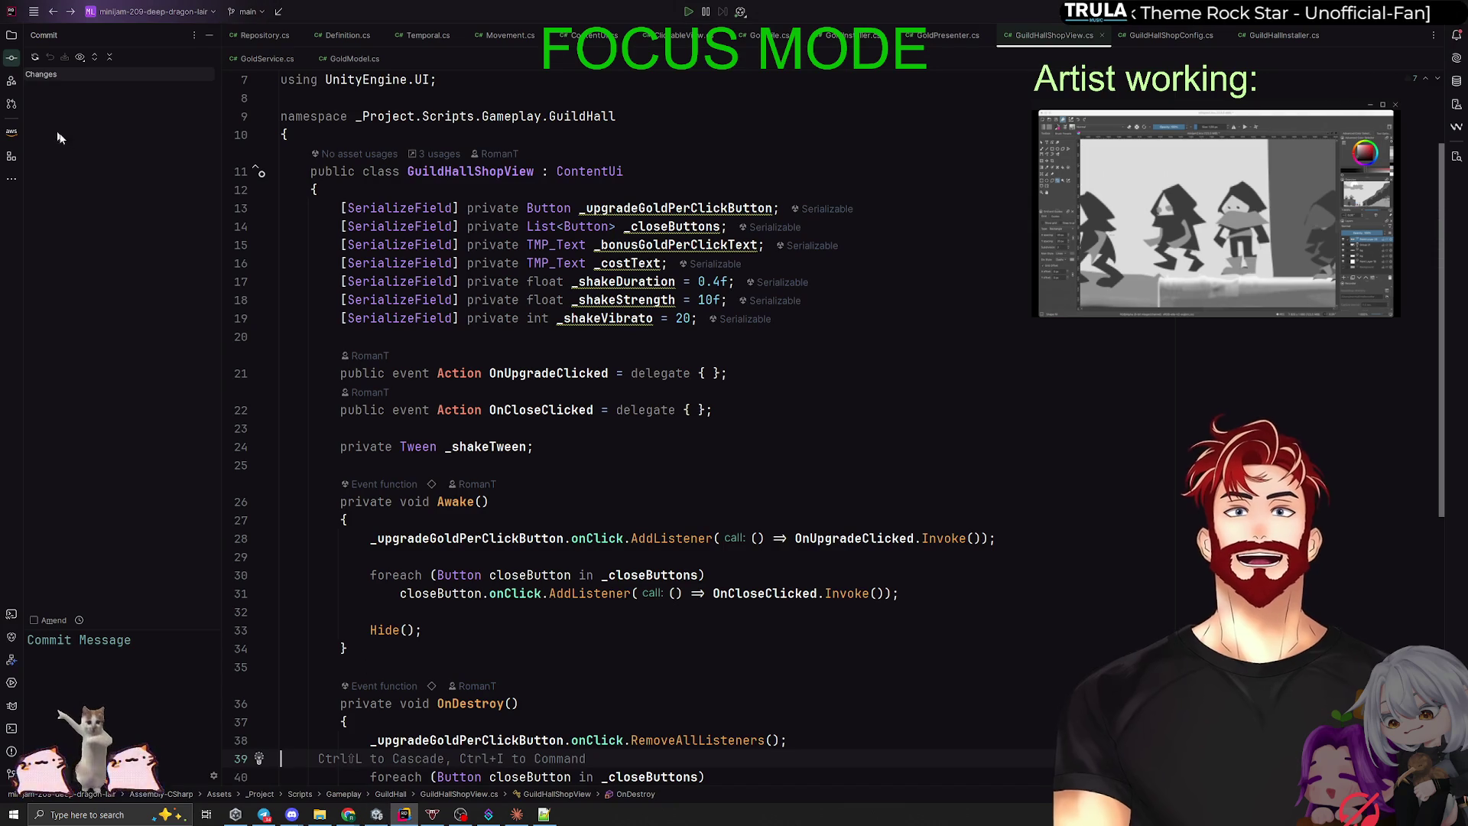
pyautogui.click(97, 193)
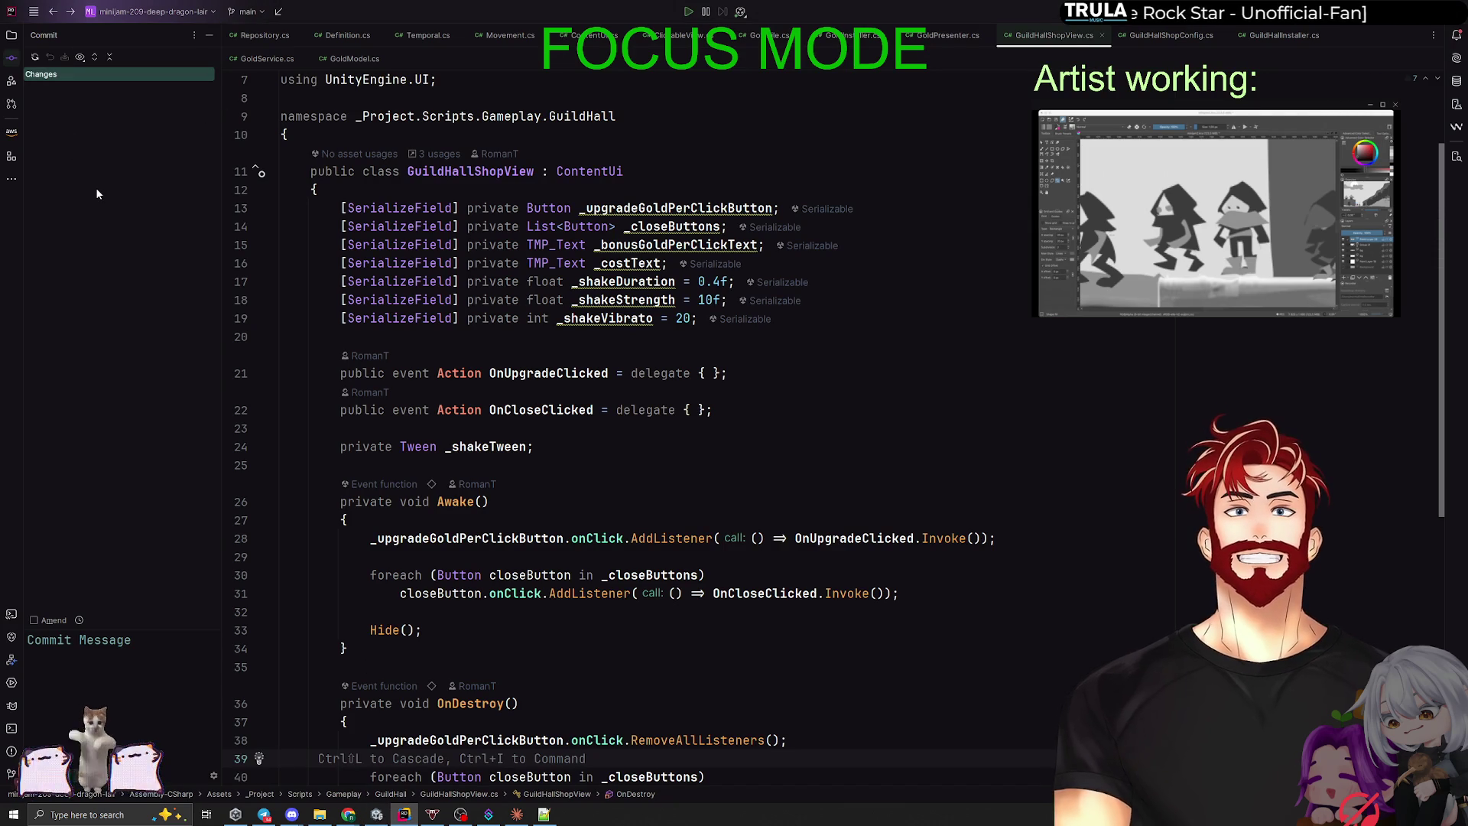
pyautogui.click(259, 12)
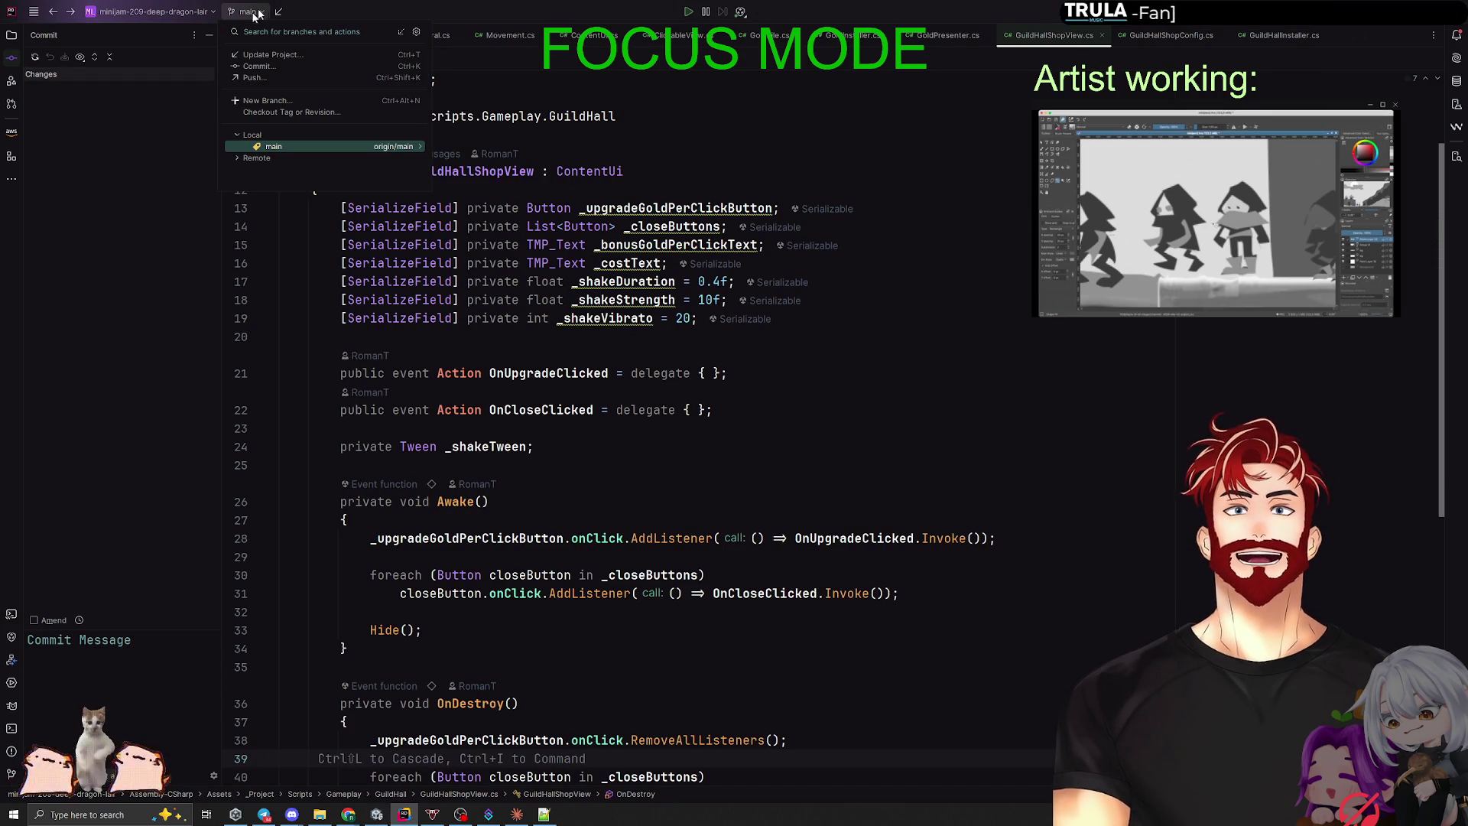
pyautogui.click(106, 208)
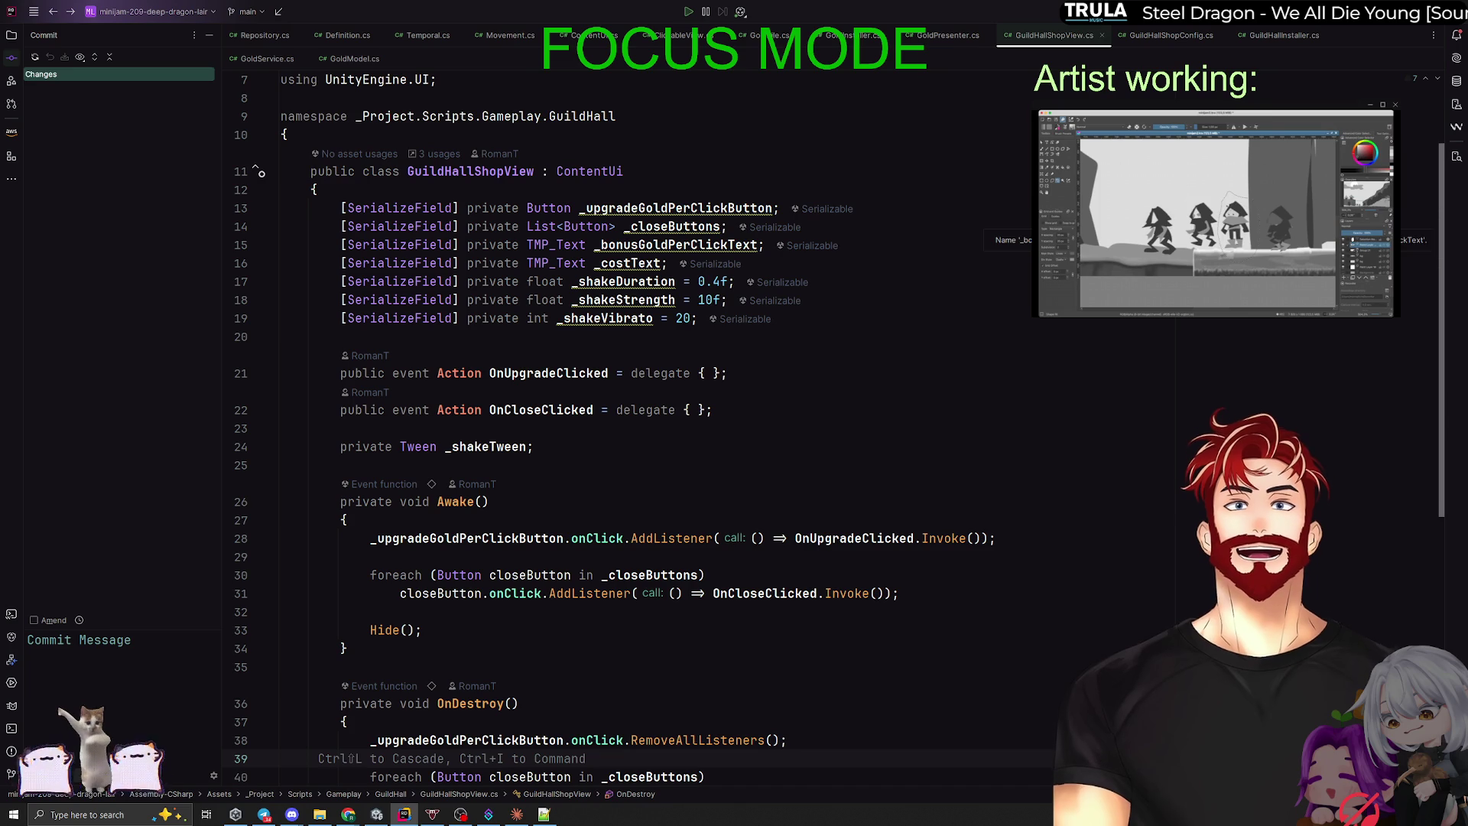
pyautogui.hotkey('alt', 'Tab')
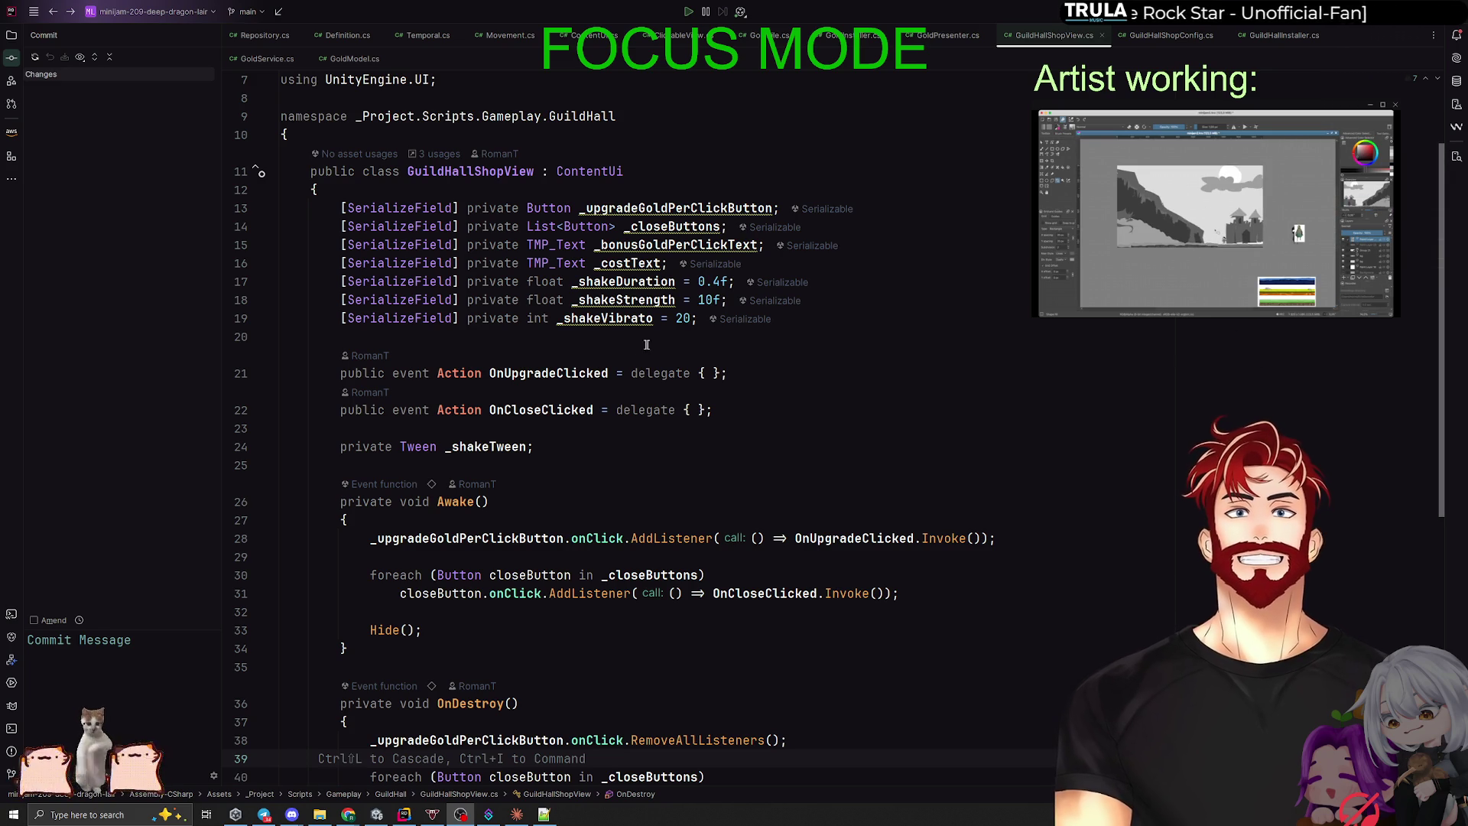
# Step: Review the shake fields (duration 0.4, strength 10, vibrato 20), then bring Unity Gameplay forward
pyautogui.click(674, 334)
pyautogui.click(677, 318)
pyautogui.hotkey('alt', 'Tab')
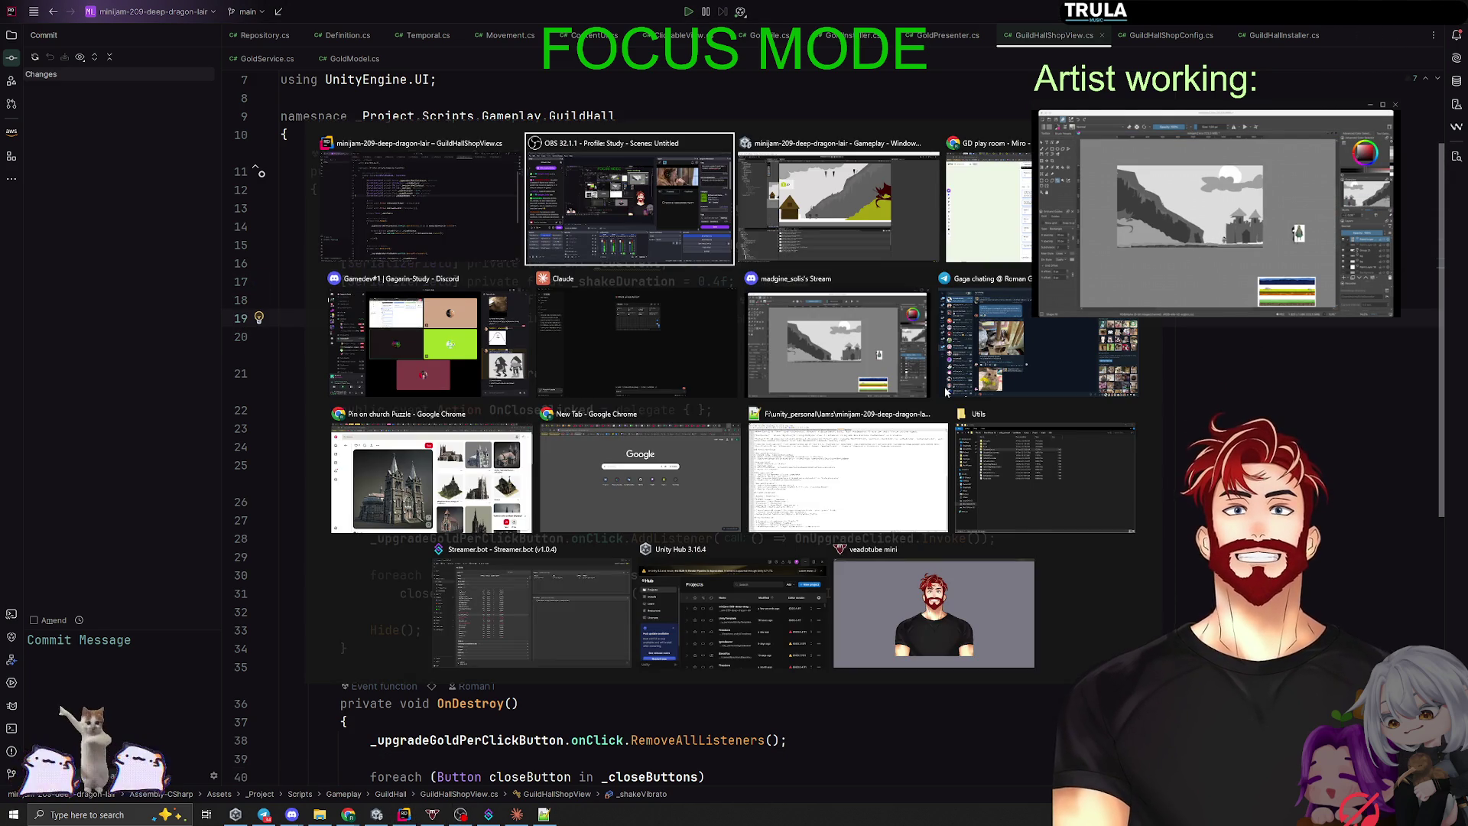
pyautogui.hotkey('alt', 'Tab')
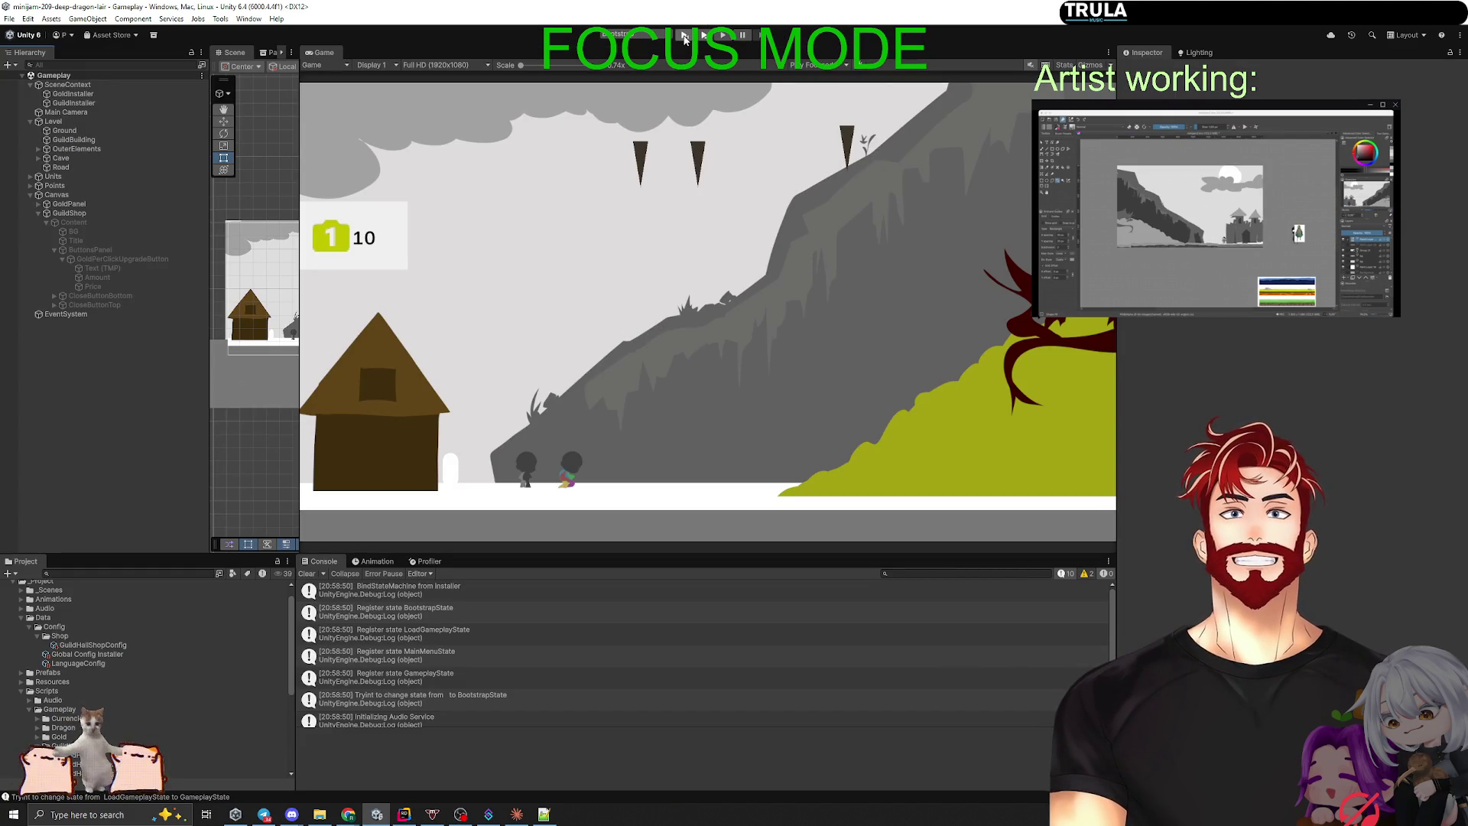
# Step: Run the game, start a new game, and open the GuildShop panel via the house
pyautogui.click(684, 36)
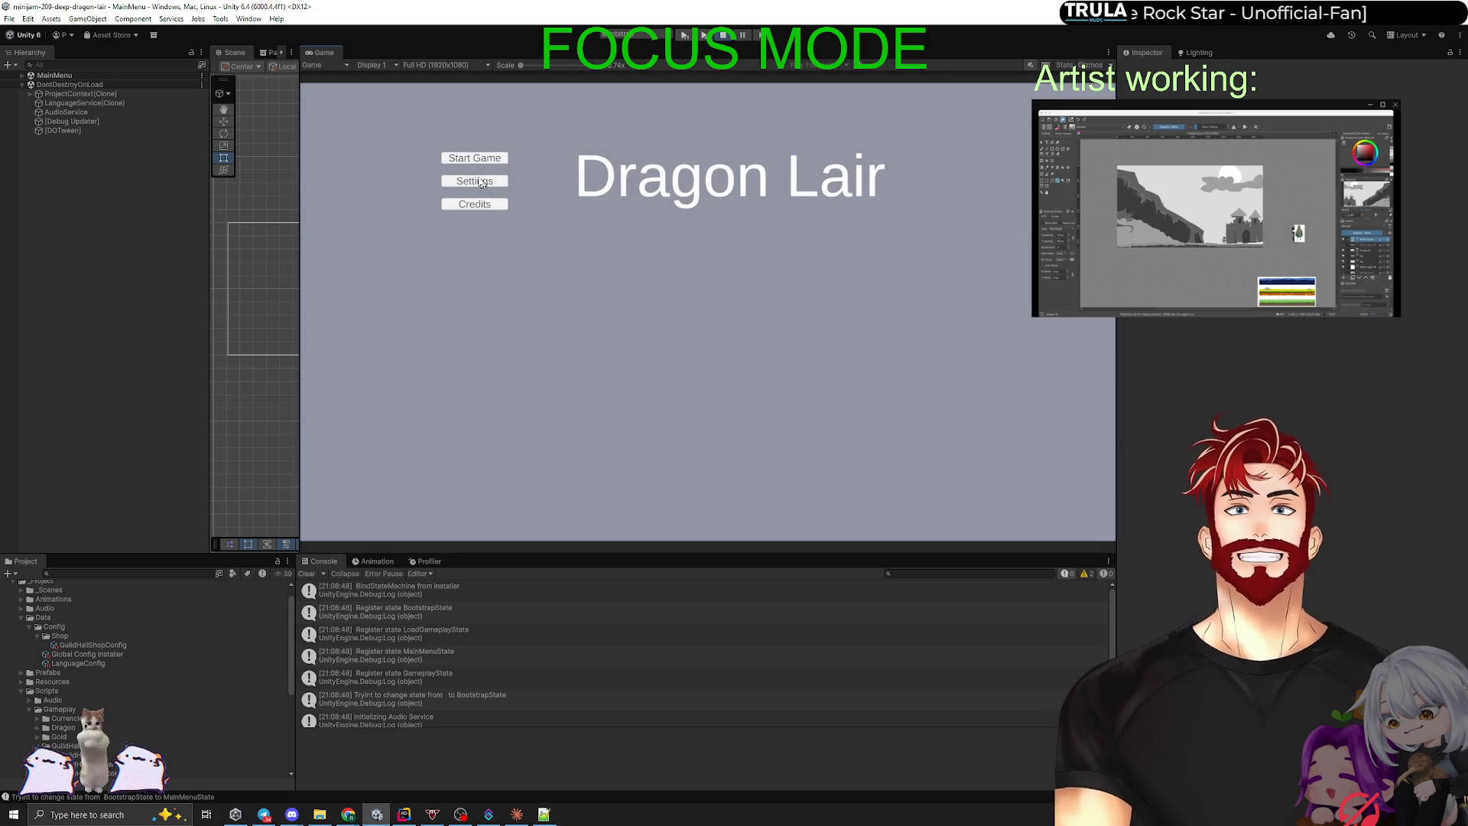
pyautogui.click(478, 158)
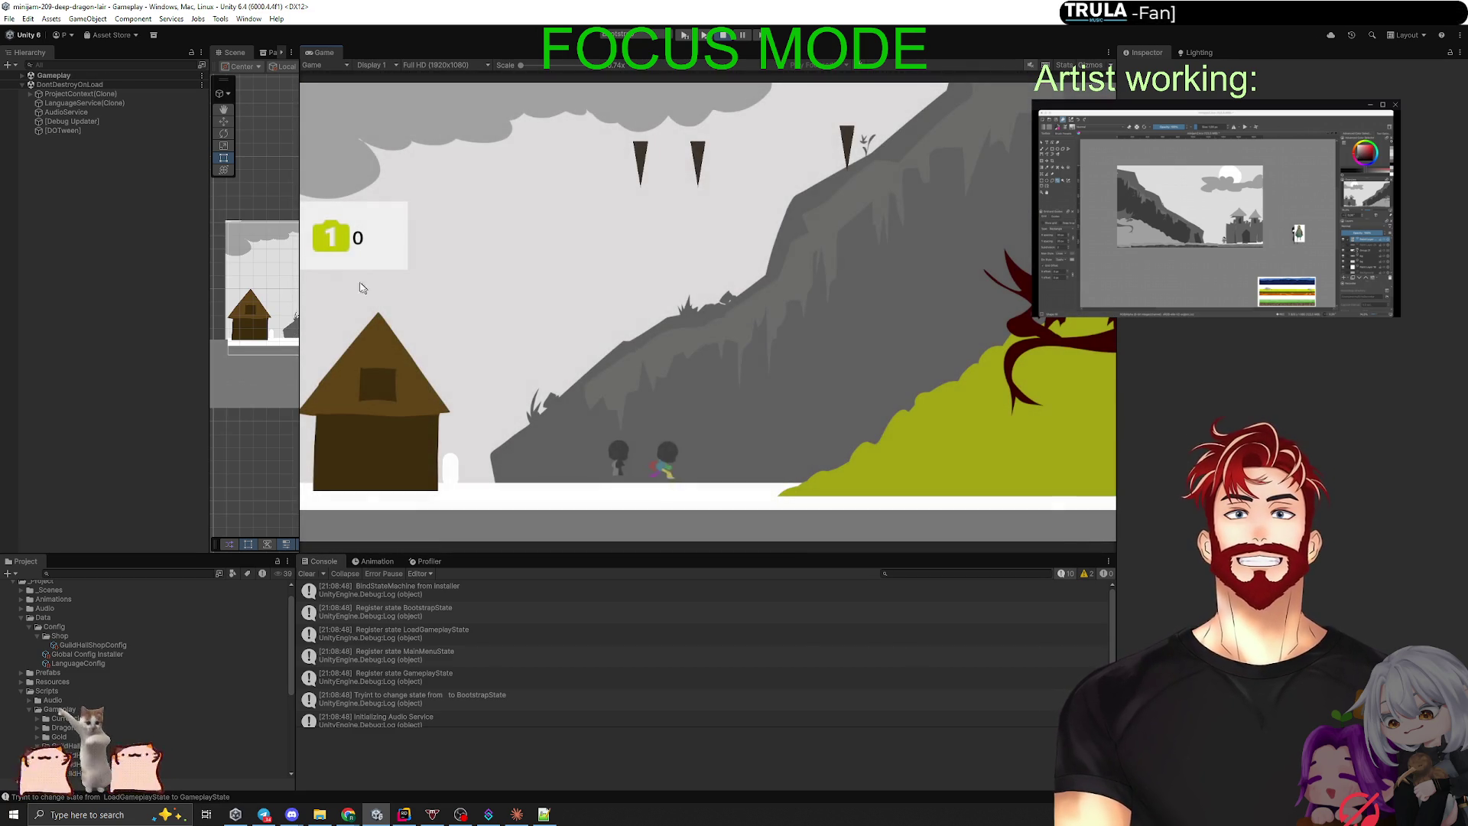
pyautogui.click(404, 428)
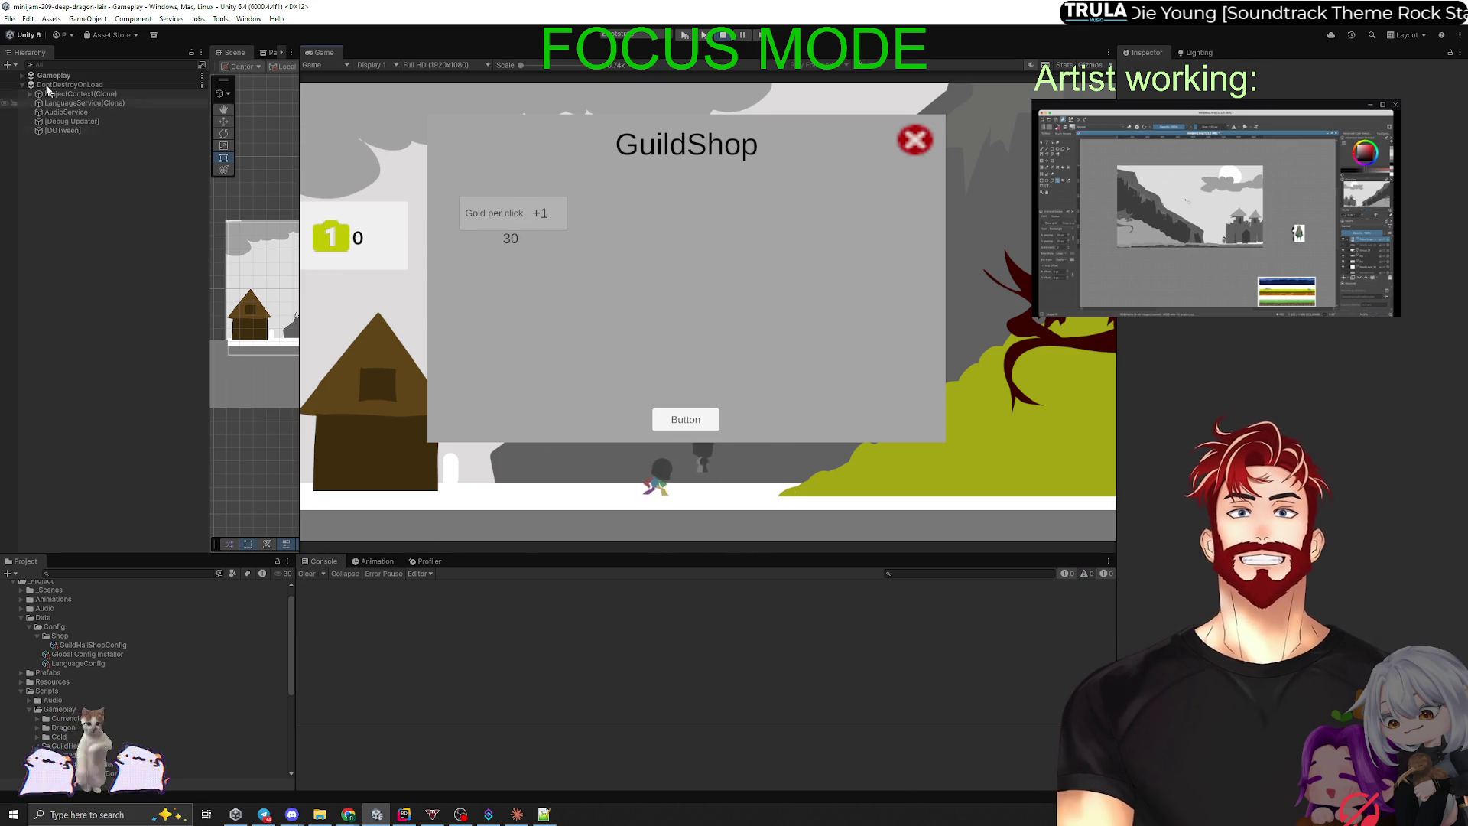
# Step: Expand Canvas > GuildShop in the Hierarchy and confirm its shake values 0.4, 10 and 20
pyautogui.click(22, 75)
pyautogui.click(31, 131)
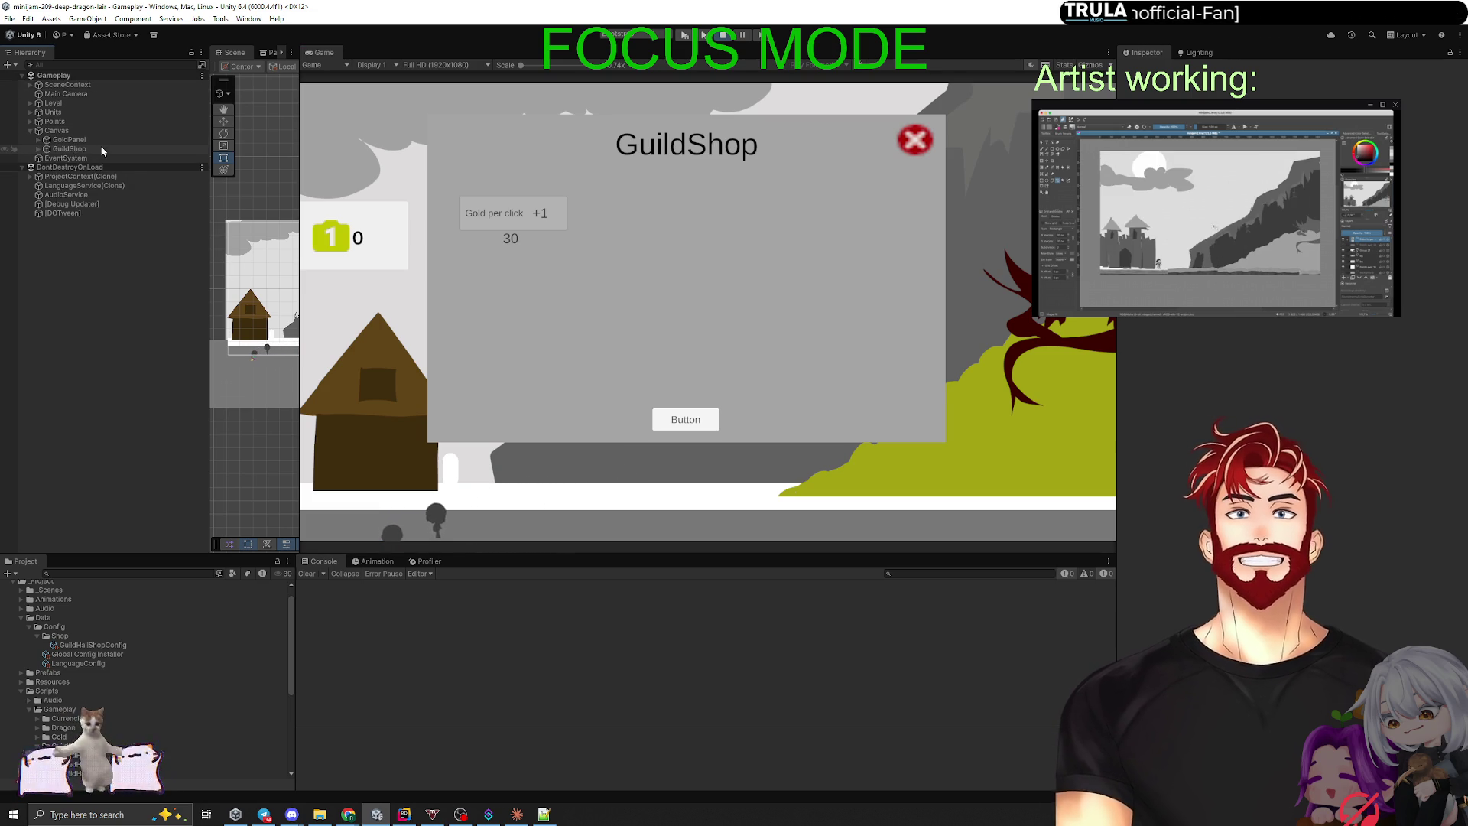
pyautogui.click(69, 149)
pyautogui.press('Right')
pyautogui.press('Right')
pyautogui.press('Right')
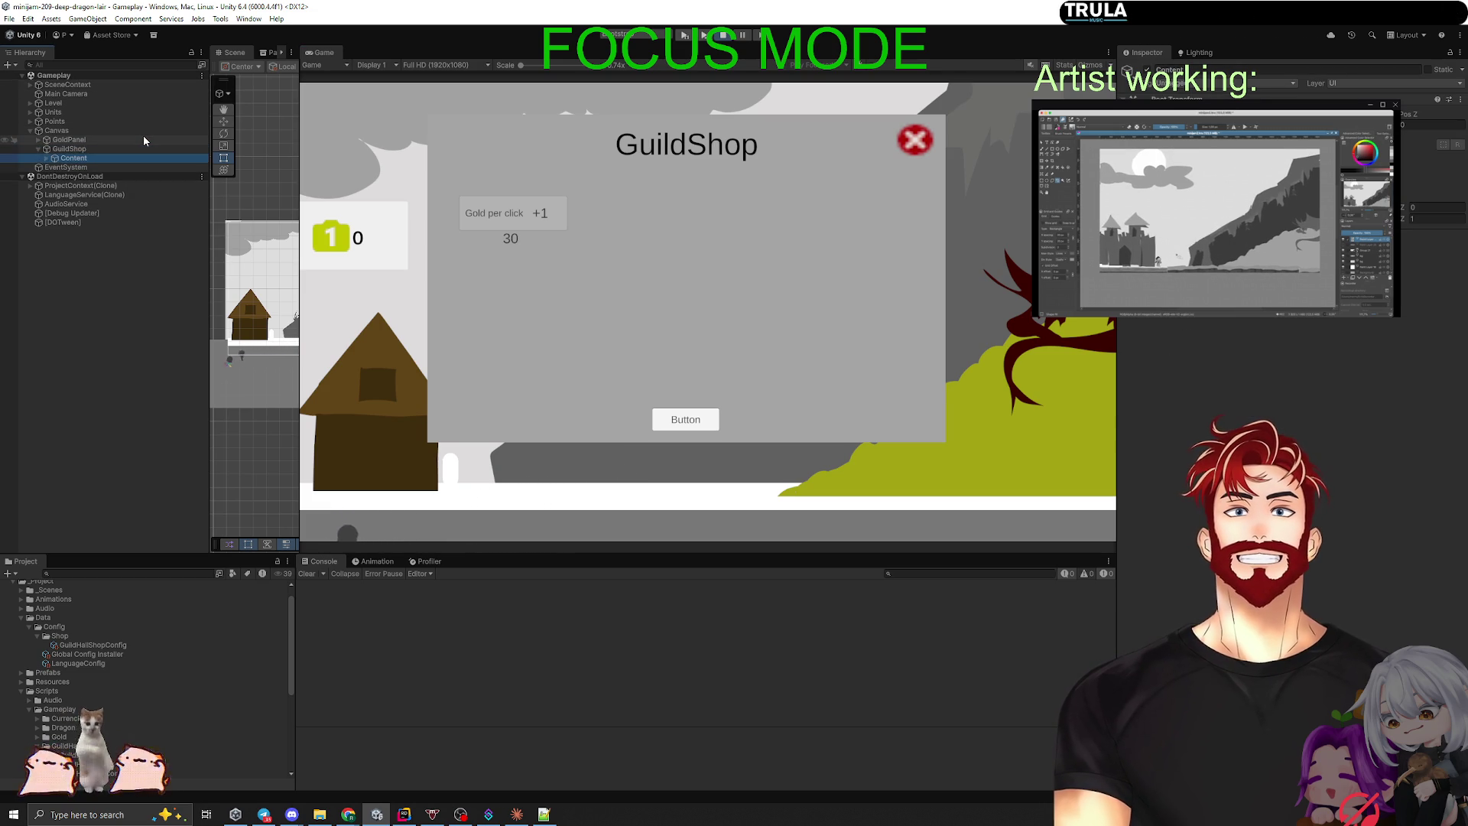
pyautogui.press('Down')
pyautogui.press('Down')
pyautogui.press('Down')
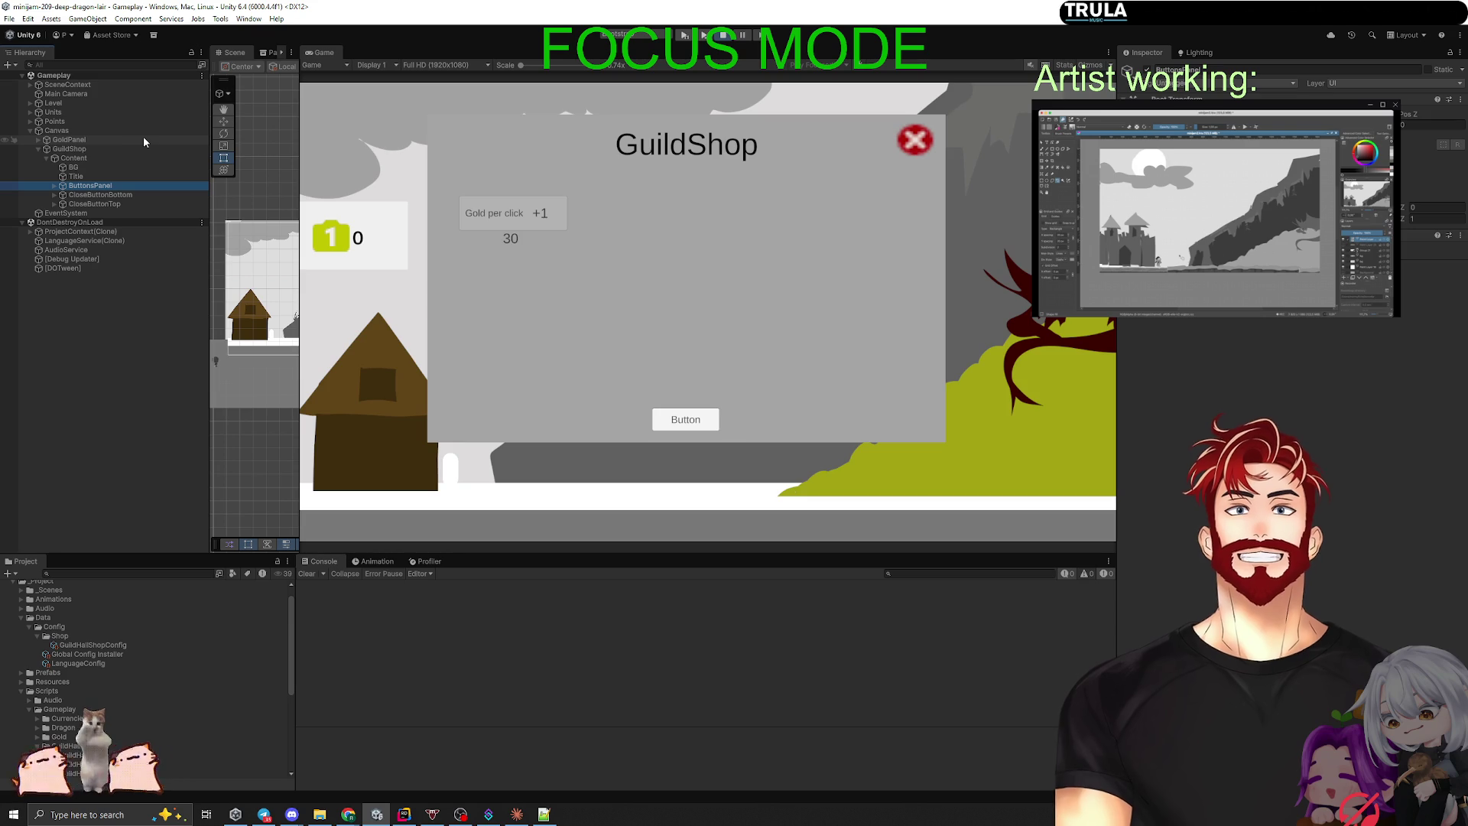
pyautogui.click(85, 159)
pyautogui.click(83, 150)
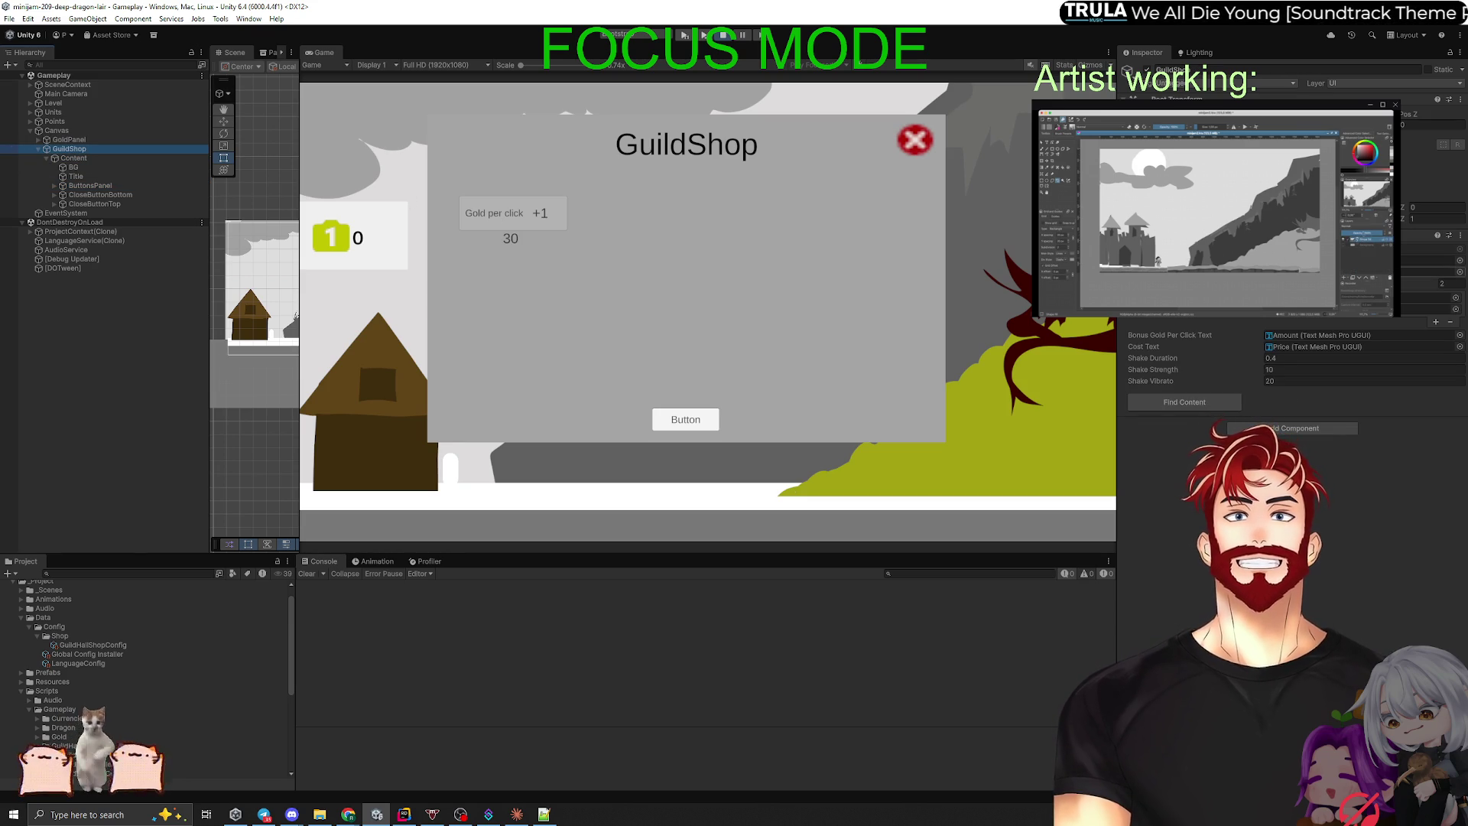
pyautogui.hotkey('alt', 'Tab')
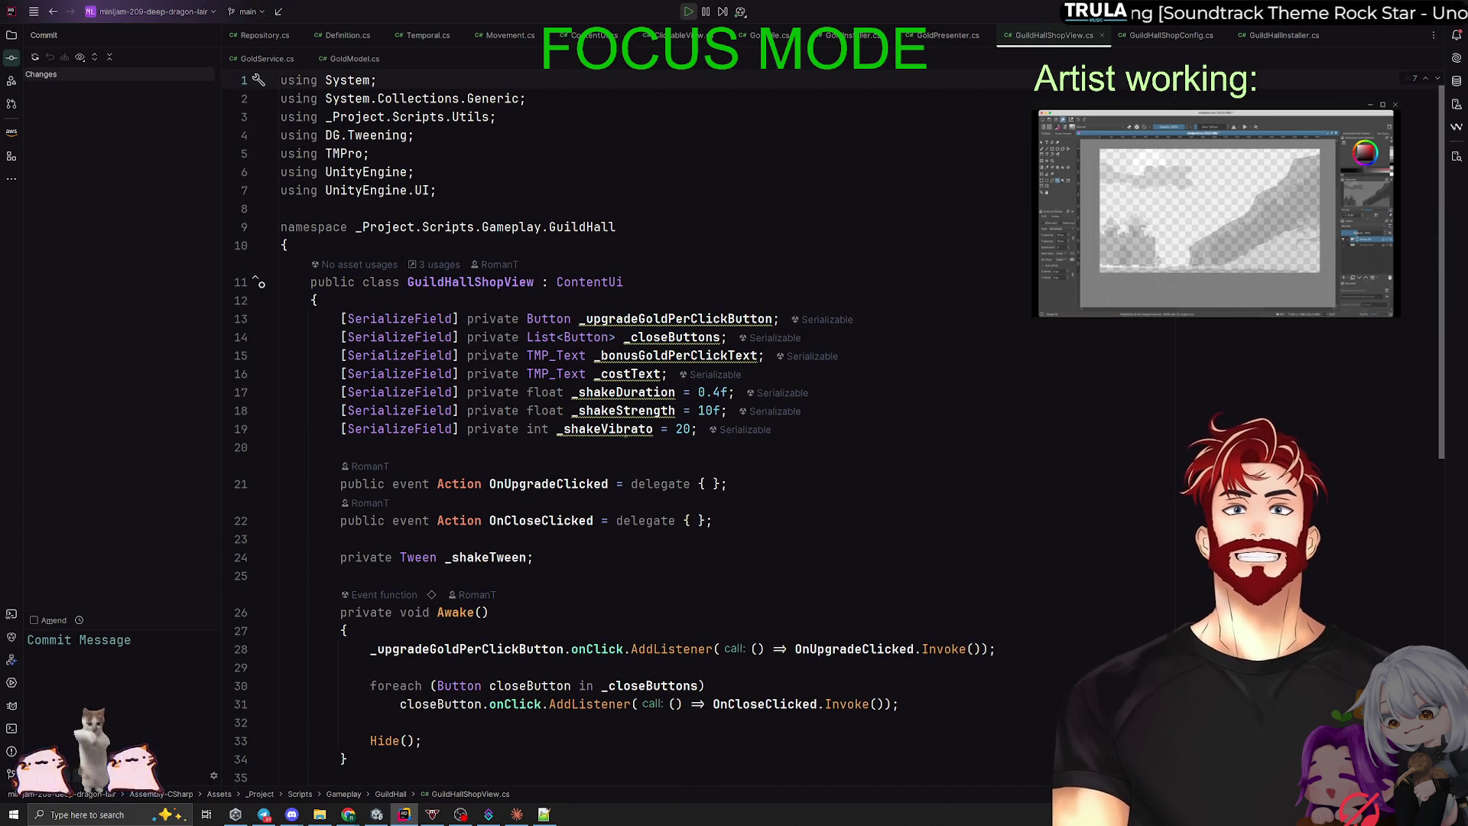
# Step: Inspect where _shakeDuration is used and locate the PlayInsufficientFundsShake method
pyautogui.click(623, 392)
pyautogui.scroll(-8, 772, 473)
pyautogui.scroll(-3, 772, 473)
pyautogui.scroll(3, 795, 477)
pyautogui.scroll(-3, 827, 482)
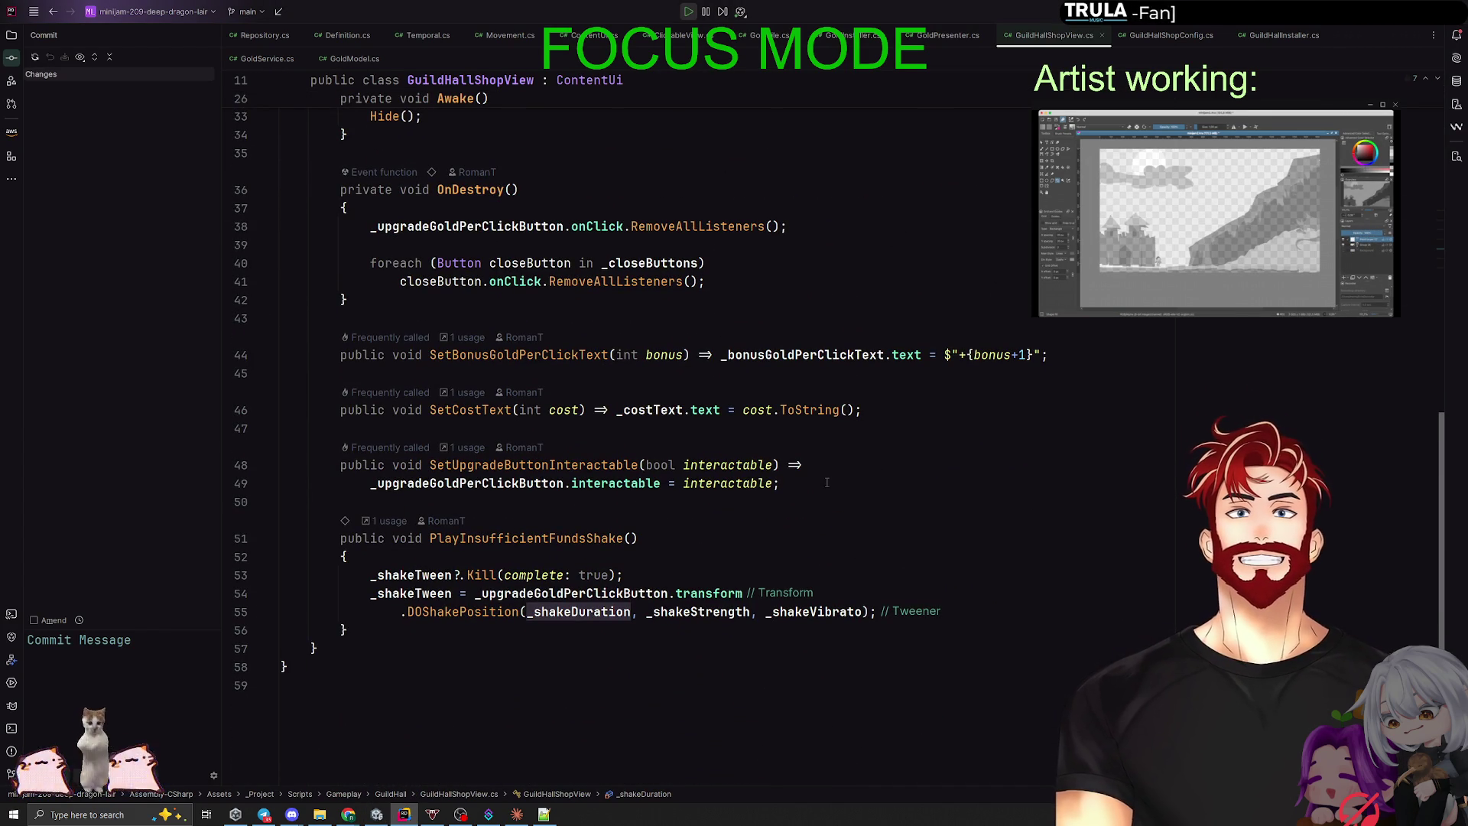
pyautogui.click(474, 538)
pyautogui.scroll(3, 451, 588)
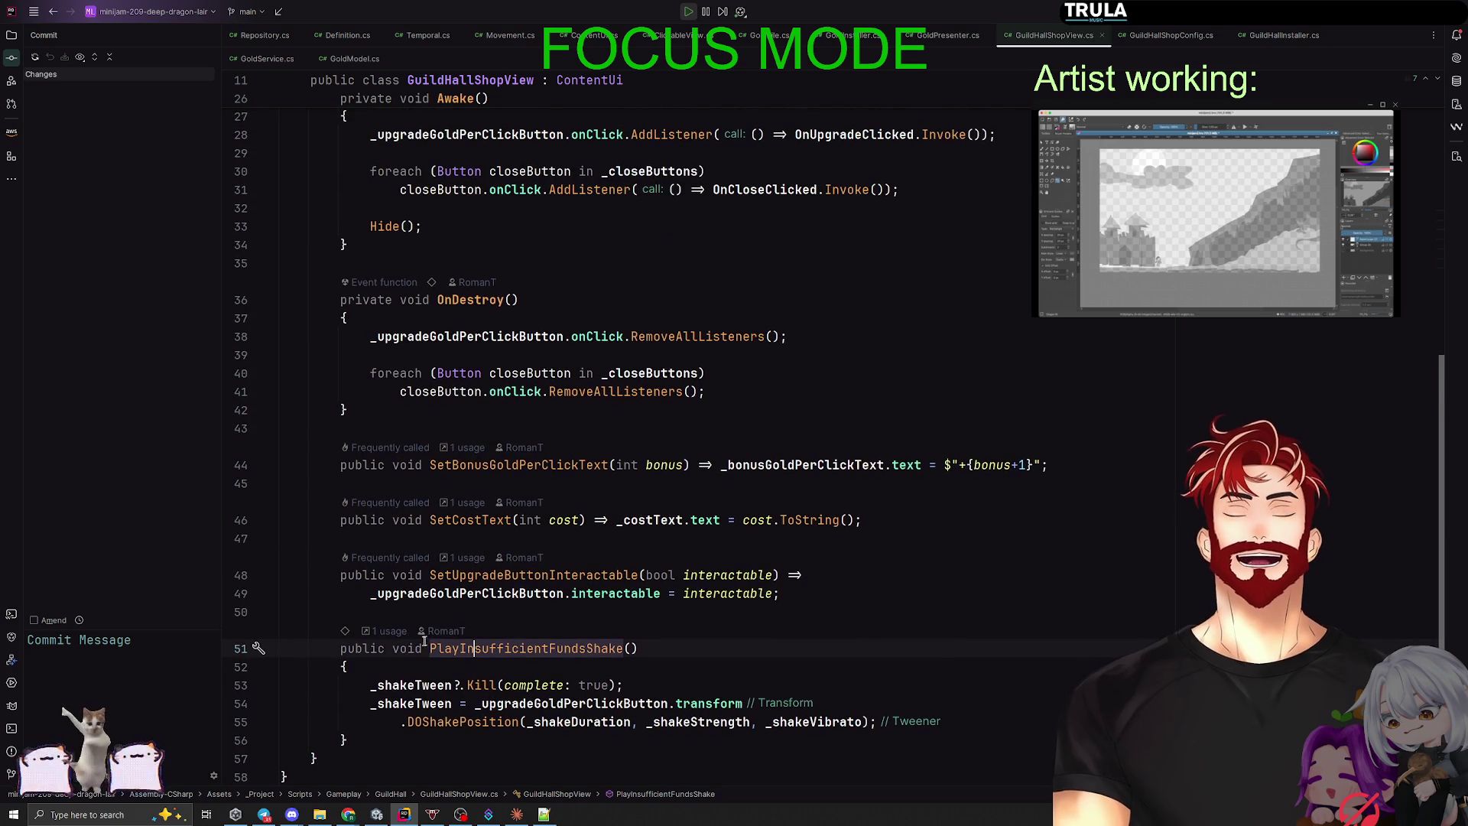
# Step: Trace PlayInsufficientFundsShake's call to HandleUpgrade in GuildHallShopPresenter and the OnUpgradeClicked event
pyautogui.click(384, 631)
pyautogui.click(474, 692)
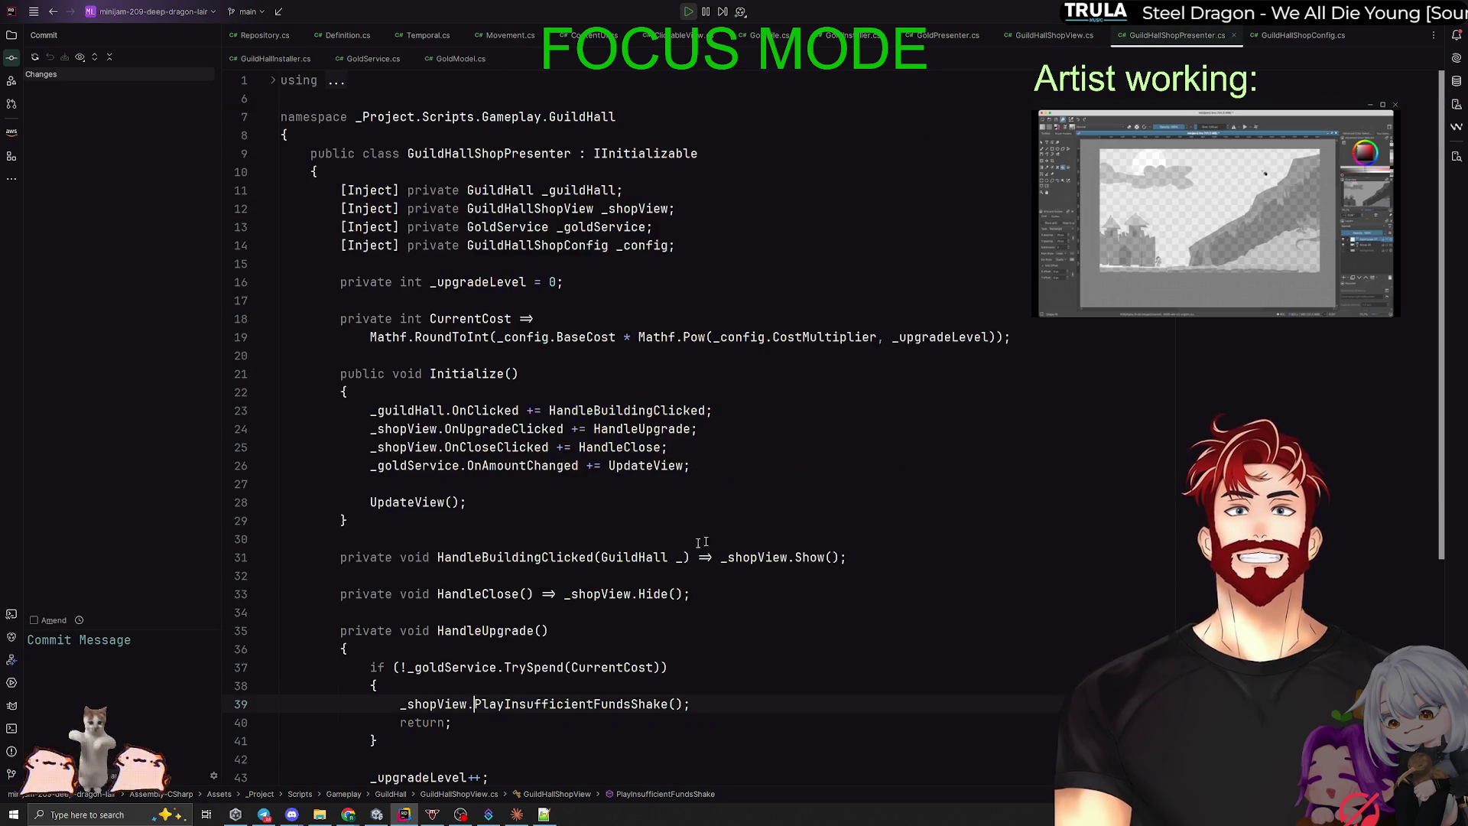
pyautogui.scroll(-3, 725, 478)
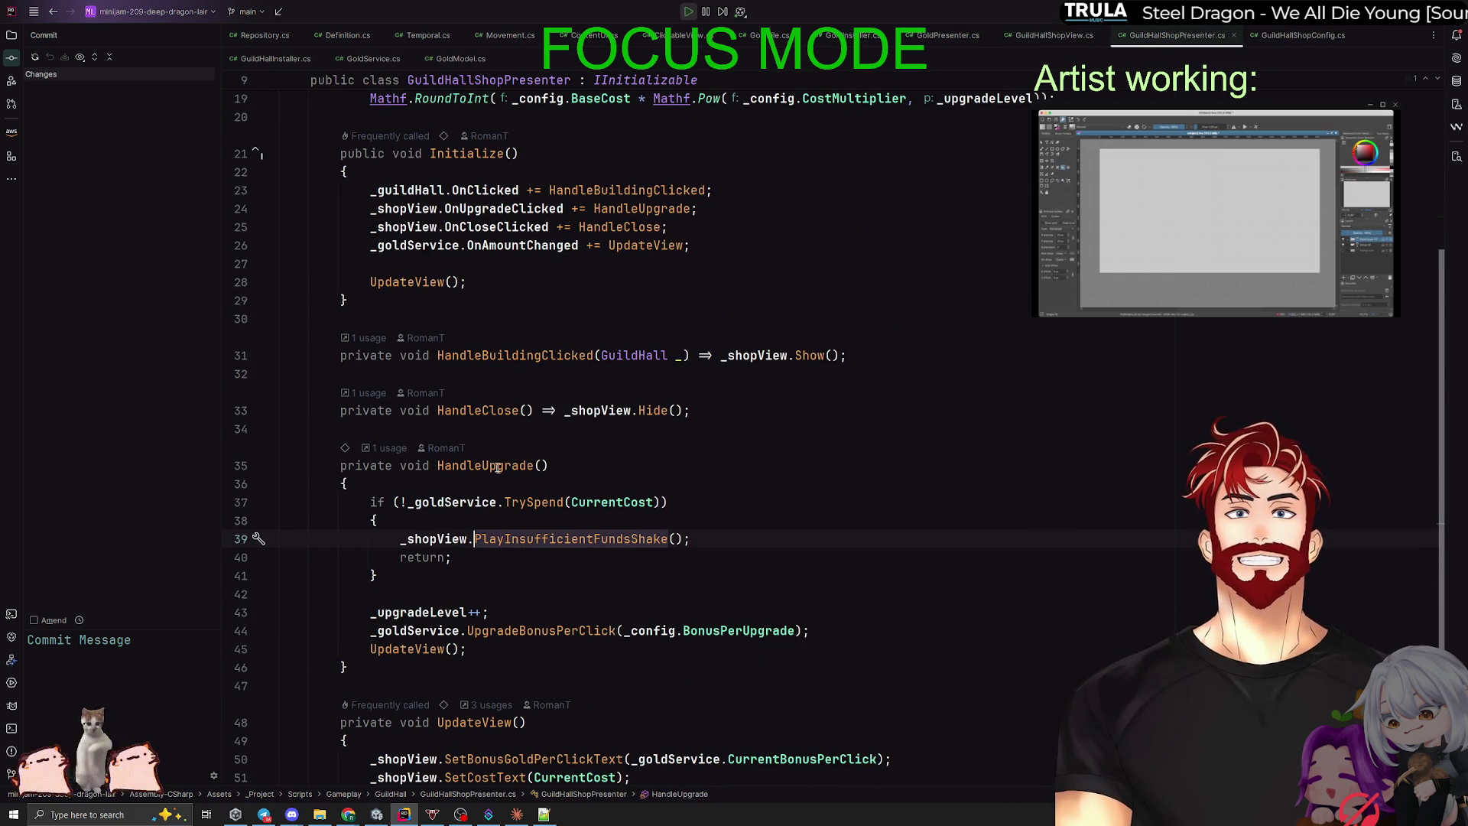
pyautogui.click(490, 464)
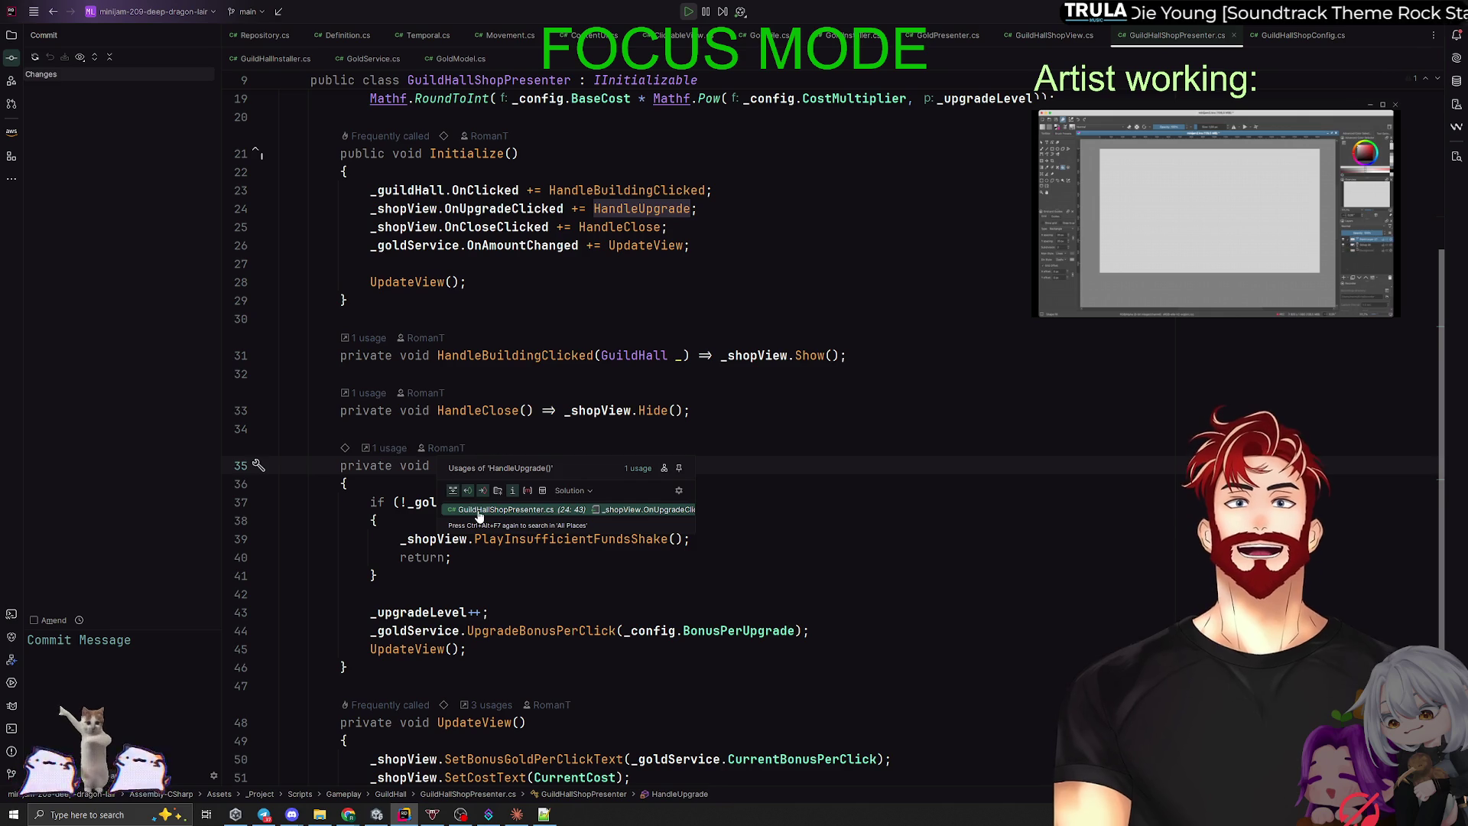
pyautogui.click(390, 449)
pyautogui.scroll(2, 640, 406)
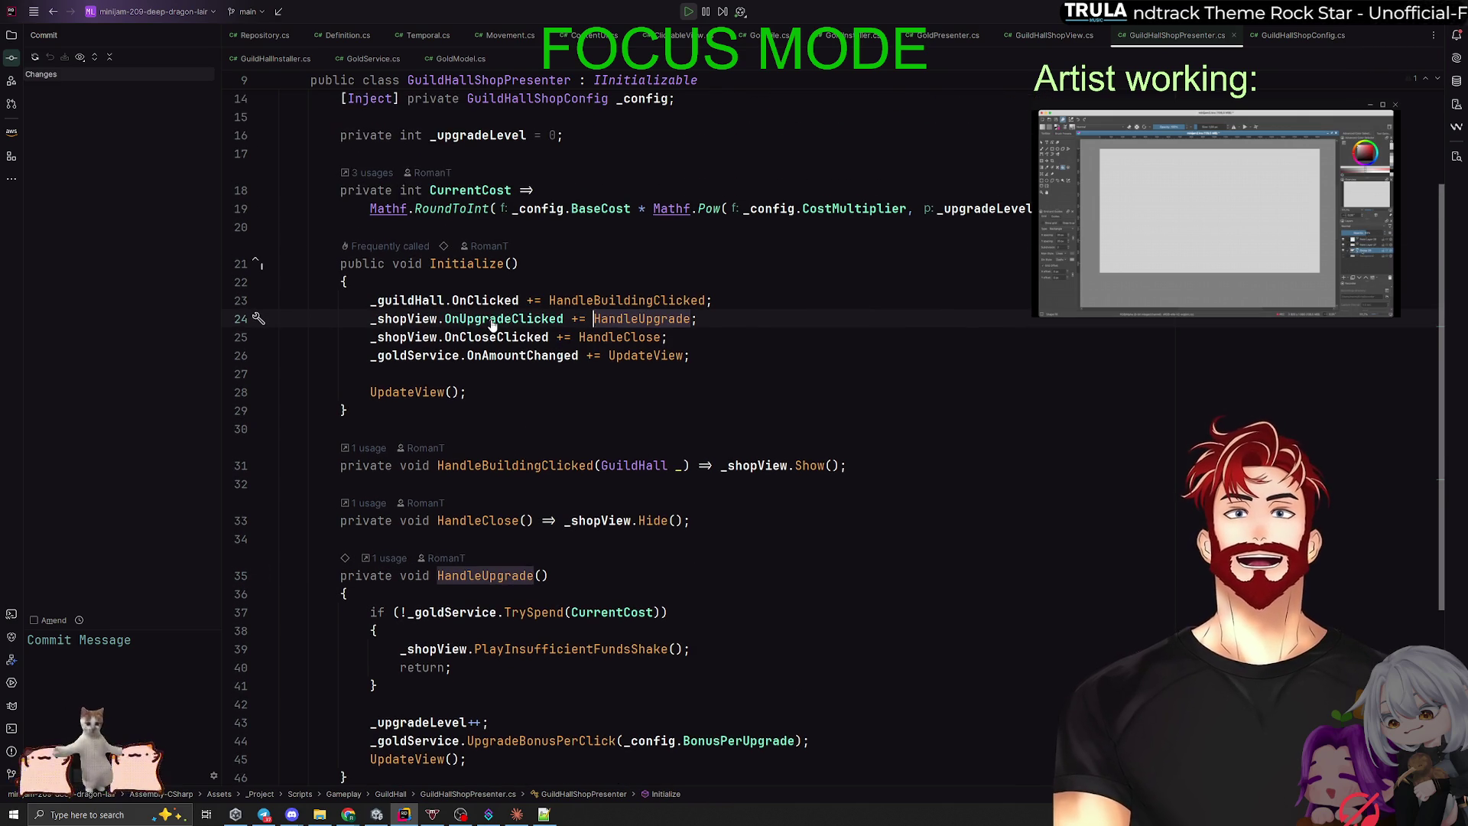
pyautogui.keyDown('ctrl'); pyautogui.click(500, 321); pyautogui.keyUp('ctrl')
pyautogui.press('super+Tab')
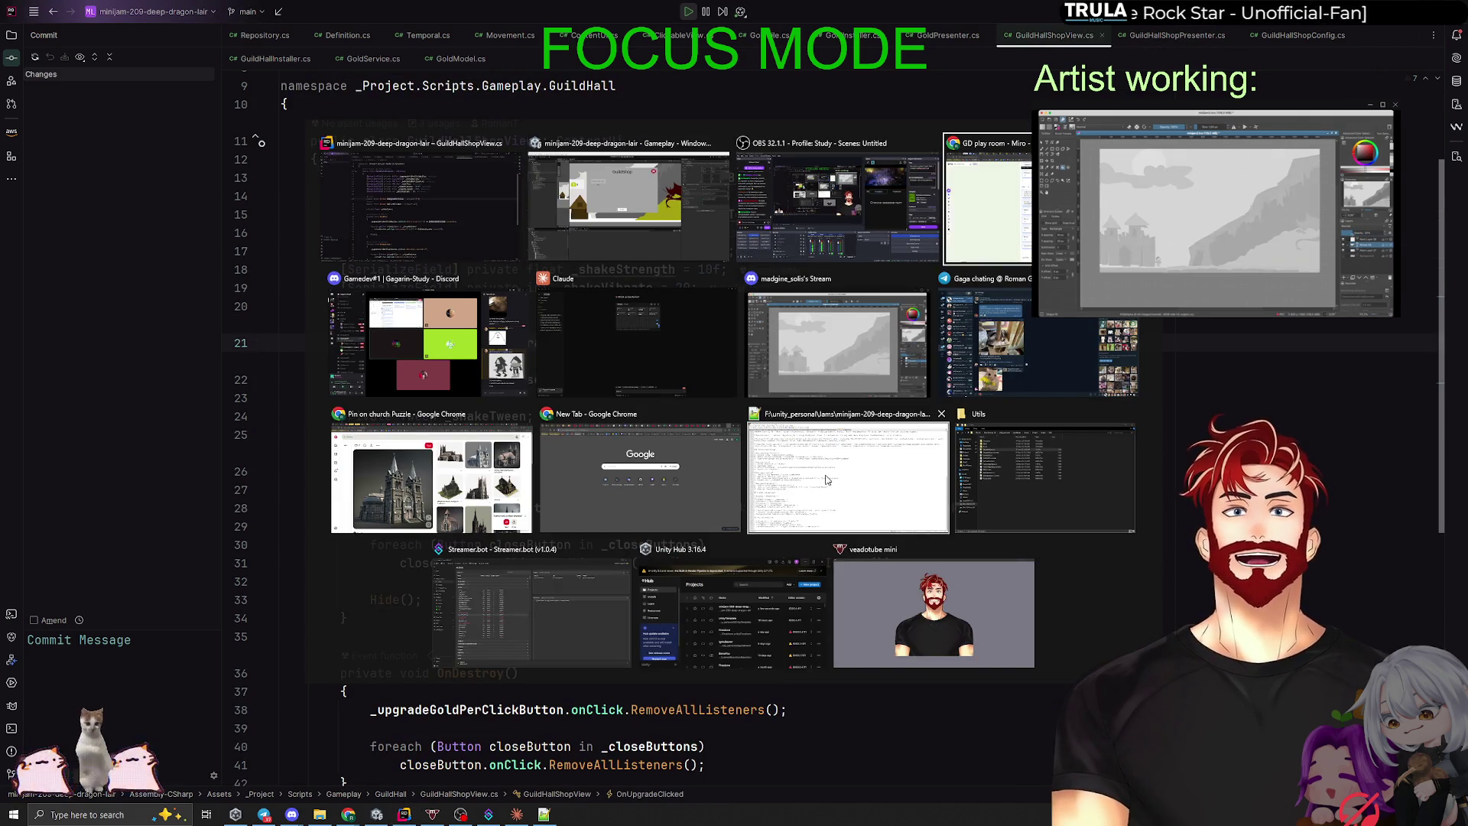
# Step: Send a Plan-mode bug report: the shop button skips its shake because the click isn't registered
pyautogui.click(638, 340)
pyautogui.write('У нас сейчас бага у нас не вызывается')
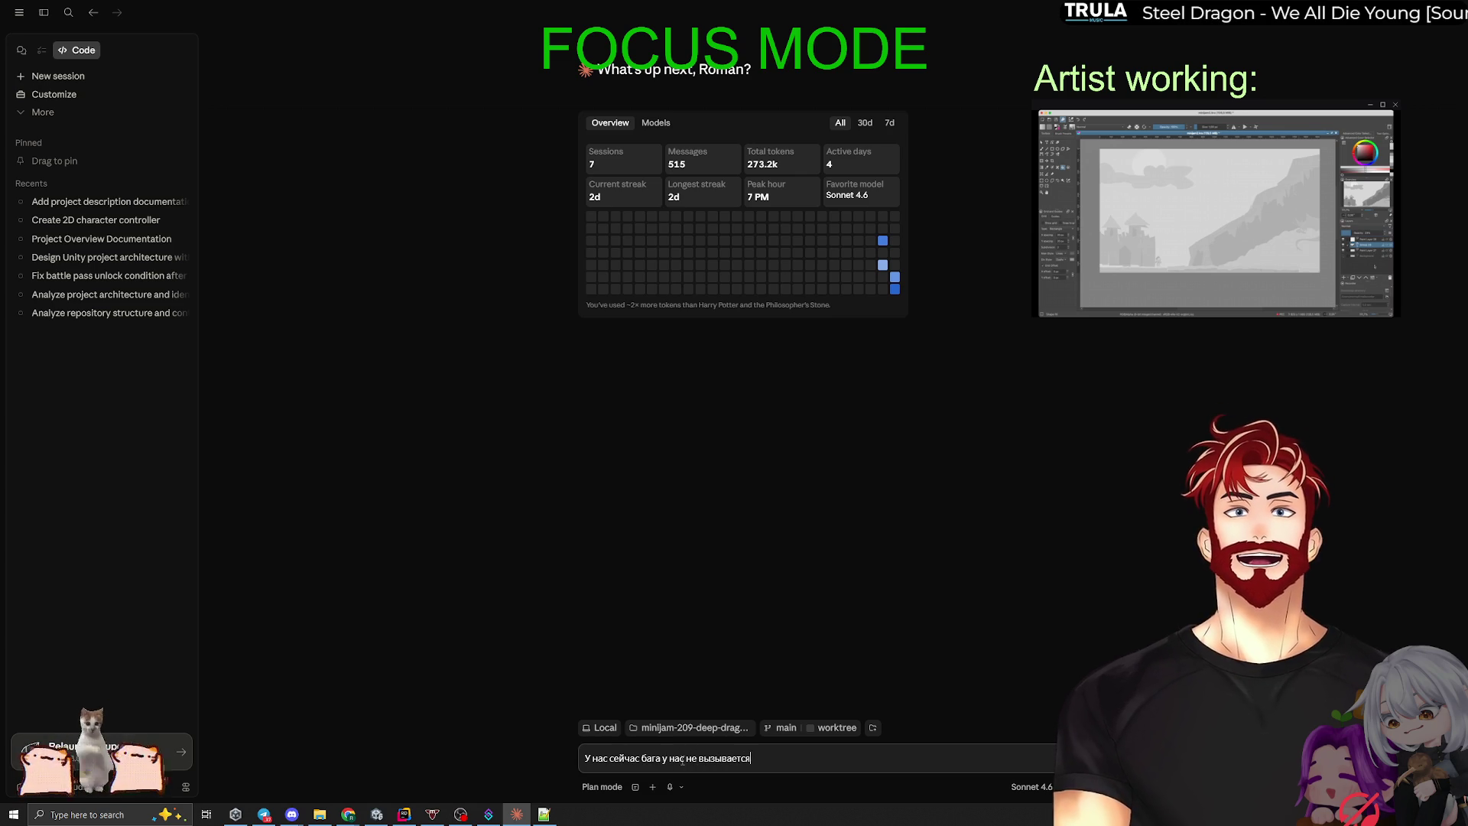
pyautogui.write('анимации тряски кнопки при')
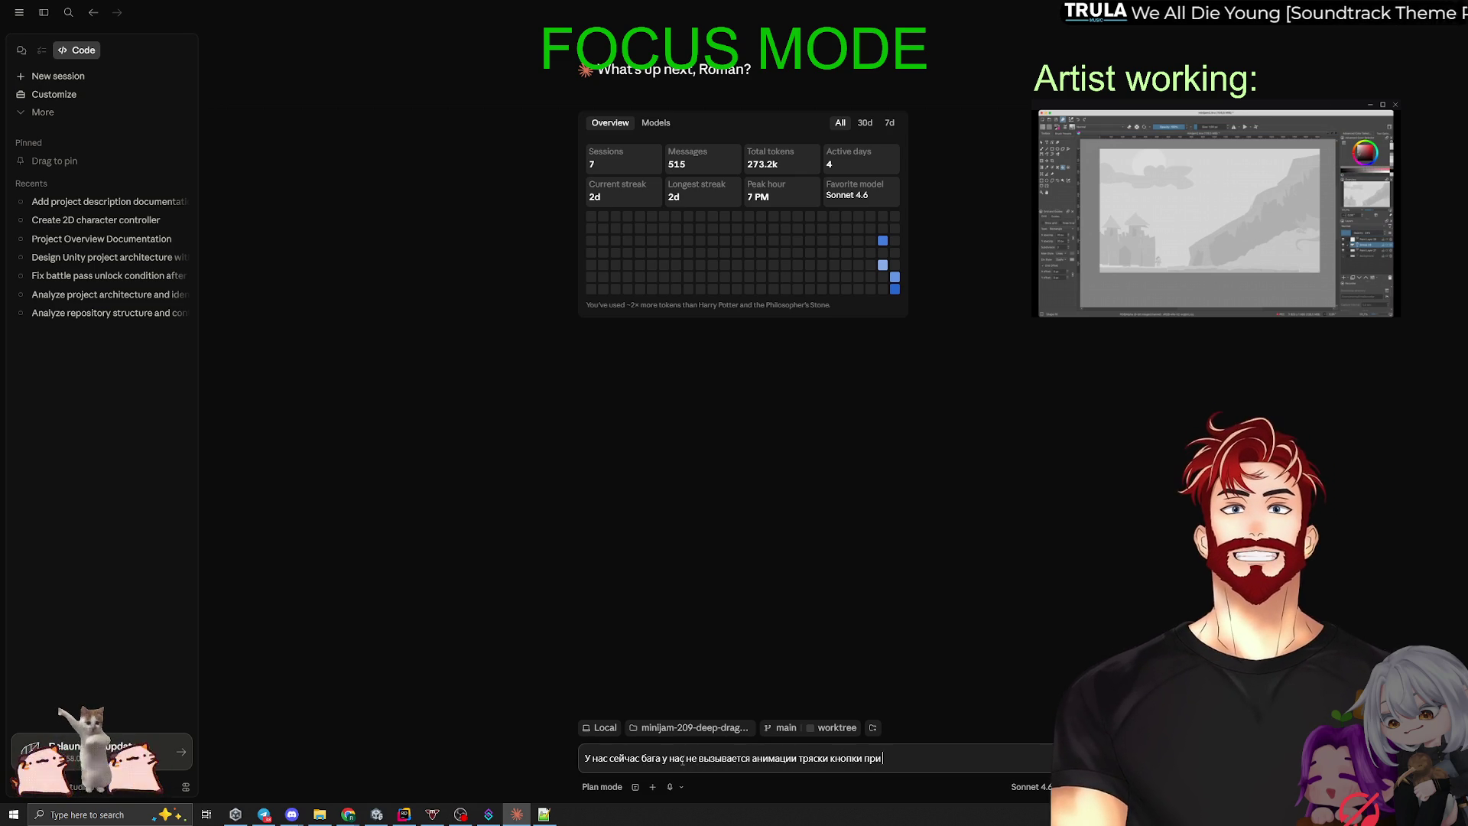
pyautogui.write(' т.к. не срабатыва')
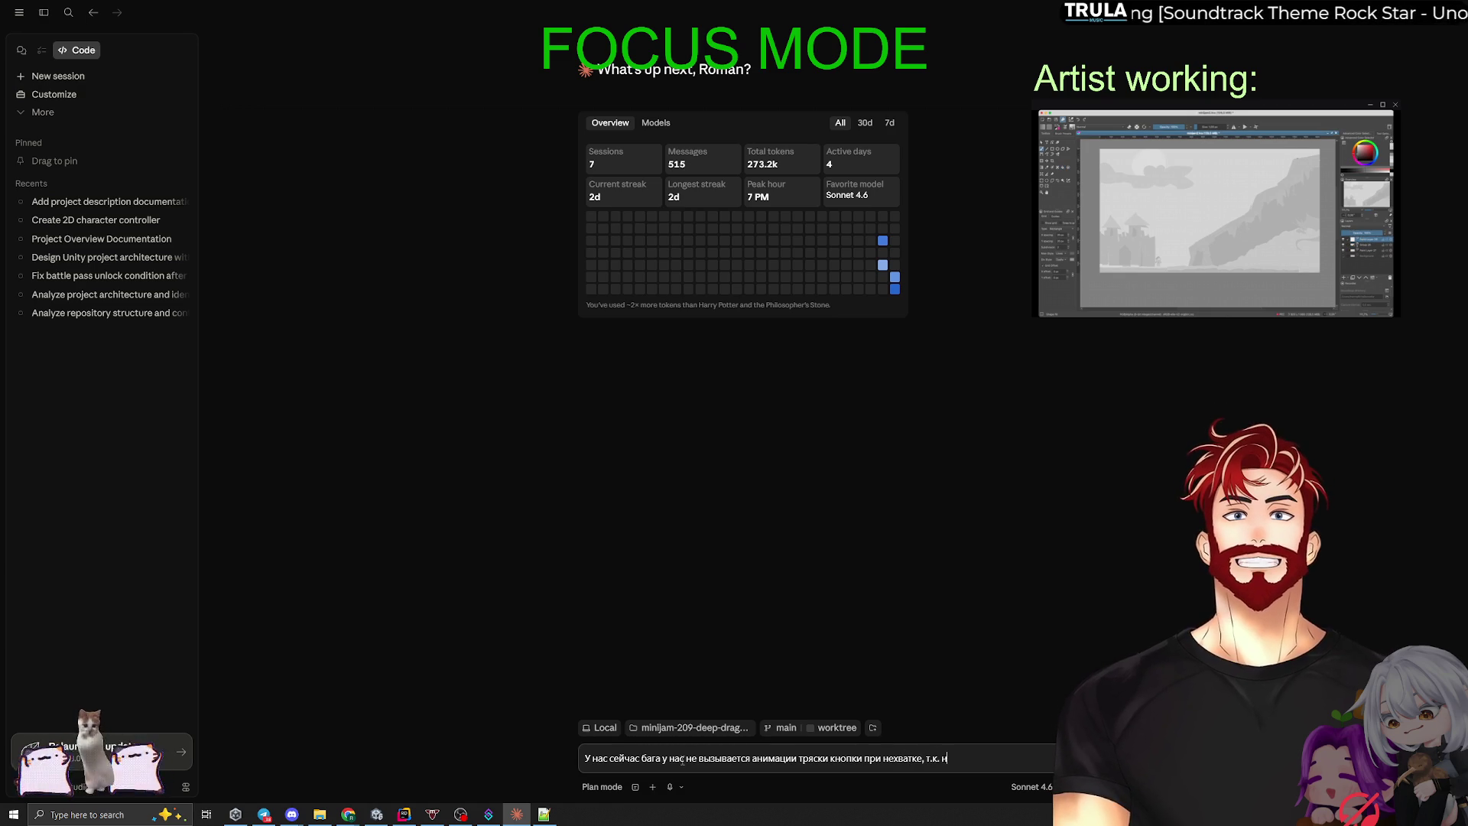
pyautogui.write('ет клик')
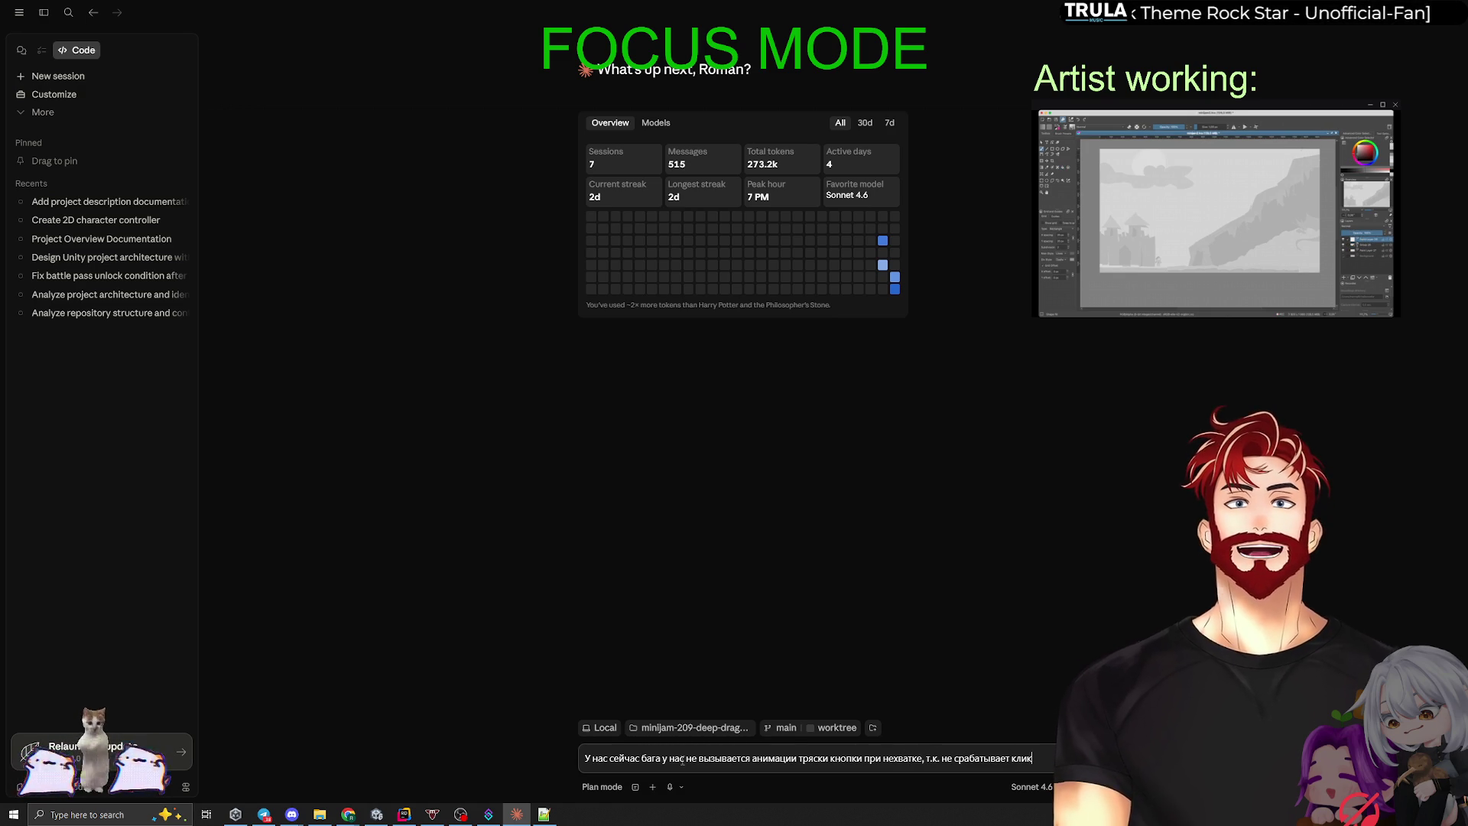
pyautogui.press('Return')
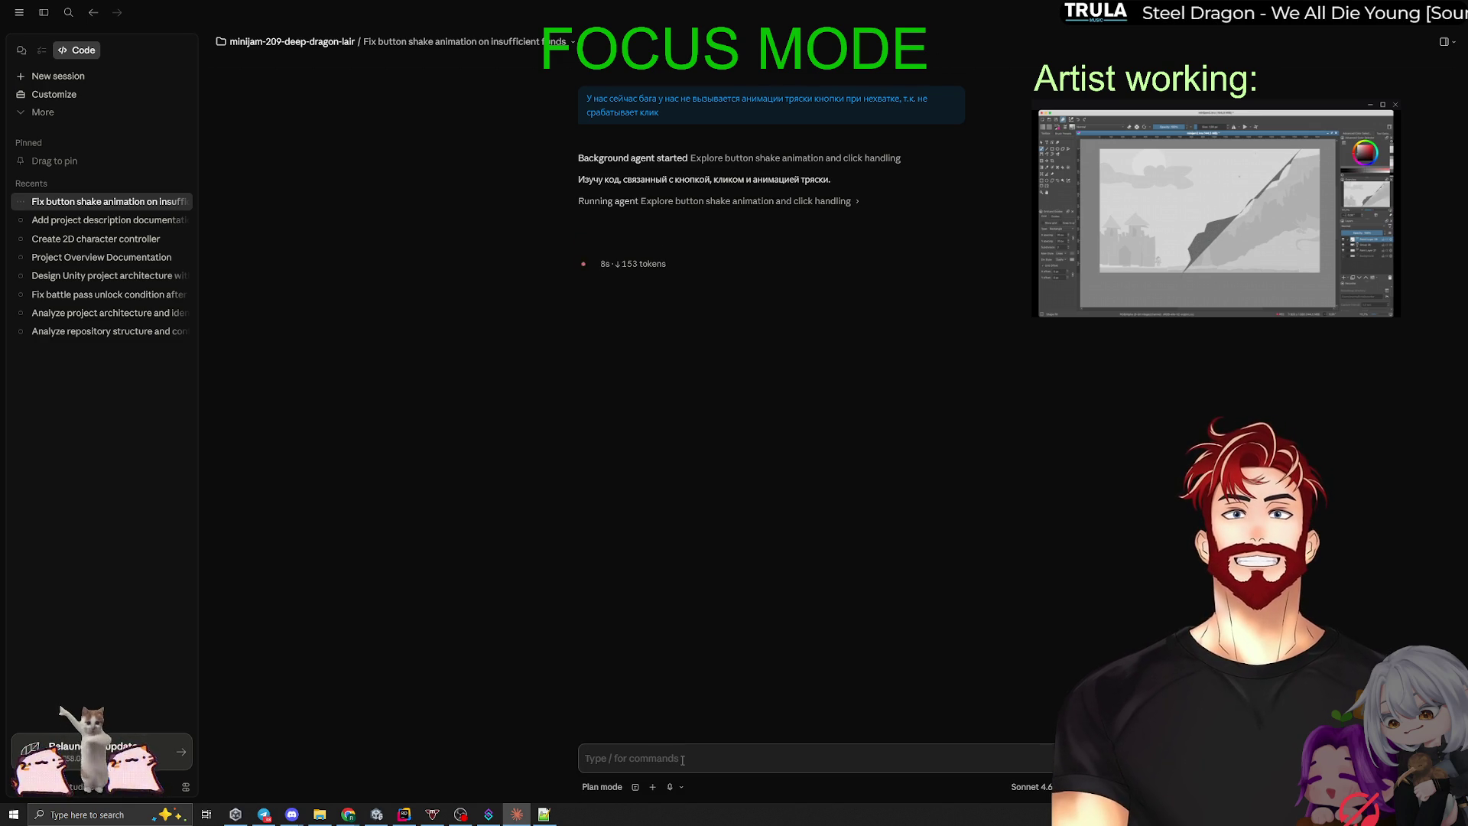
# Step: Switch the session model to Opus 4.7 1M, then bring up the Pinterest gothic church pin
pyautogui.click(1025, 787)
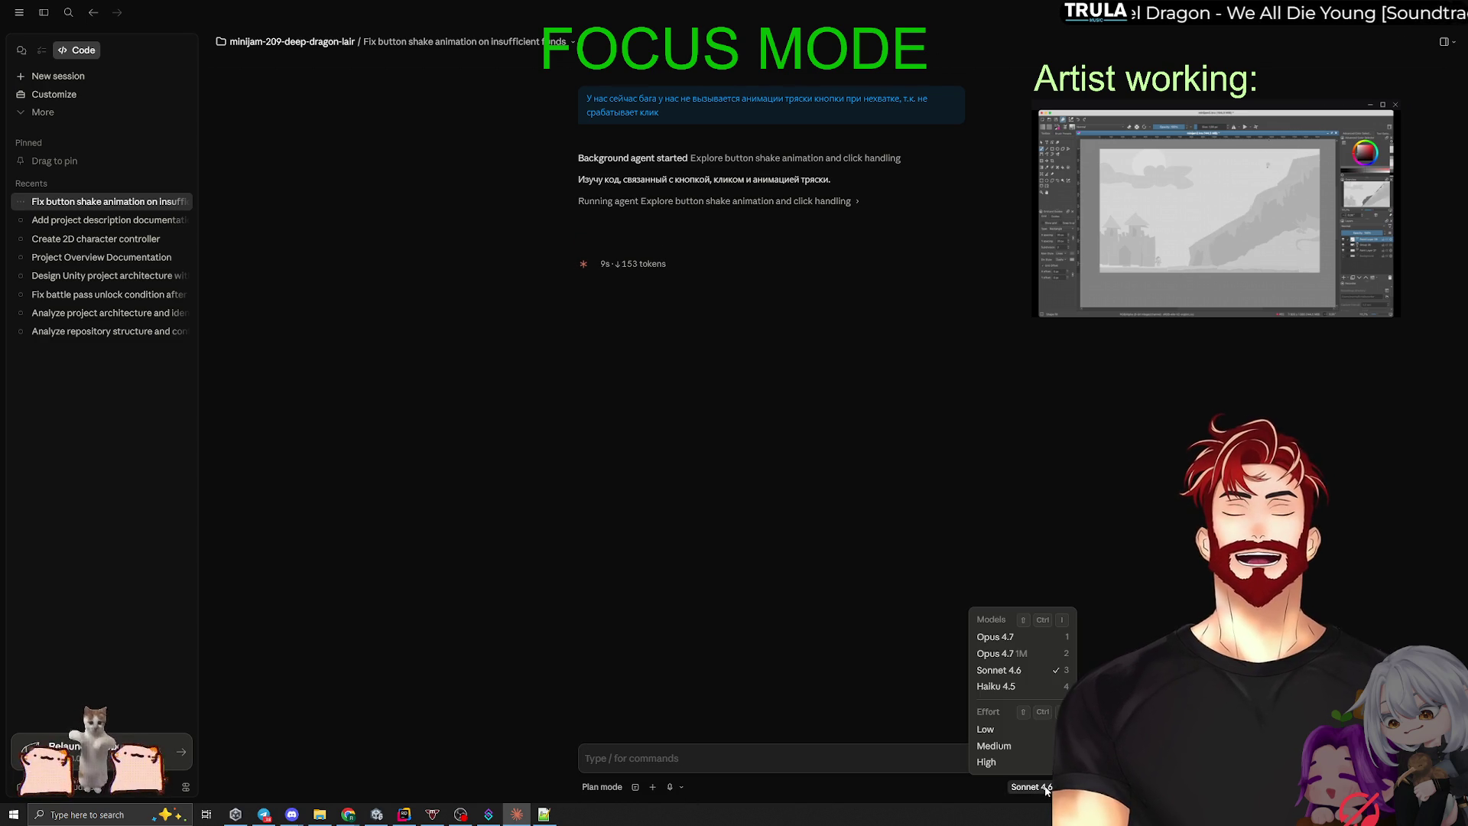
pyautogui.click(1033, 656)
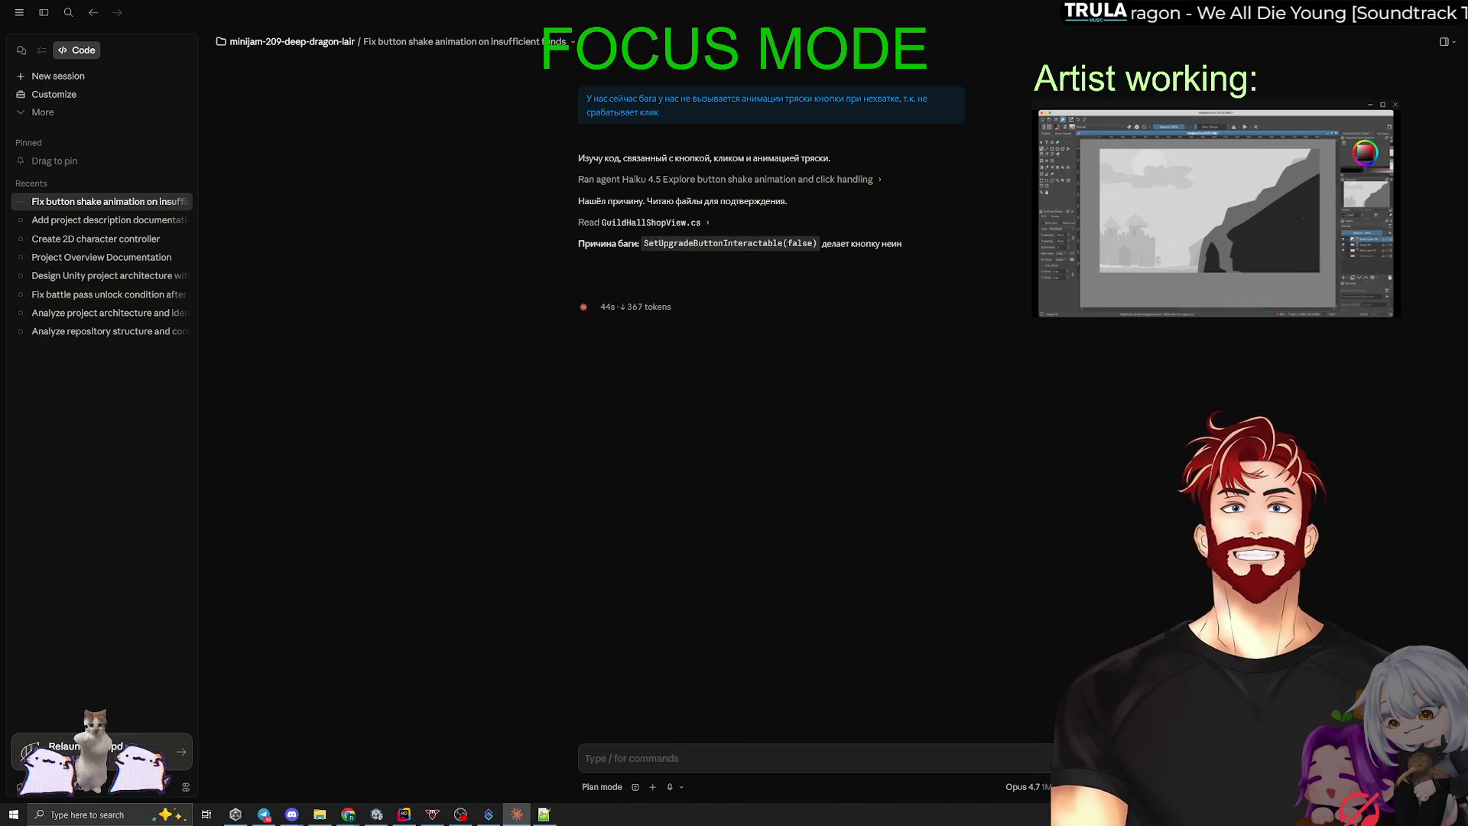
pyautogui.moveTo(348, 814)
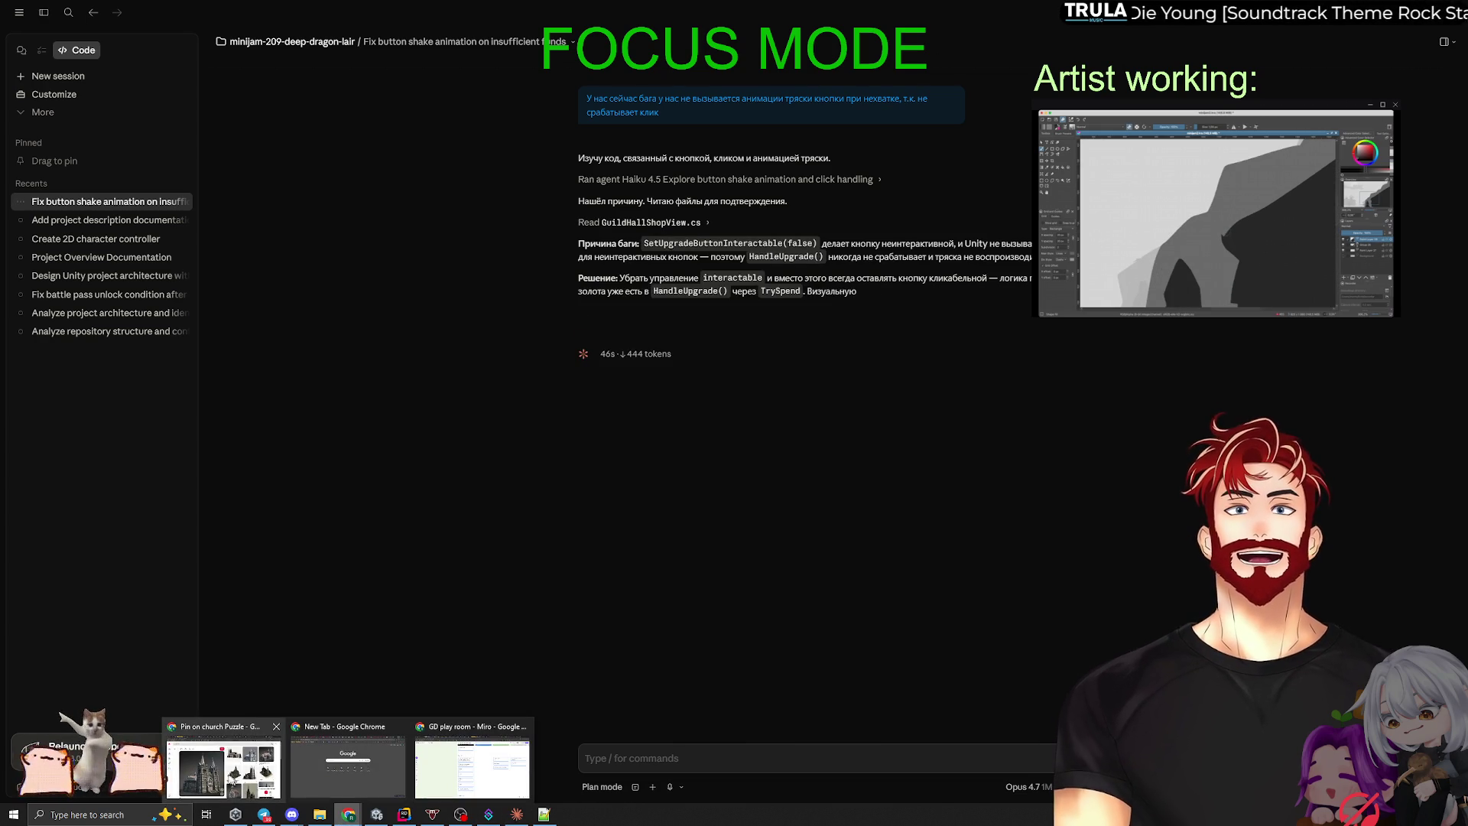
pyautogui.click(228, 777)
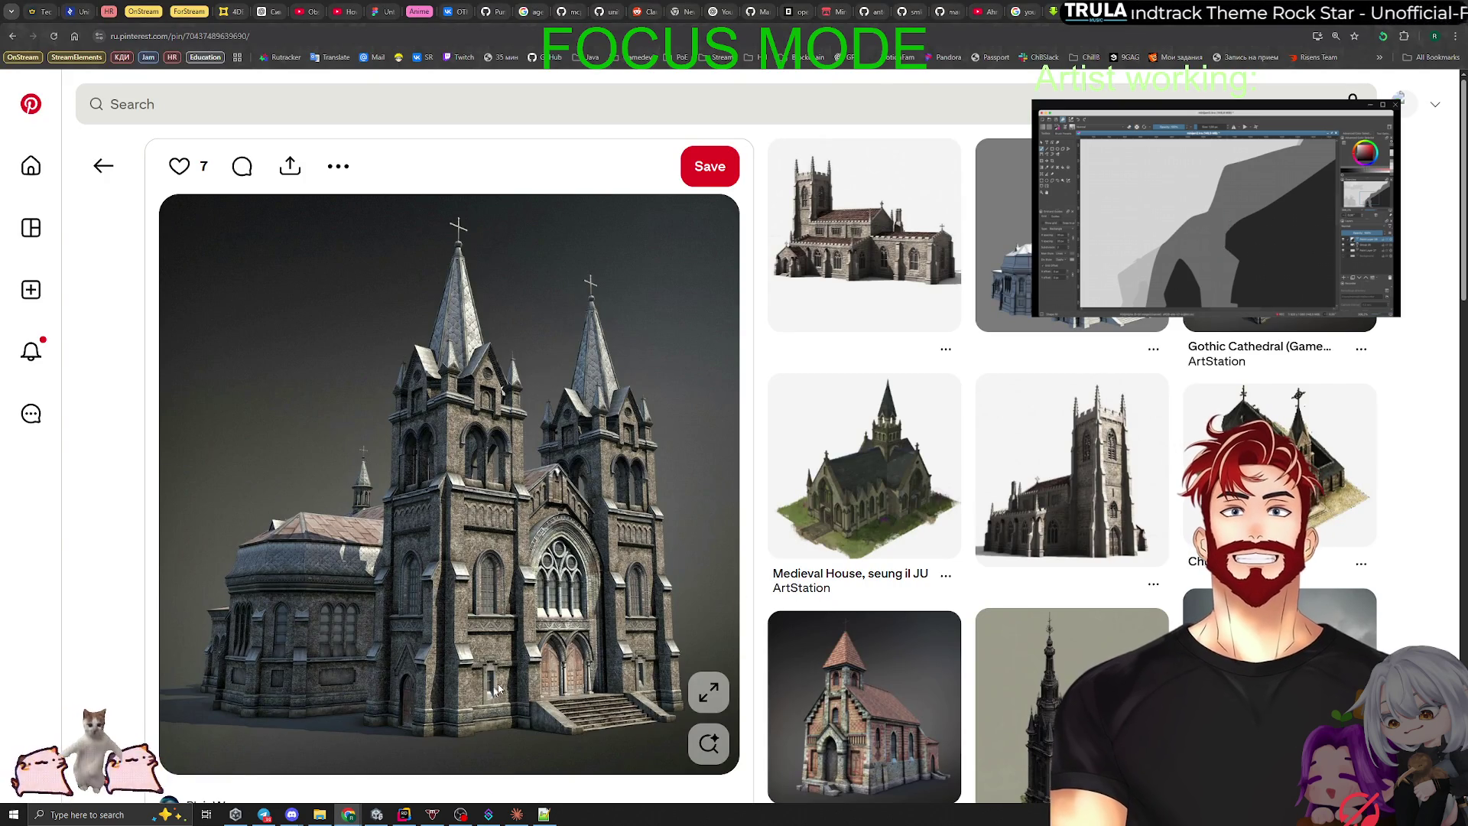
# Step: Add a Бэклог card 'Юниты могут прятаться за камнями от дыхания', then return to Claude Code
pyautogui.moveTo(348, 814)
pyautogui.click(359, 765)
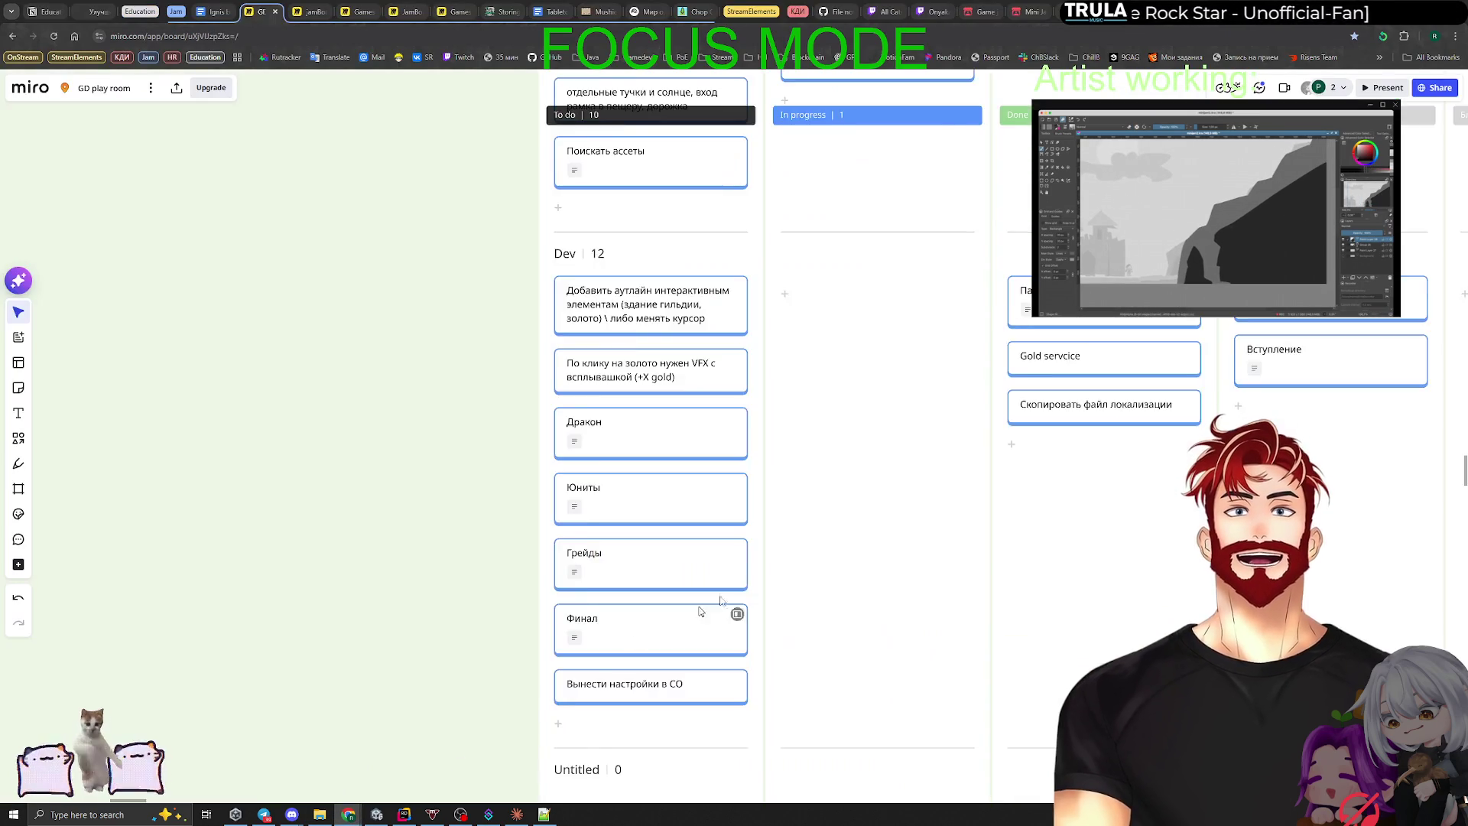
pyautogui.click(1096, 457)
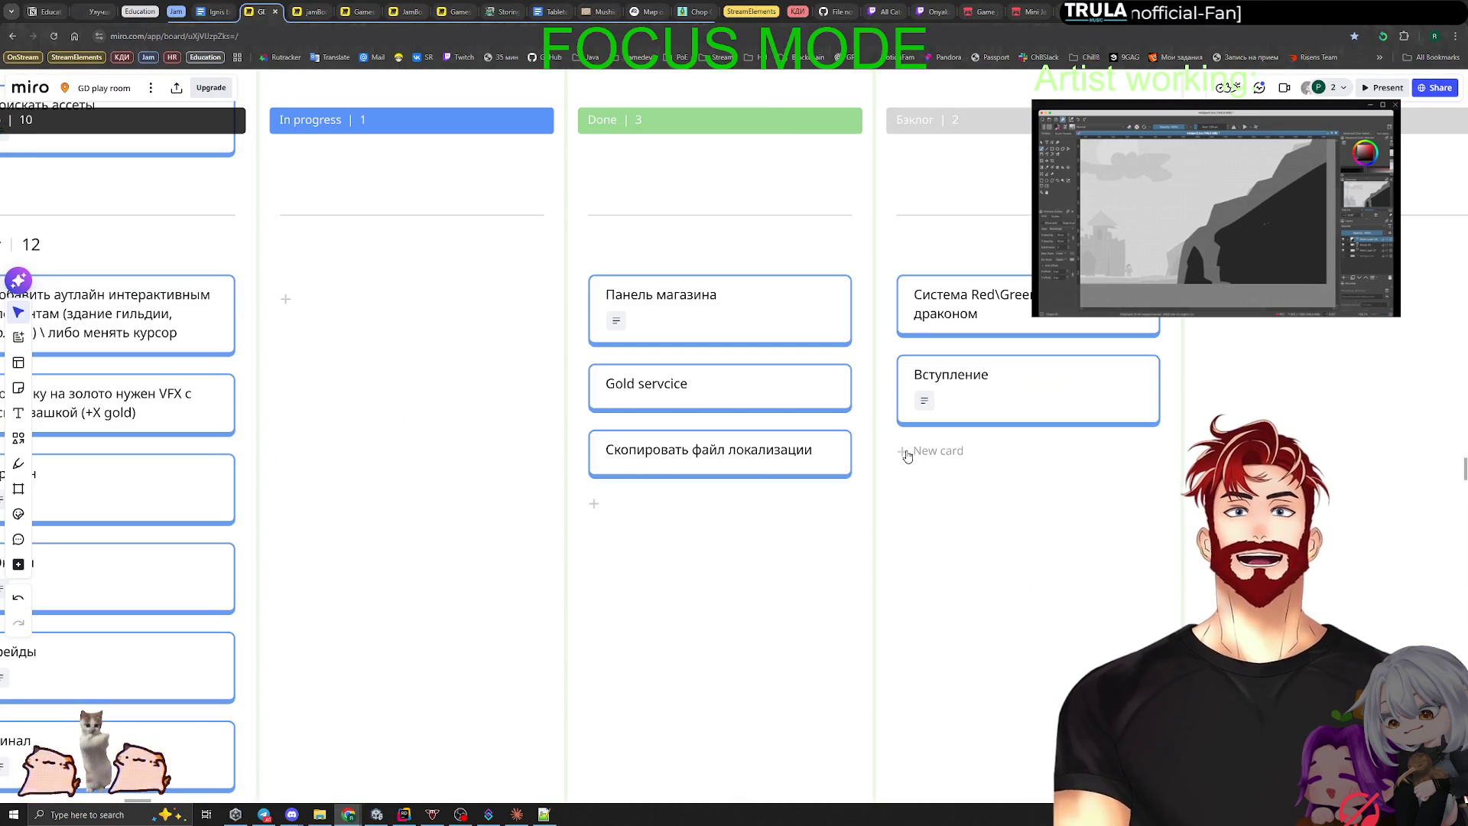
pyautogui.write('Юниты могут прятат')
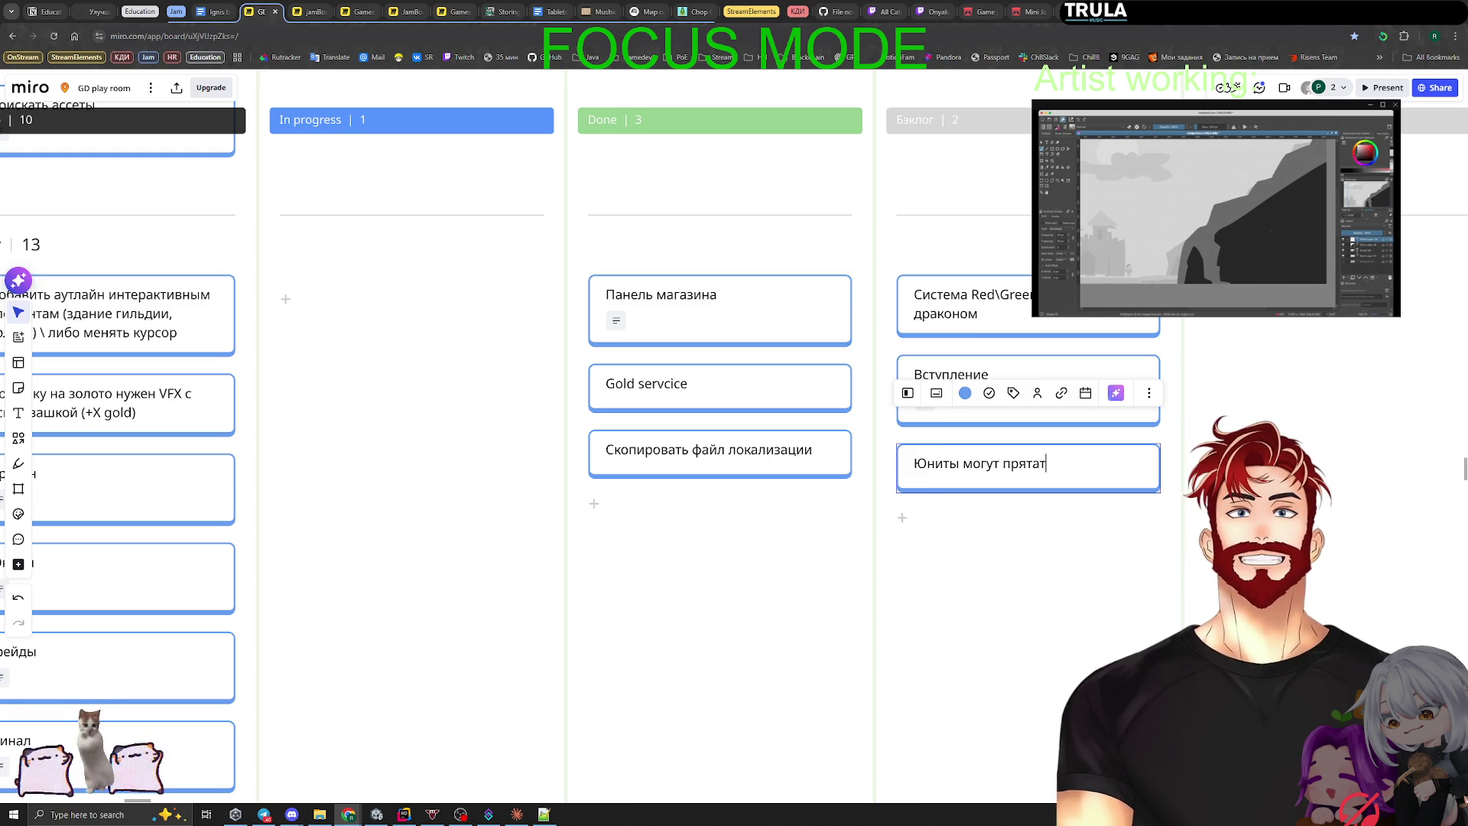
pyautogui.write('ься за камнями от')
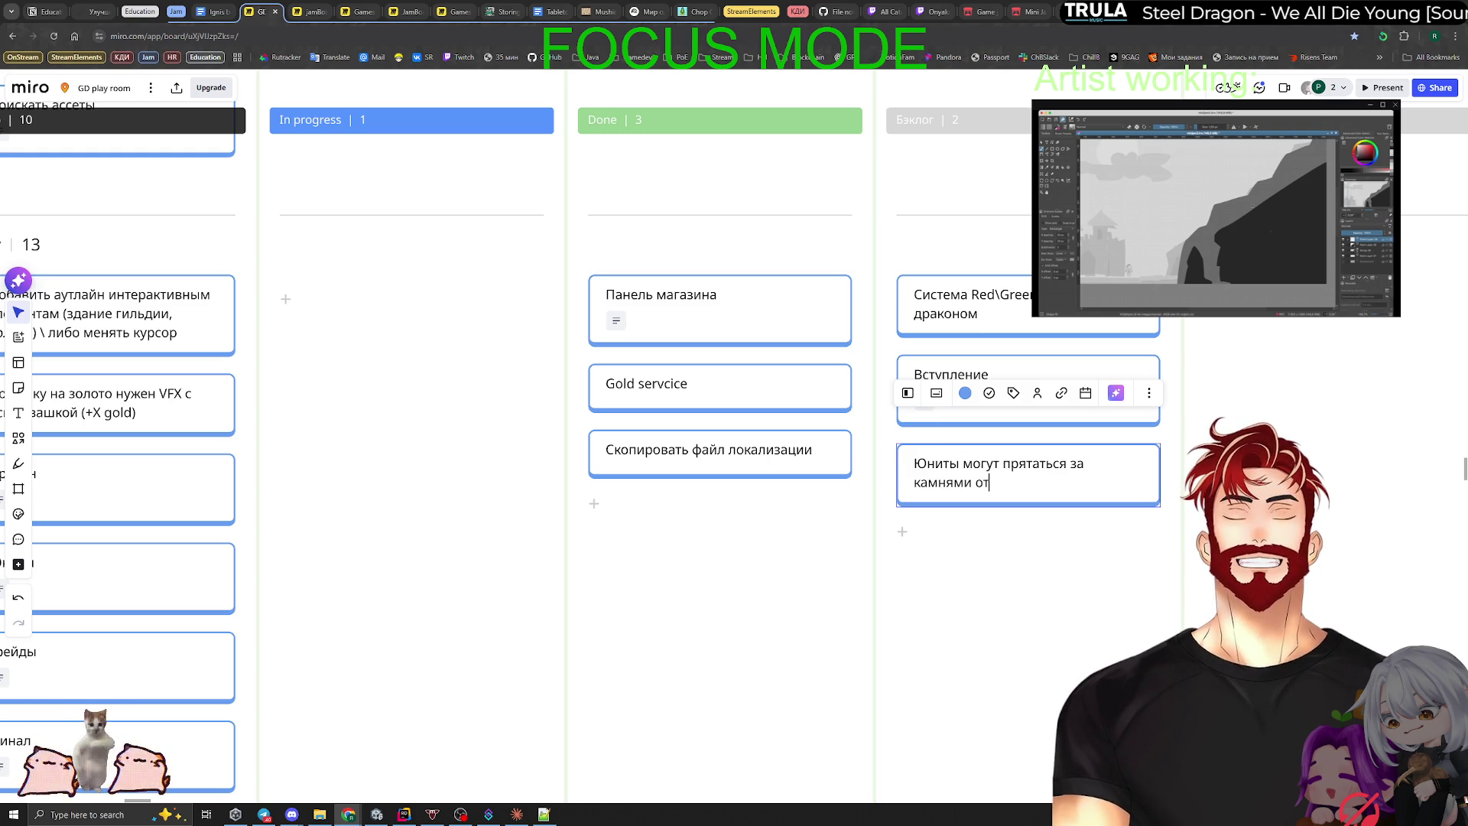
pyautogui.write(' дыхания')
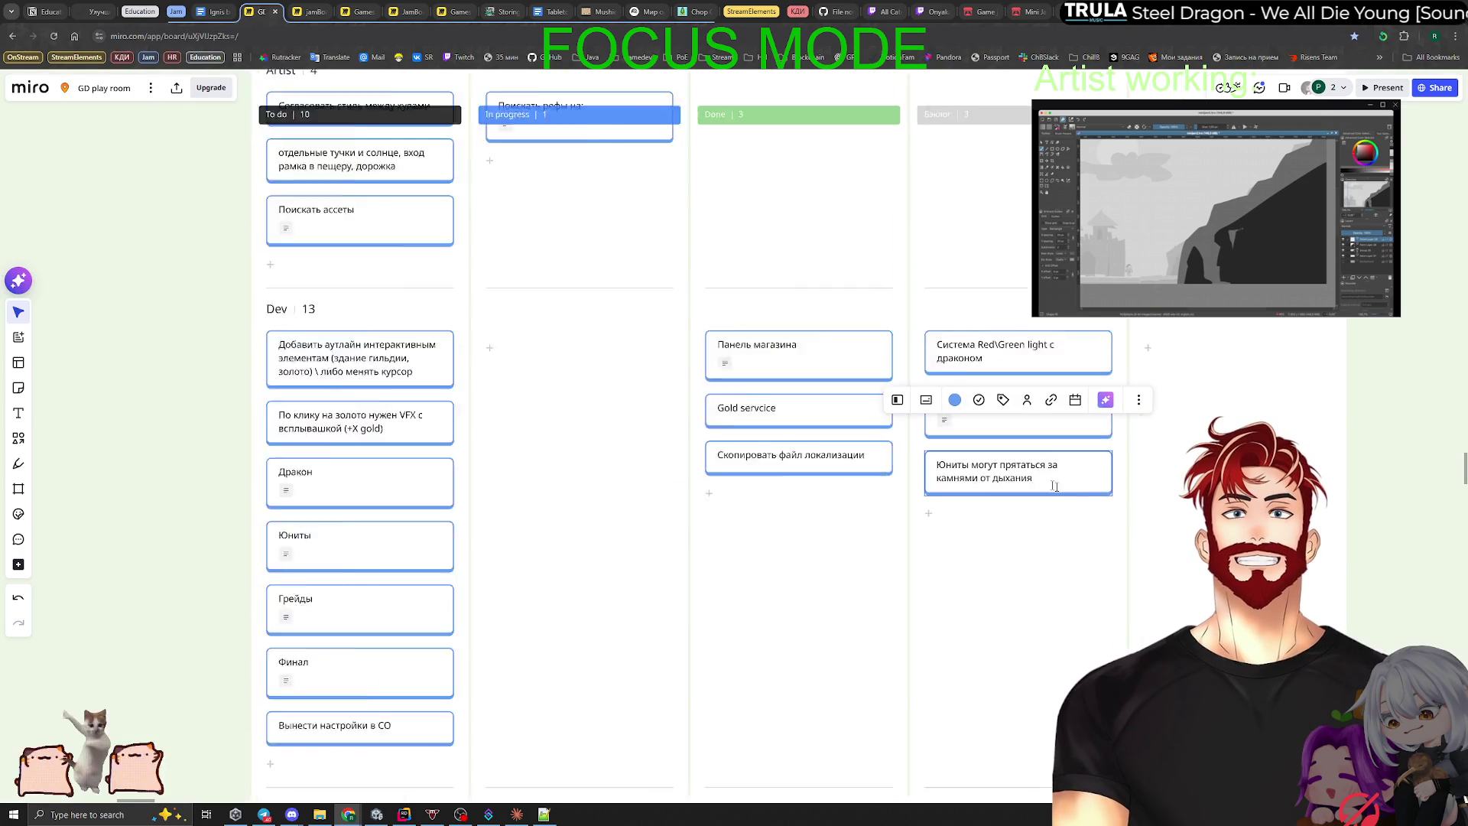
pyautogui.scroll(-3, 1005, 470)
pyautogui.click(645, 495)
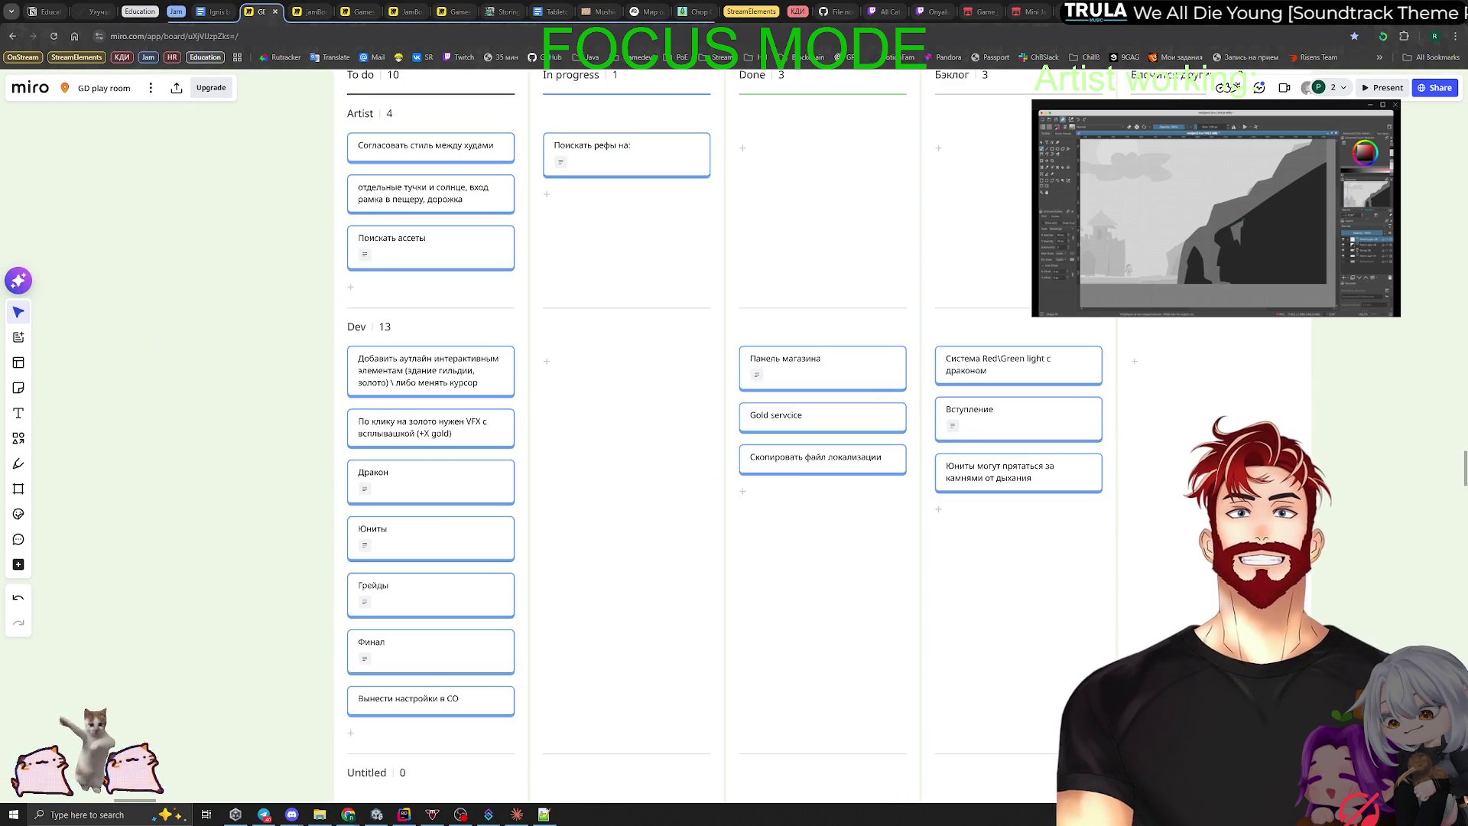
pyautogui.click(514, 816)
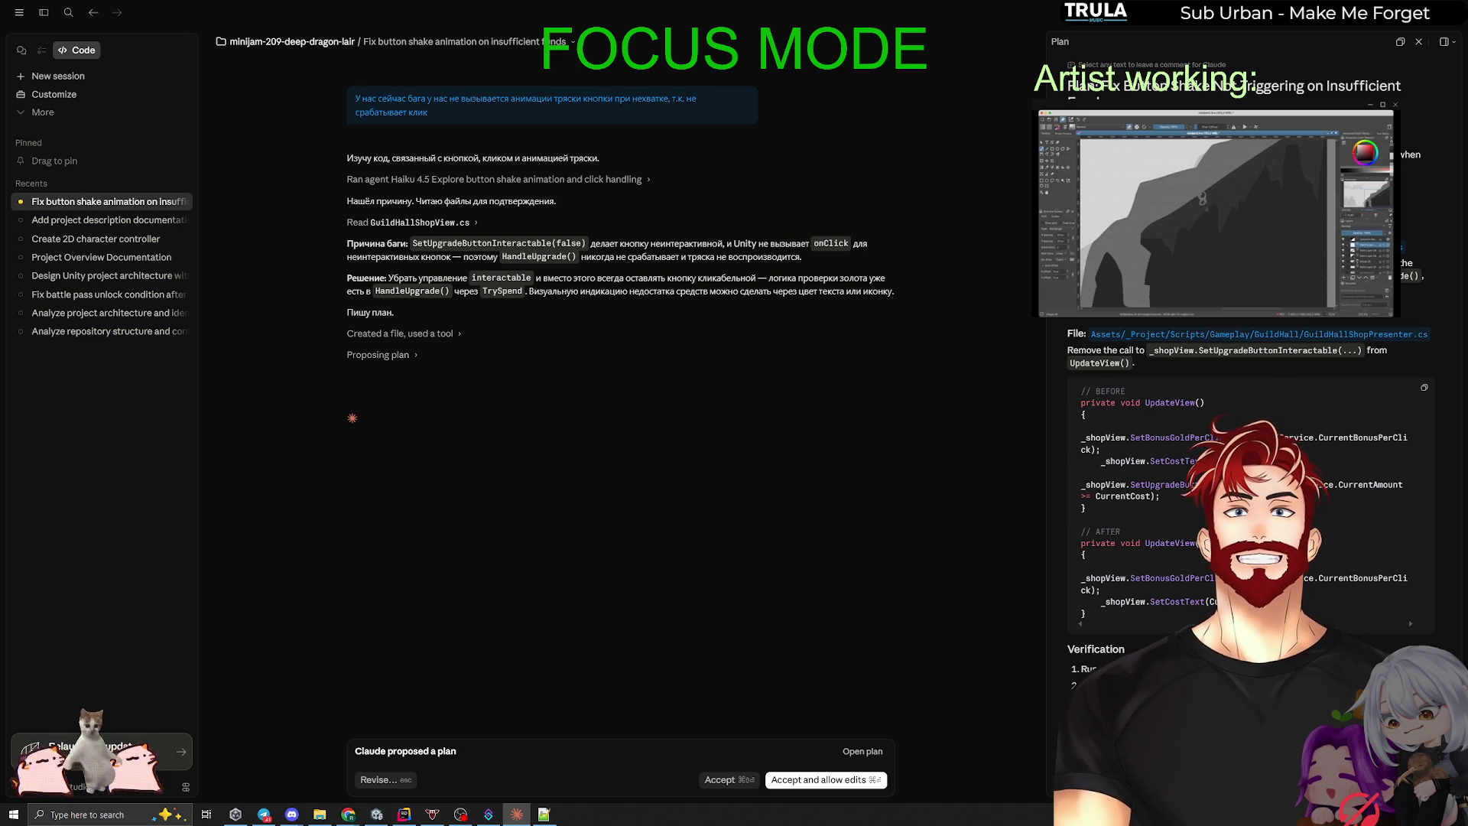
# Step: Comment on the file-change step: players must still see insufficient gold, as interactable drives visuals
pyautogui.tripleClick(1126, 352)
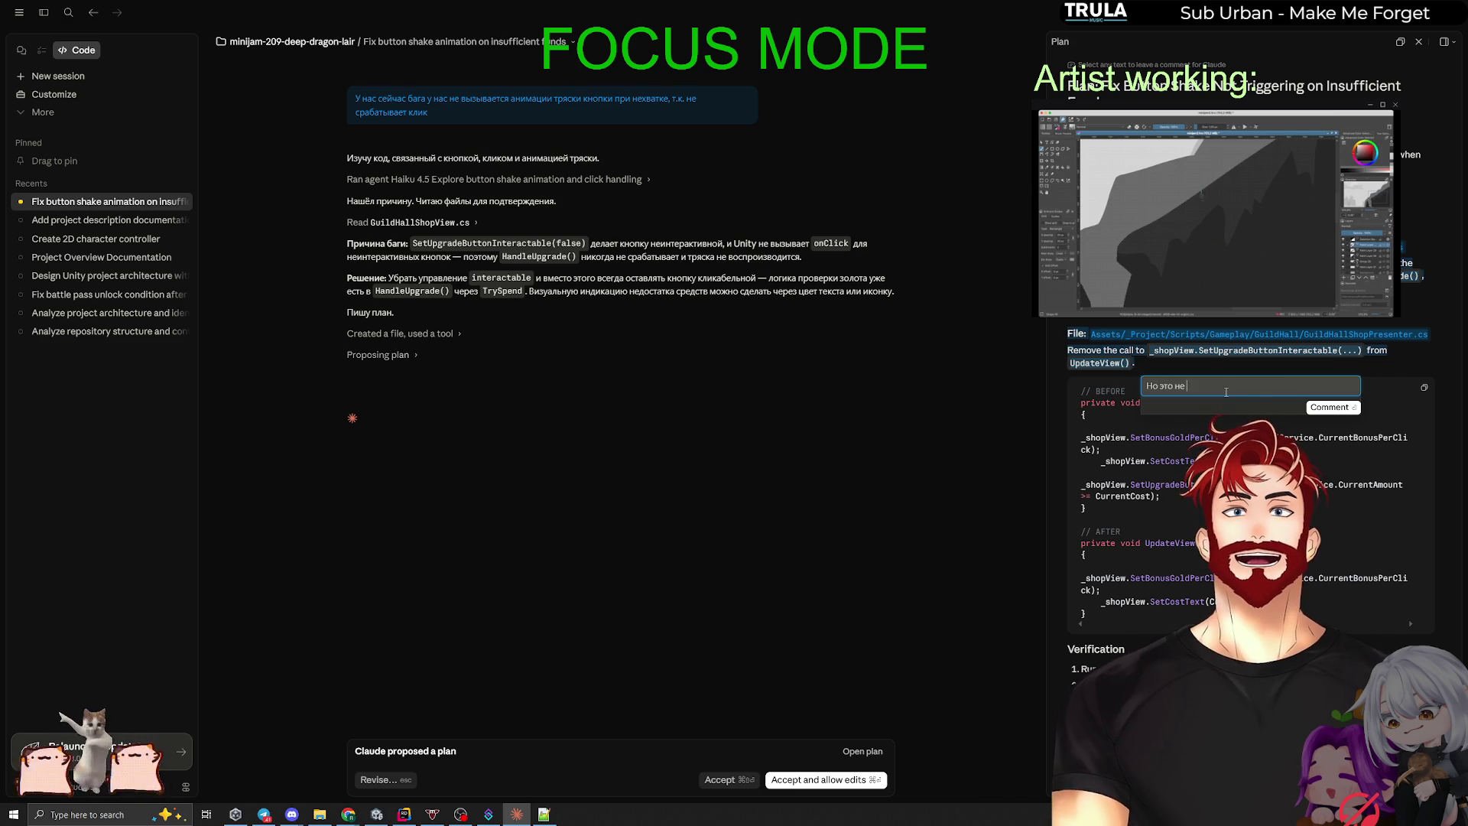
pyautogui.write('Но это не решает задач')
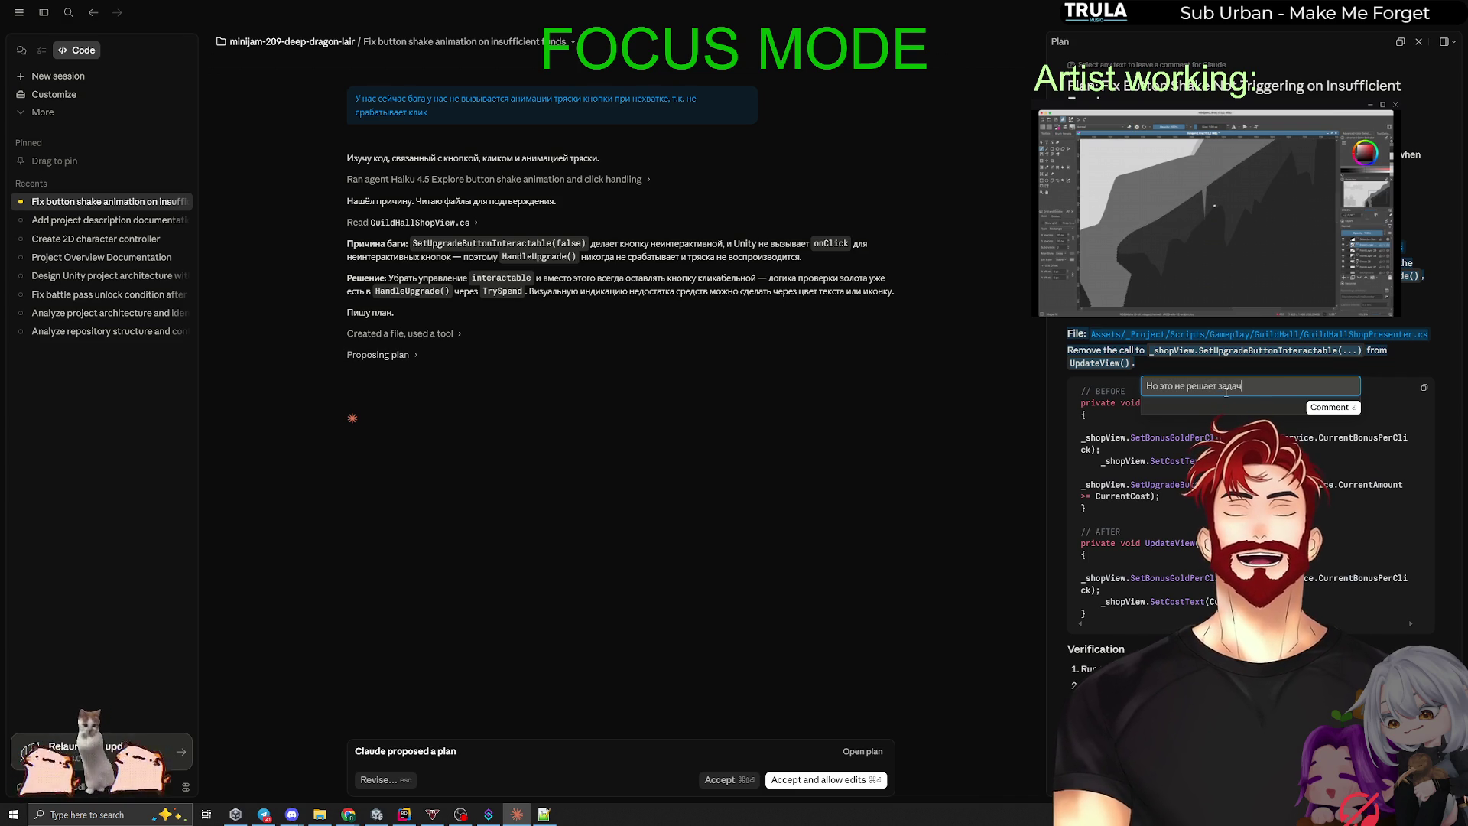
pyautogui.write('у нас')
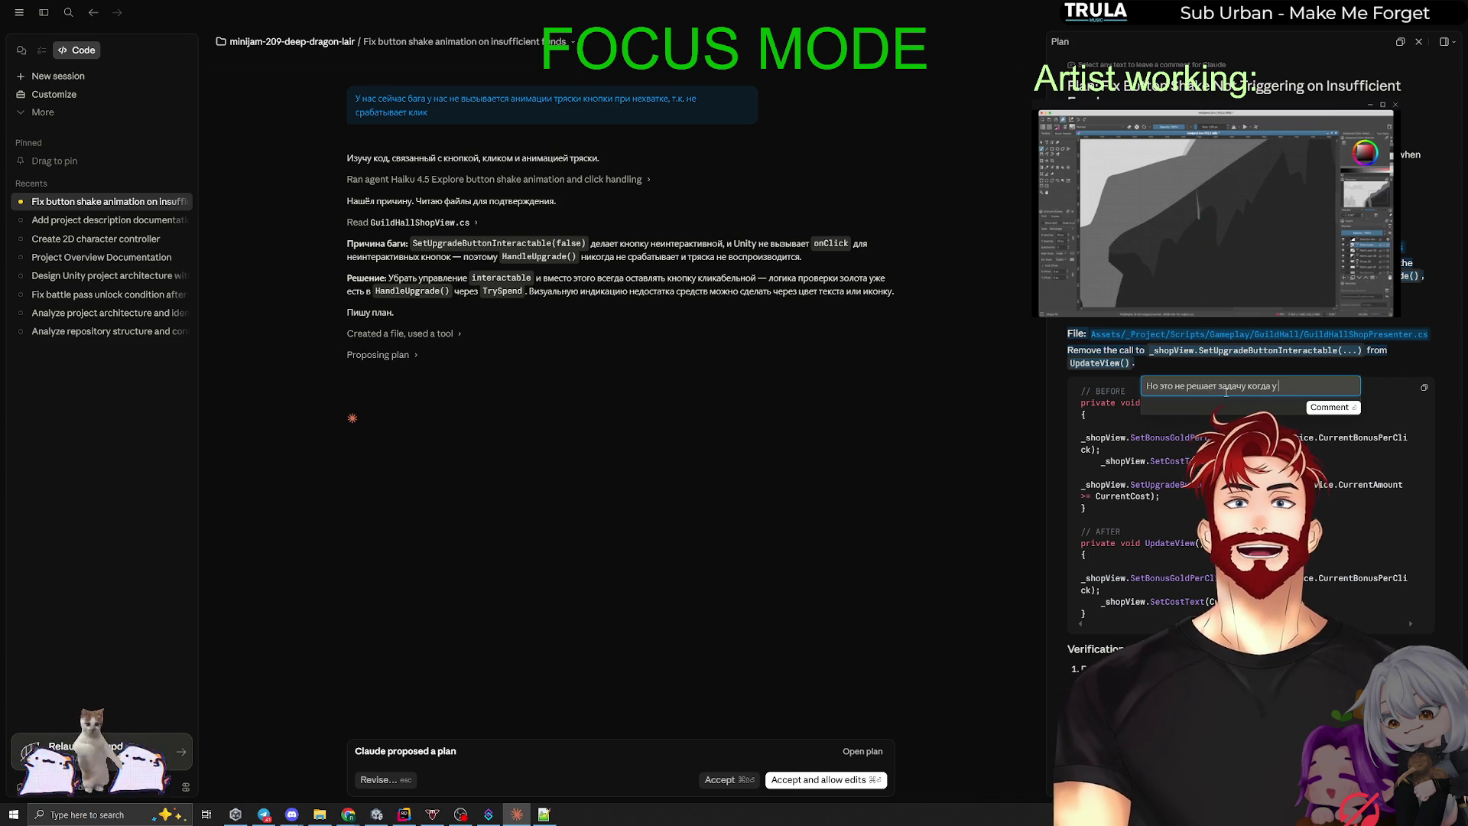
pyautogui.write(' нехватка золота юзер должен это виде')
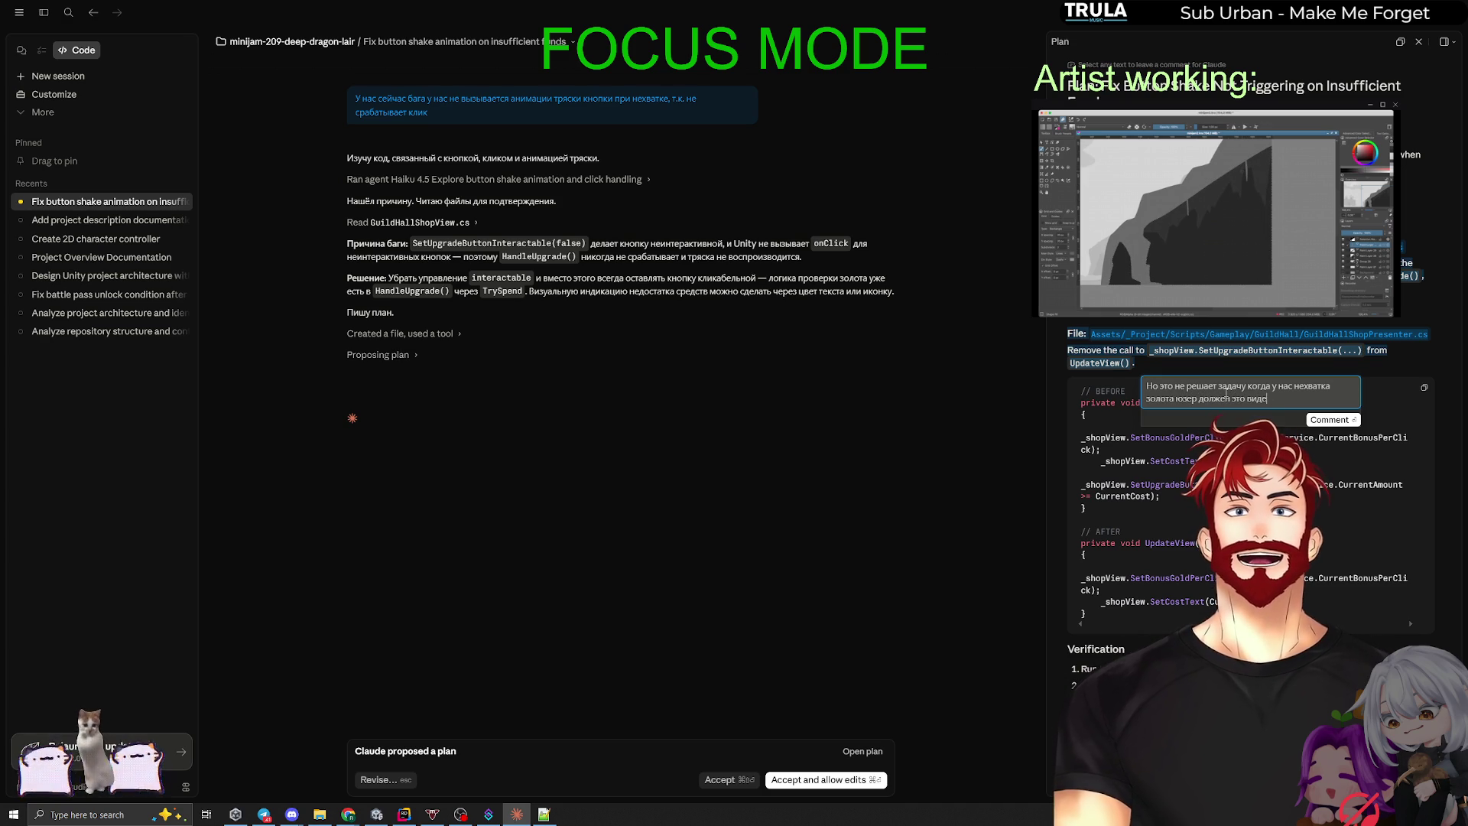
pyautogui.write('ть. Сейчас')
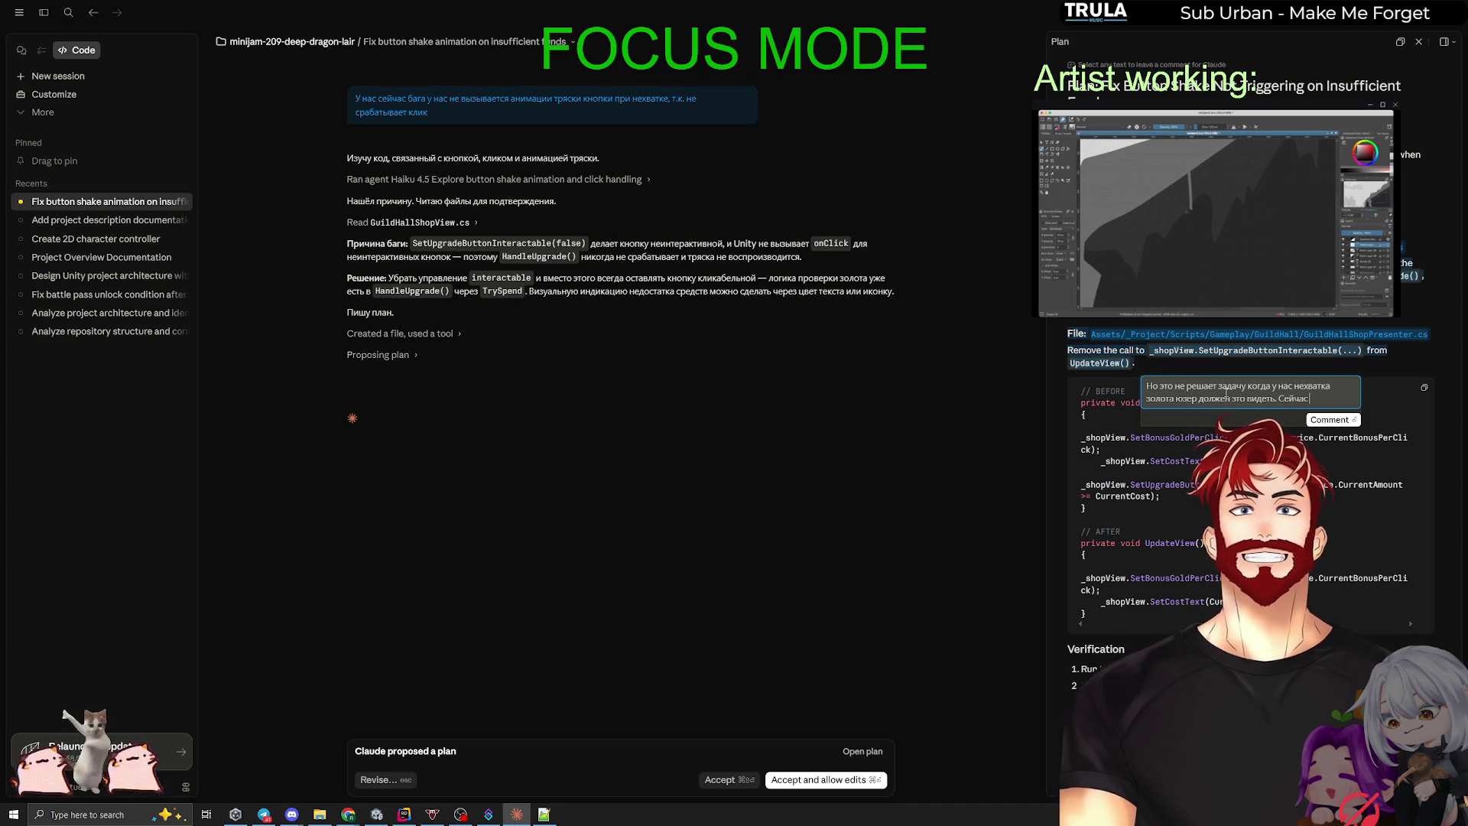
pyautogui.write(' Штеукеключение')
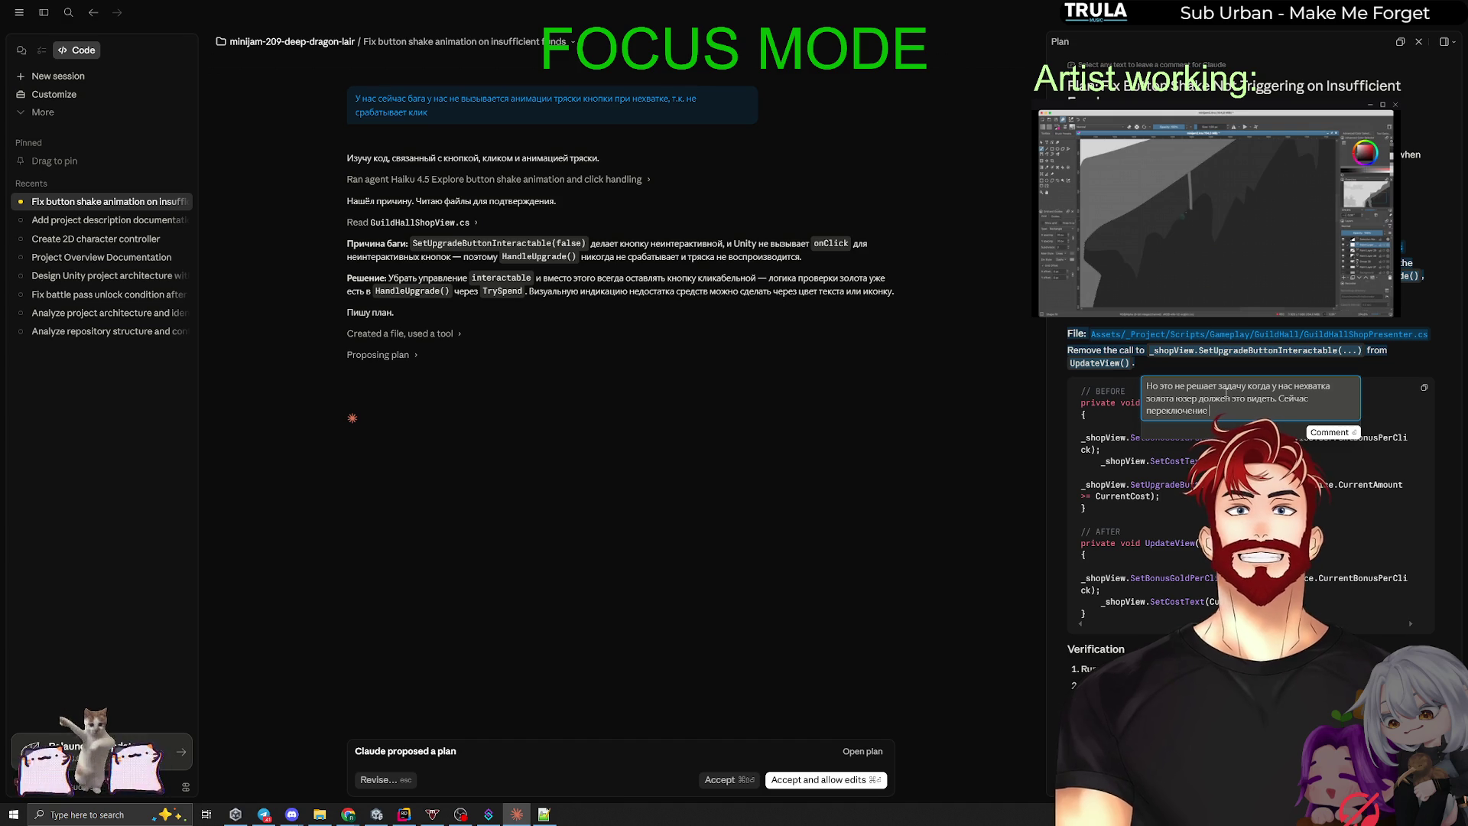
pyautogui.write(' interactable')
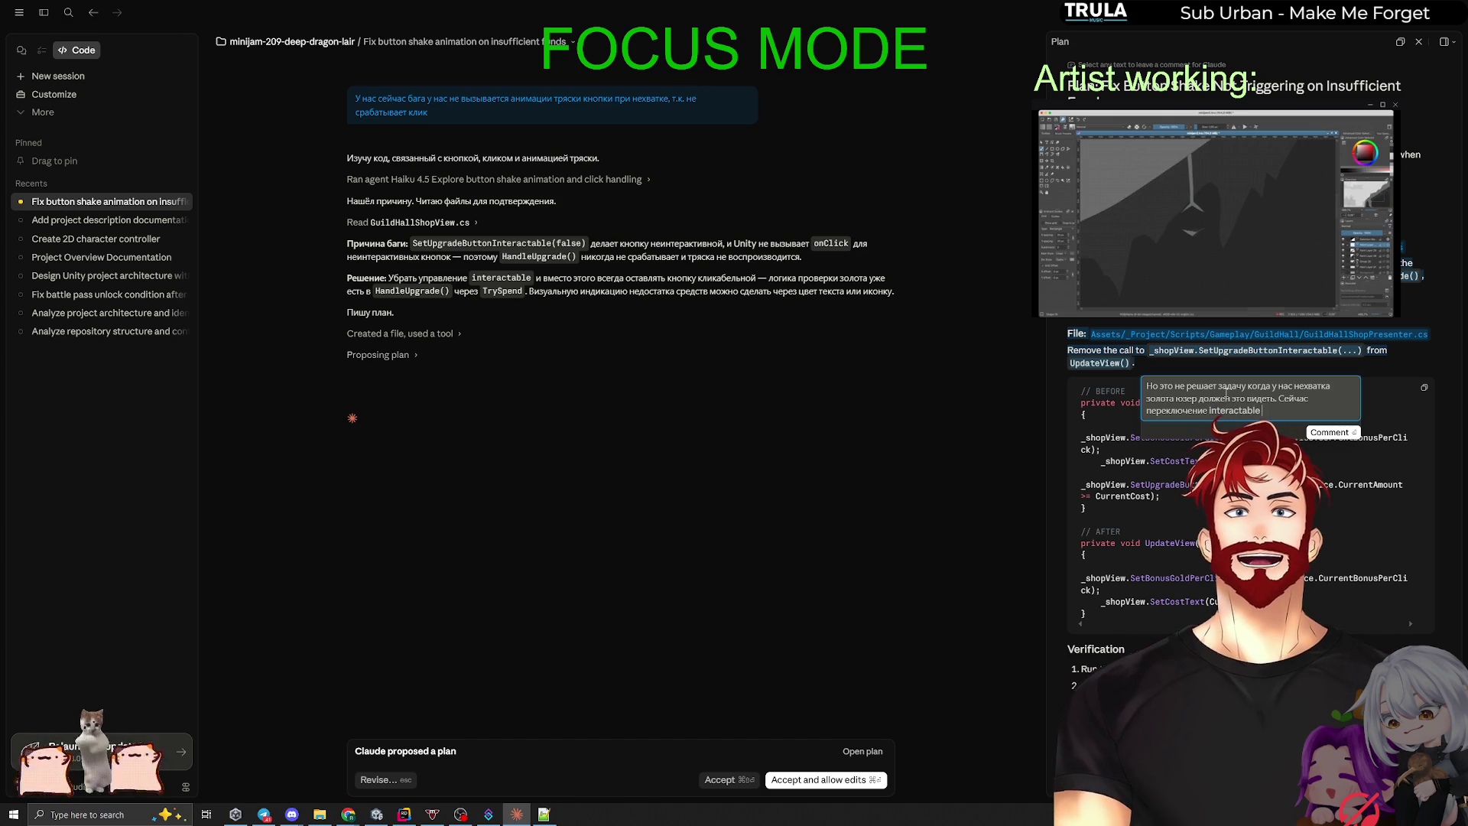
pyautogui.write('о вкл')
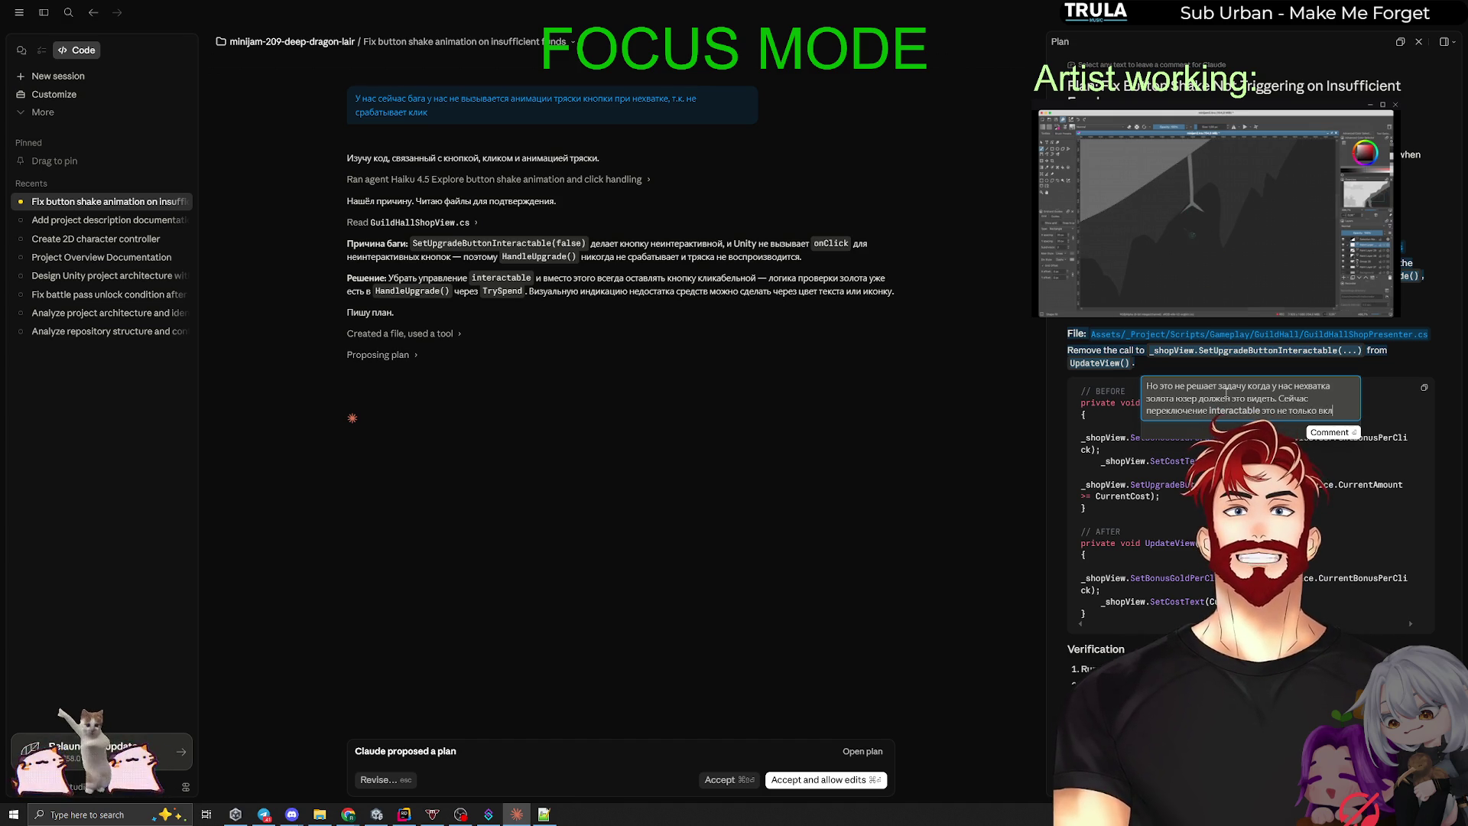
pyautogui.write(' выкл, но и визуал. Мы хо')
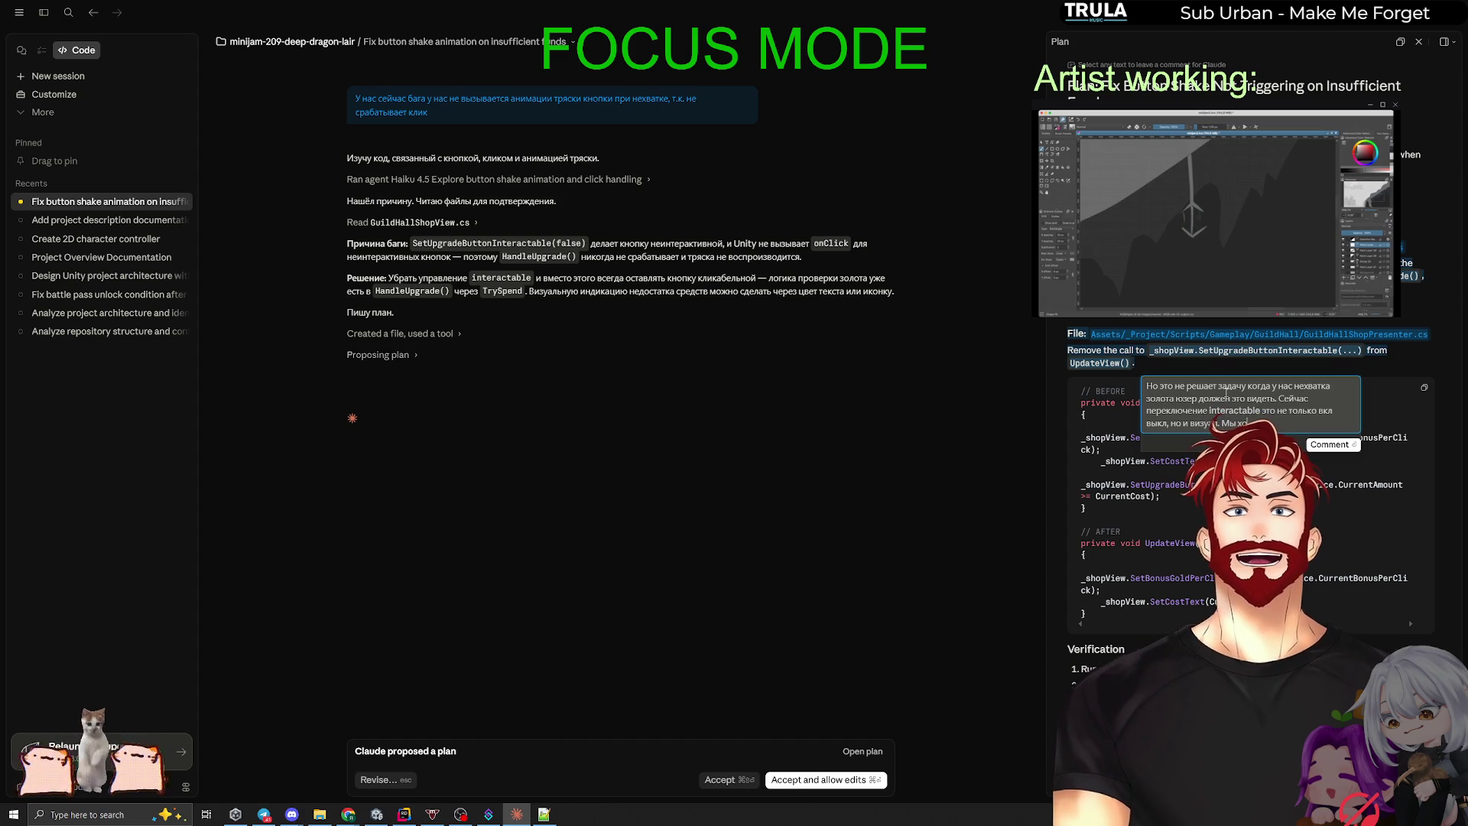
pyautogui.write('т')
pyautogui.press('Return')
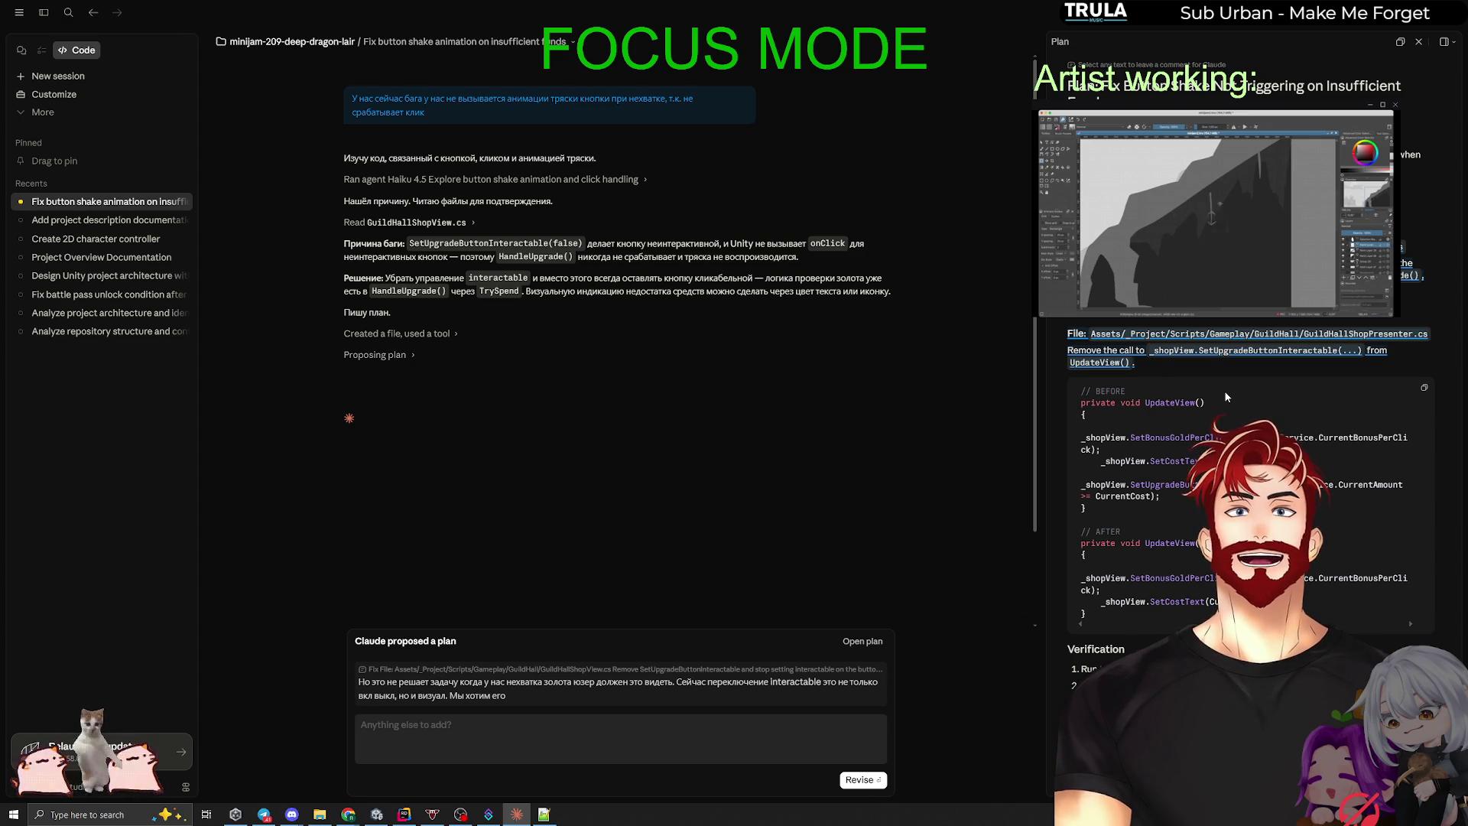
pyautogui.hotkey('alt', 'Tab')
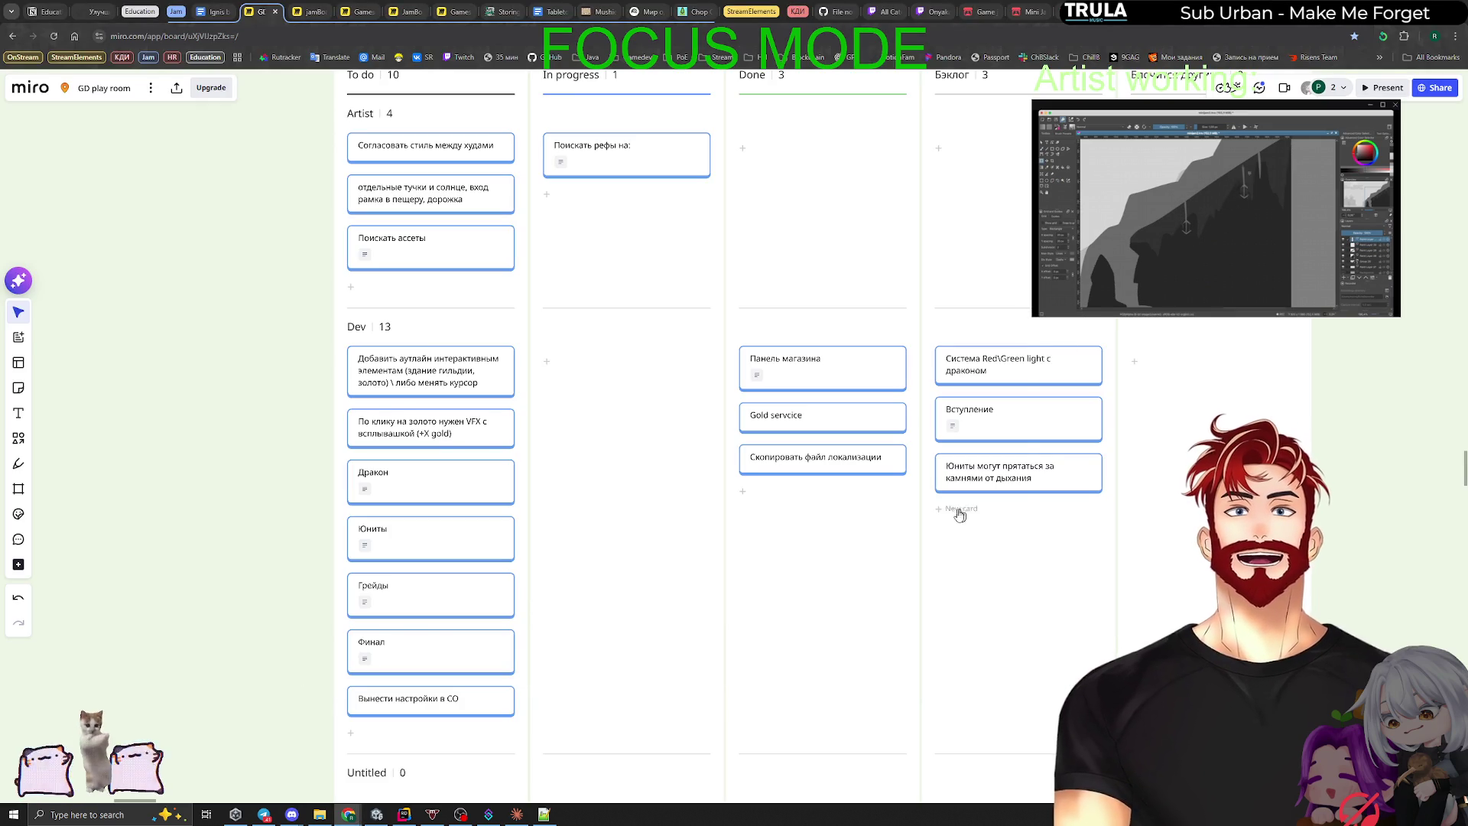
# Step: Add a Dev card 'Аркенстоун как отсылка' to the Бэклог column, then return to Claude Code
pyautogui.click(955, 513)
pyautogui.write('А')
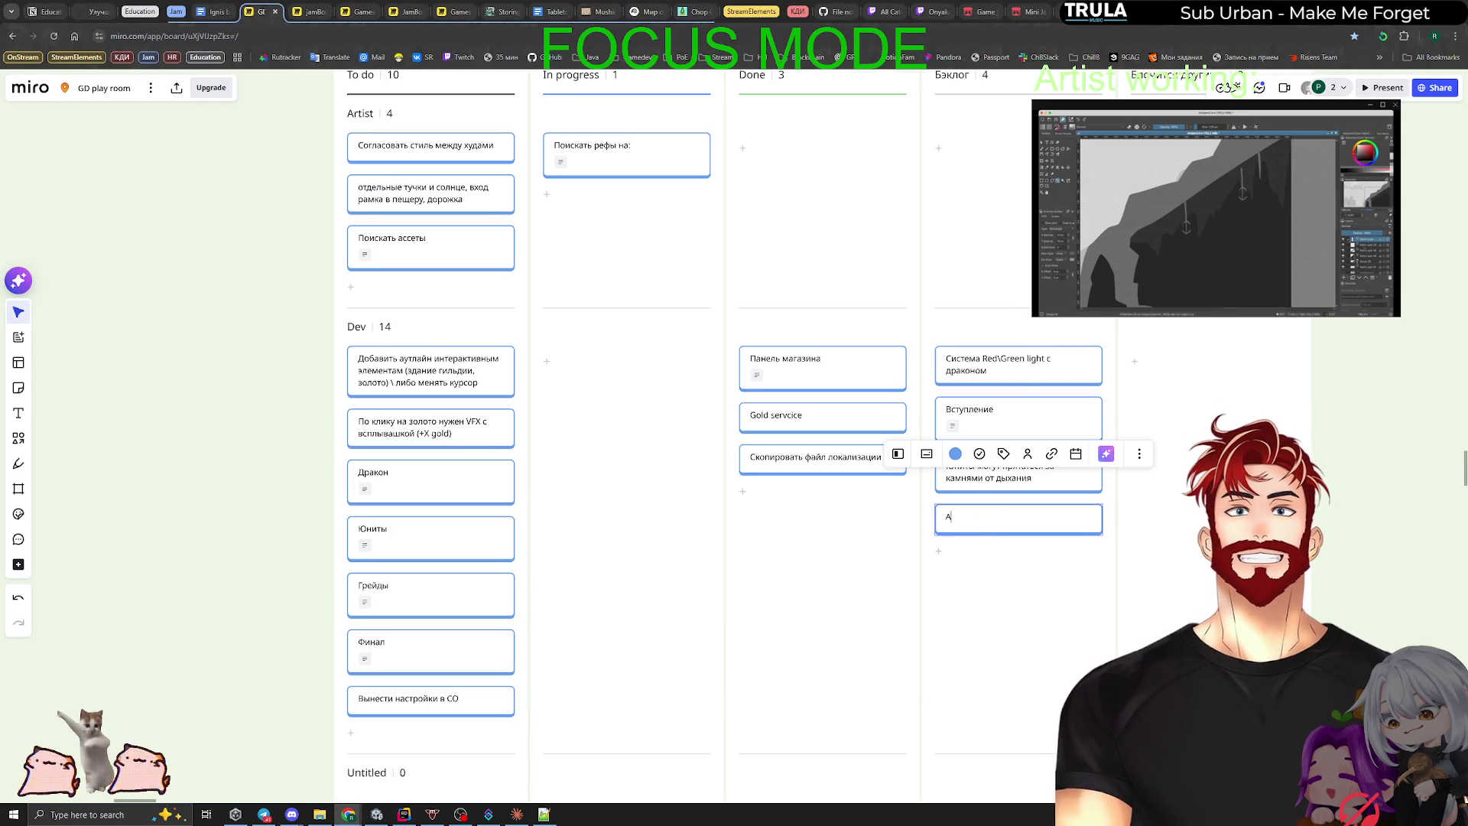
pyautogui.write('ркенсто')
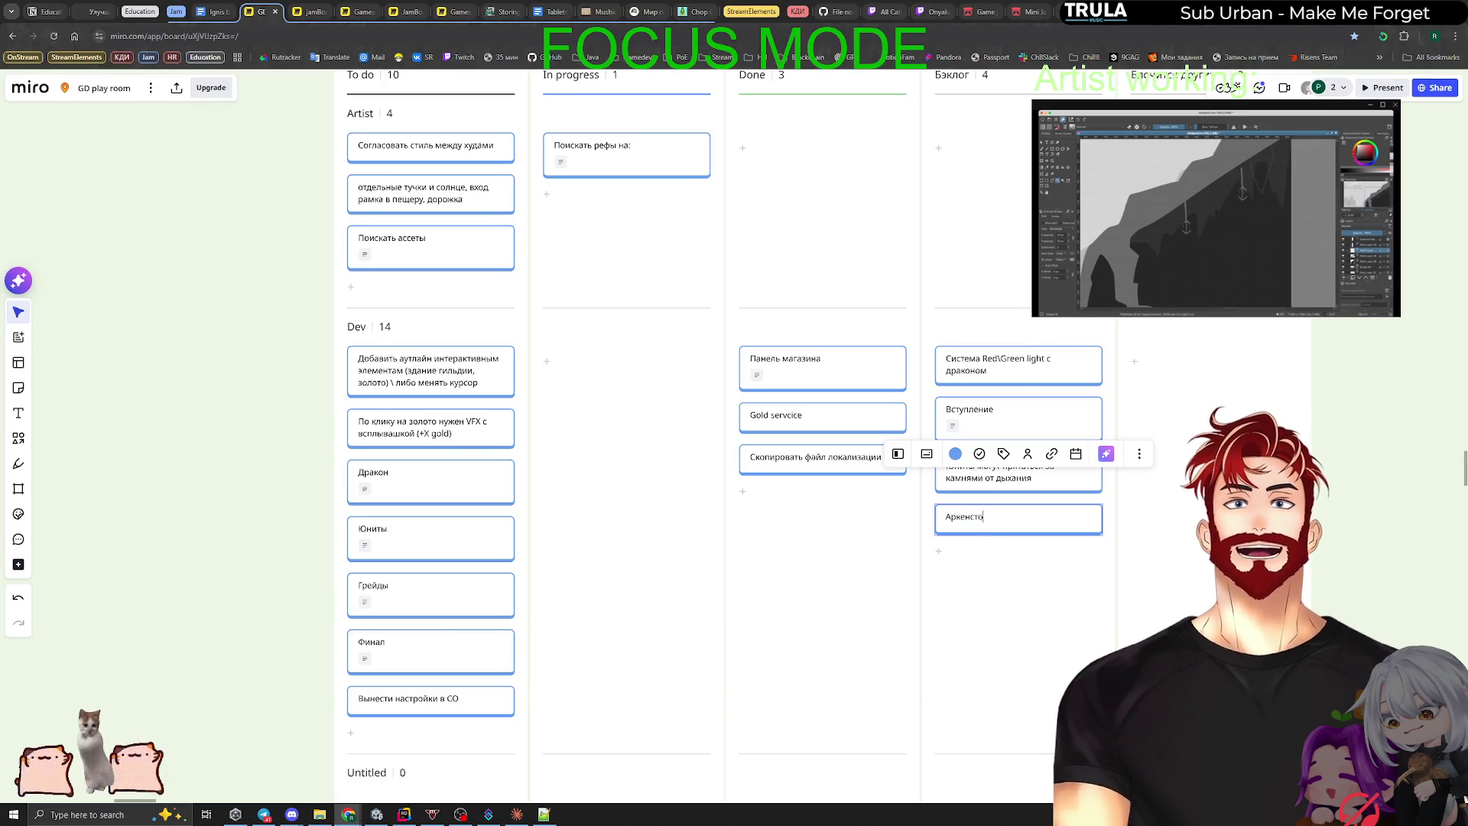
pyautogui.write('ун как отсылка')
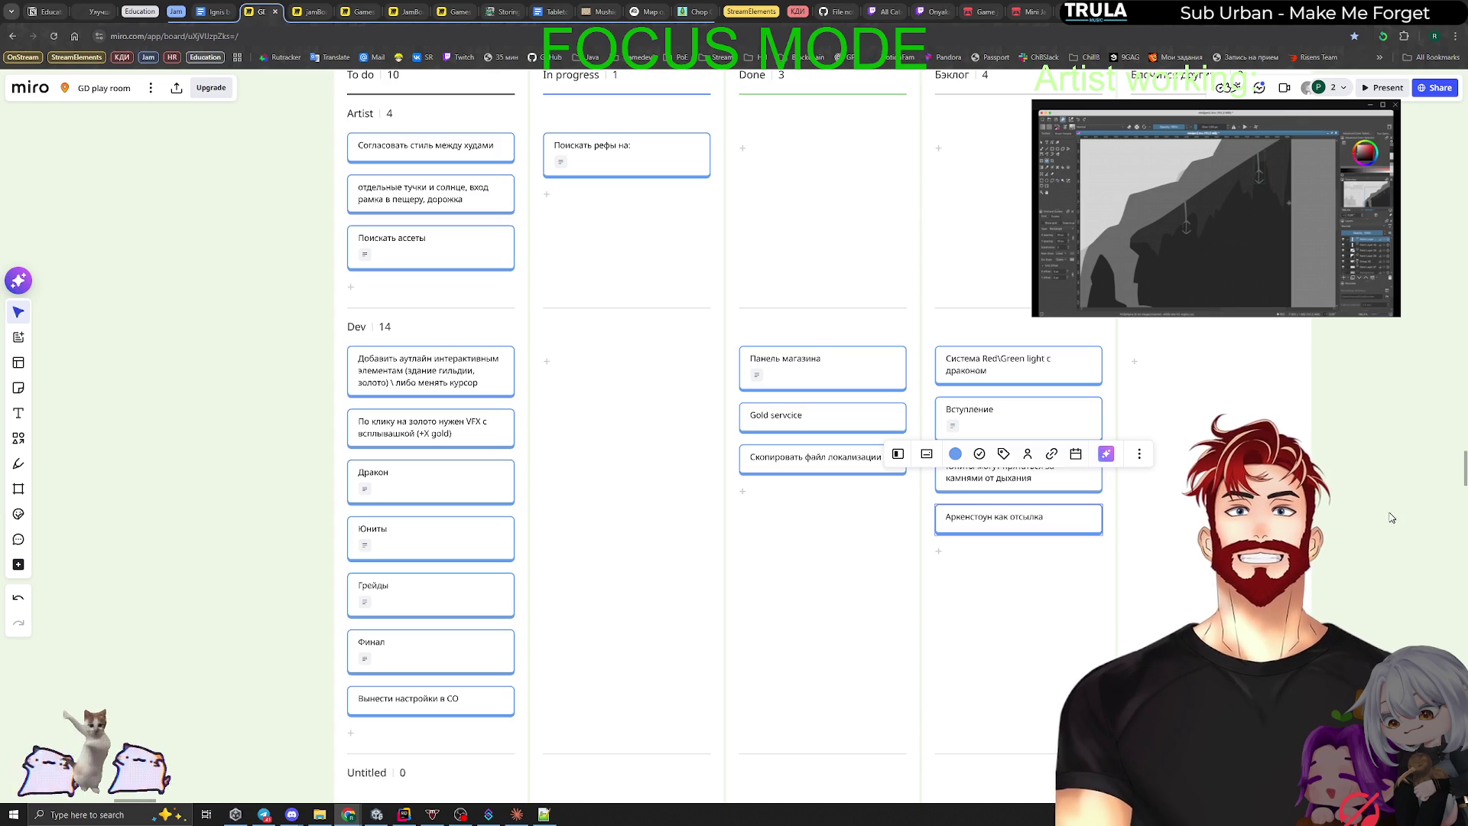
pyautogui.press('Escape')
pyautogui.hotkey('alt', 'Tab')
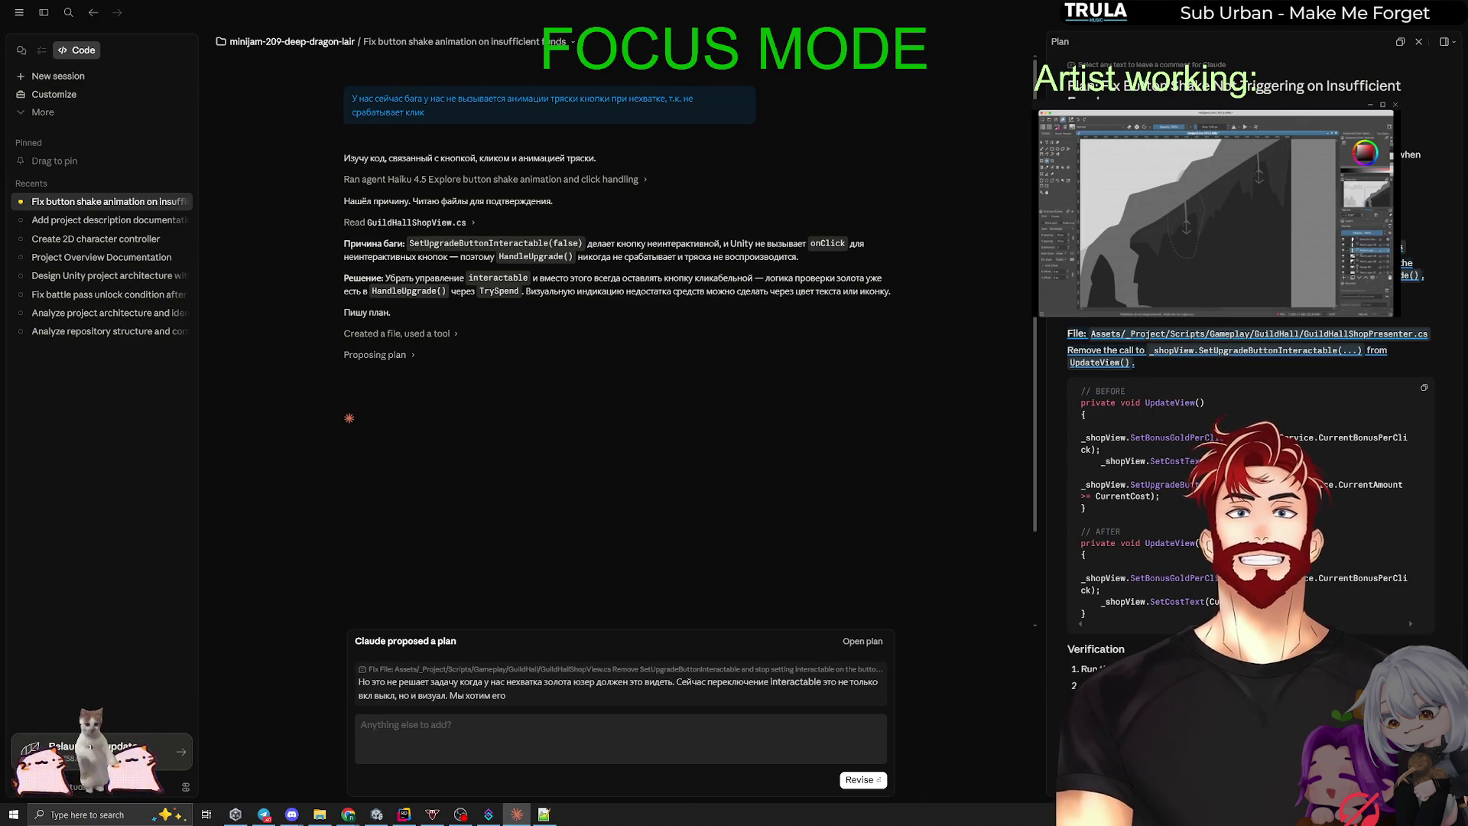
# Step: Submit the plan comment with Revise so Claude reworks the shop button fix
pyautogui.click(862, 779)
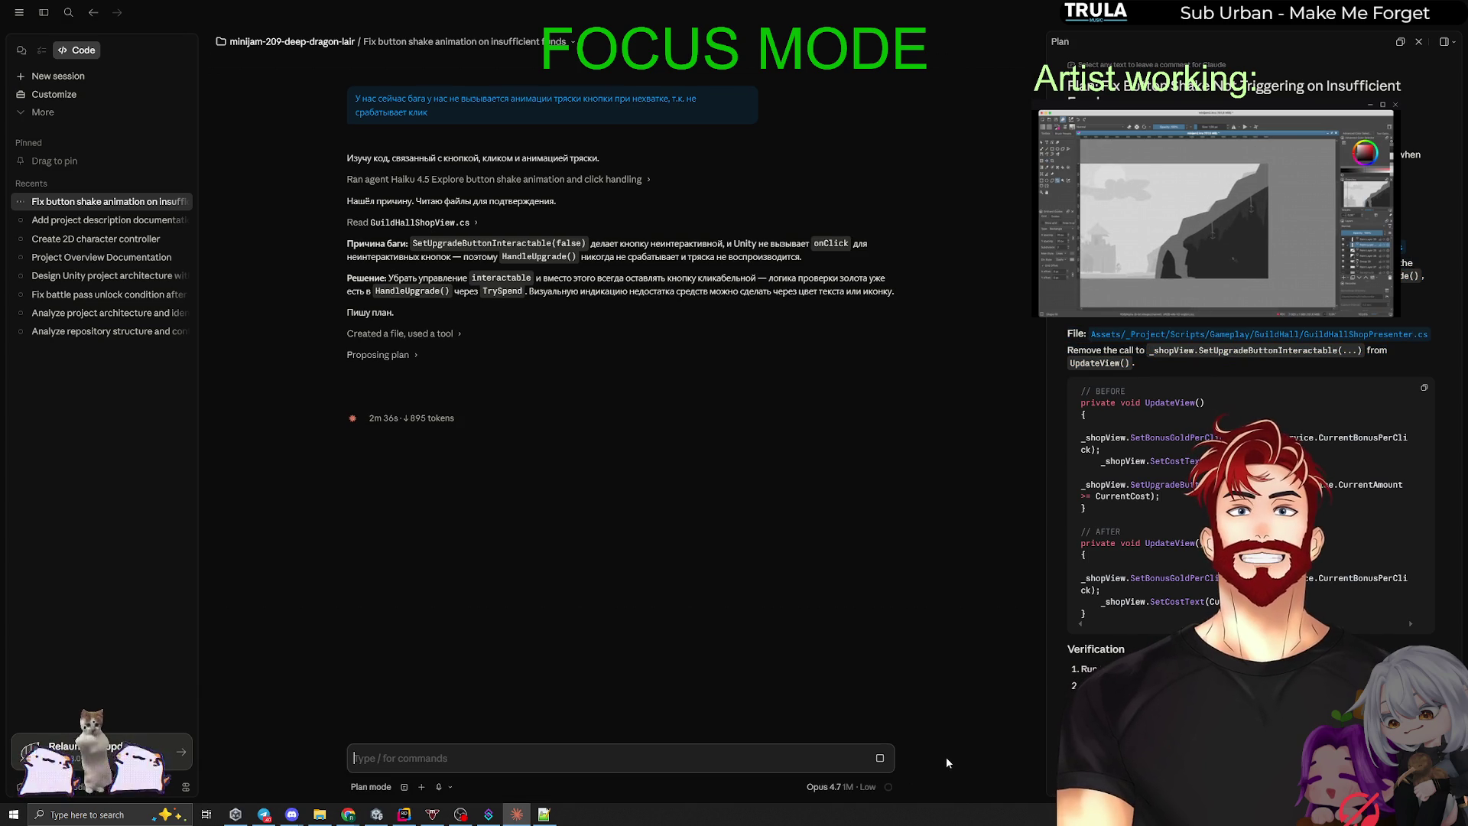
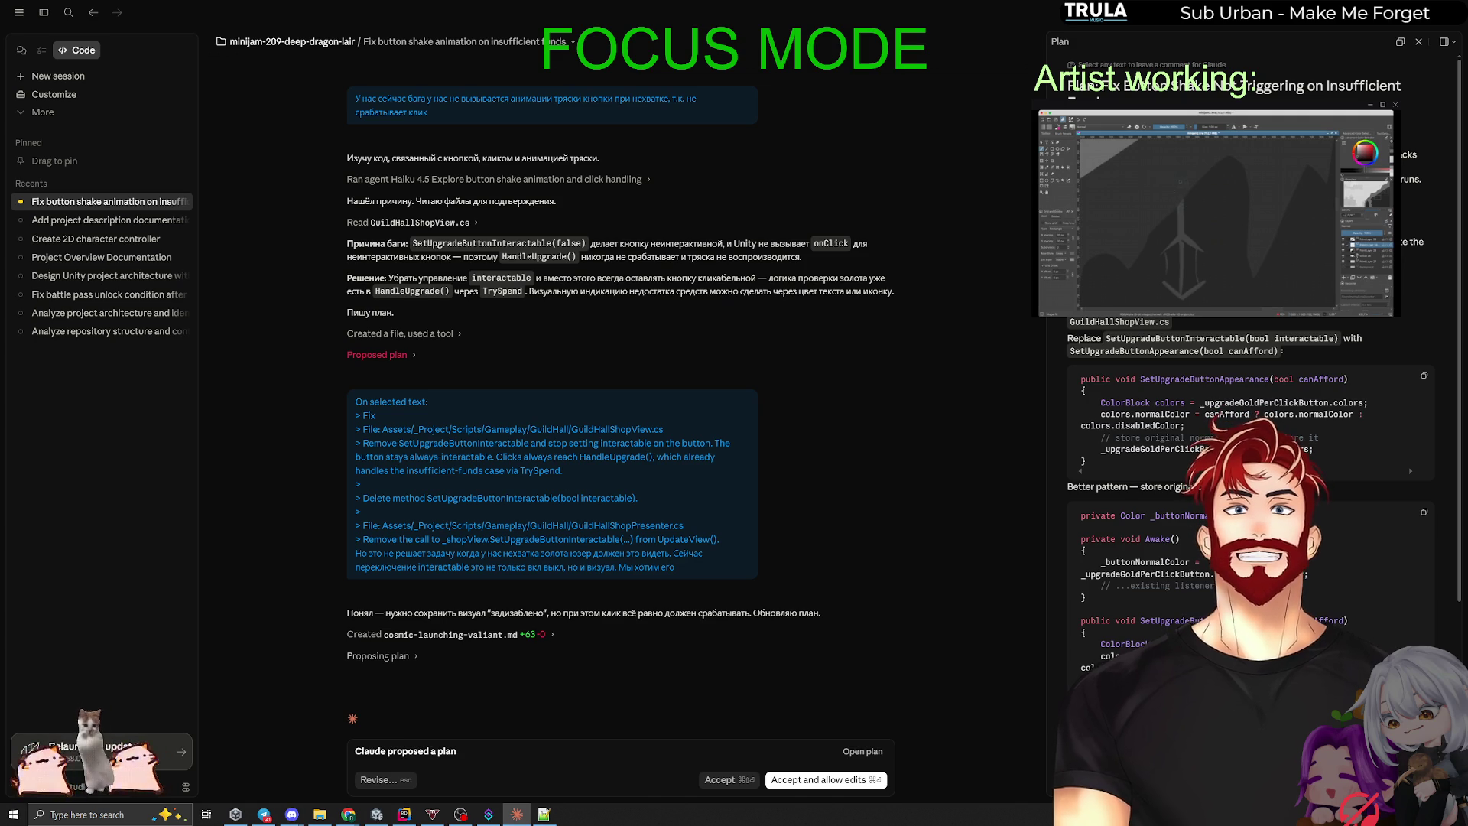
# Step: Switch to Chrome and run a search for Pinterest in a new tab
pyautogui.hotkey('alt', 'Tab')
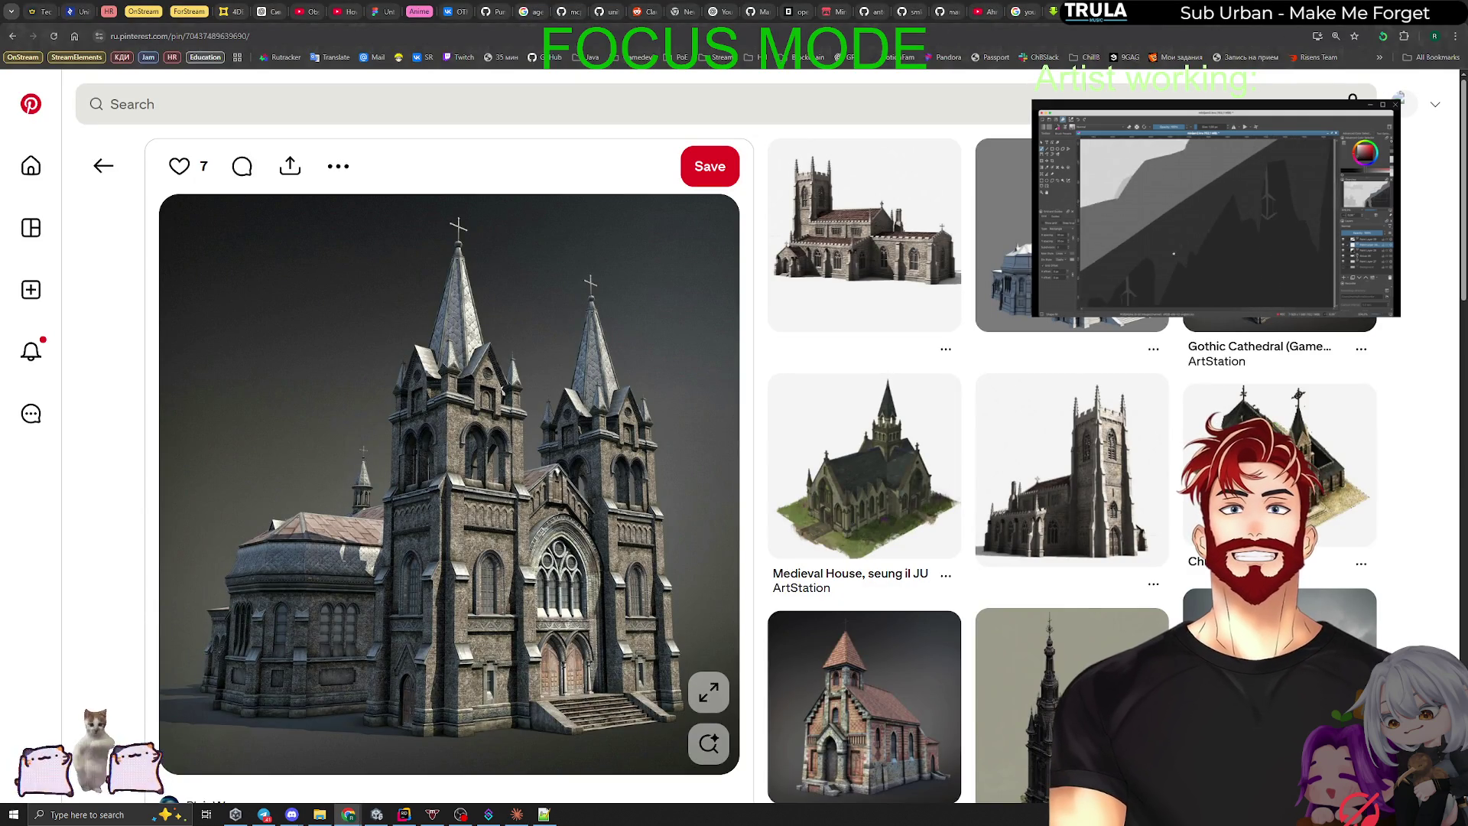
pyautogui.hotkey('ctrl', 't')
pyautogui.write('зштеукуы')
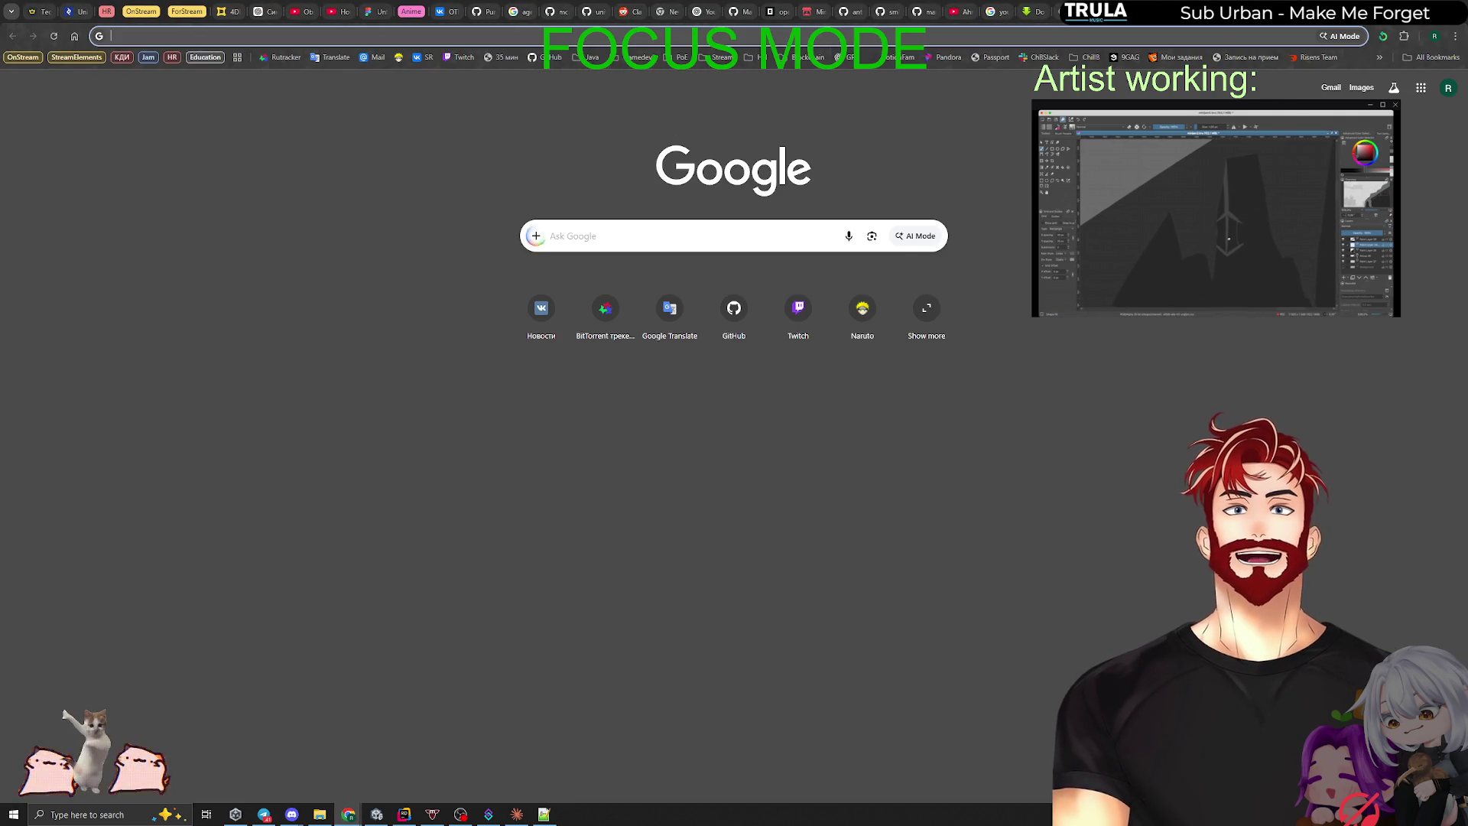
pyautogui.press('Return')
# Step: Close the pile of leftover tabs: GitHub, Mini Jam, opencode, CLAUDE.md, UnityTemplate and others
pyautogui.hotkey('ctrl', 'w')
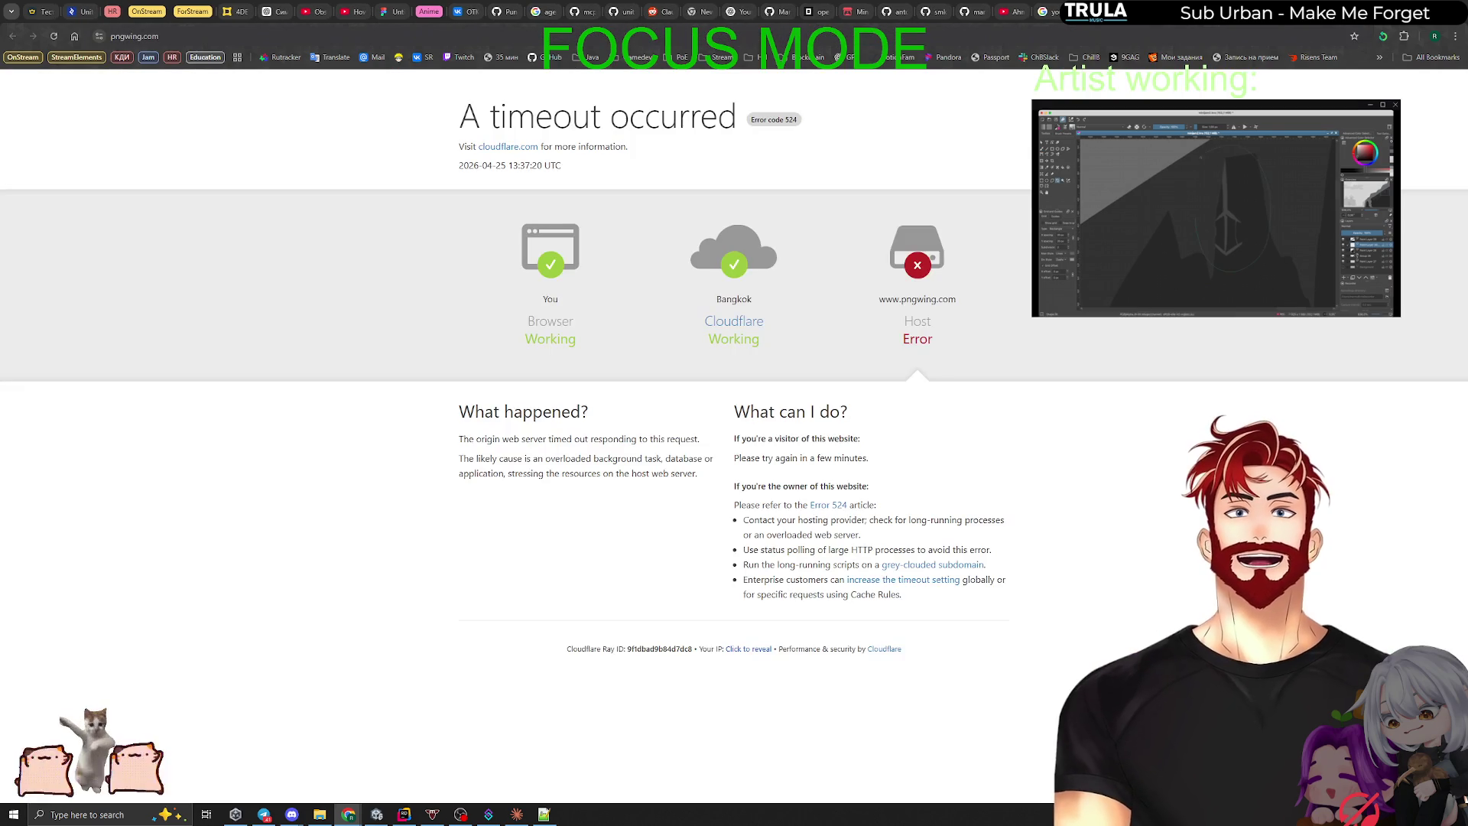
pyautogui.press('F5')
pyautogui.hotkey('ctrl', 'w')
pyautogui.hotkey('ctrl', 'w')
pyautogui.hotkey('ctrl', 'w')
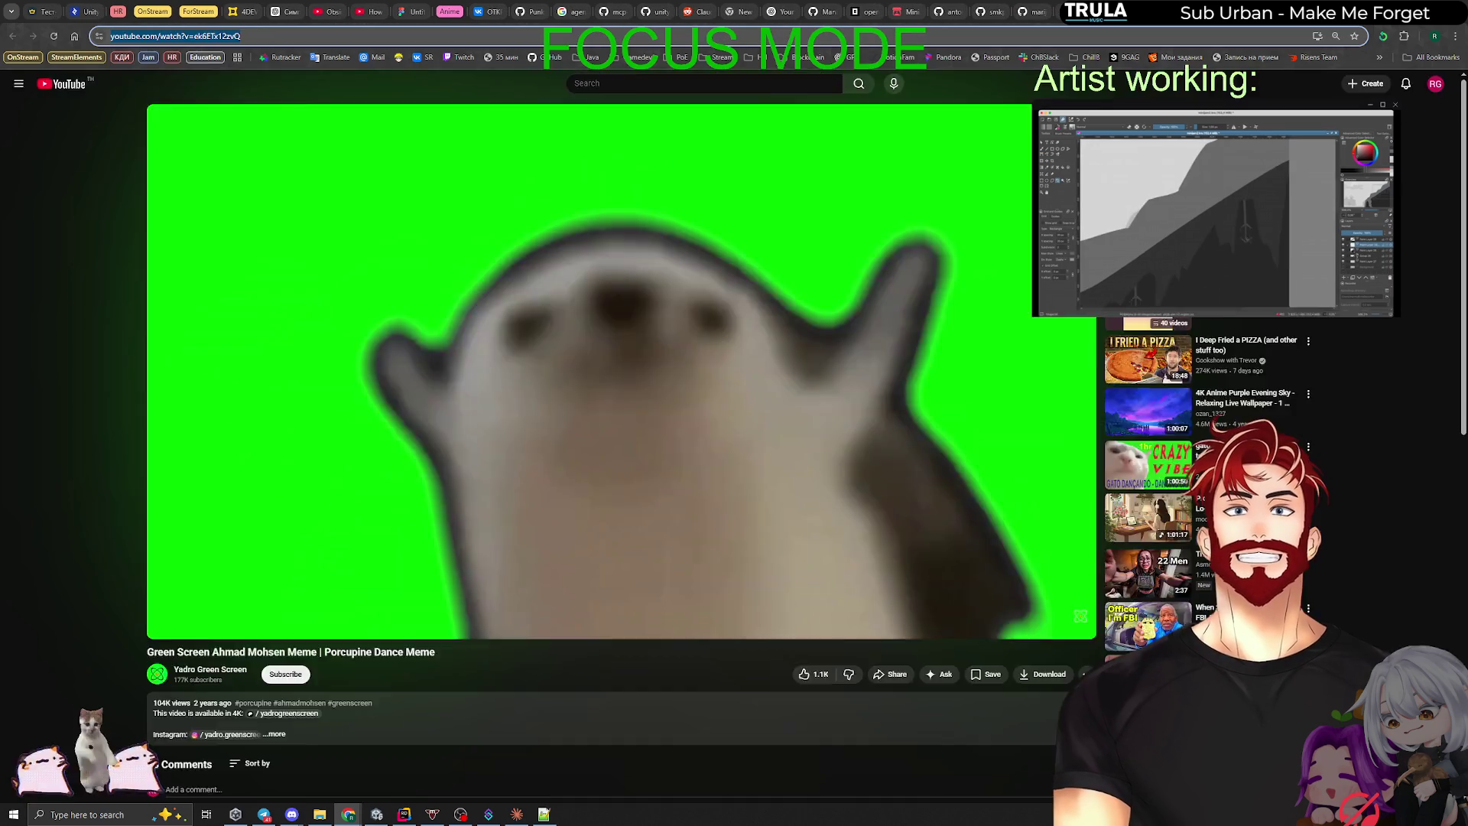
pyautogui.hotkey('ctrl', 'w')
pyautogui.hotkey('ctrl', 'w')
pyautogui.hotkey('ctrl', 'w')
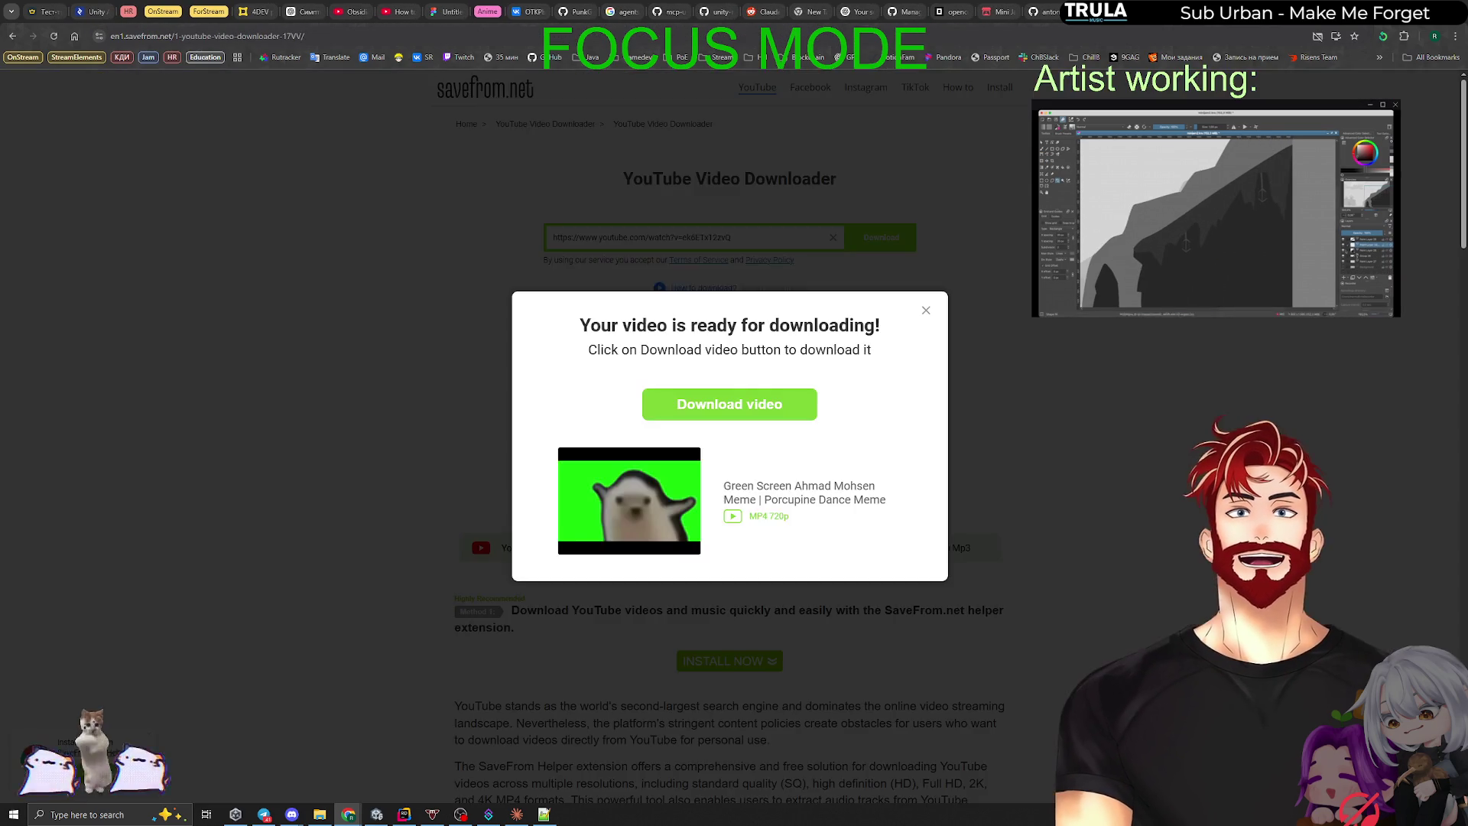
pyautogui.hotkey('ctrl', 'w')
pyautogui.hotkey('ctrl', 'w')
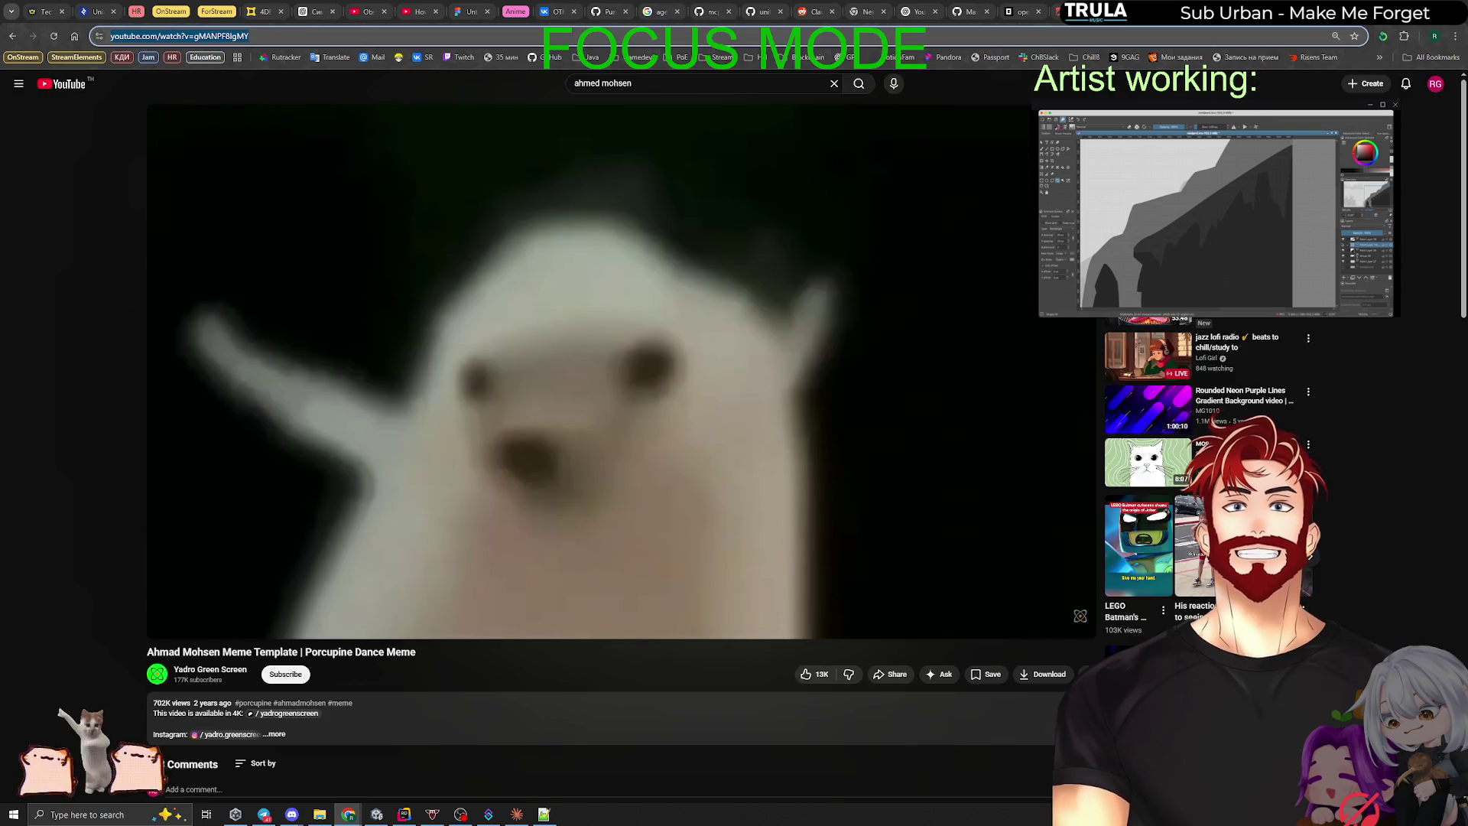
pyautogui.hotkey('ctrl', 'w')
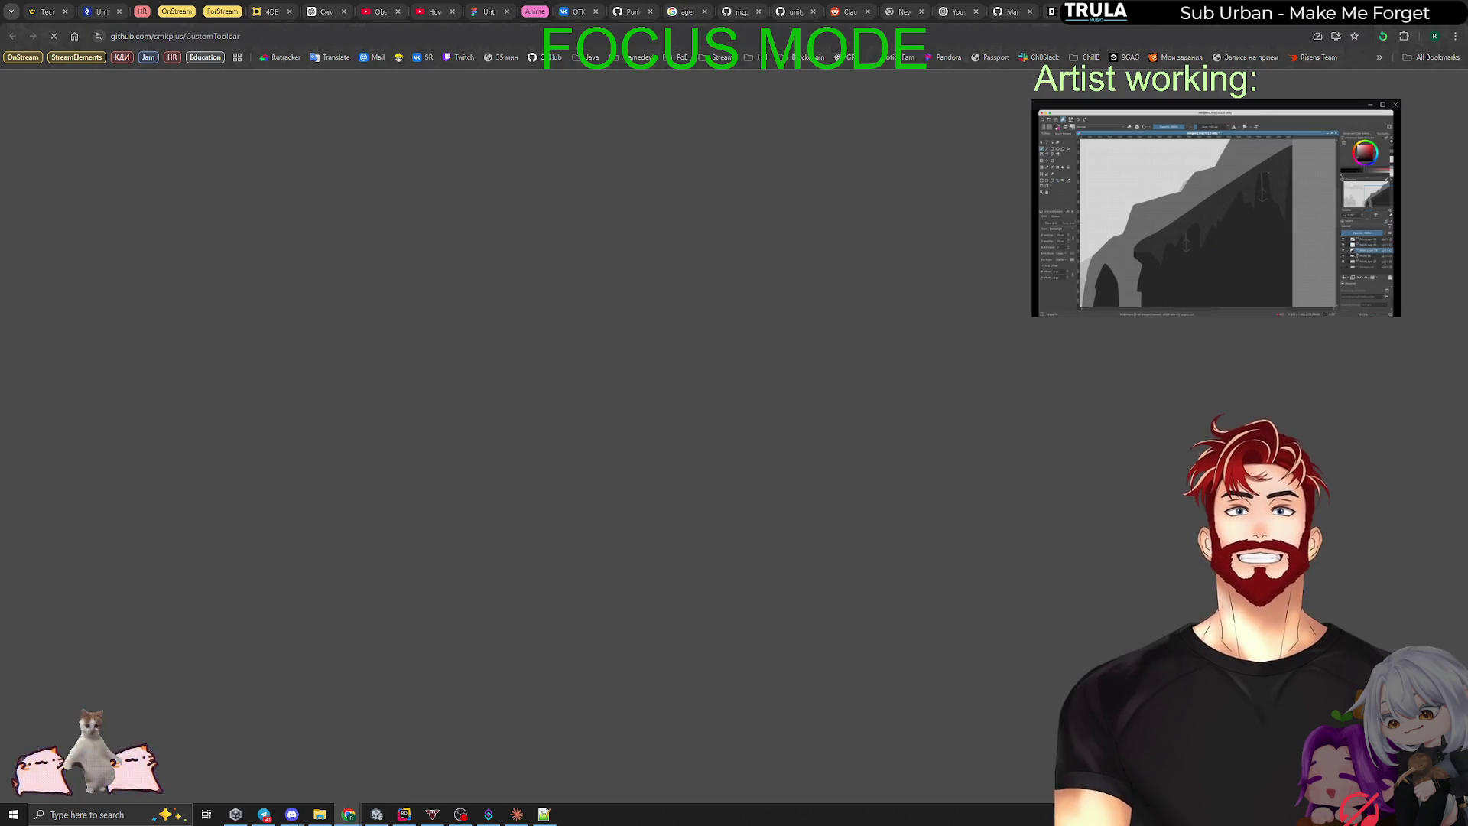
pyautogui.hotkey('ctrl', 'w')
pyautogui.hotkey('ctrl', 'w')
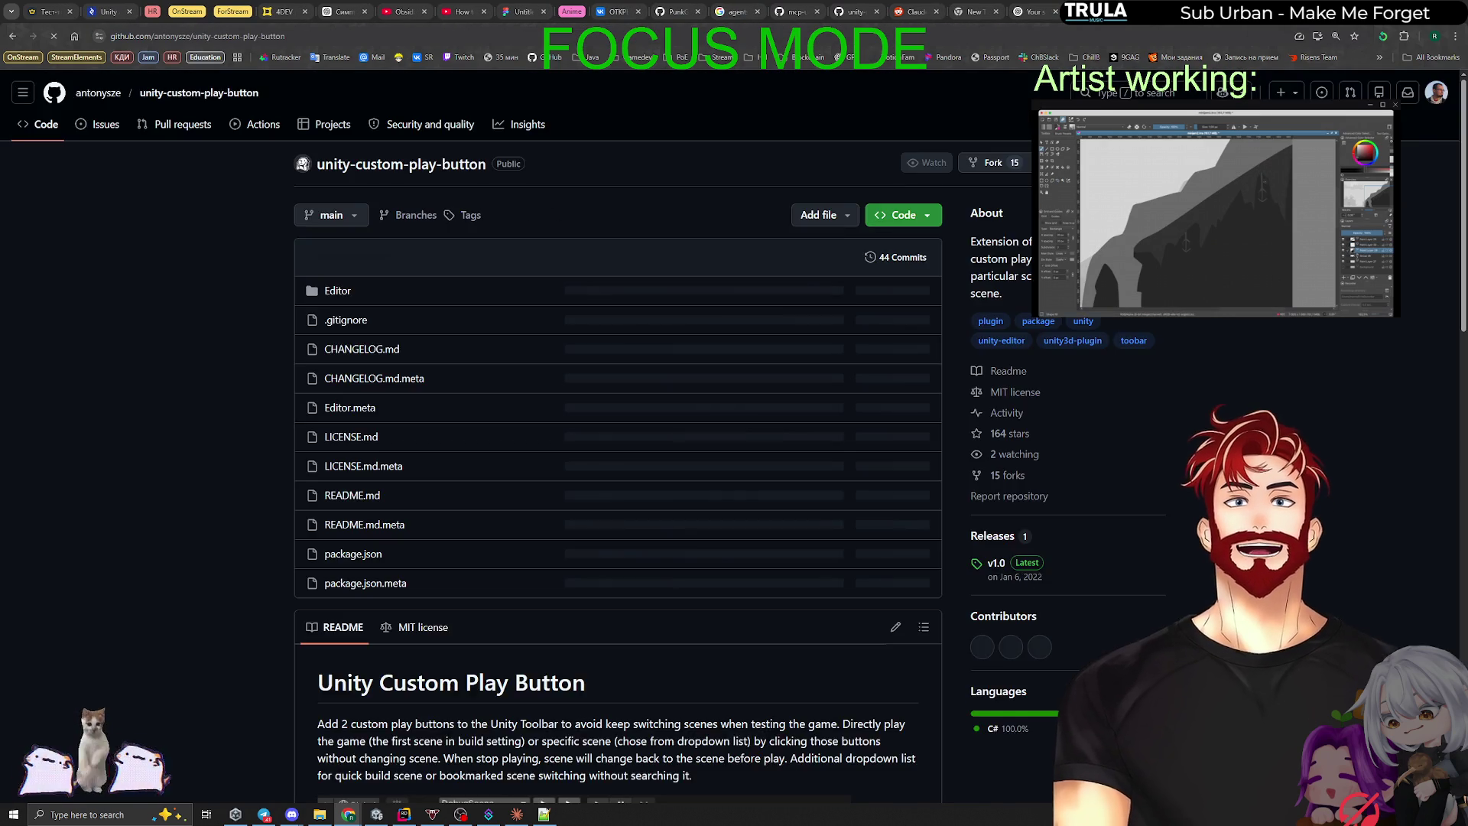
pyautogui.hotkey('ctrl', 'w')
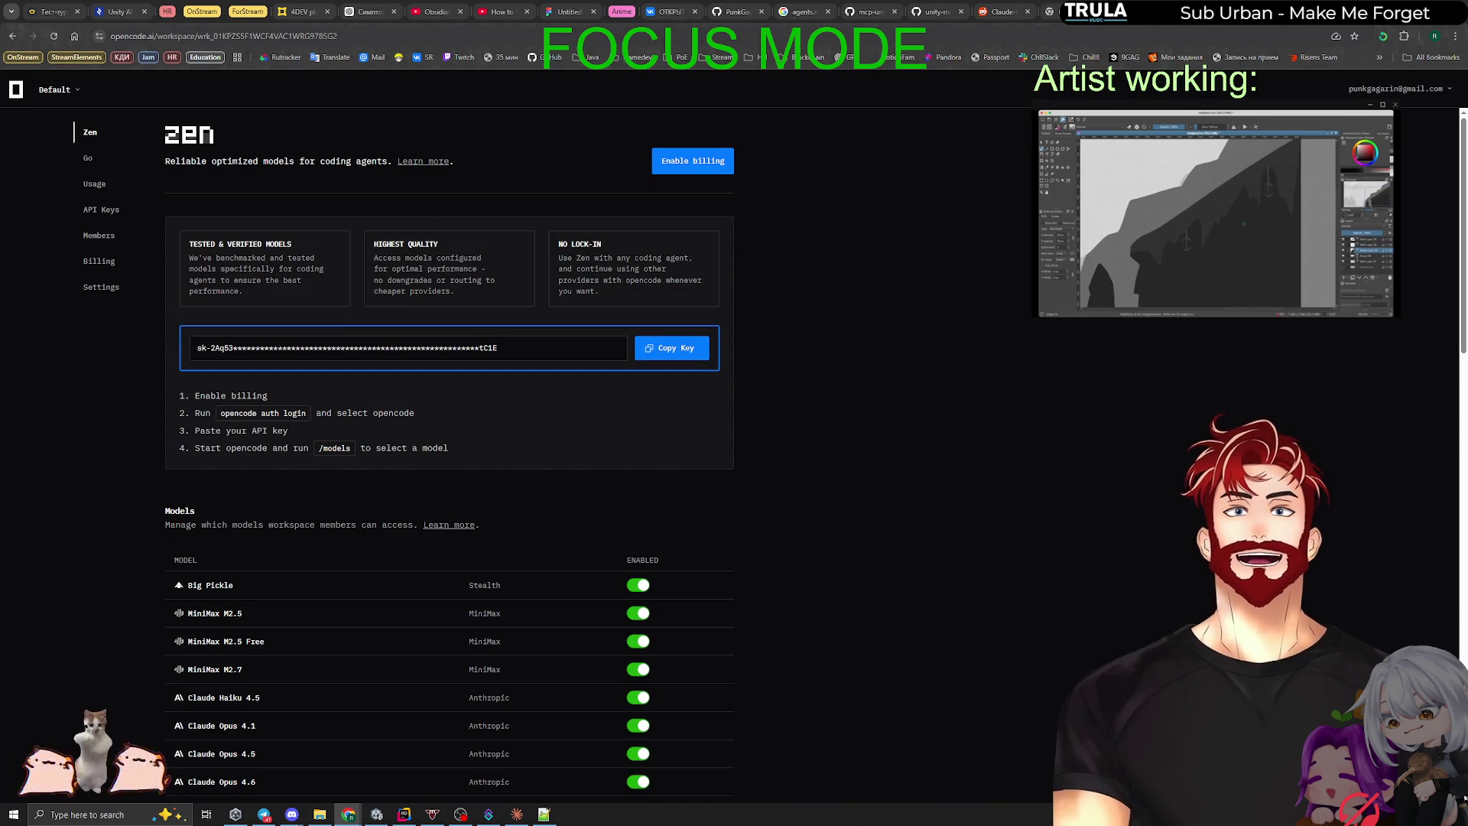
pyautogui.hotkey('ctrl', 'w')
pyautogui.hotkey('ctrl', 'w')
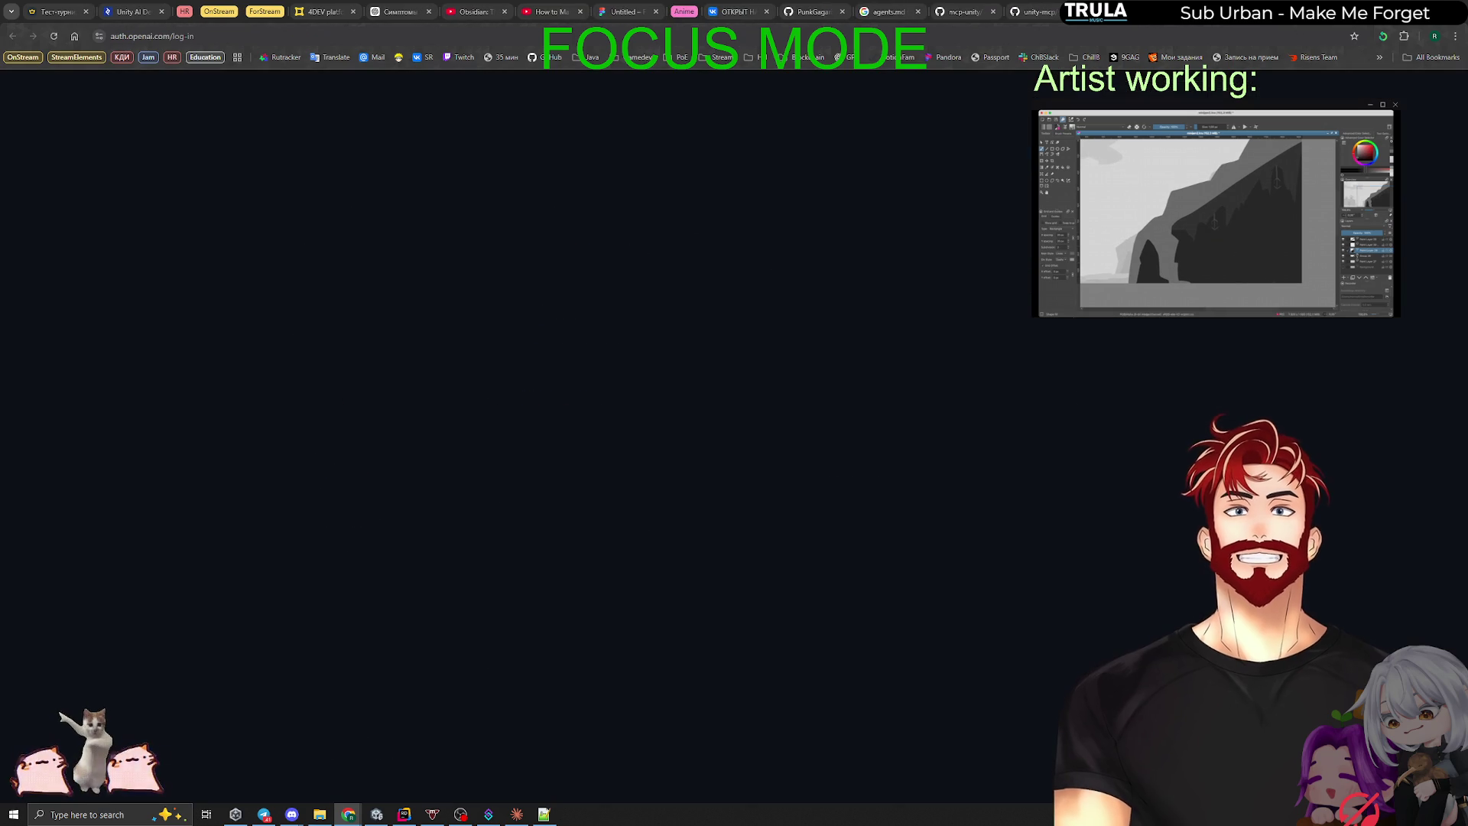
pyautogui.hotkey('ctrl', 'w')
pyautogui.hotkey('ctrl', 'w')
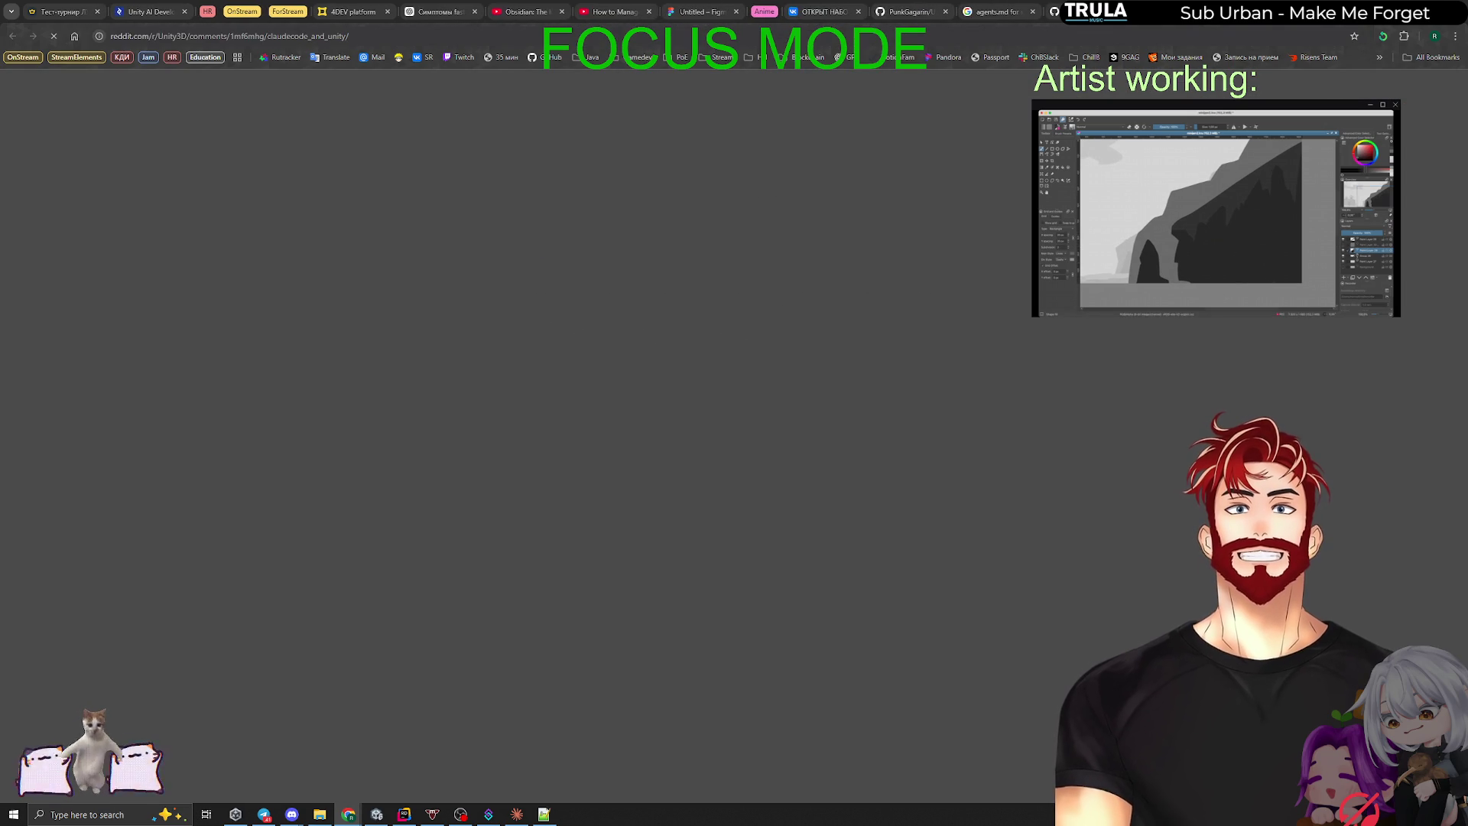
pyautogui.hotkey('ctrl', 'w')
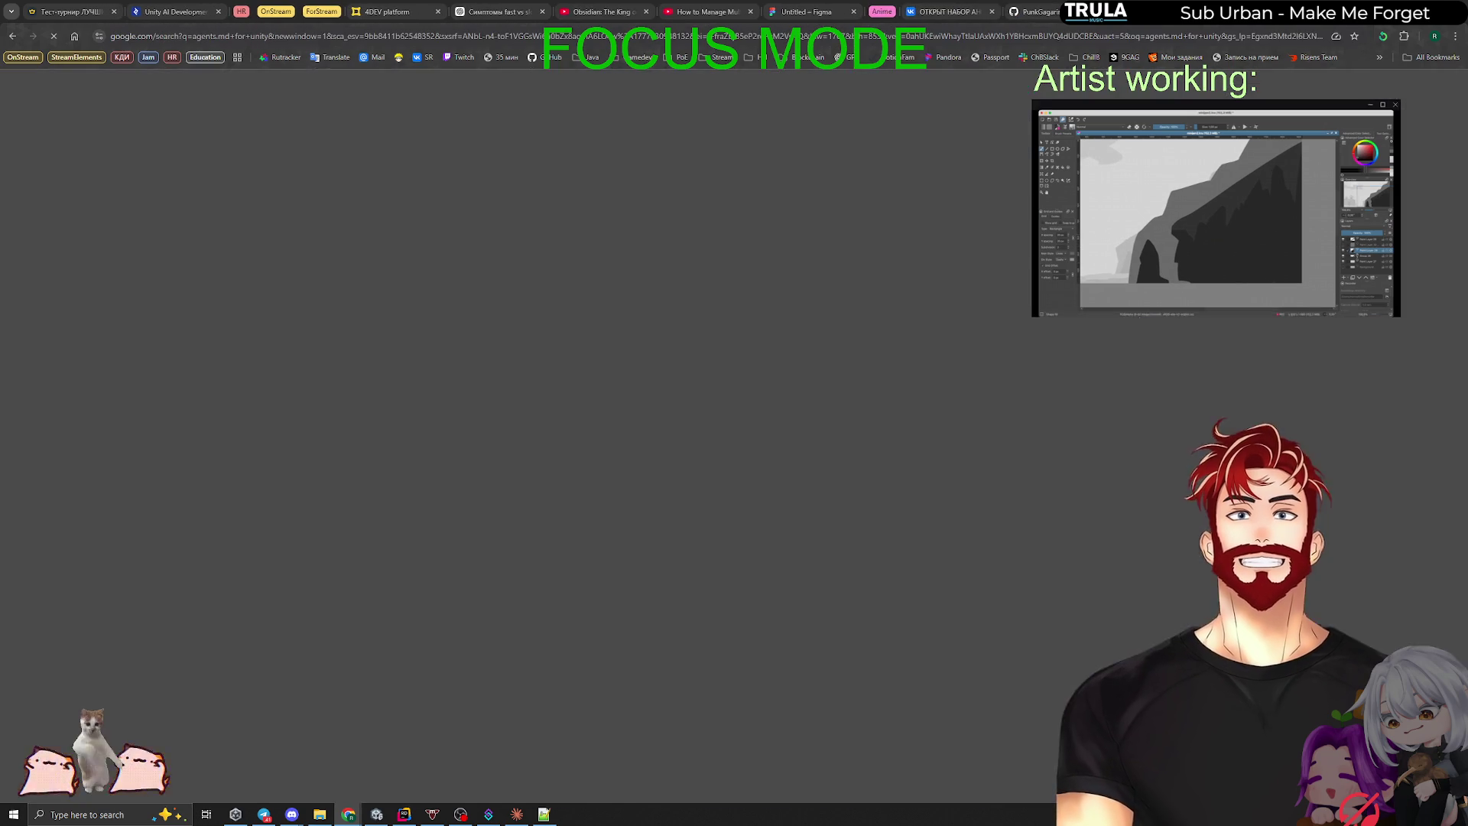
pyautogui.hotkey('ctrl', 'w')
pyautogui.hotkey('ctrl', 'w')
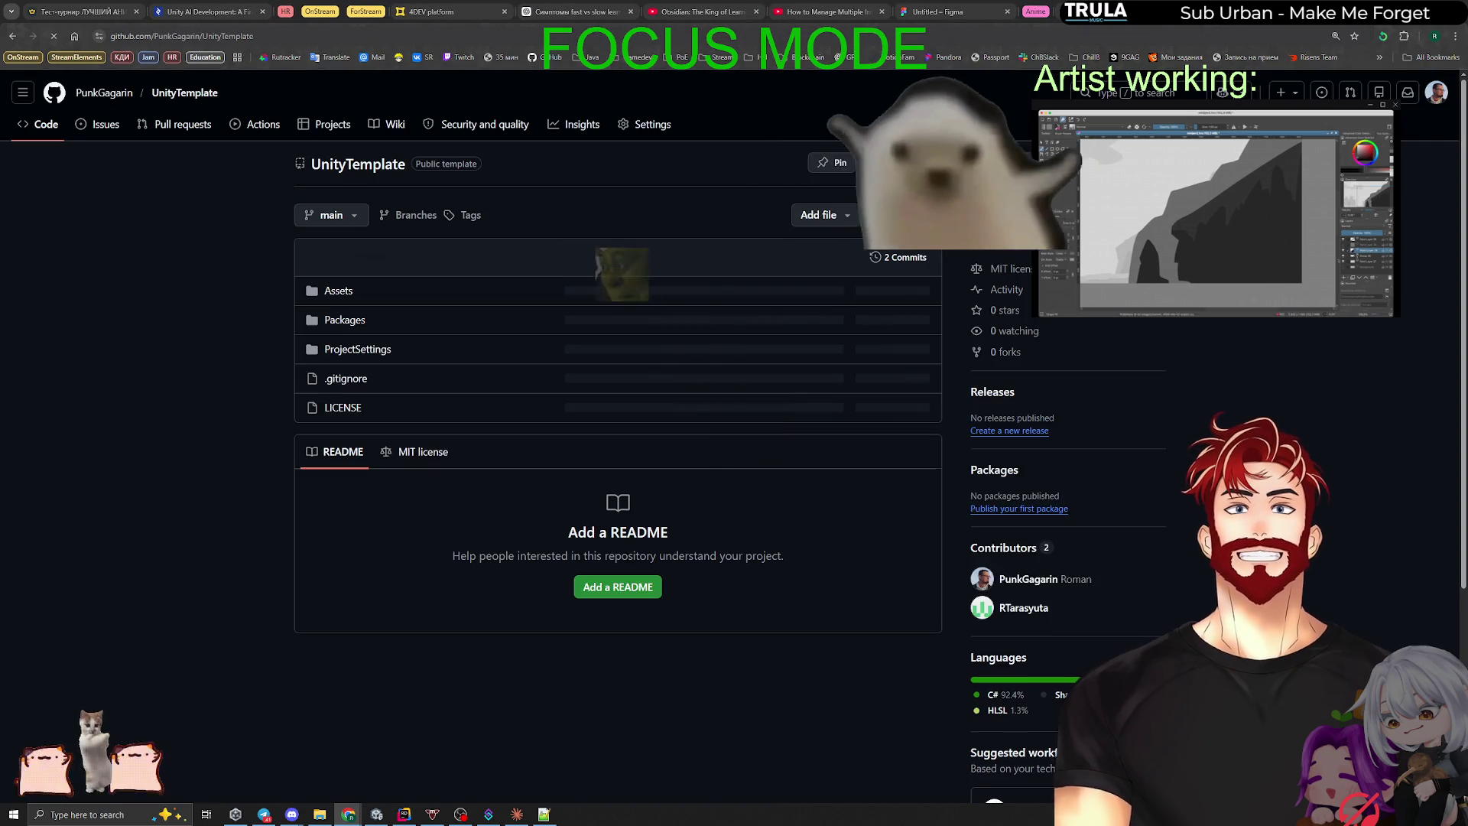
pyautogui.hotkey('ctrl', 'w')
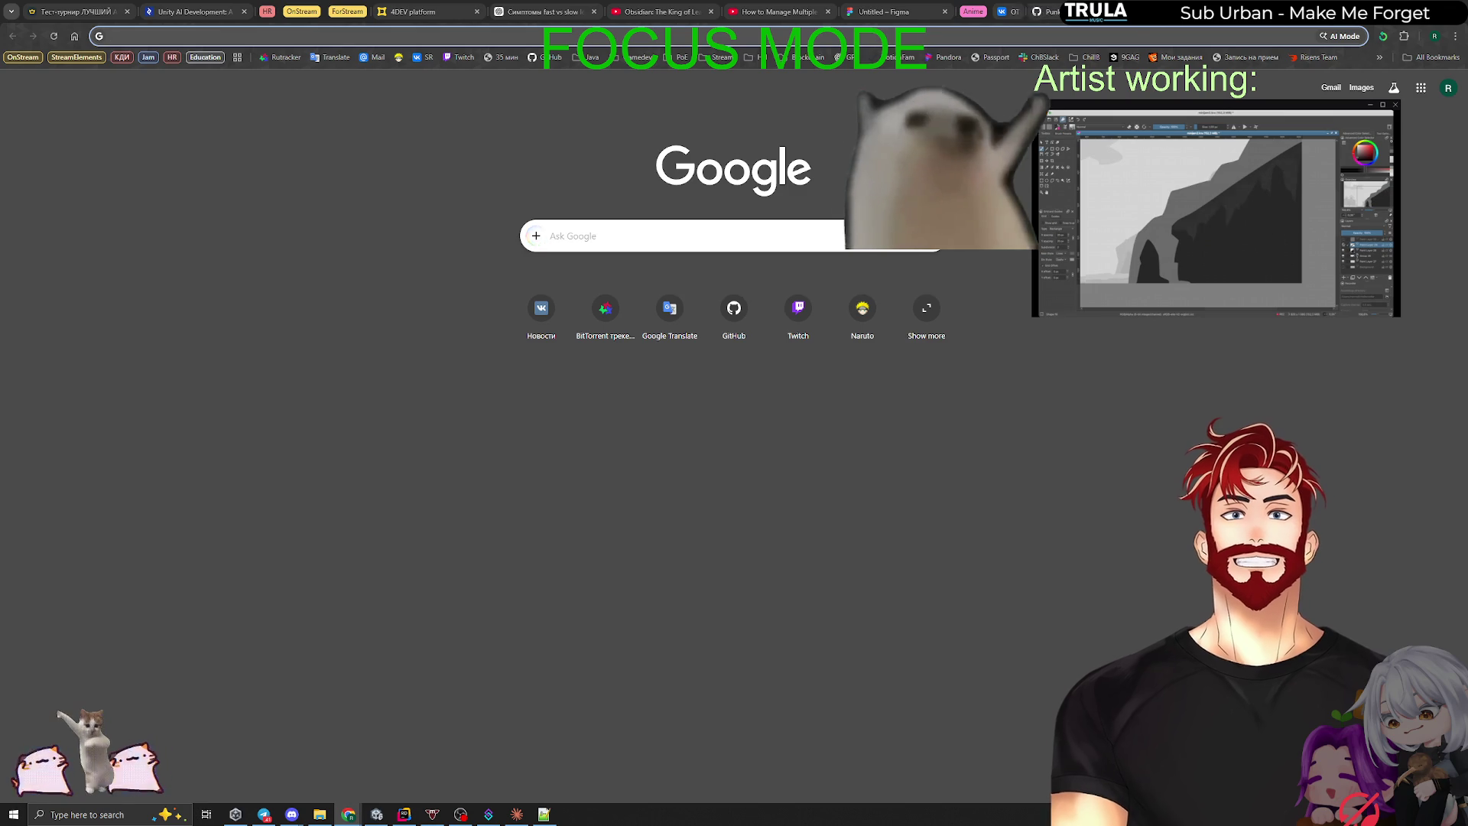
pyautogui.hotkey('ctrl', 'w')
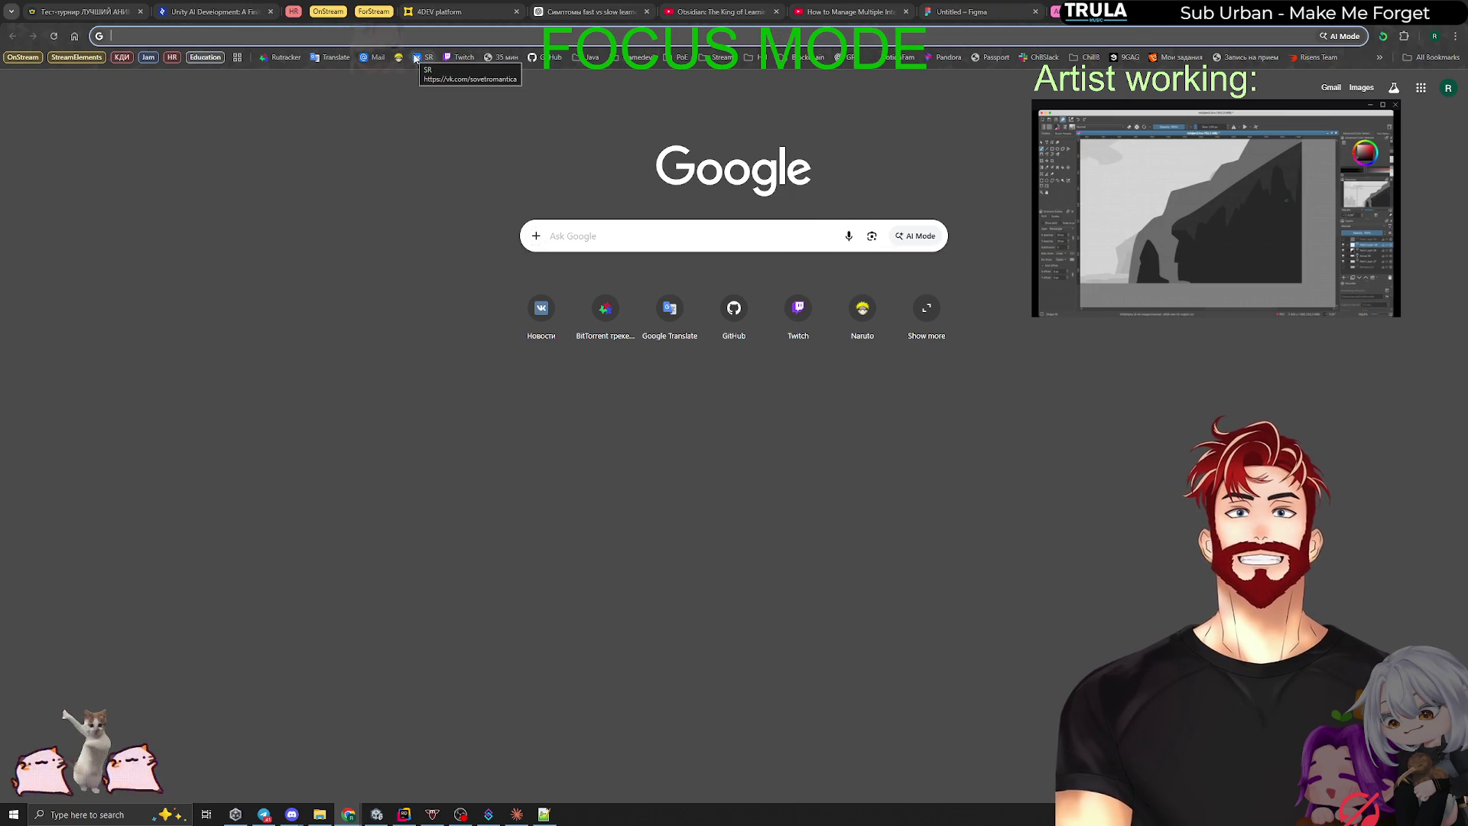
# Step: Open the church reference image from its pinimg address
pyautogui.write('https://i.pinimg.com/736x/48/bb/c3/48bbc3931344b49861ebc4773bec49af.jpg')
pyautogui.hotkey('ctrl', 'a')
pyautogui.hotkey('ctrl', 'c')
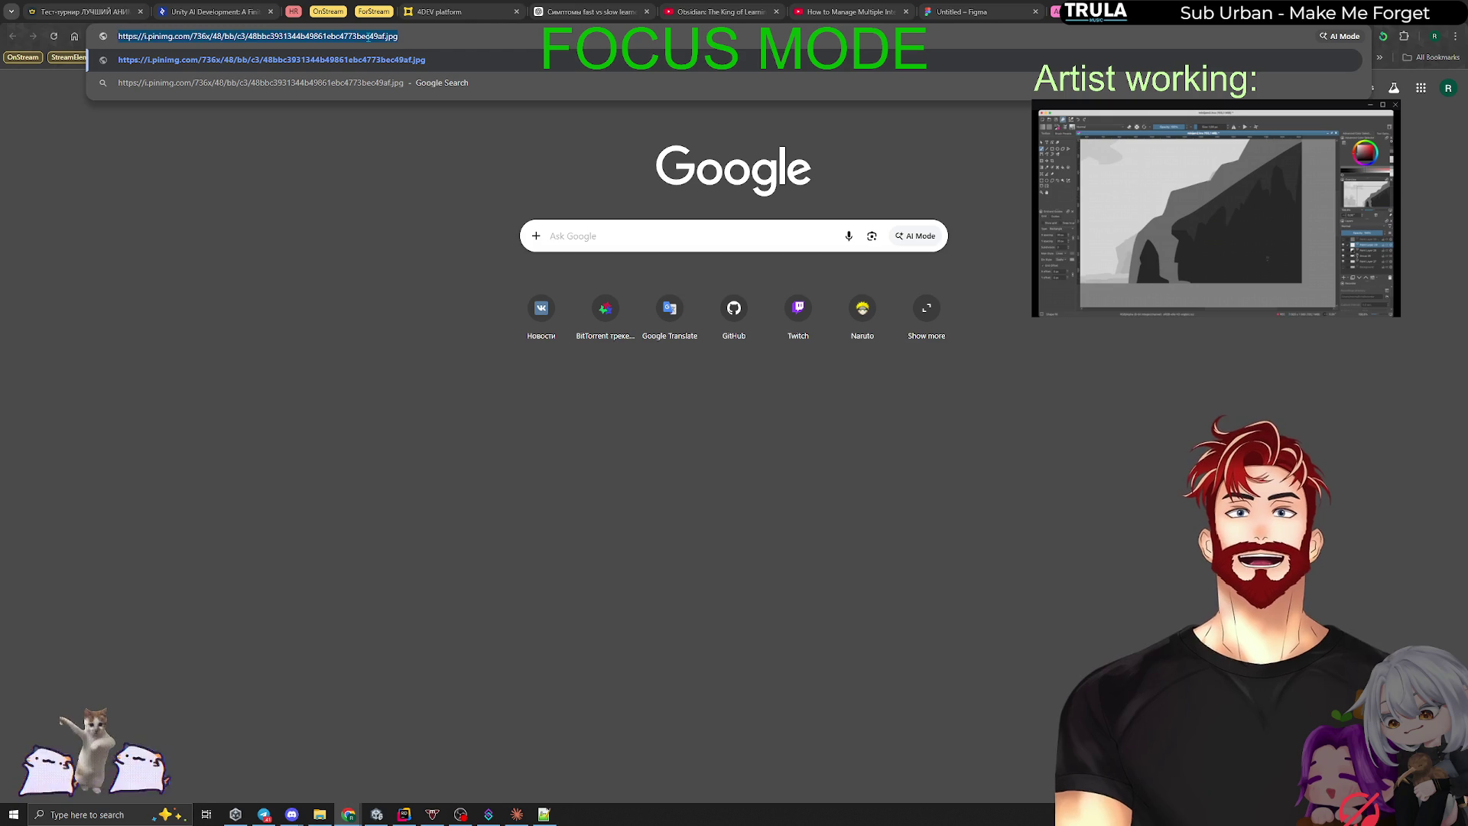
pyautogui.press('BackSpace')
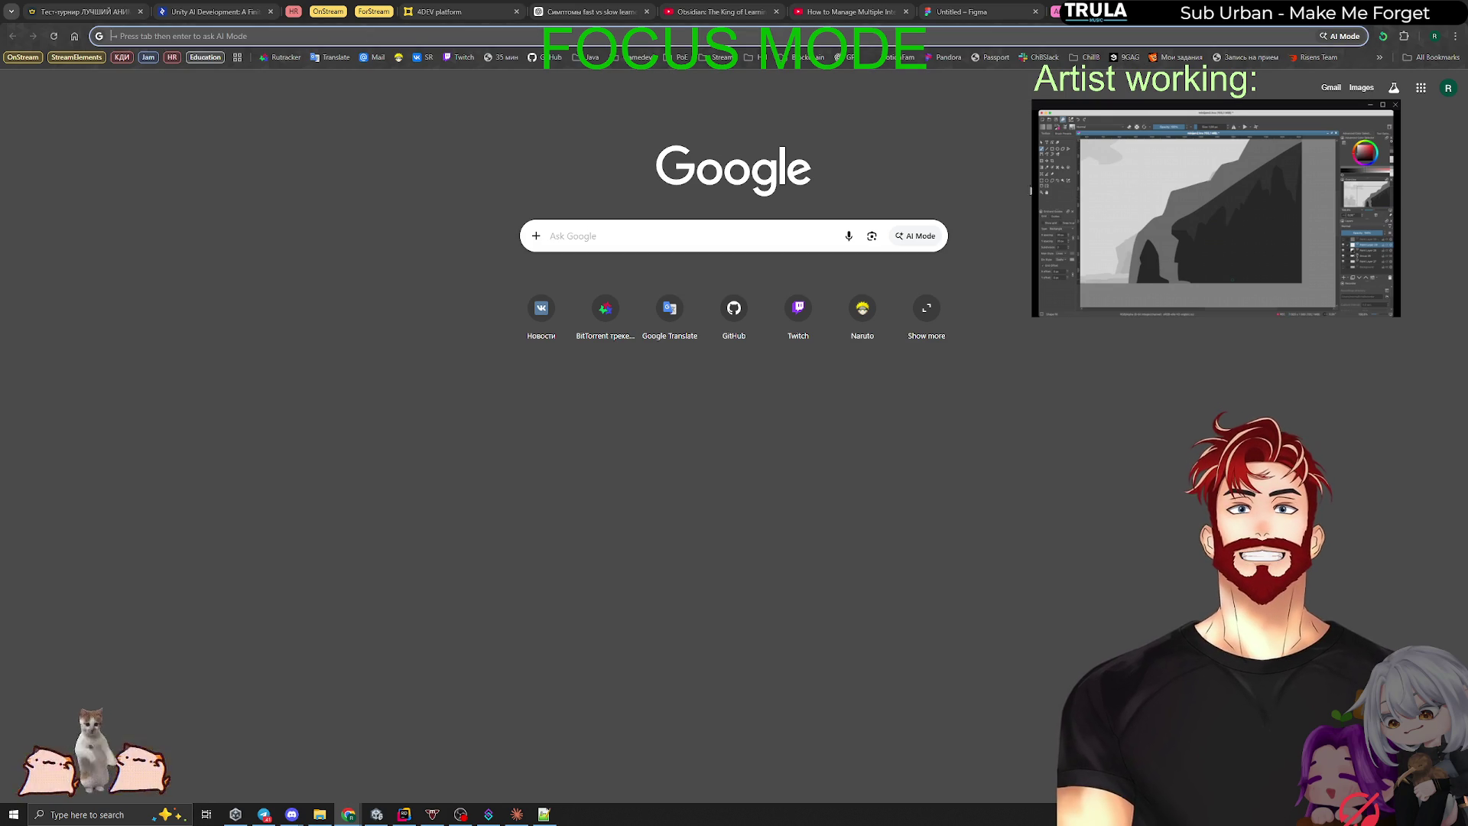
pyautogui.click(1030, 190)
pyautogui.click(939, 34)
pyautogui.hotkey('ctrl', 'v')
pyautogui.press('Return')
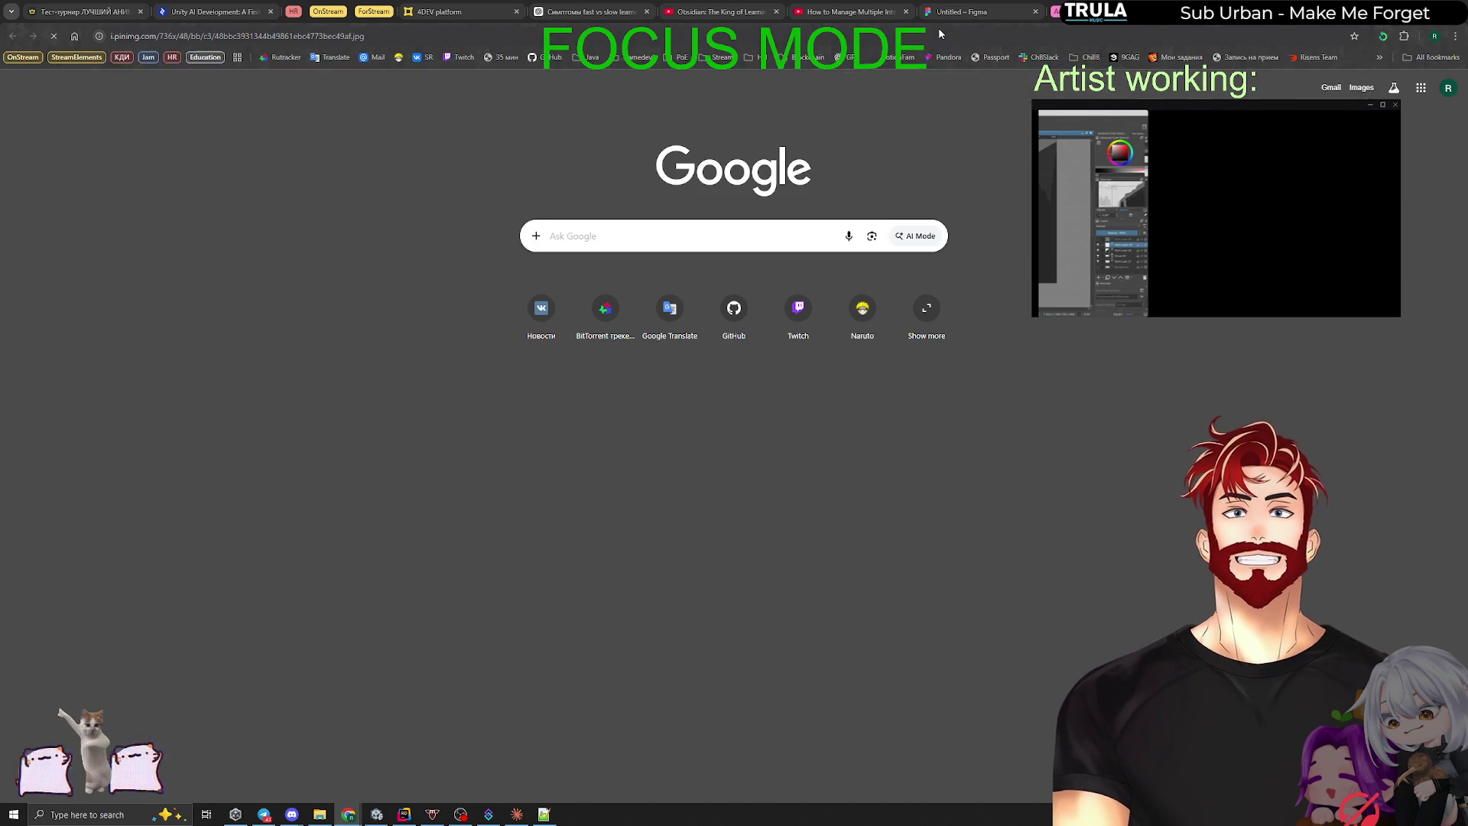
# Step: Open a fresh Google start page tab and return to the browser
pyautogui.hotkey('ctrl', 't')
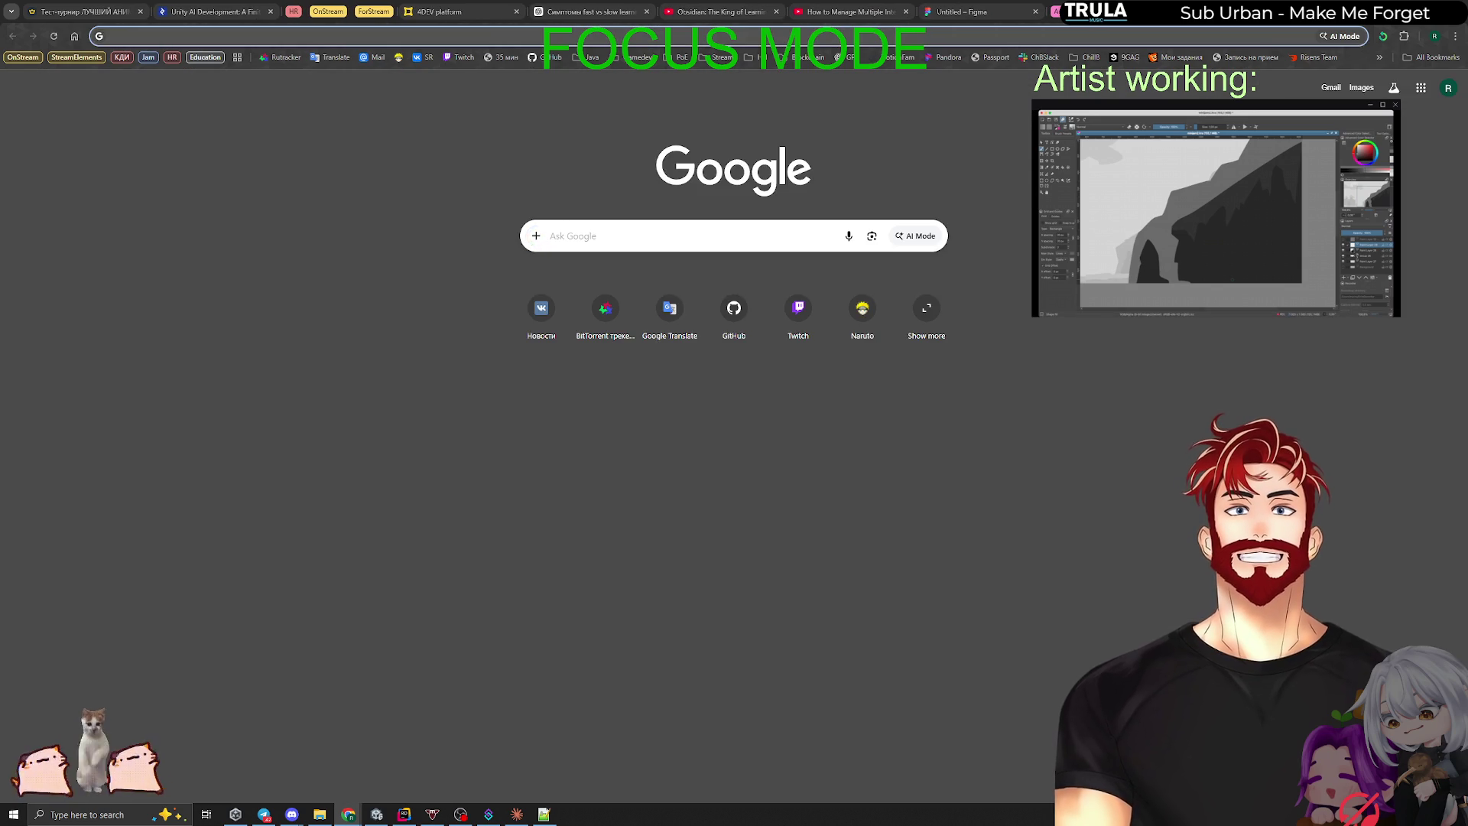
pyautogui.hotkey('alt', 'Tab')
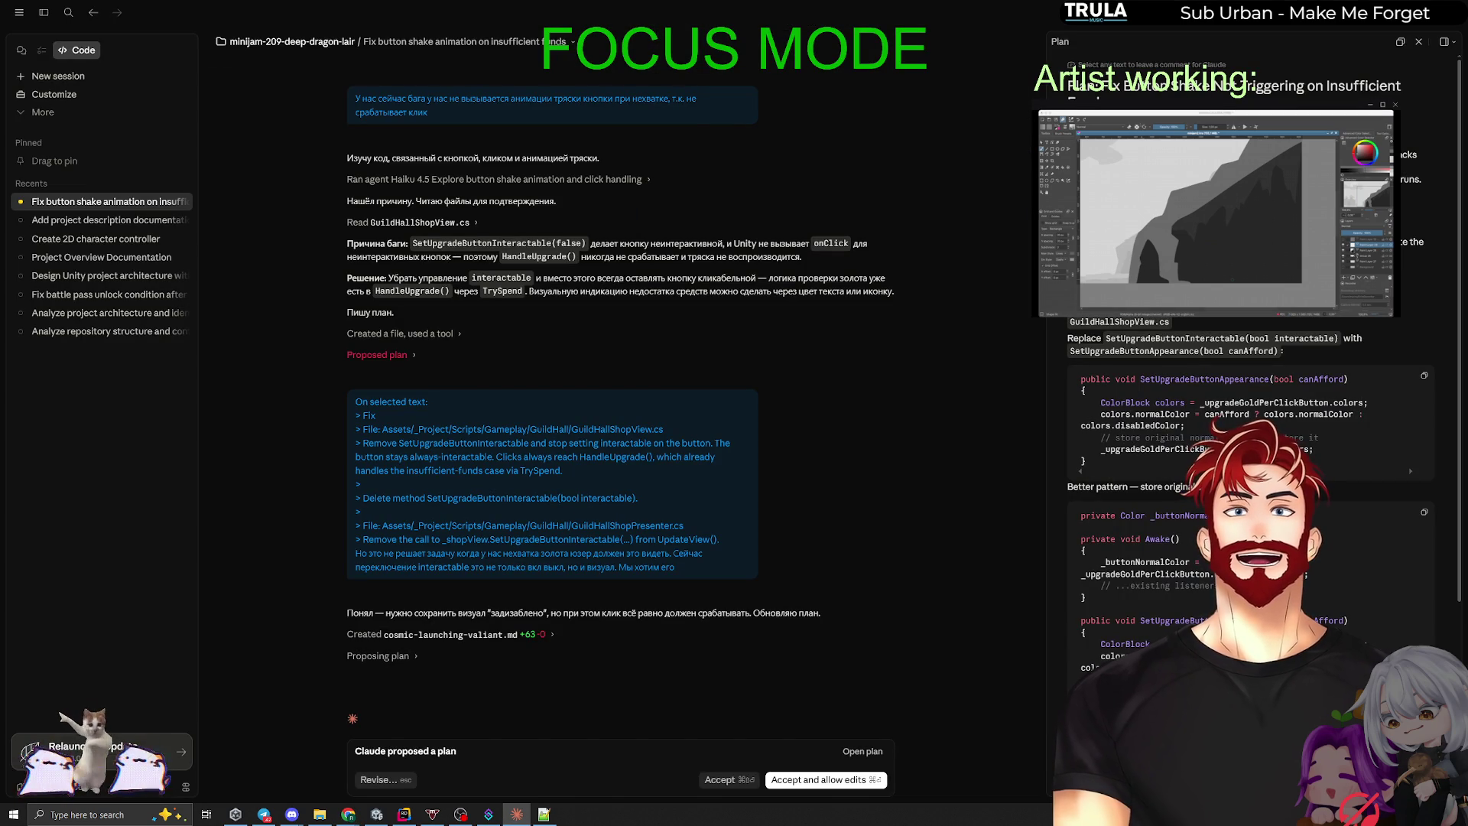
pyautogui.hotkey('alt', 'Tab')
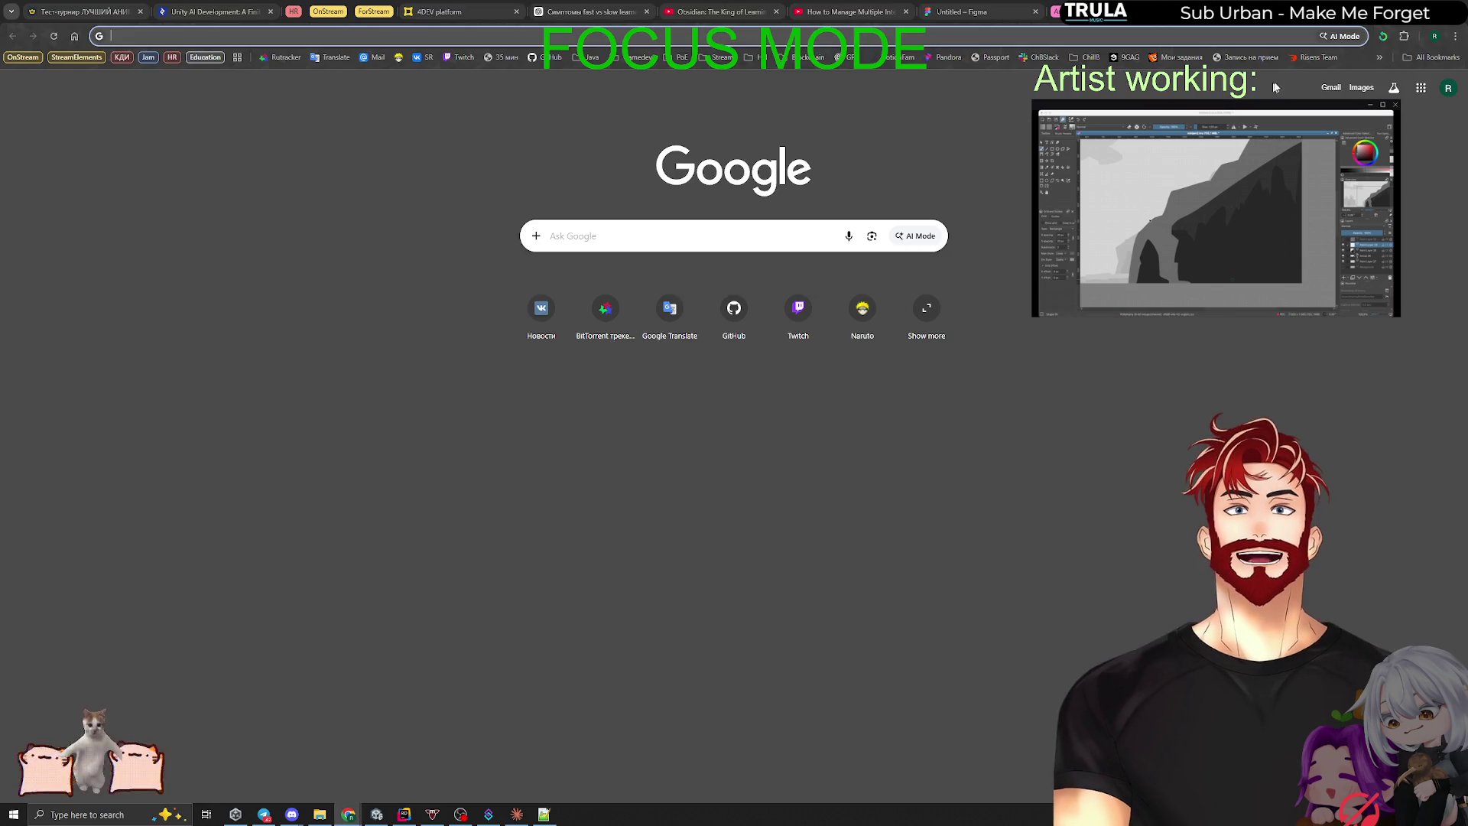
# Step: Translate 'insufficient' from English to Russian in Google Translate, fixing the misspelling
pyautogui.click(330, 57)
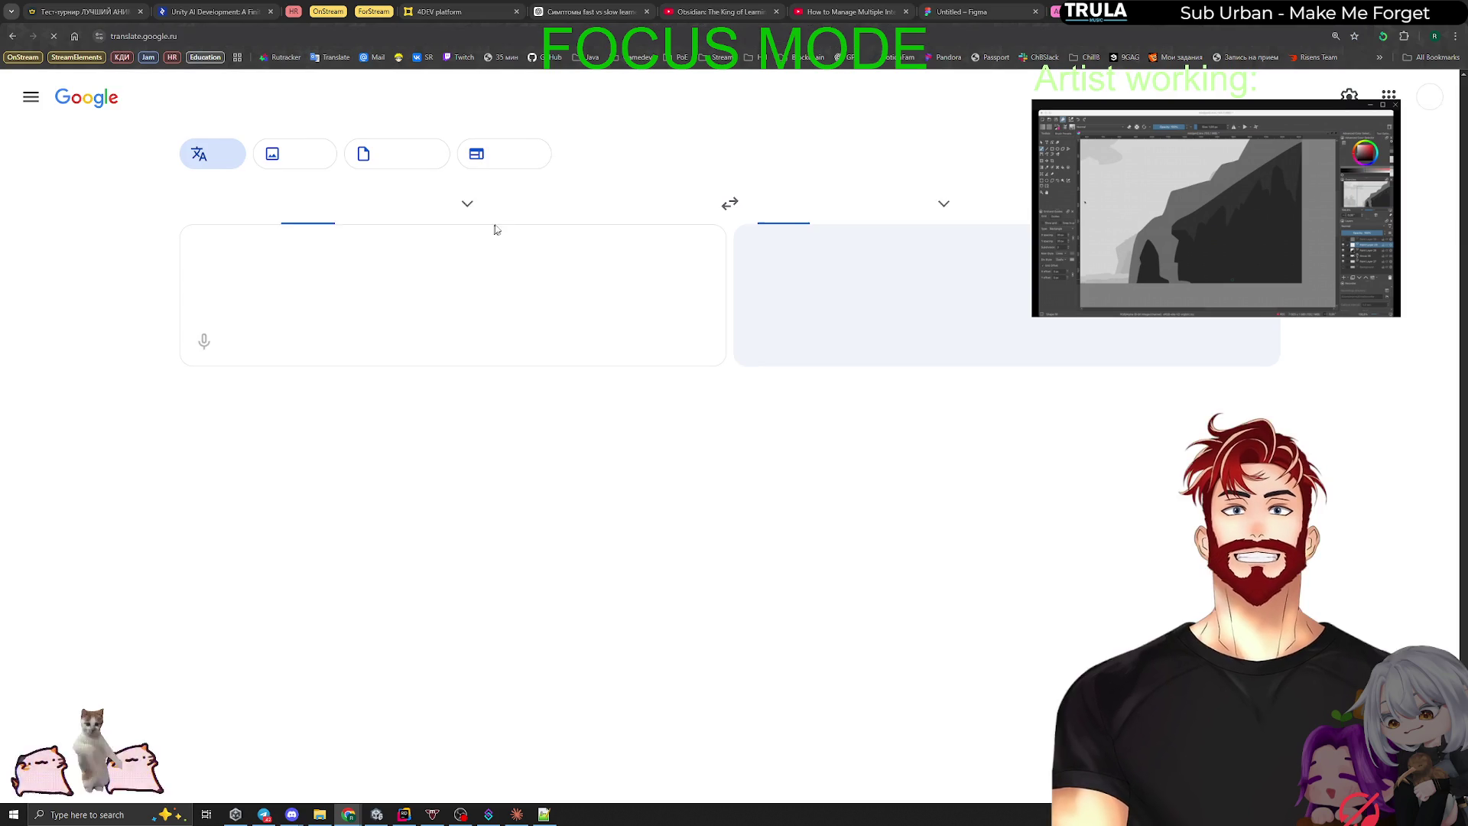
pyautogui.click(386, 205)
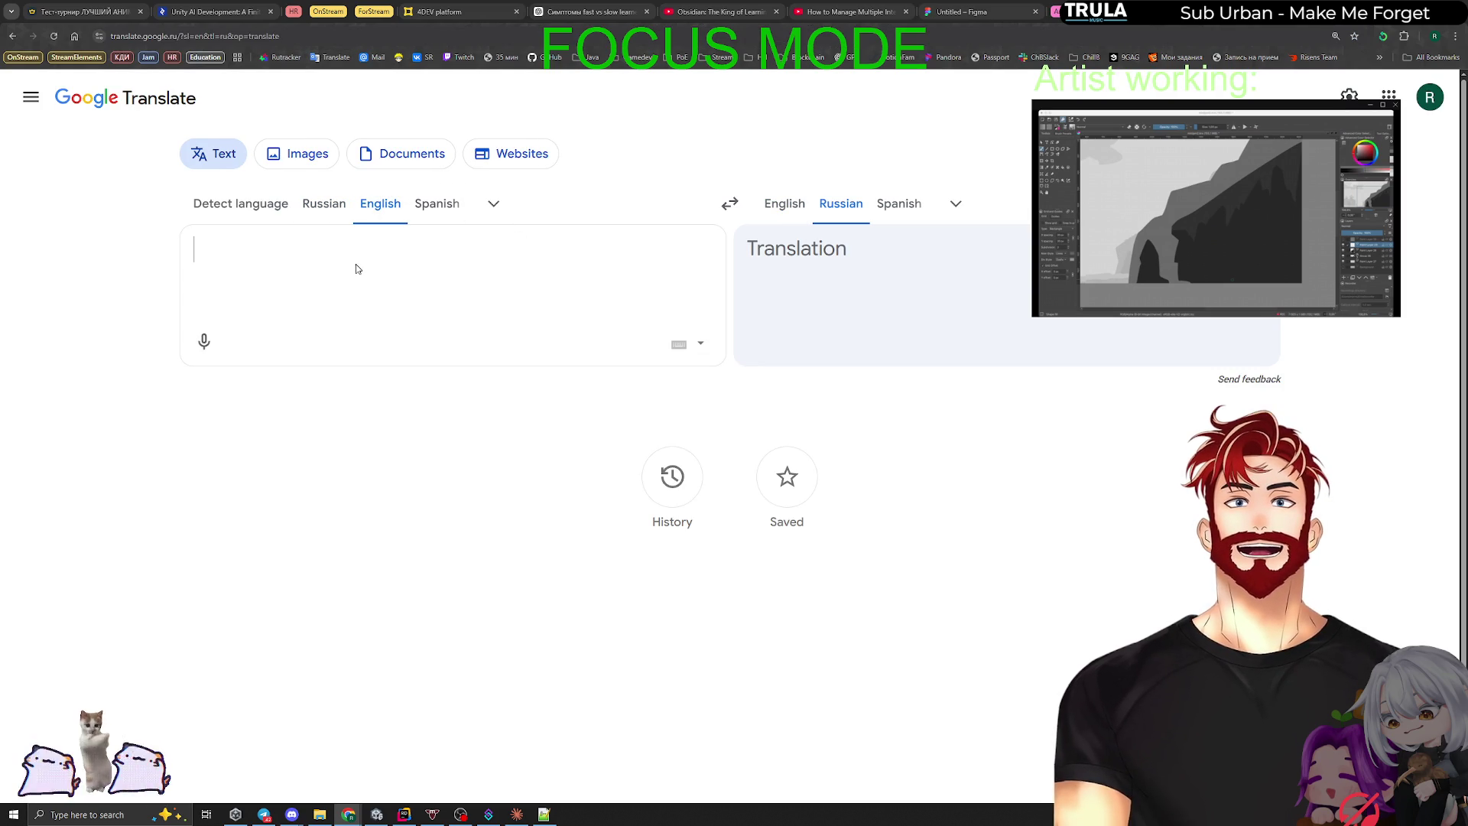
pyautogui.write('insufi')
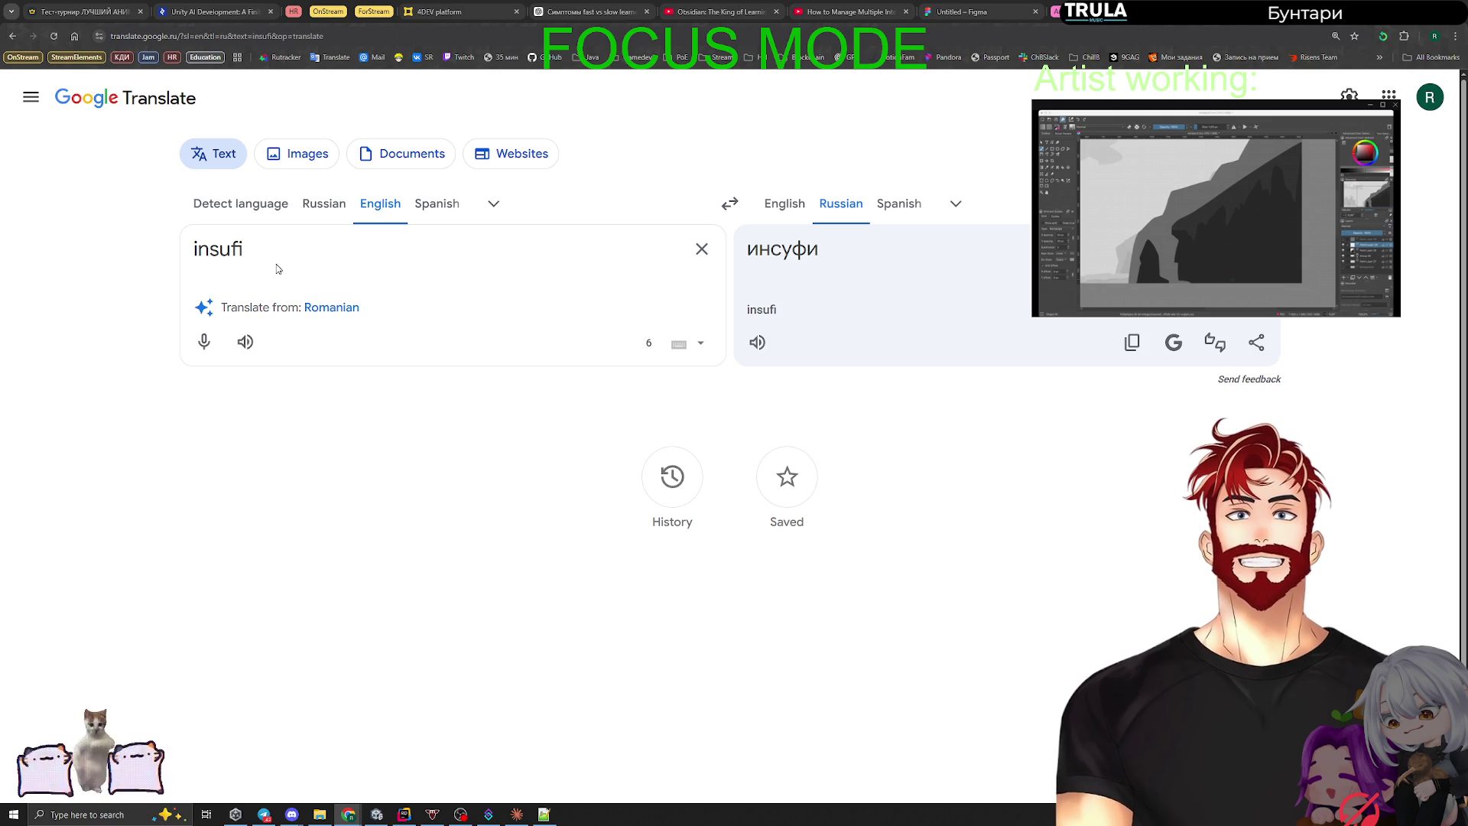
pyautogui.write('ent')
pyautogui.press('BackSpace')
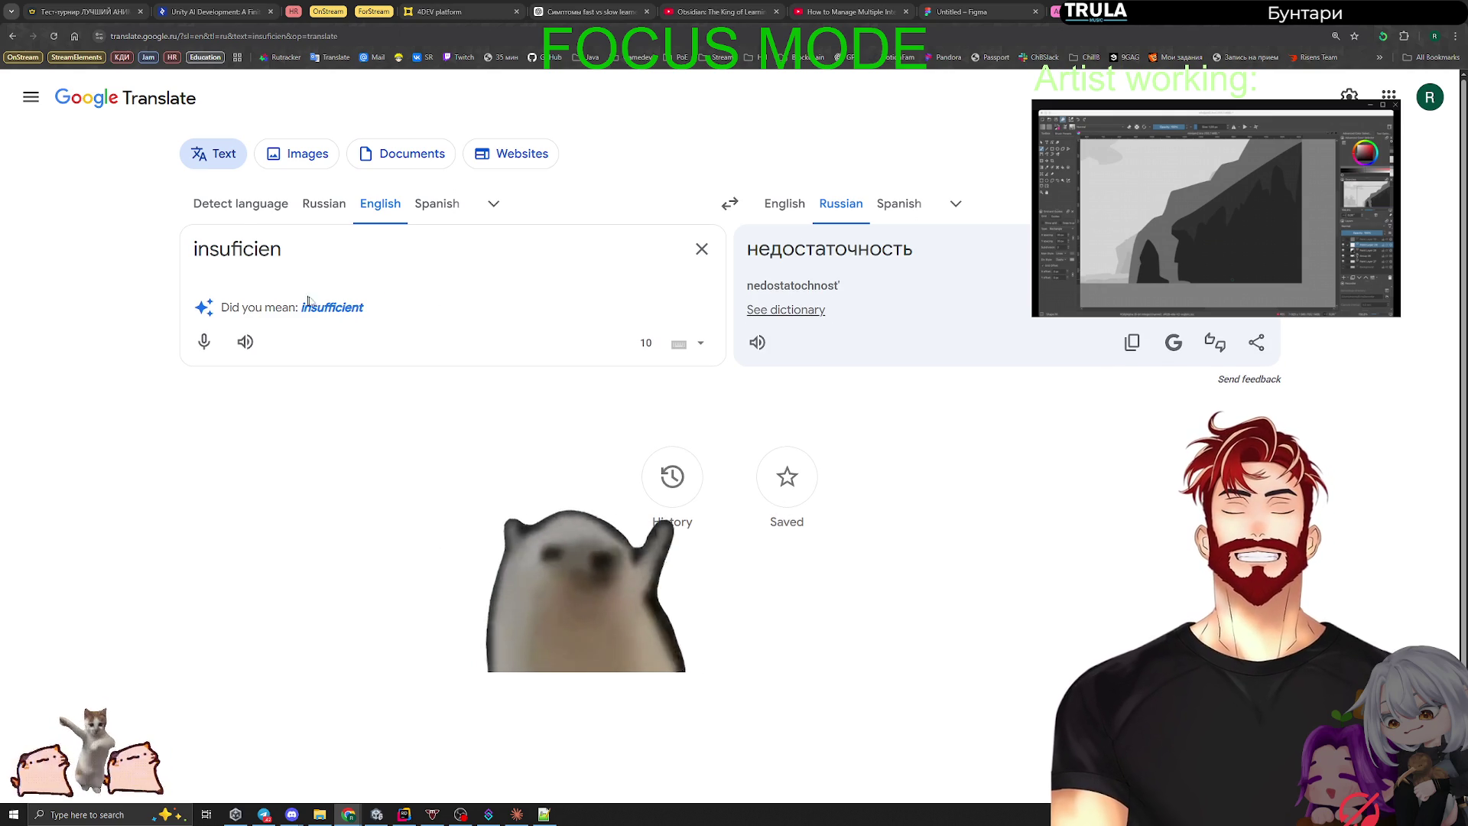
pyautogui.click(246, 343)
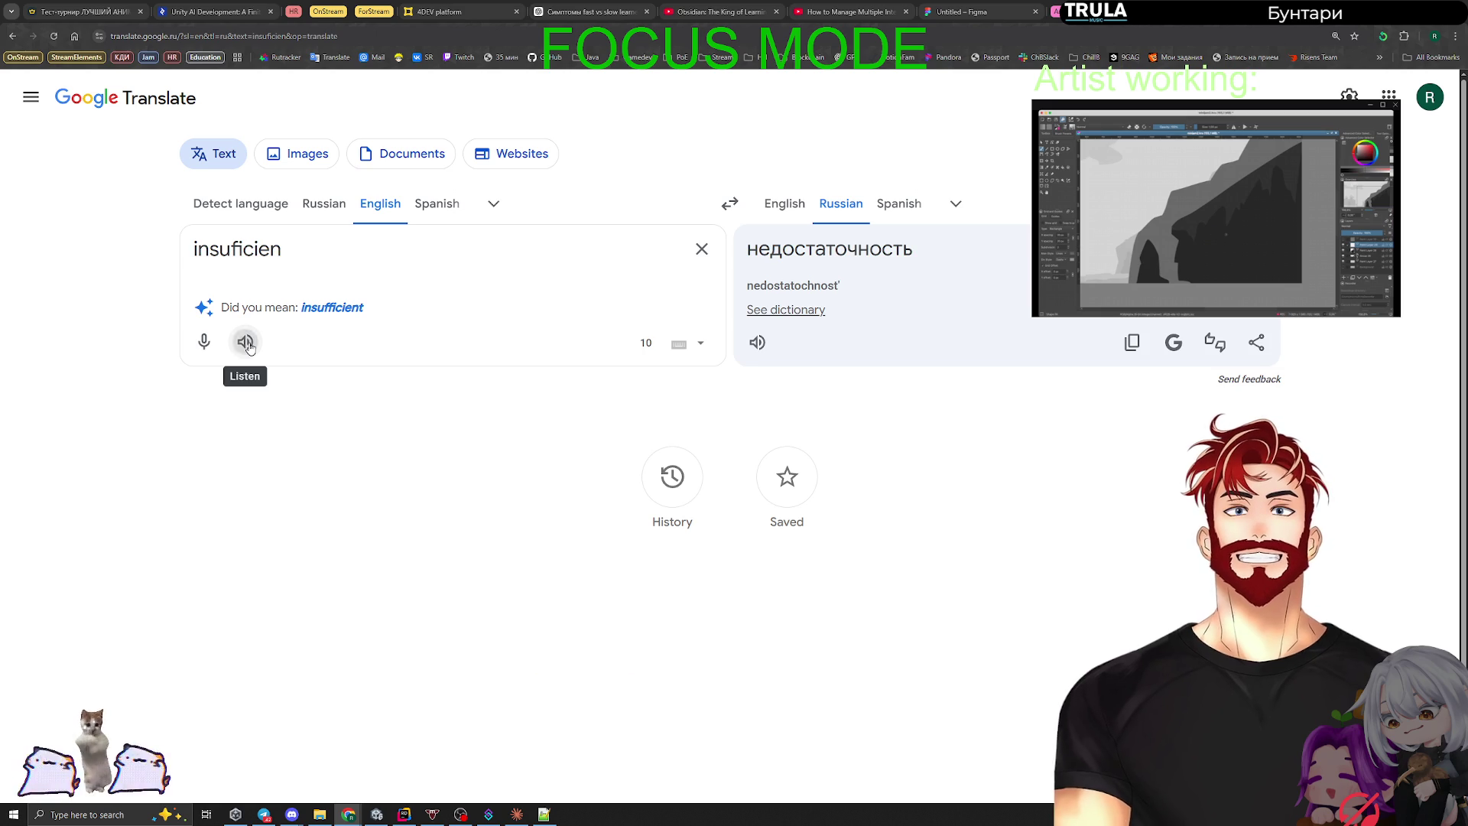
pyautogui.click(328, 310)
# Step: Play the pronunciation of 'insufficient' six times, then close the Translate tab
pyautogui.click(253, 347)
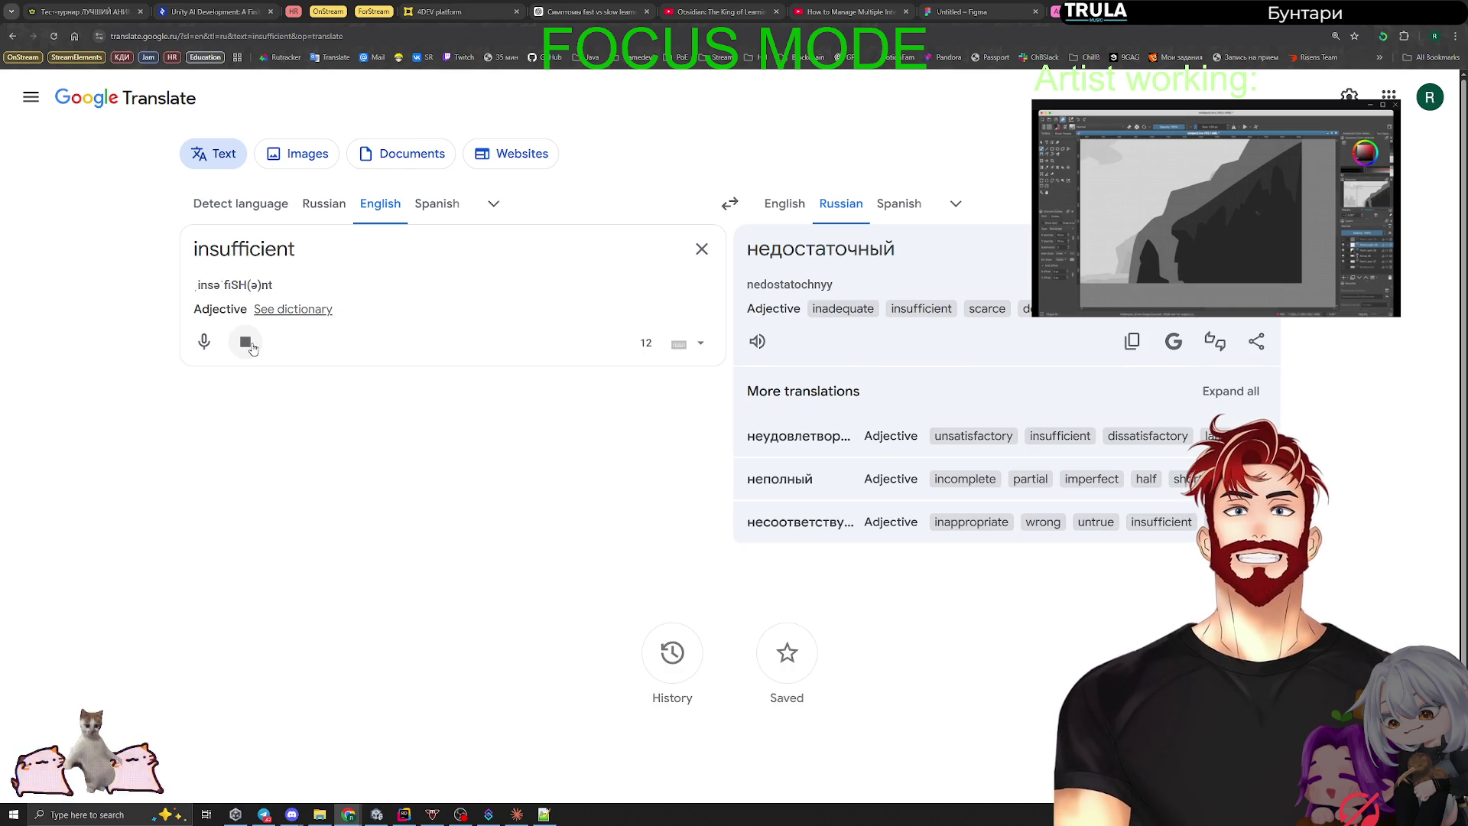
pyautogui.click(252, 347)
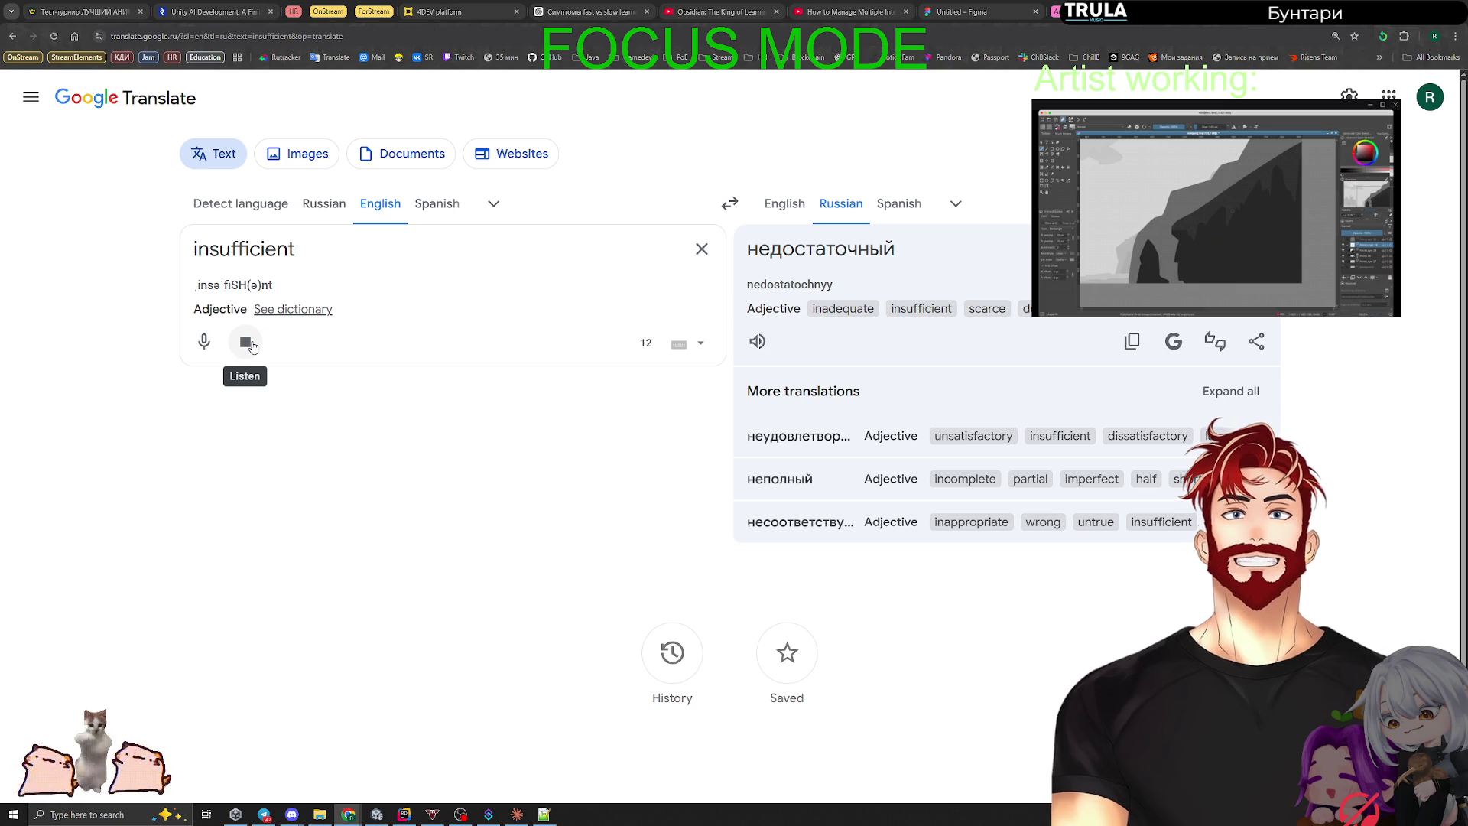
pyautogui.click(252, 347)
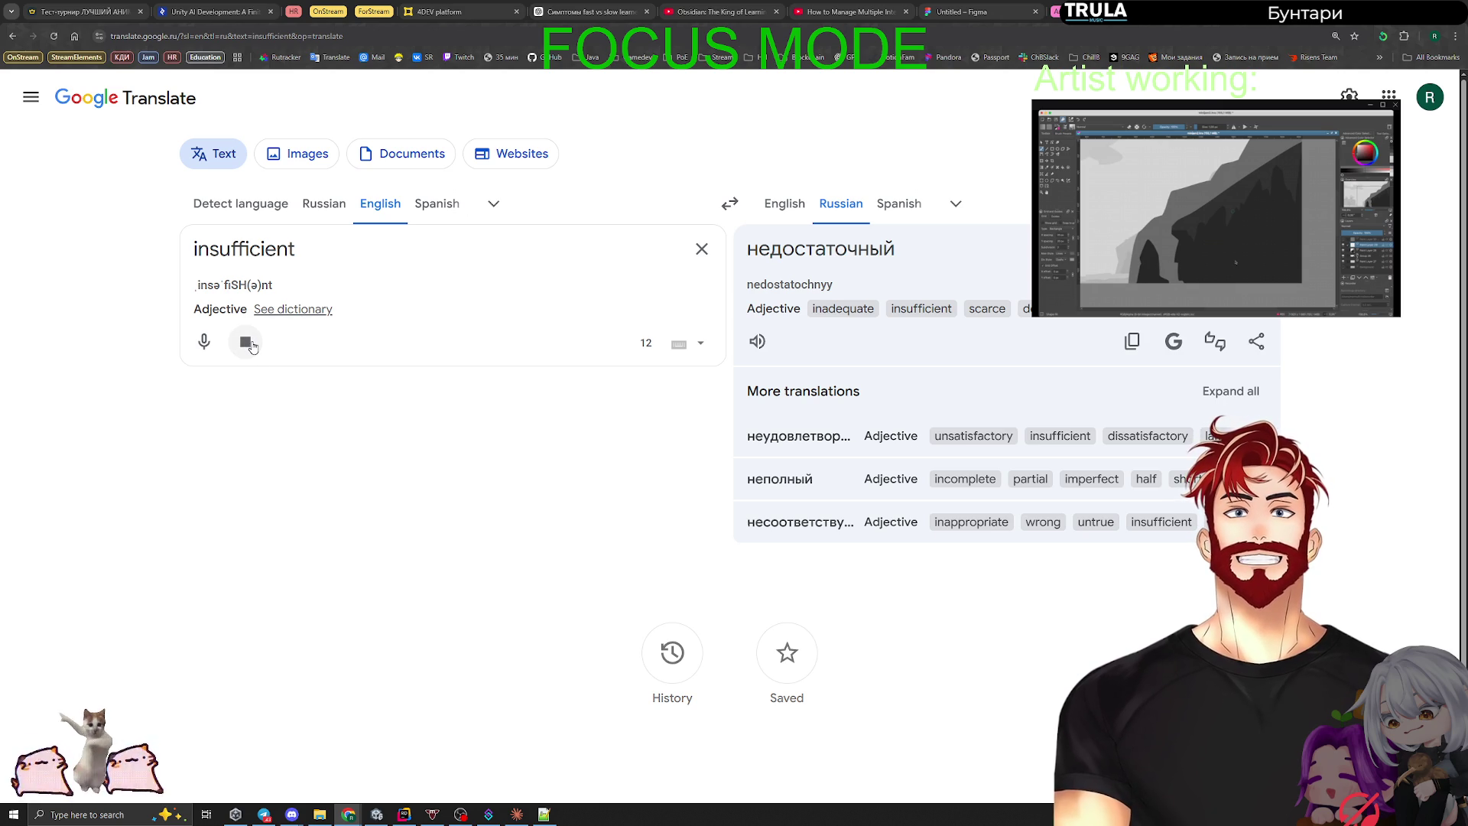
pyautogui.click(252, 347)
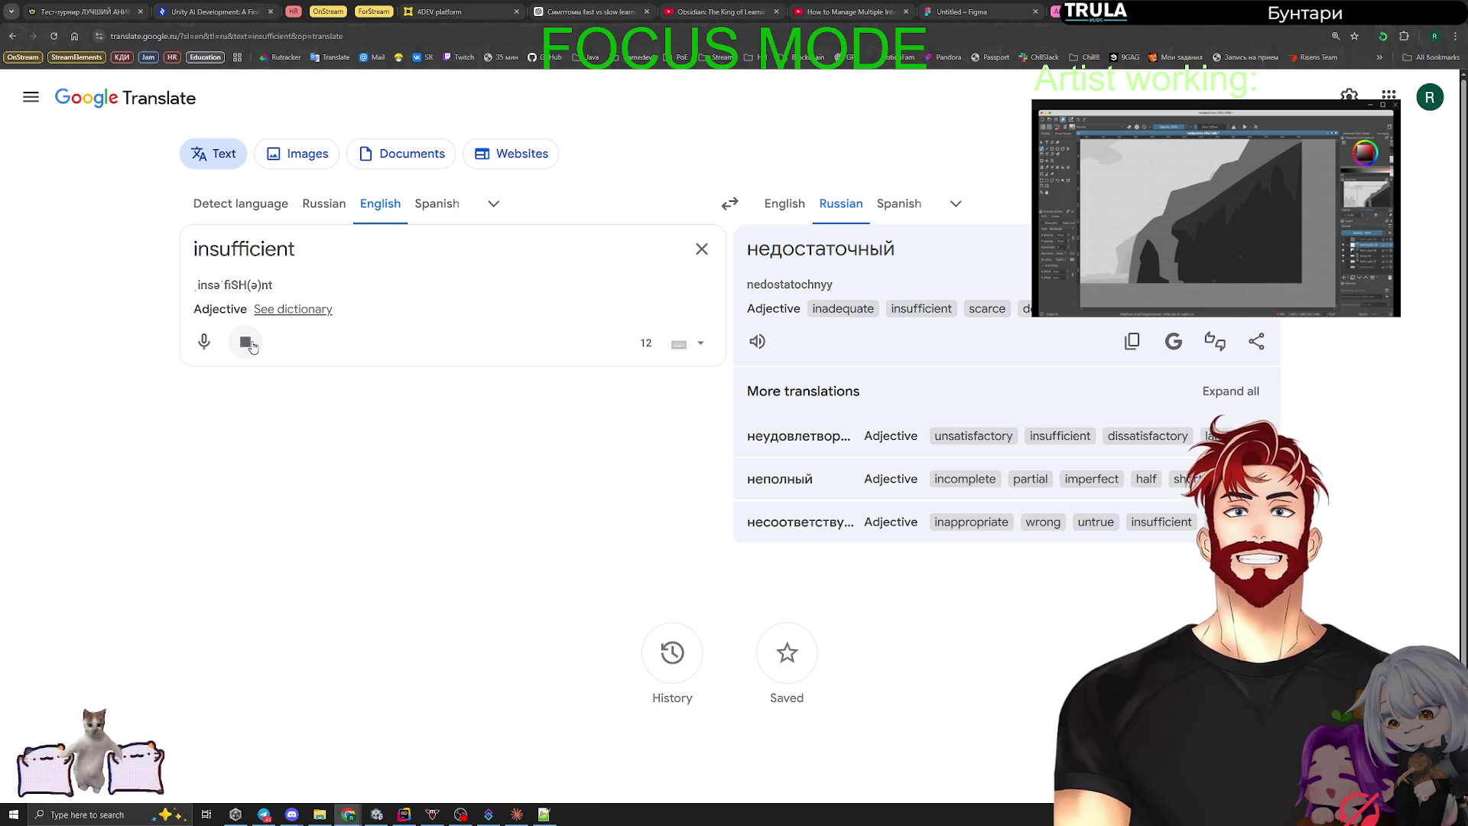
pyautogui.click(252, 347)
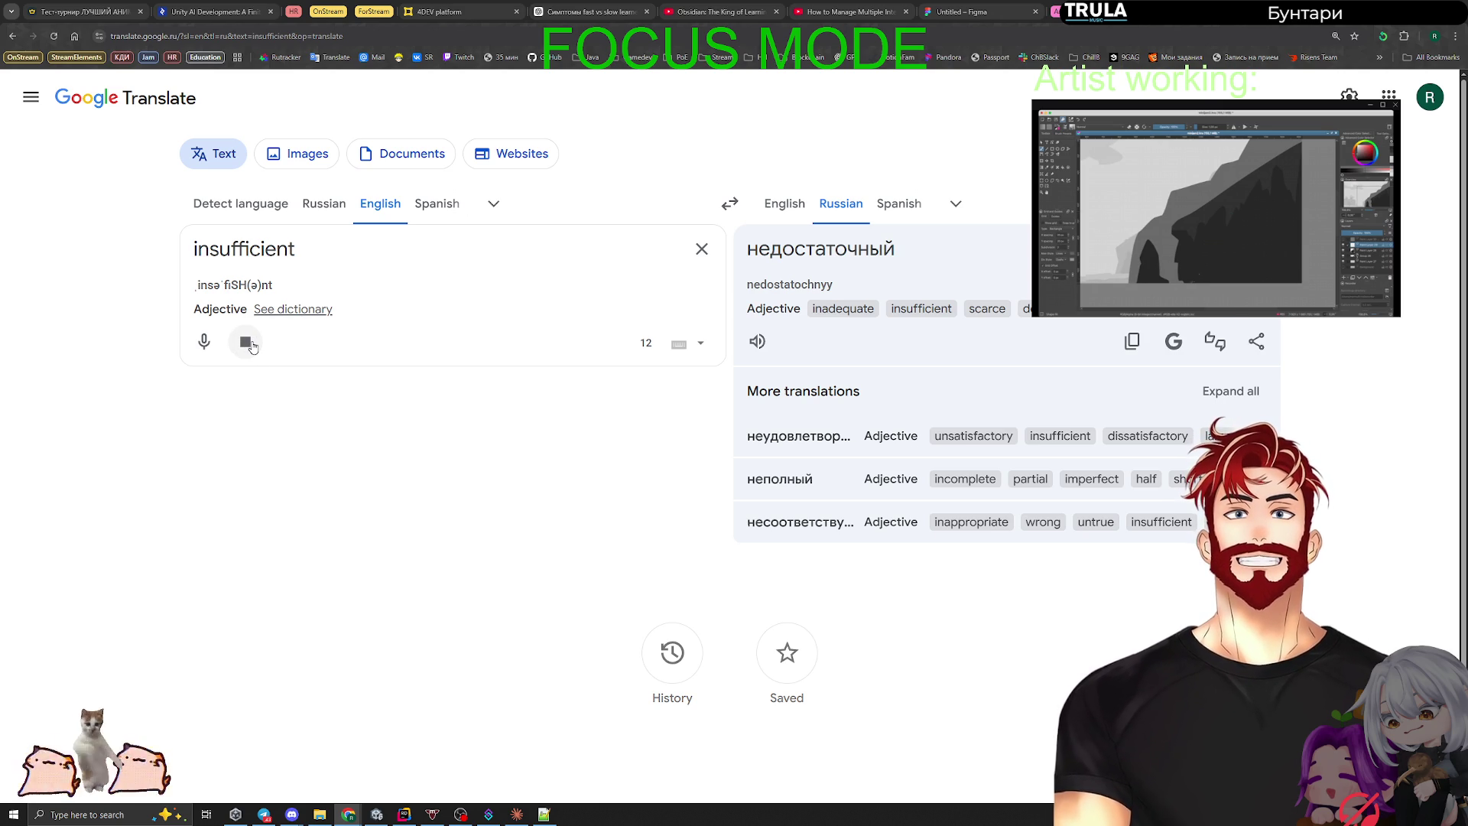
pyautogui.click(252, 347)
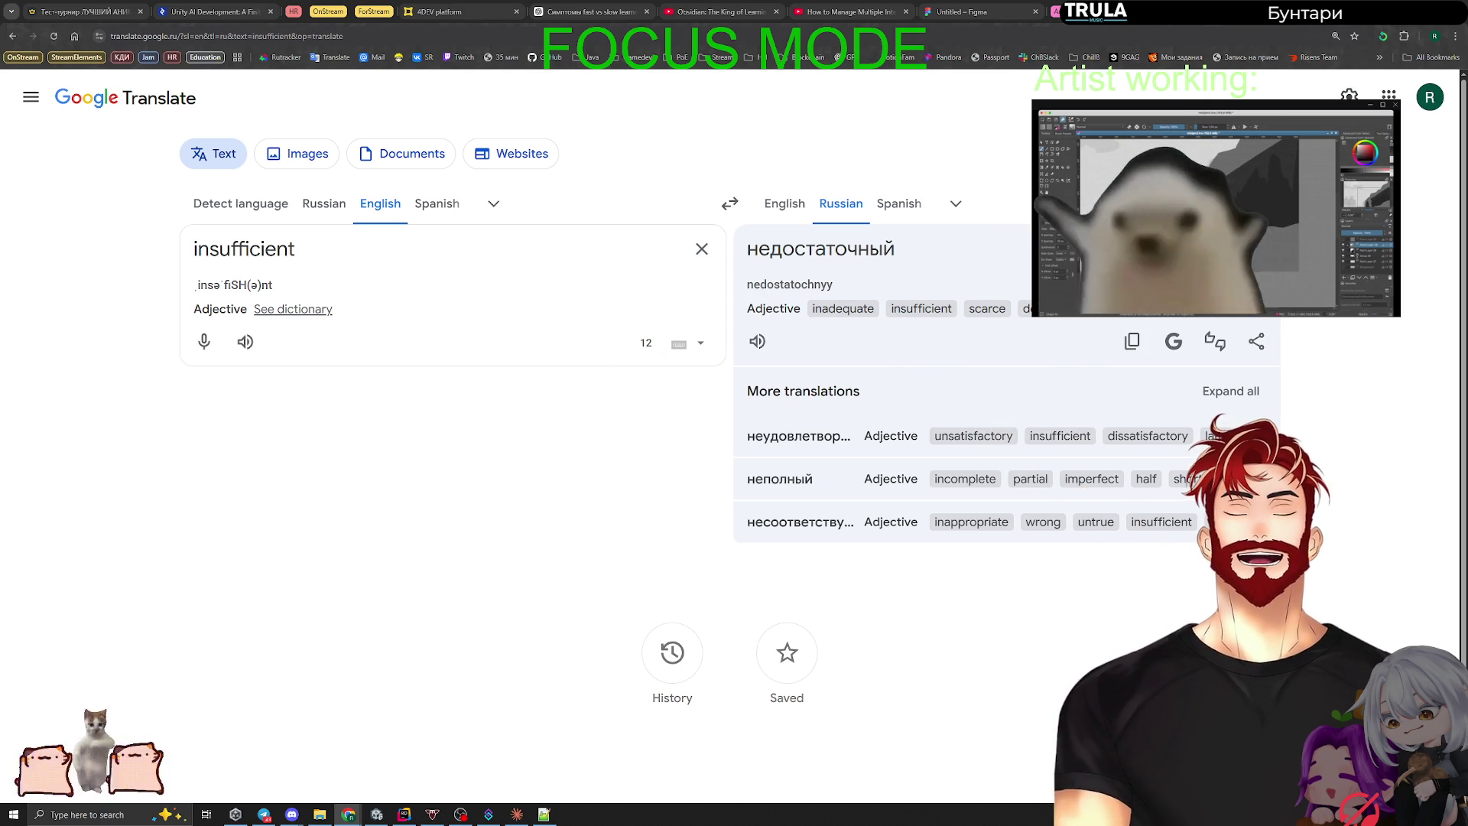
pyautogui.hotkey('ctrl', 'w')
pyautogui.hotkey('ctrl', 'w')
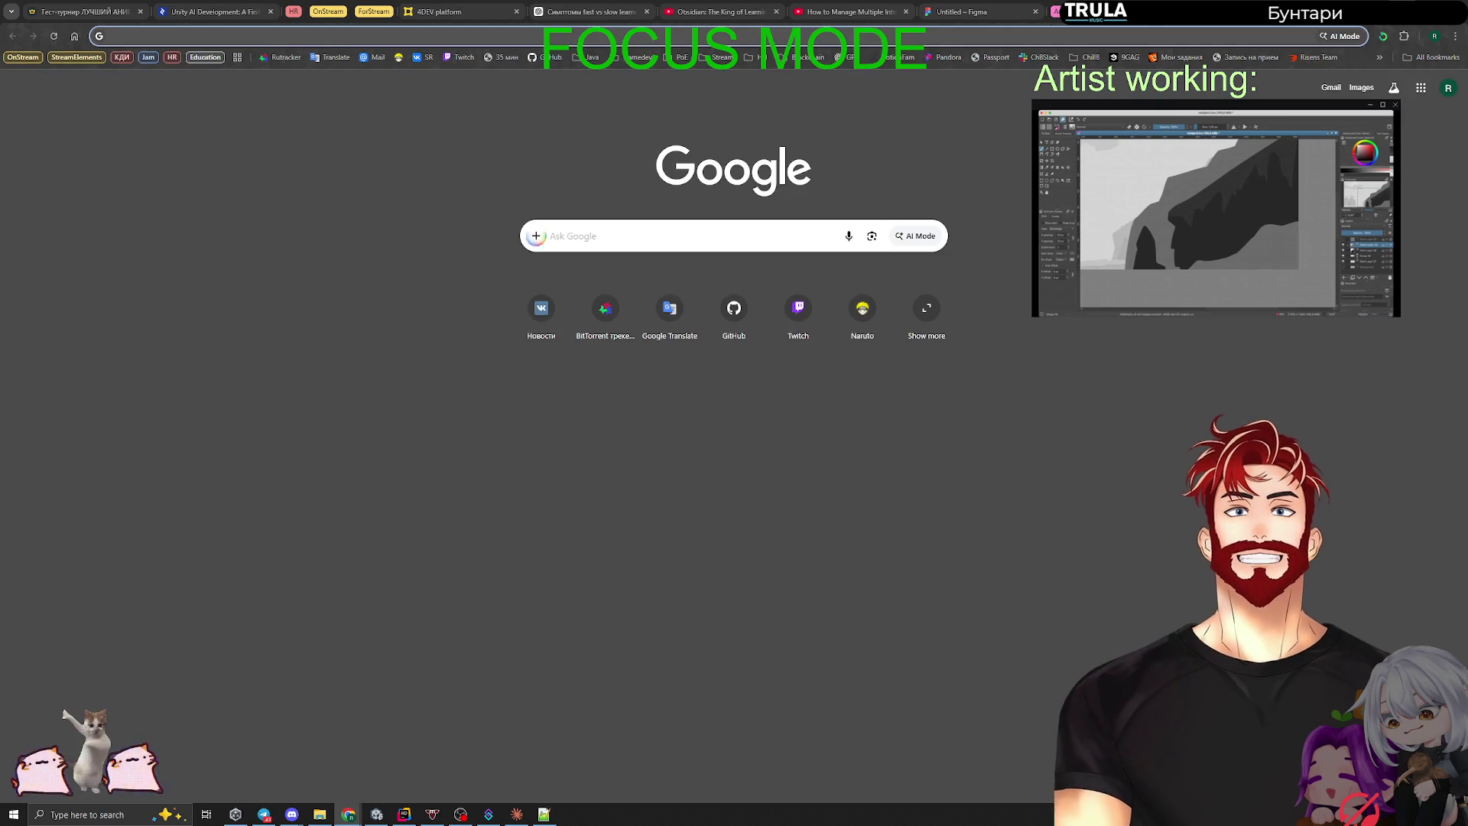
# Step: Switch from Chrome back to the Claude desktop app
pyautogui.hotkey('alt', 'Tab')
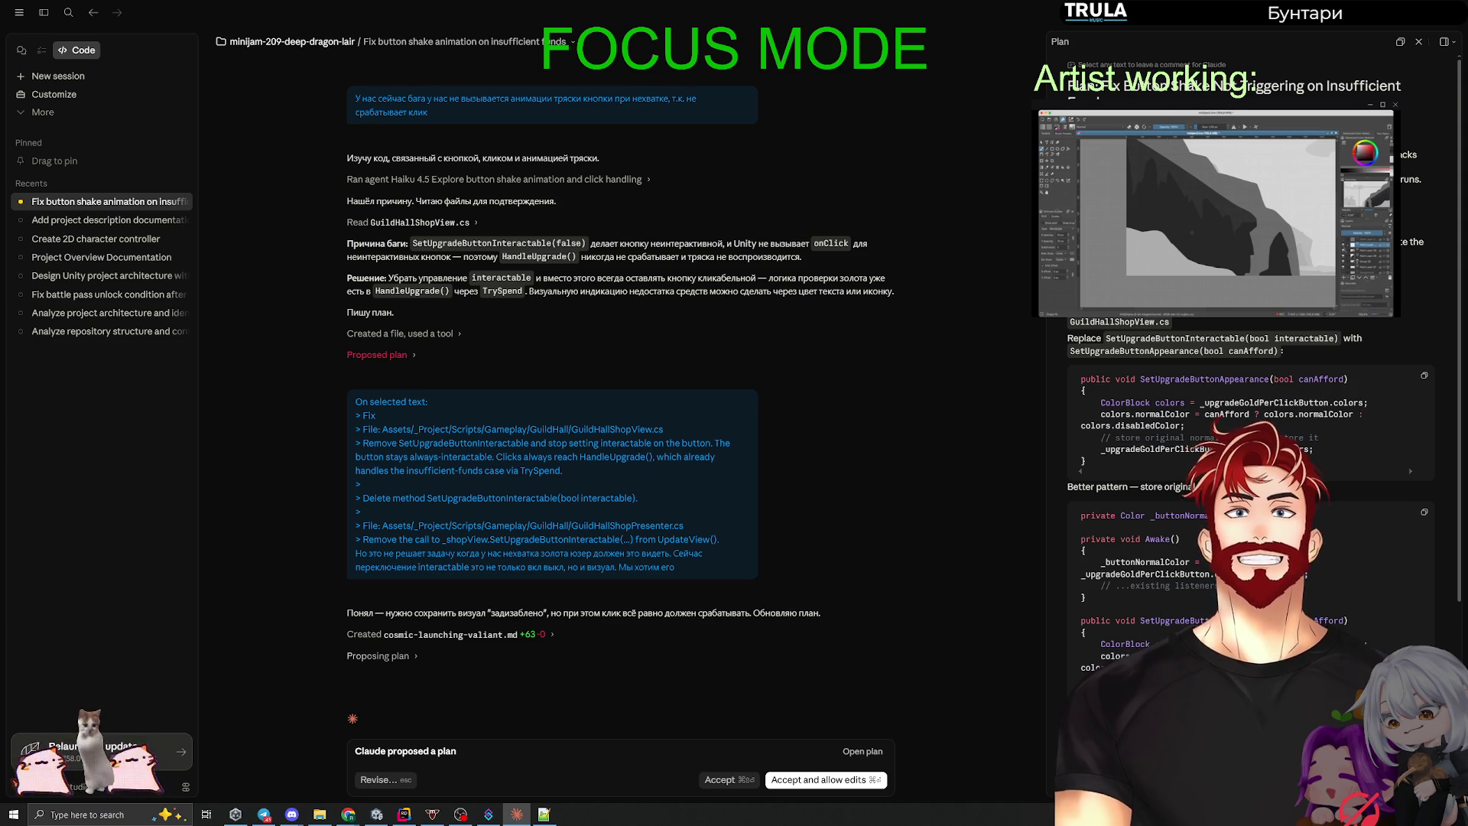
# Step: Read through the clickable-but-disabled-looking button plan and choose 'Accept and allow edits'
pyautogui.scroll(-1, 1247, 382)
pyautogui.scroll(-2, 1221, 425)
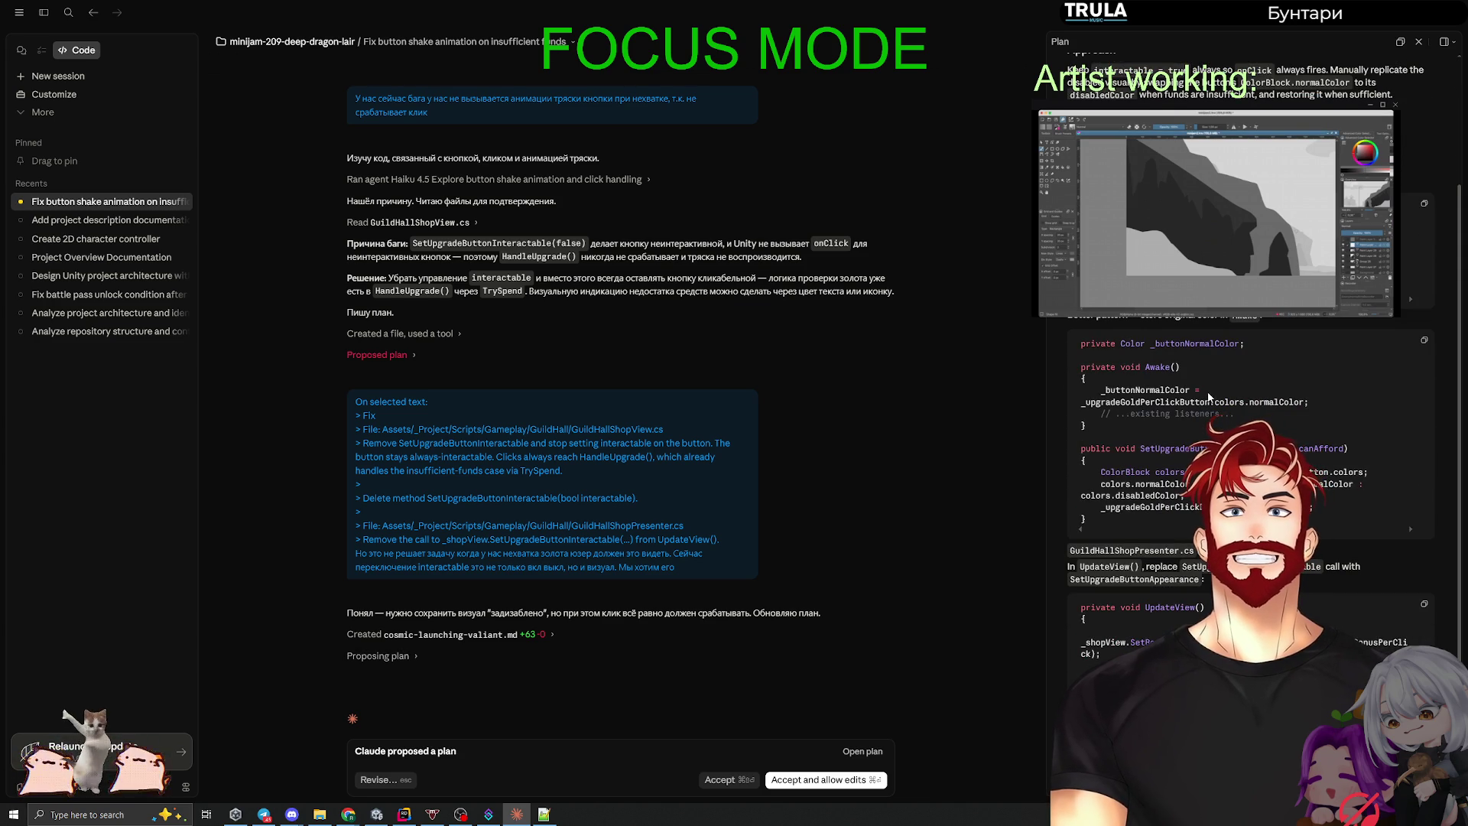
pyautogui.scroll(-2, 1209, 396)
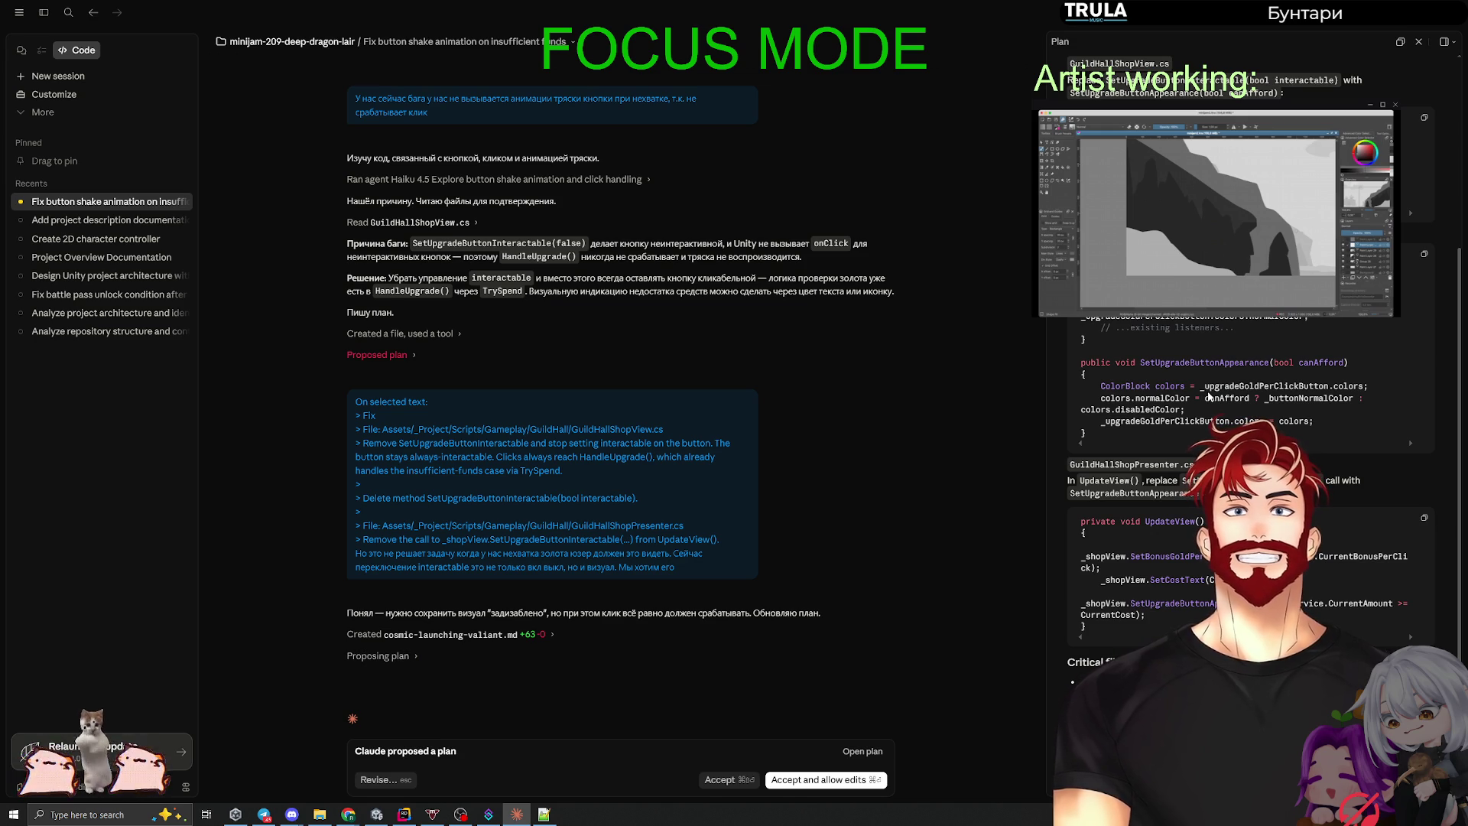
pyautogui.click(828, 781)
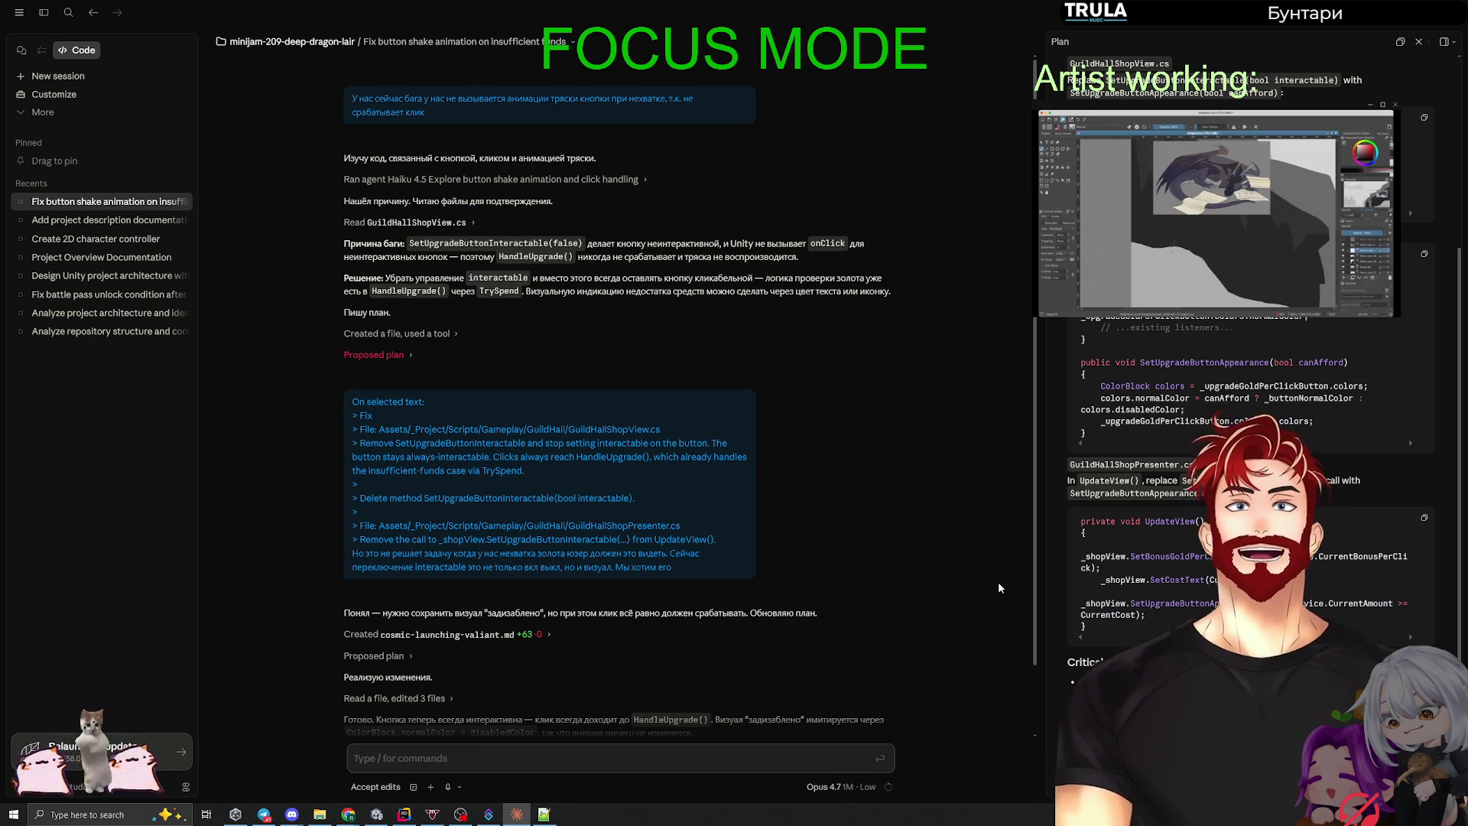
pyautogui.scroll(-1, 792, 628)
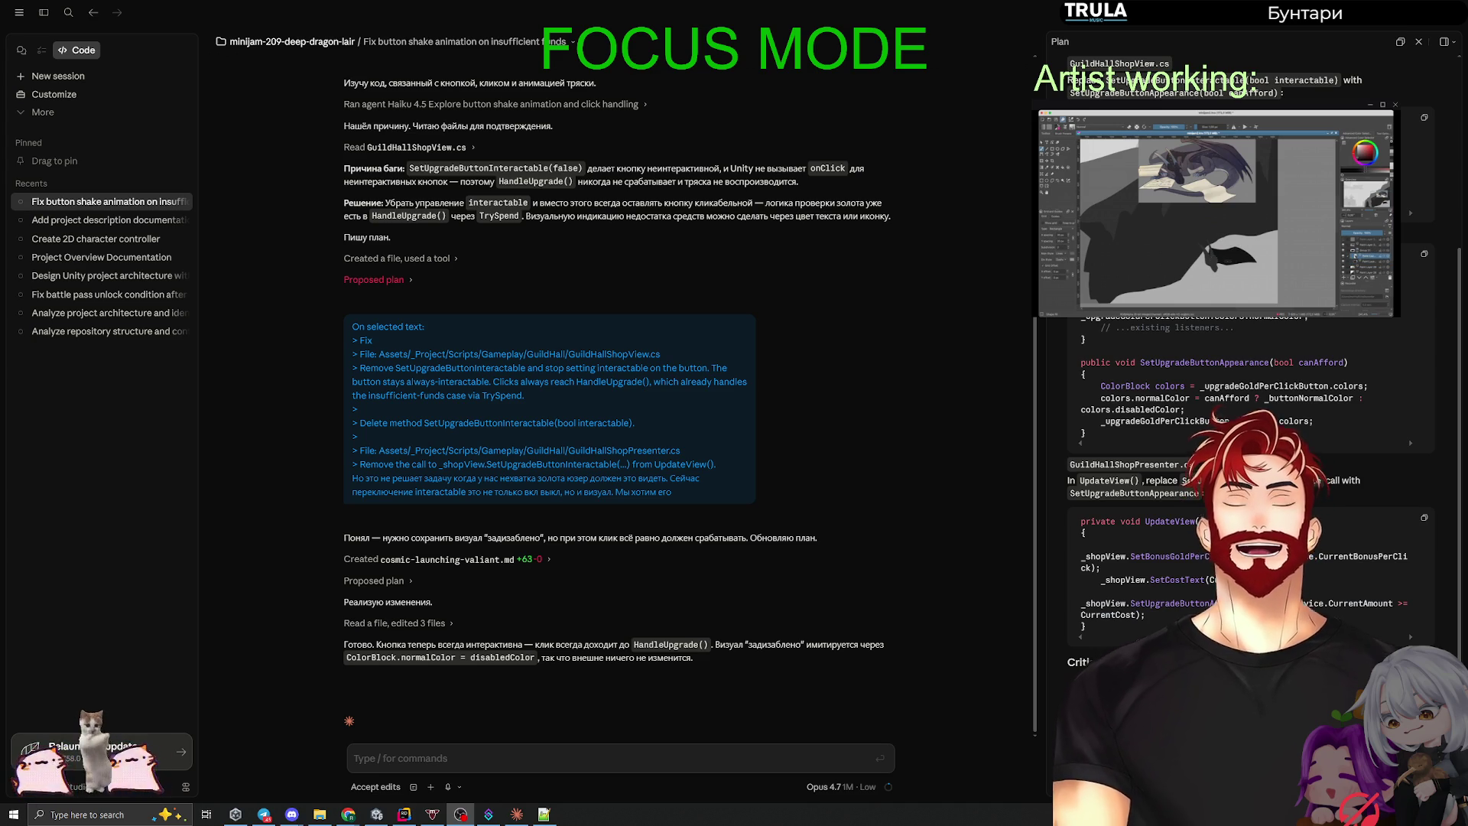
pyautogui.moveTo(898, 546)
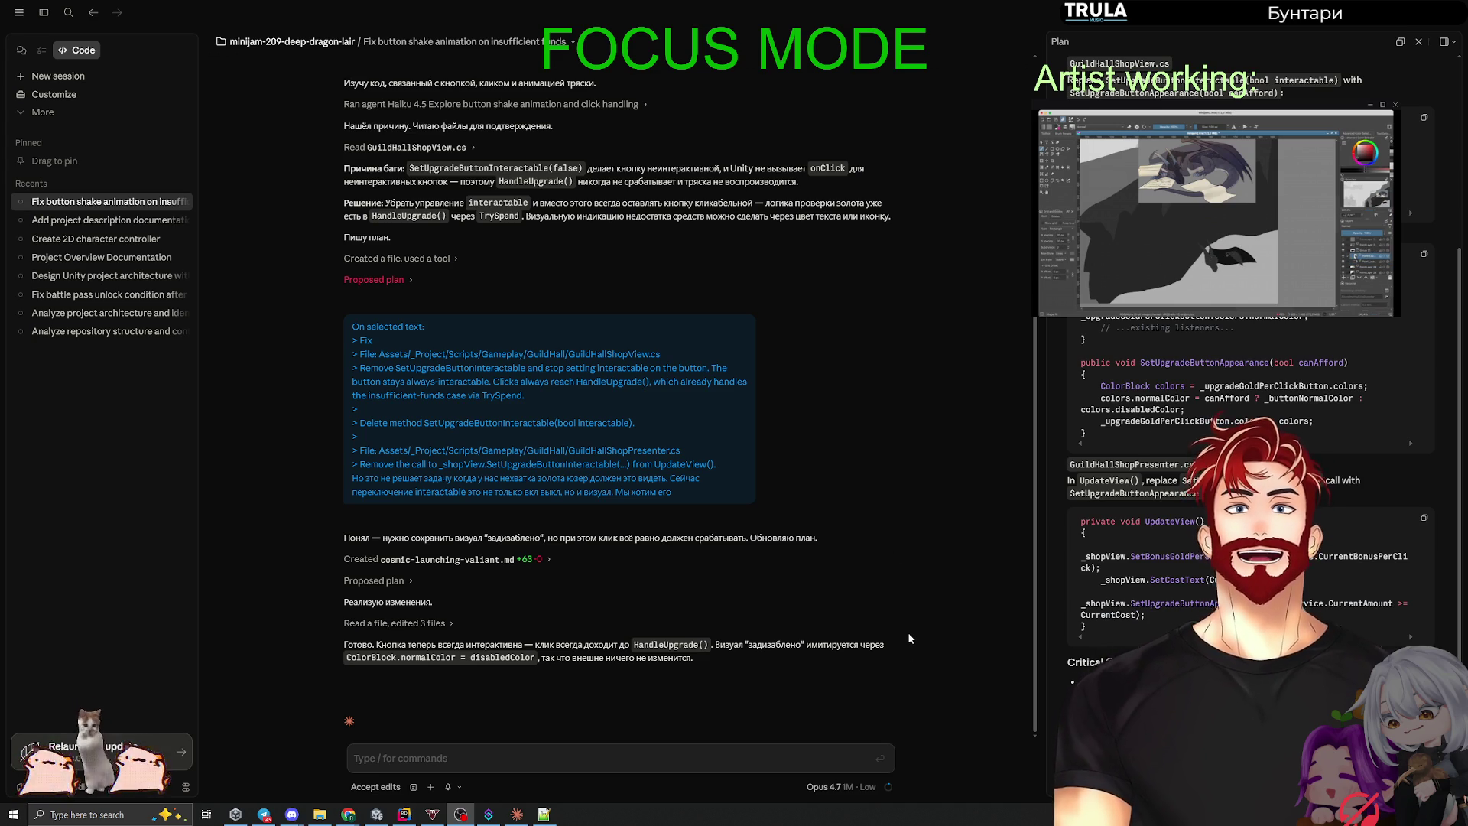
pyautogui.hotkey('alt', 'Tab')
pyautogui.click(713, 402)
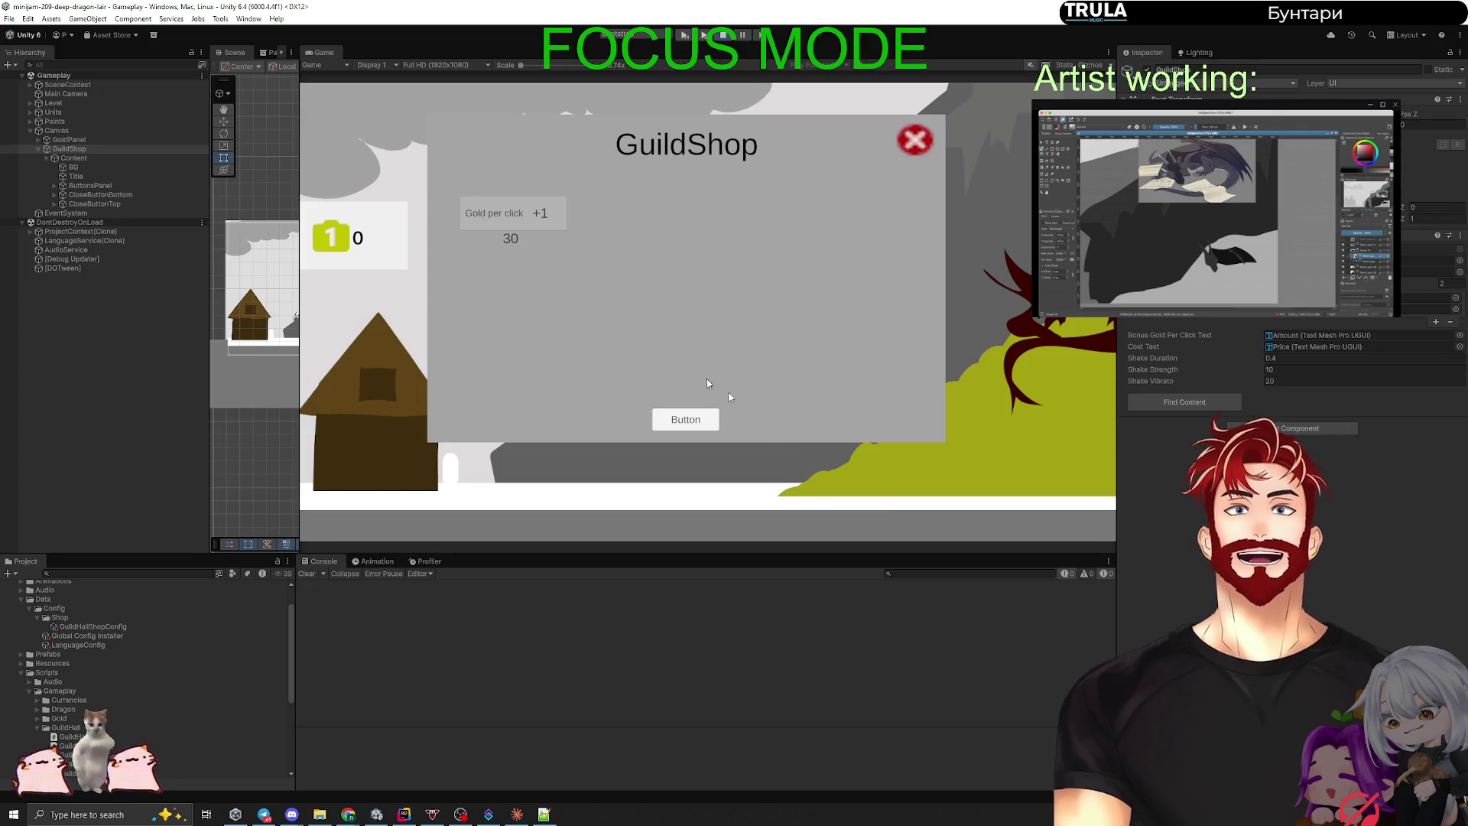
# Step: Stop Unity play mode to reload scripts, then view Claude's context usage (32.0k of 1.0M)
pyautogui.click(721, 35)
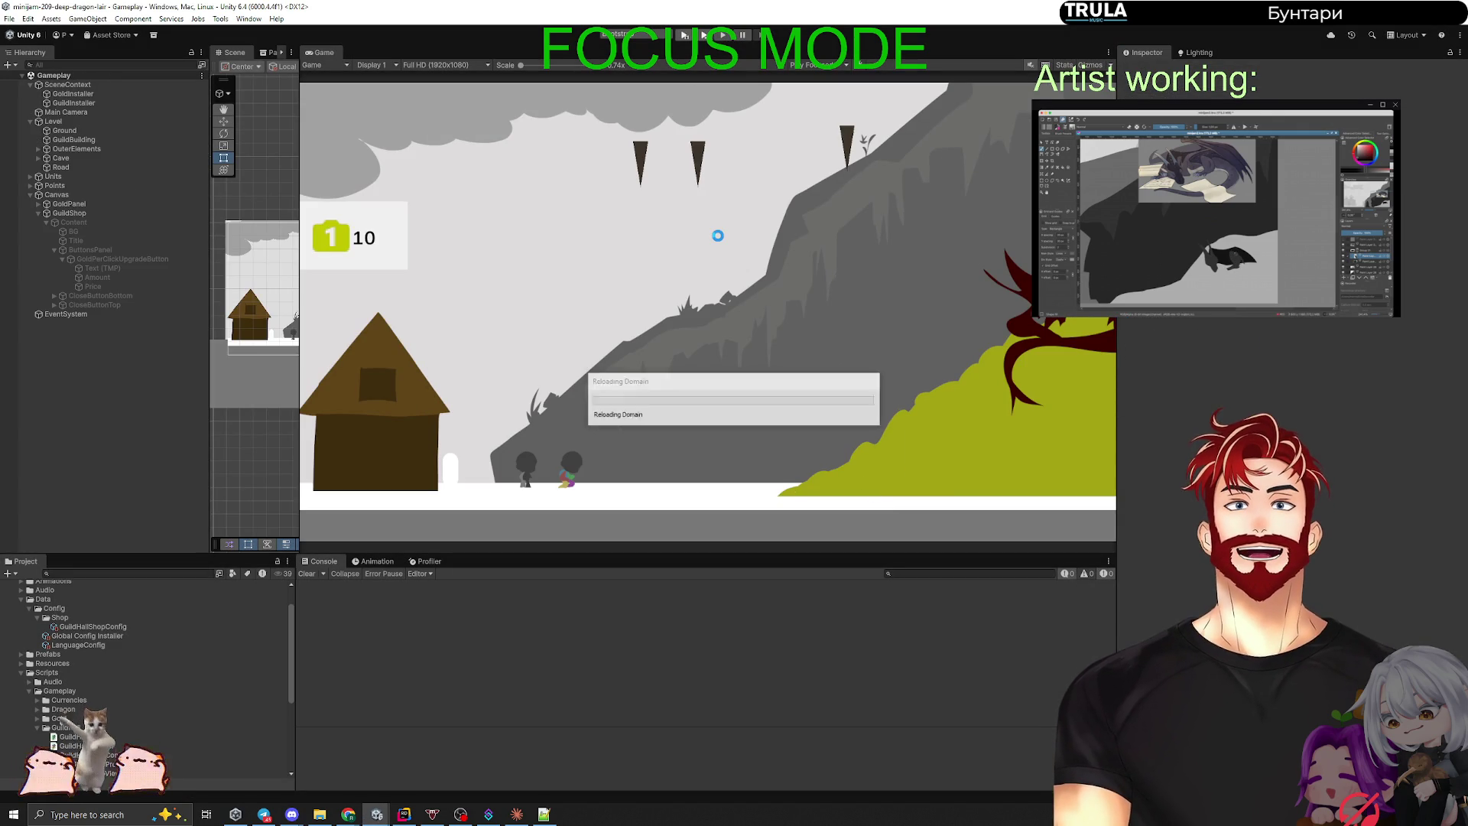
pyautogui.hotkey('alt', 'Tab')
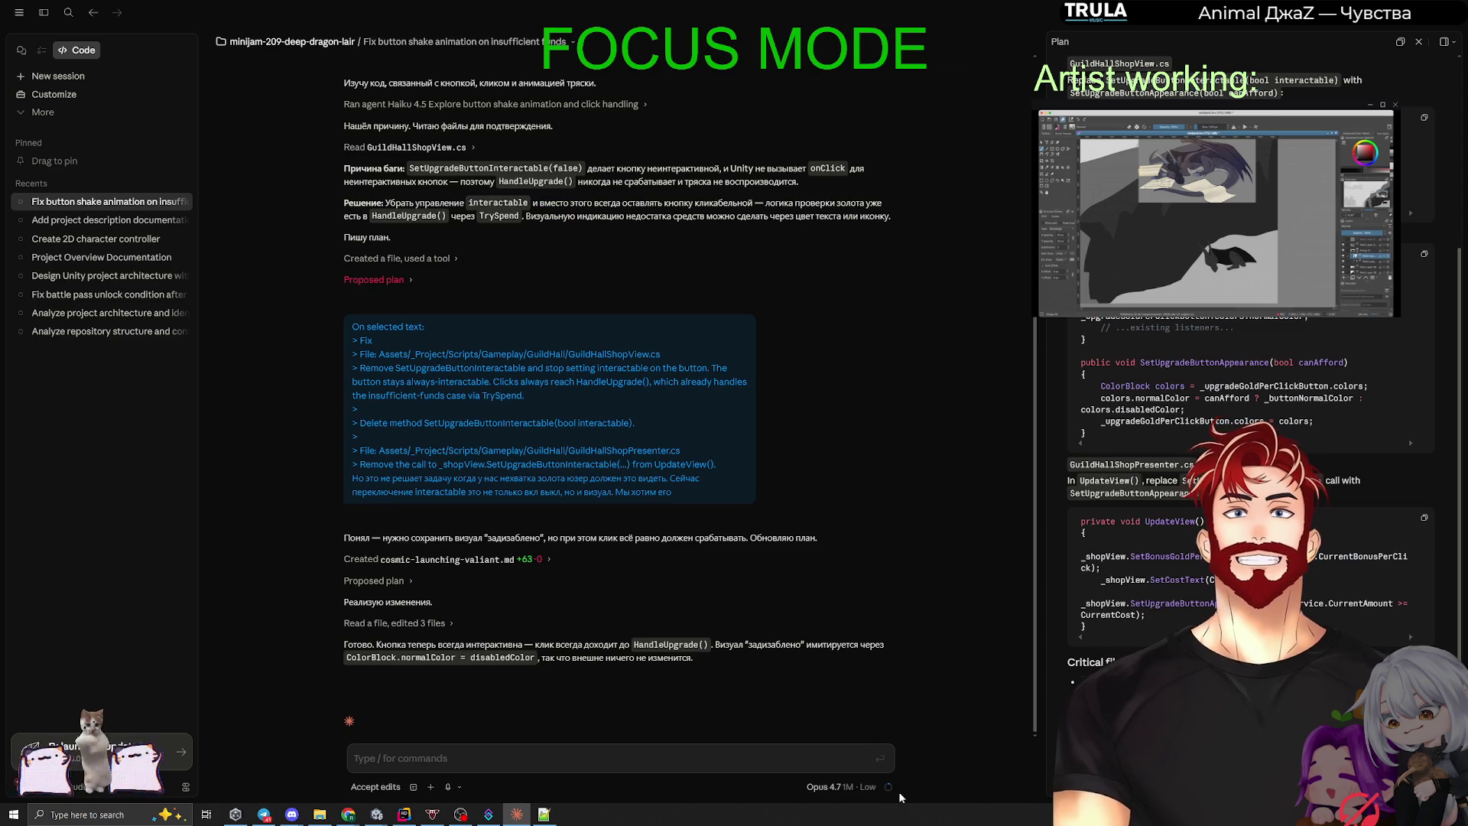
pyautogui.click(887, 787)
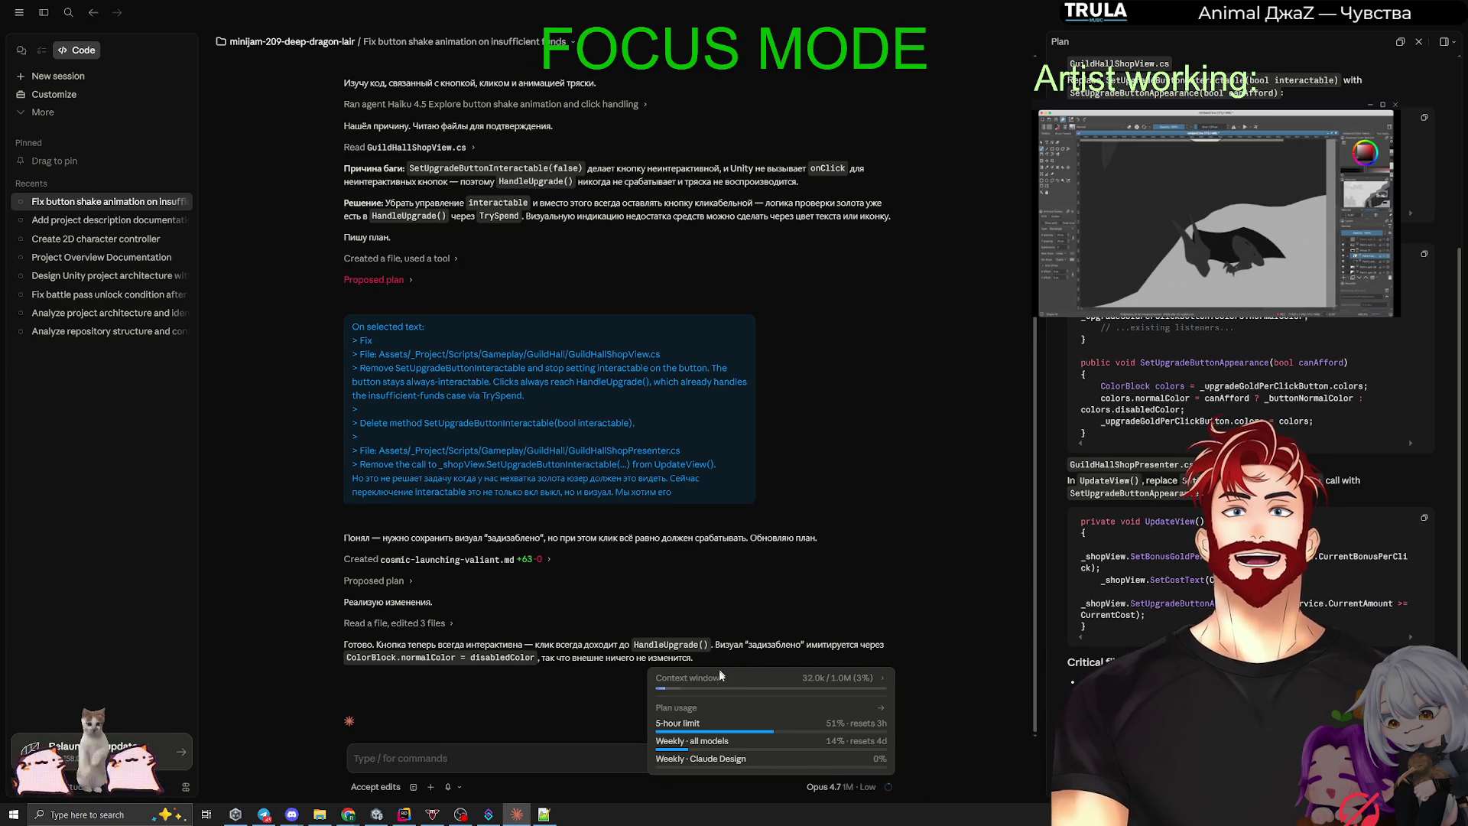
# Step: Expand and collapse the context breakdown, then run Unity's game to the Dragon Lair menu
pyautogui.click(881, 679)
pyautogui.click(879, 531)
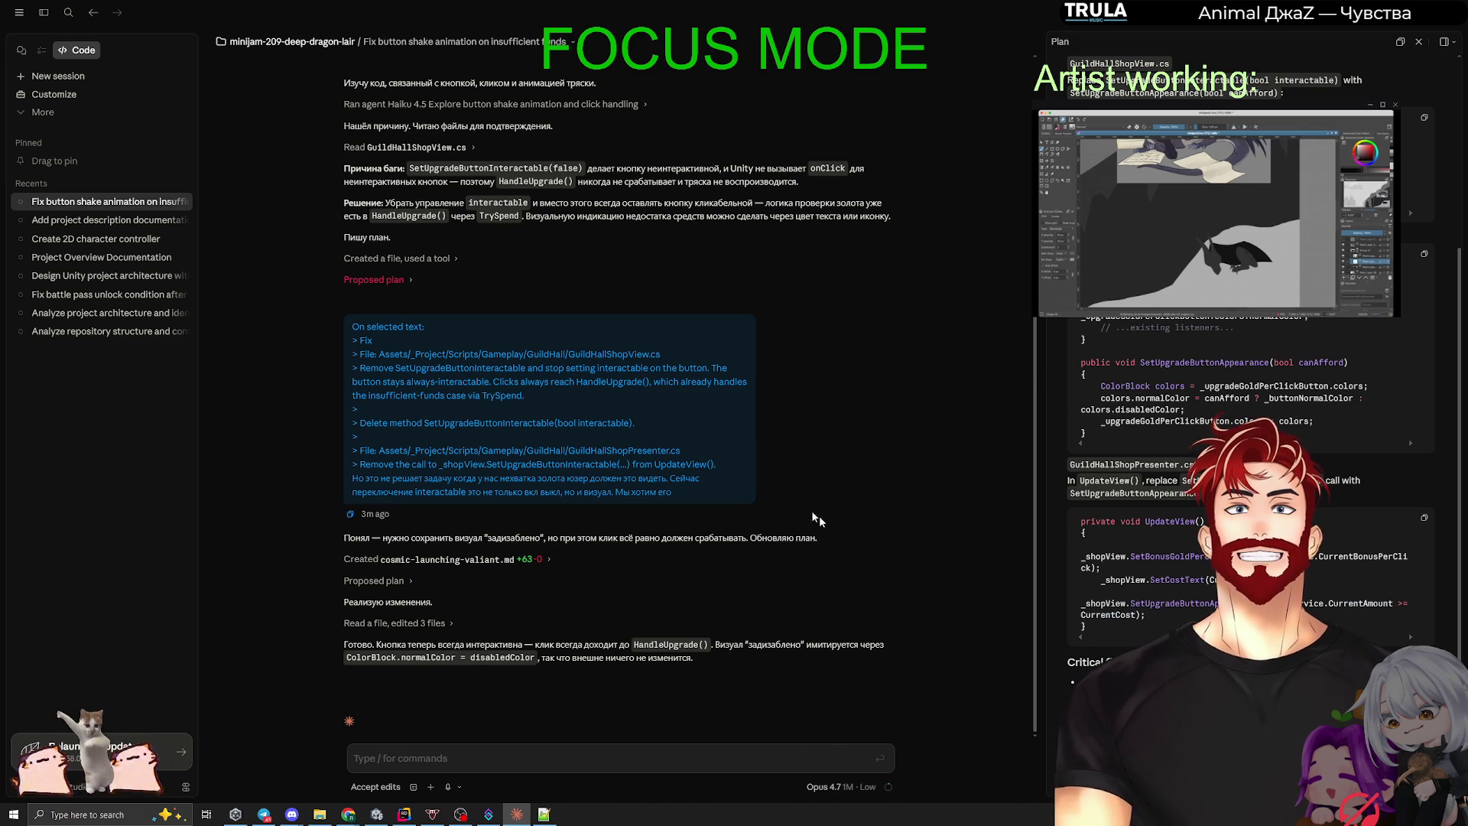
pyautogui.hotkey('alt', 'Tab')
pyautogui.click(684, 35)
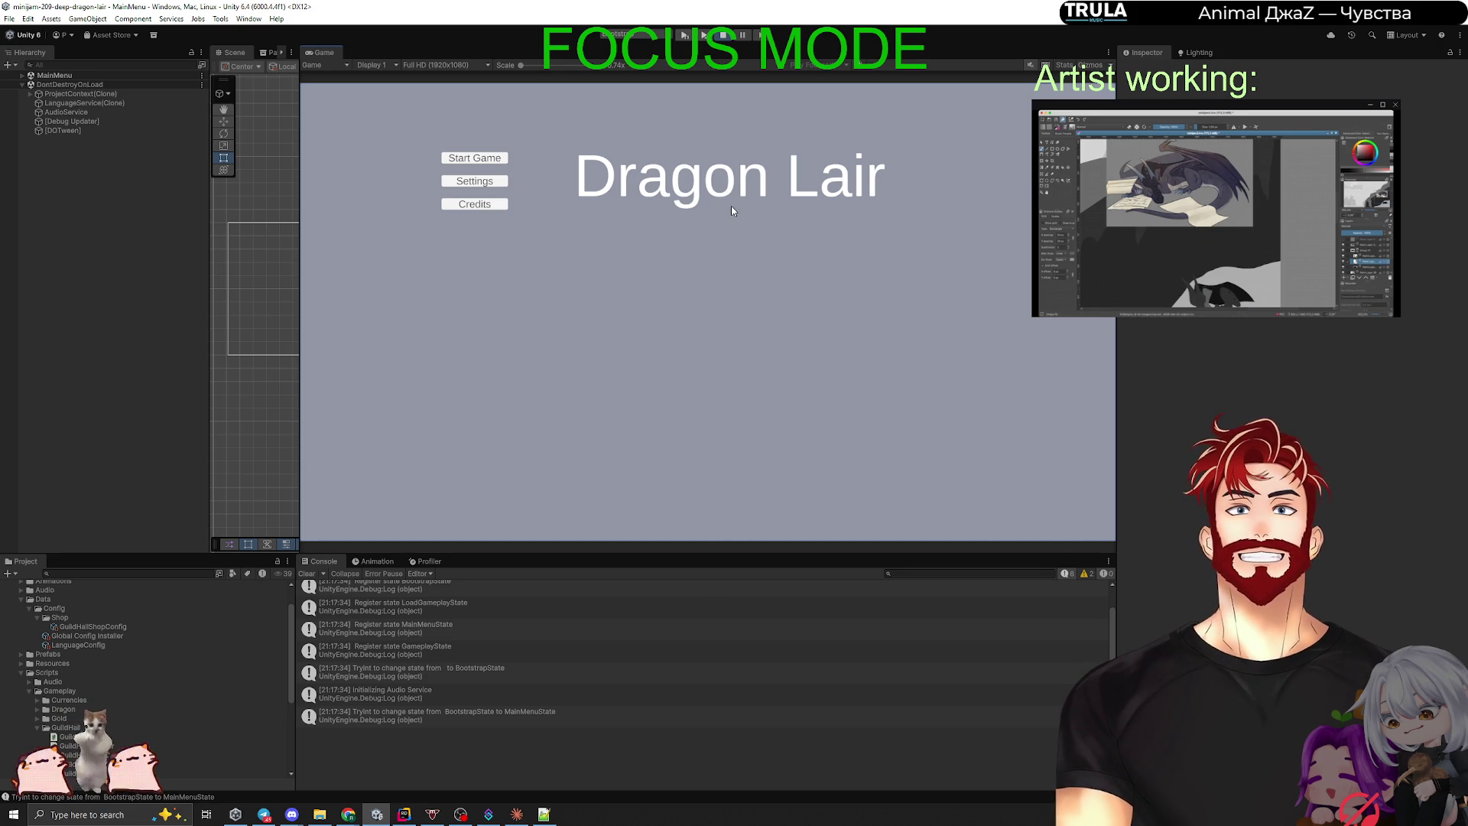
# Step: Start the game and open the GuildShop at 0 gold, restarting play once, then stop
pyautogui.click(482, 158)
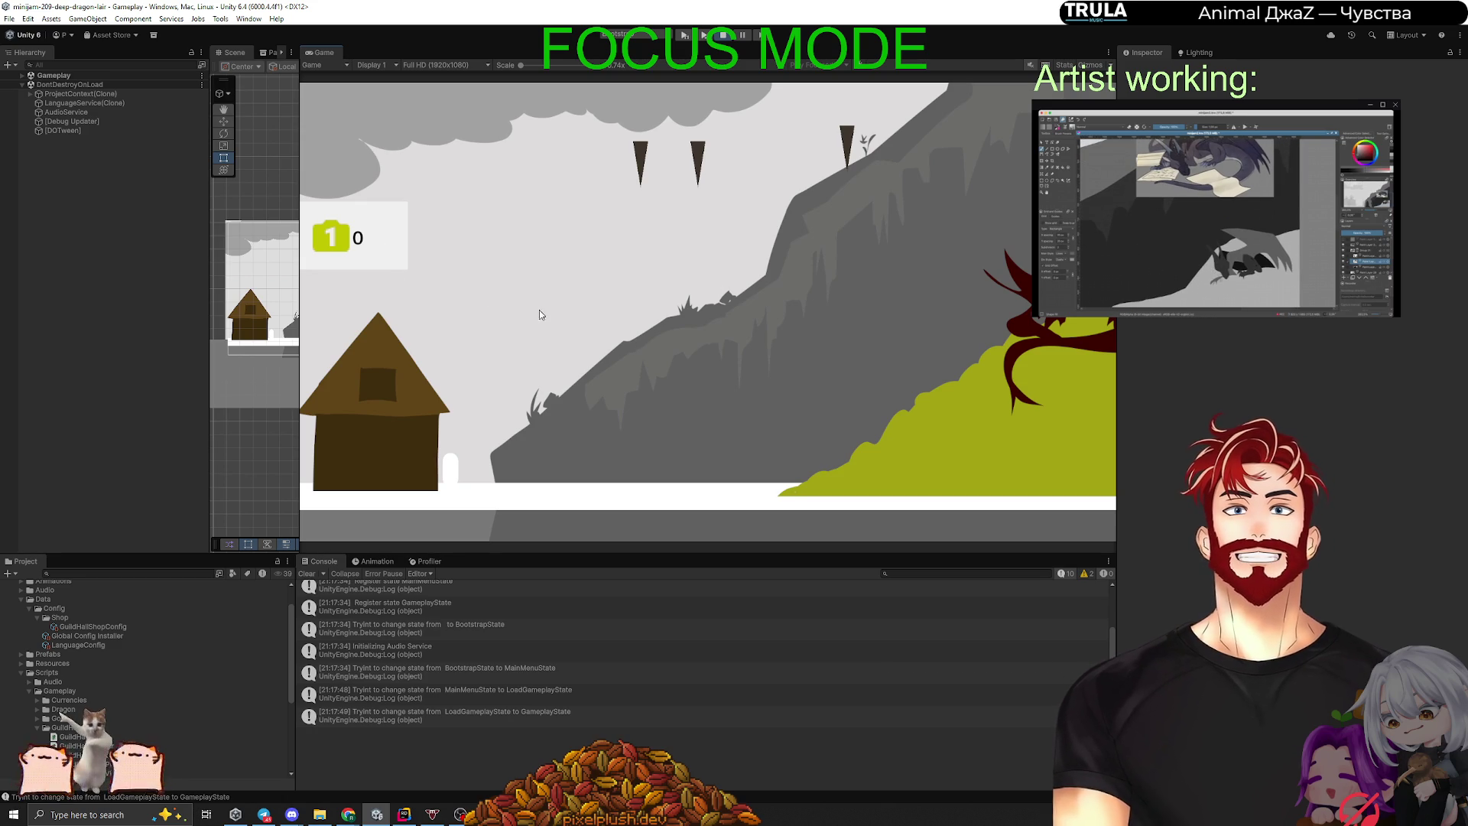
pyautogui.click(377, 405)
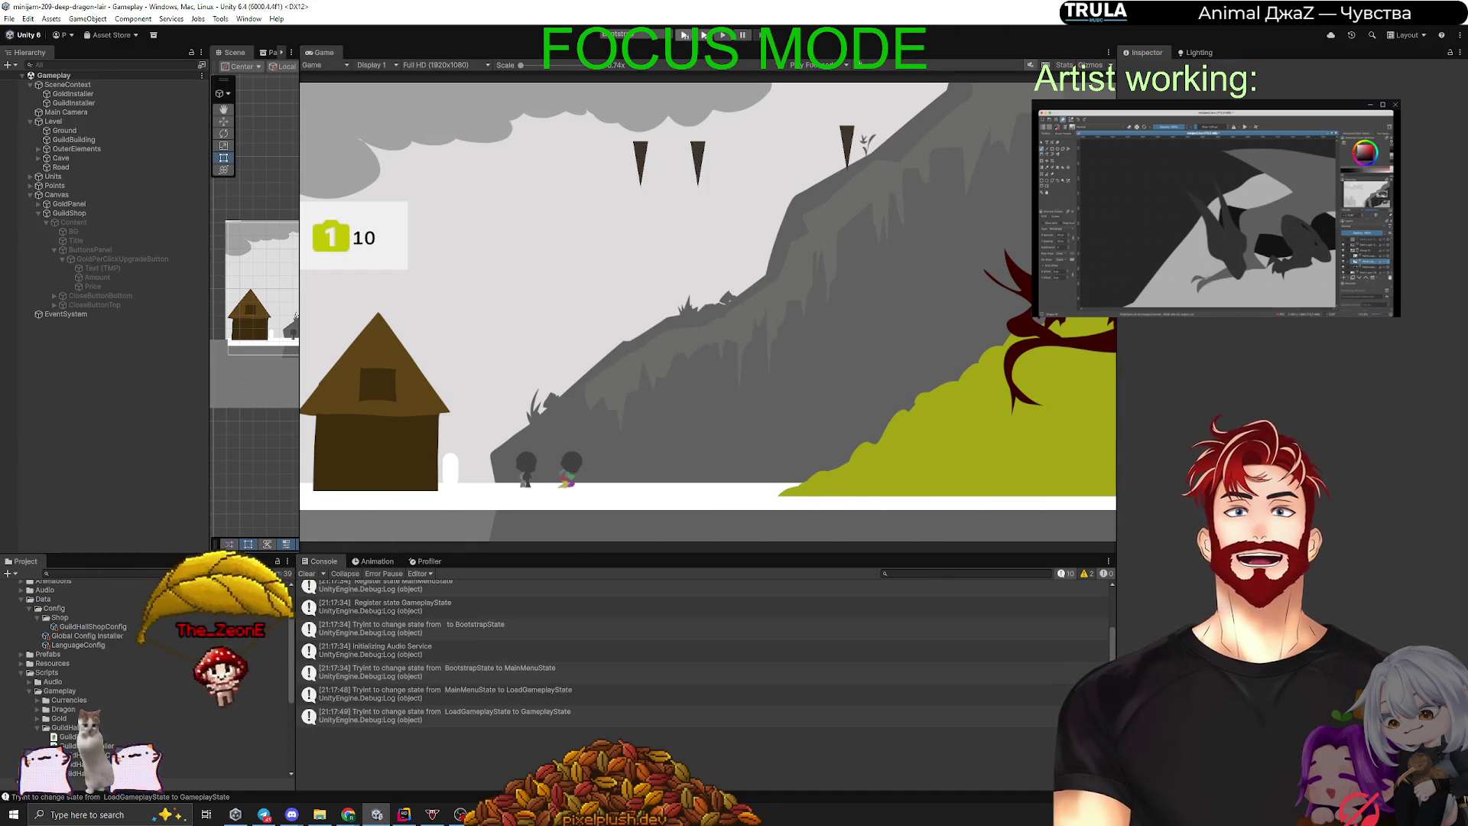
pyautogui.hotkey('ctrl', 'p')
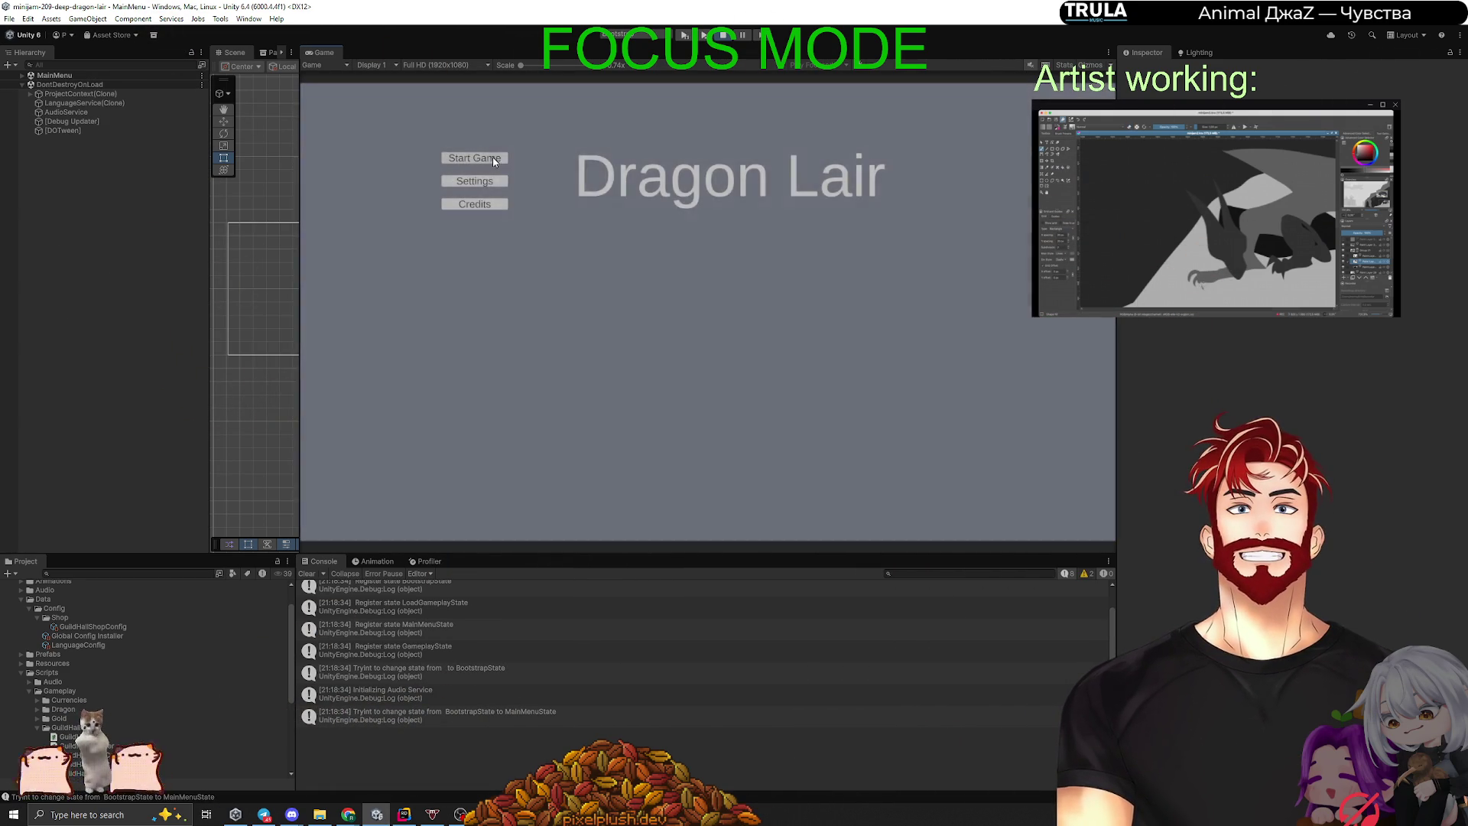
pyautogui.click(492, 158)
pyautogui.click(368, 429)
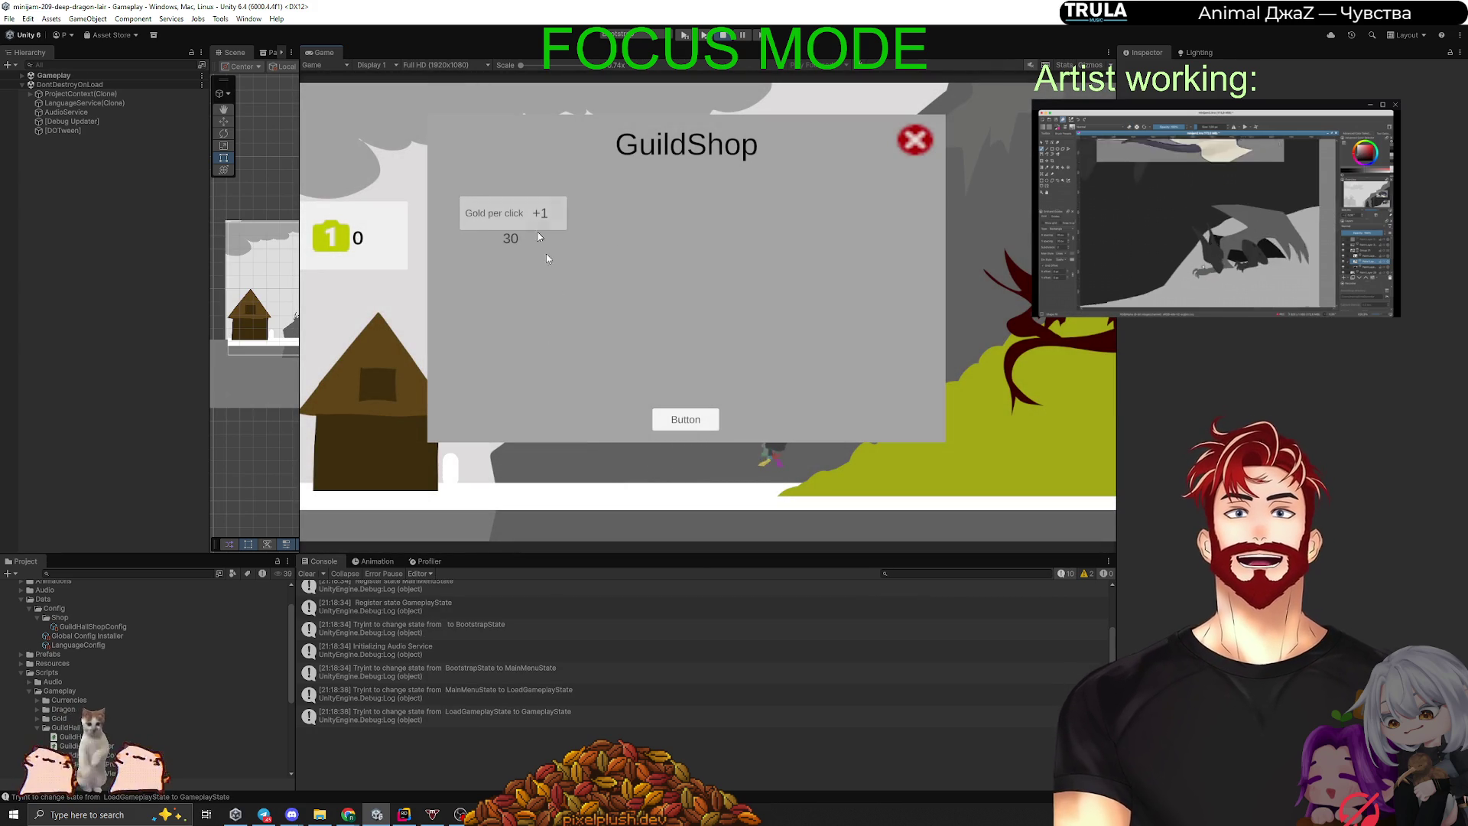
pyautogui.hotkey('ctrl', 'p')
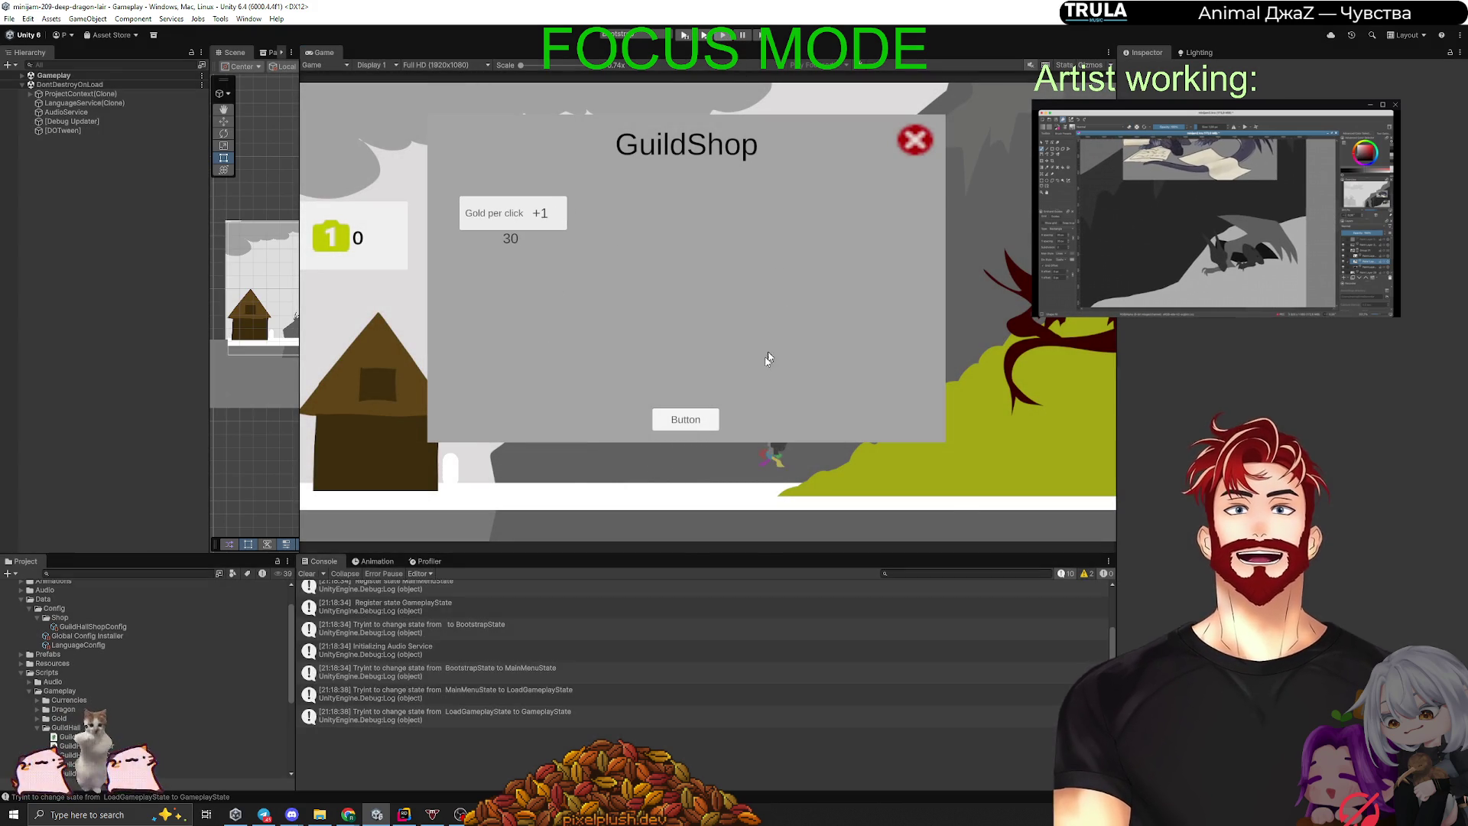
pyautogui.hotkey('alt', 'Tab')
# Step: Report to Claude that the button turns grey after the first click, then return to Unity
pyautogui.write('My')
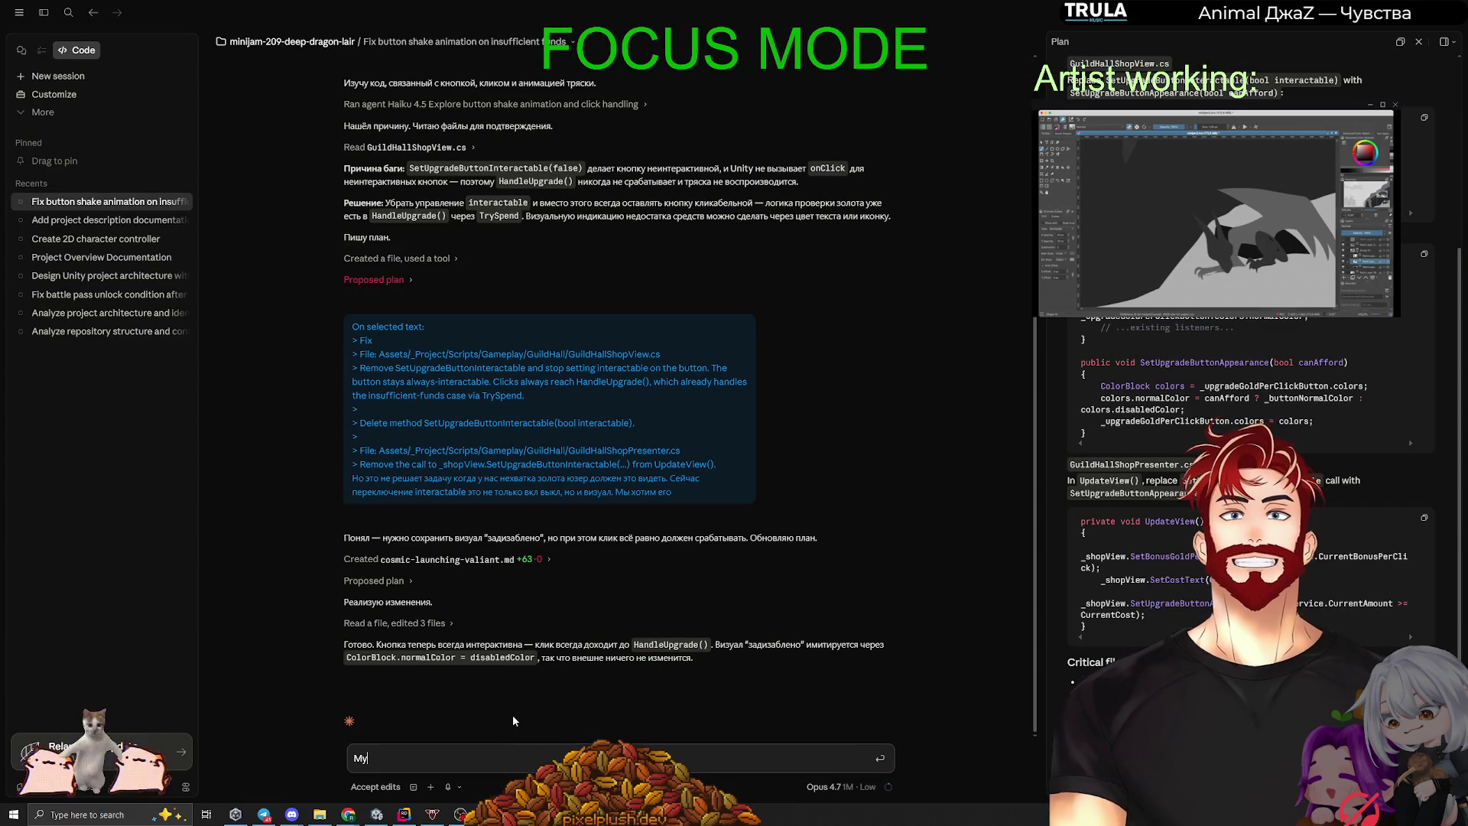
pyautogui.hotkey('ctrl', 'a')
pyautogui.press('BackSpace')
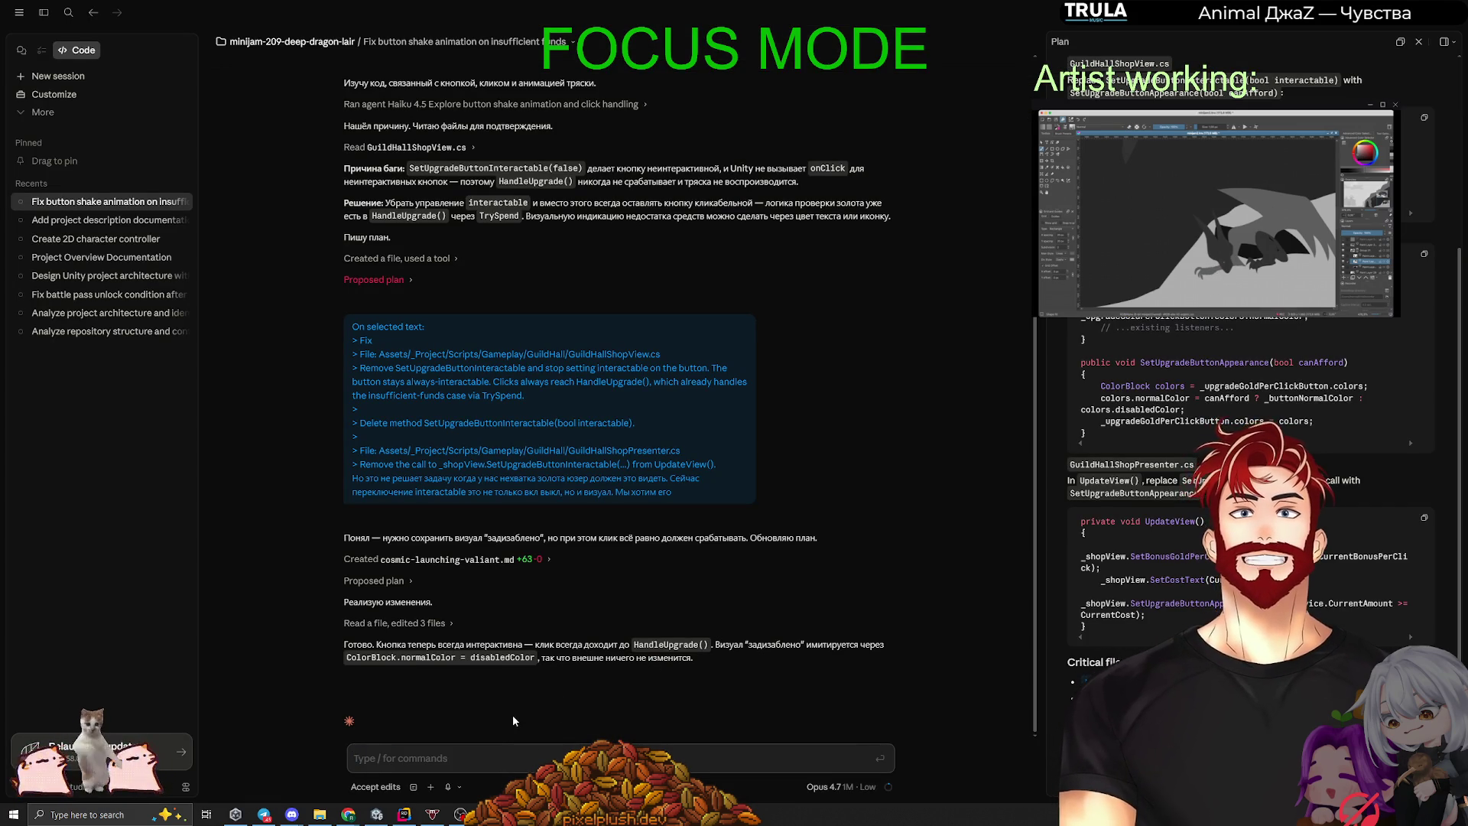
pyautogui.write('после первого клика и проигрывания анимаци')
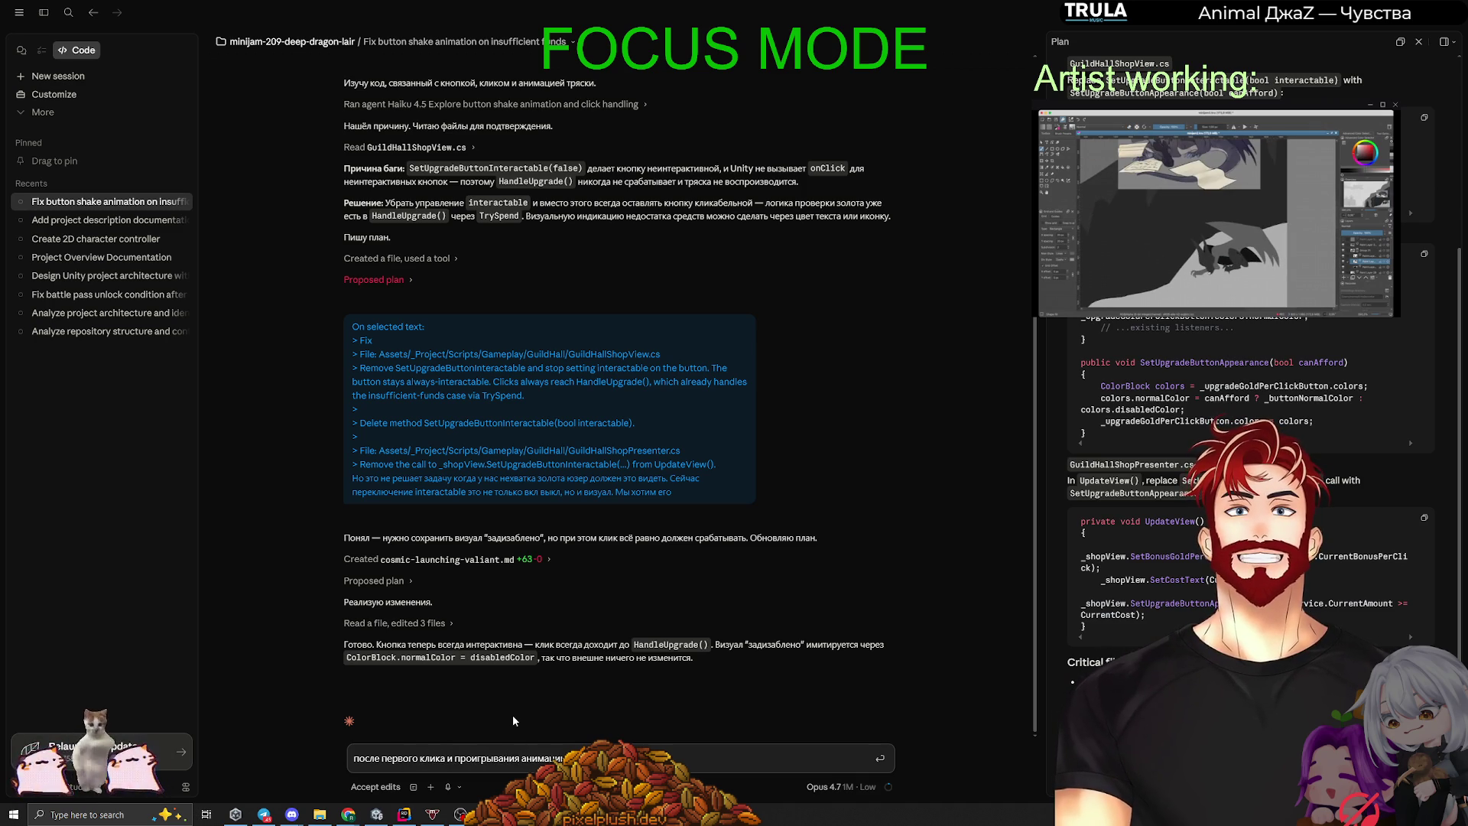
pyautogui.write('зн')
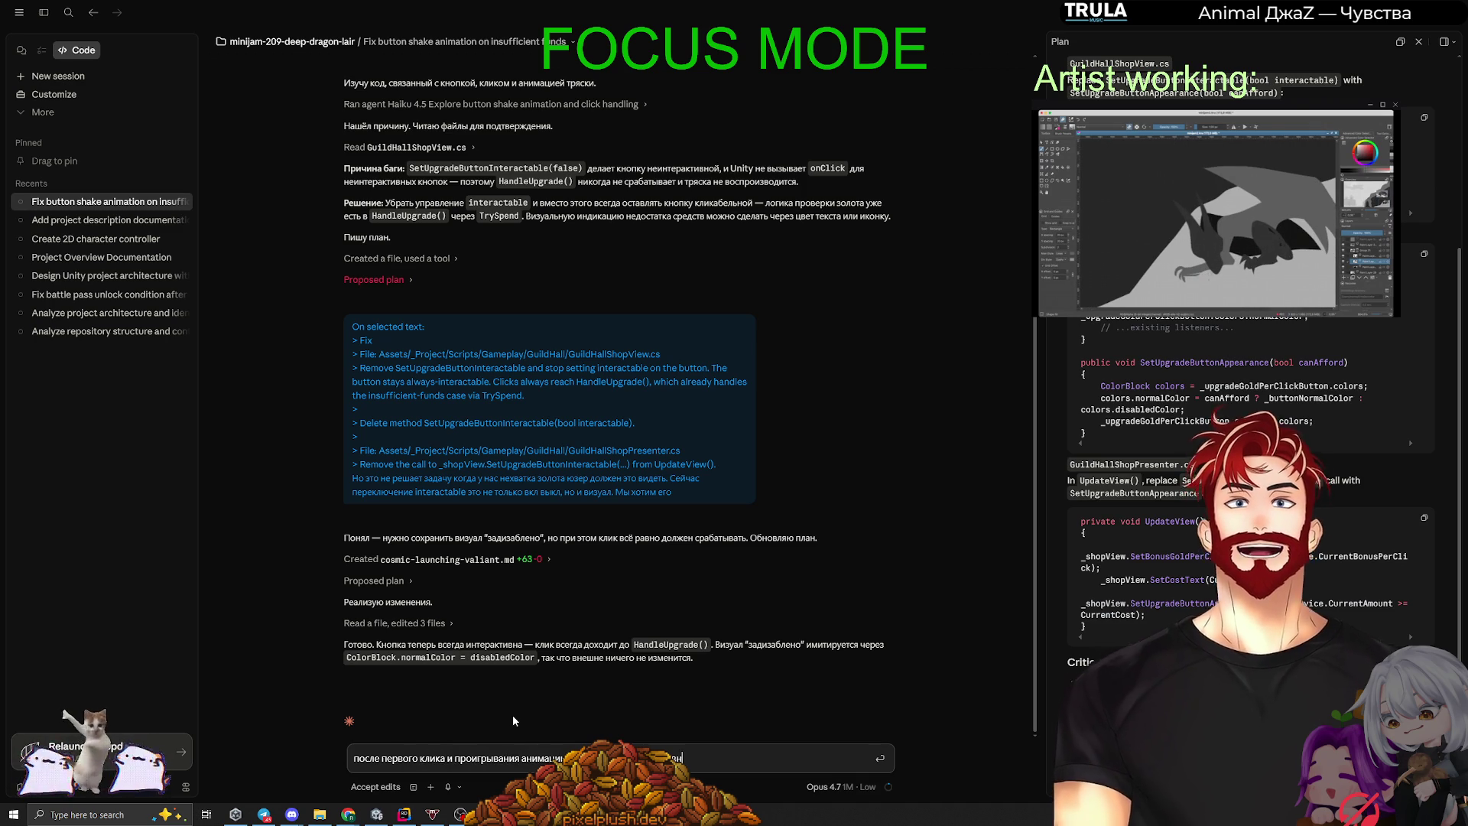
pyautogui.write('осерой')
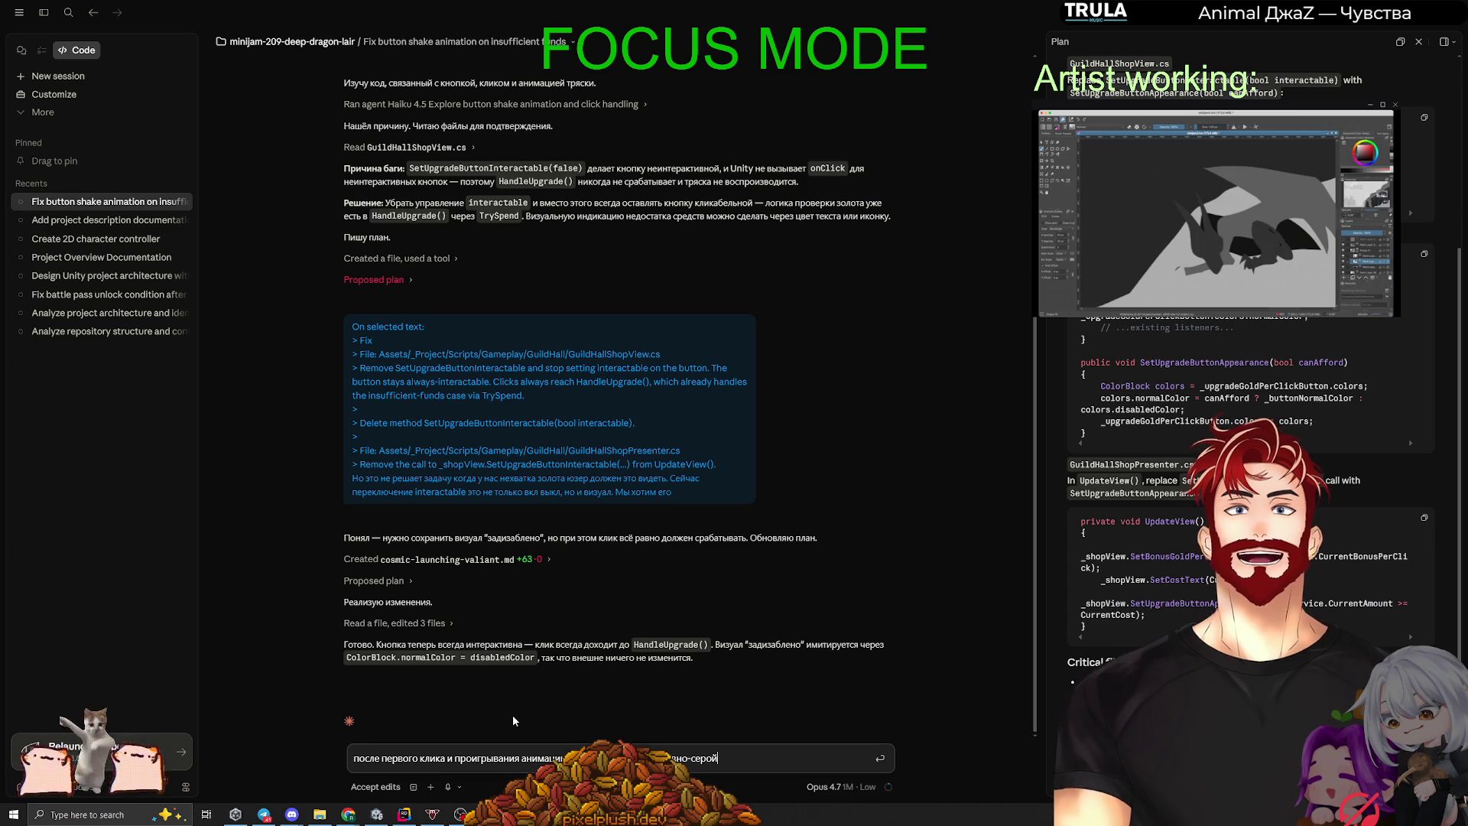
pyautogui.write(', но денег всё ещё не зват')
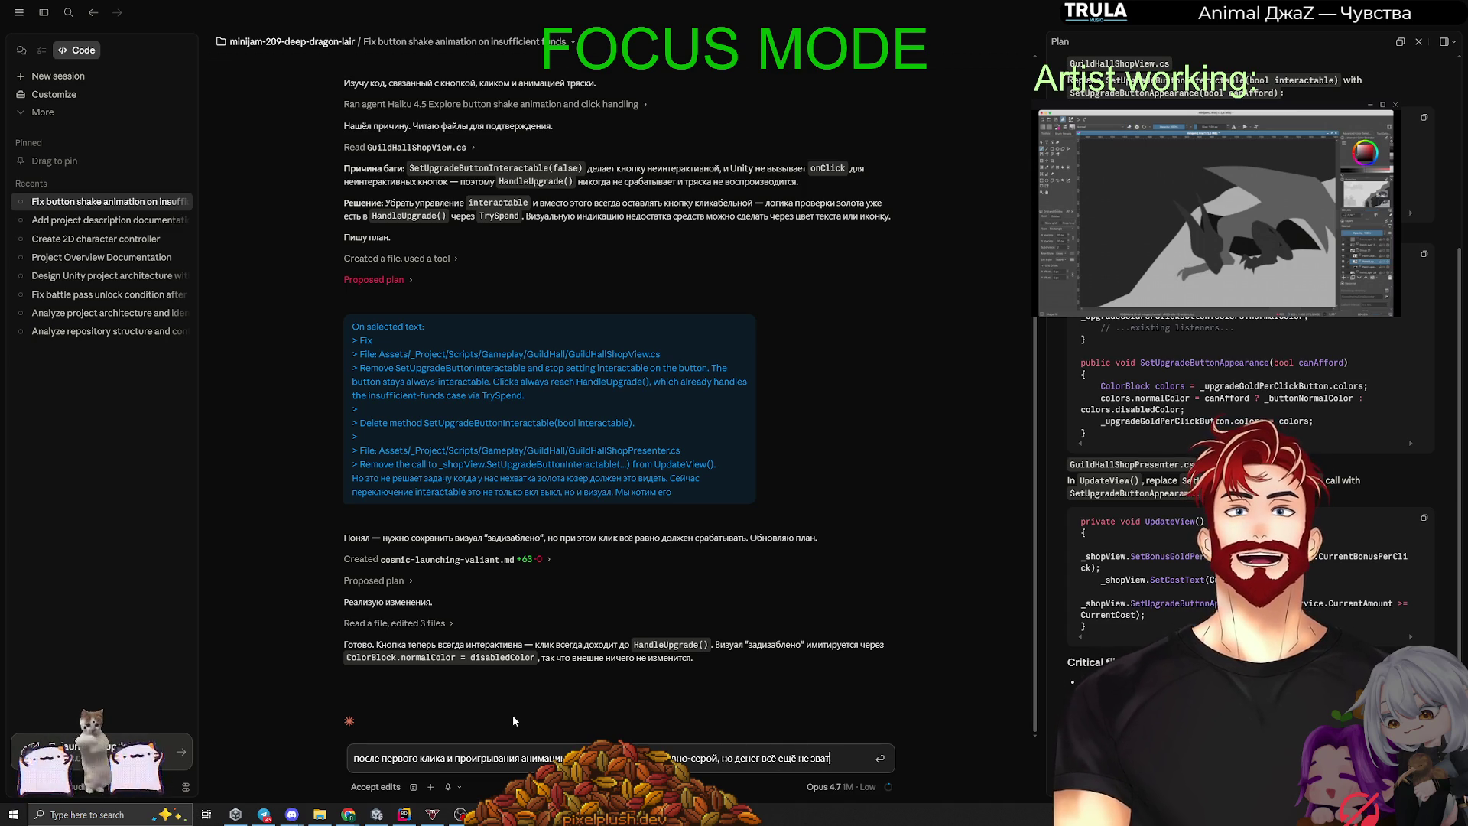
pyautogui.write('ает')
pyautogui.press('Return')
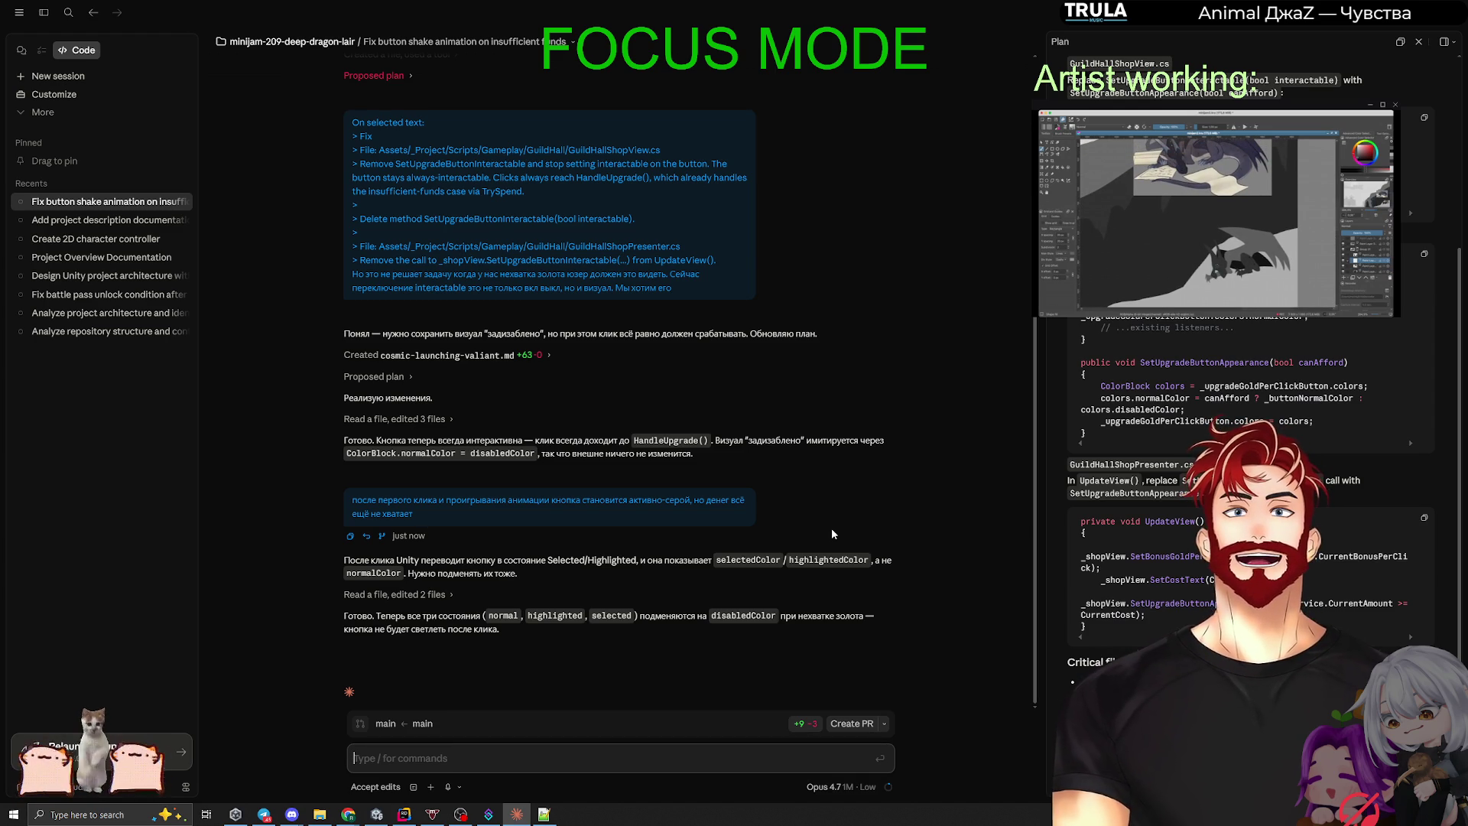
pyautogui.hotkey('alt', 'Tab')
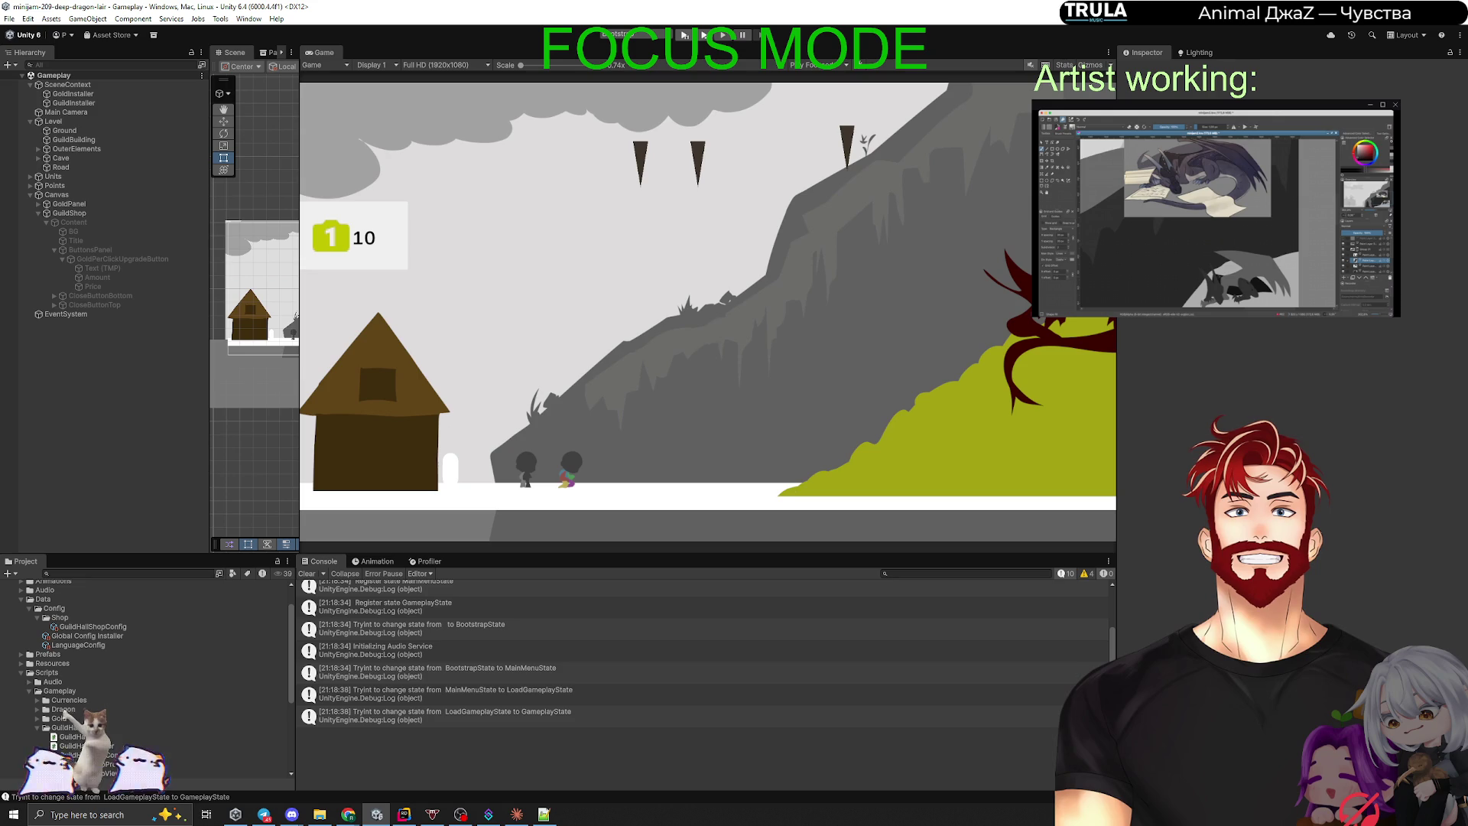
pyautogui.click(703, 36)
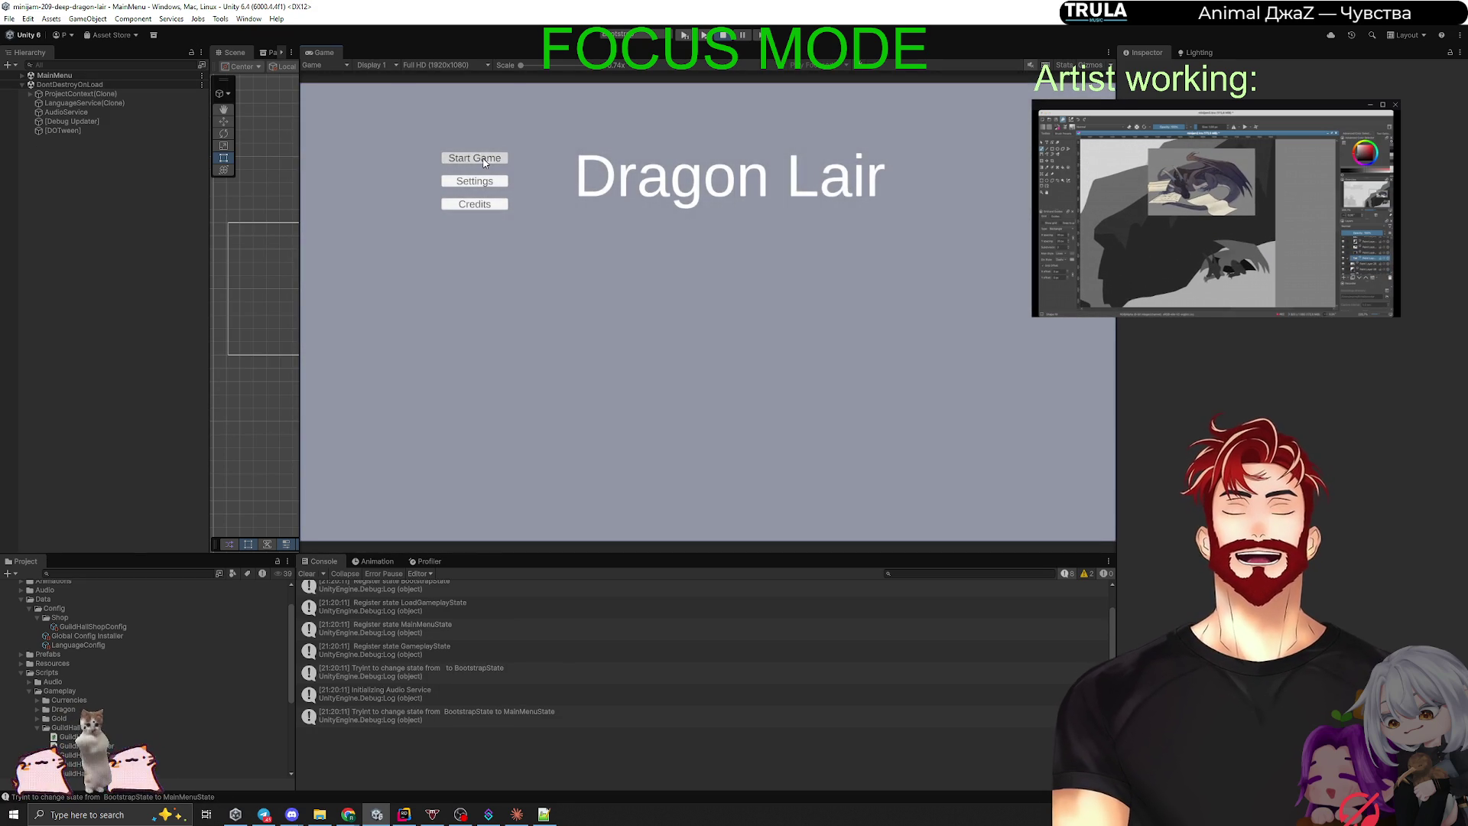
pyautogui.click(483, 161)
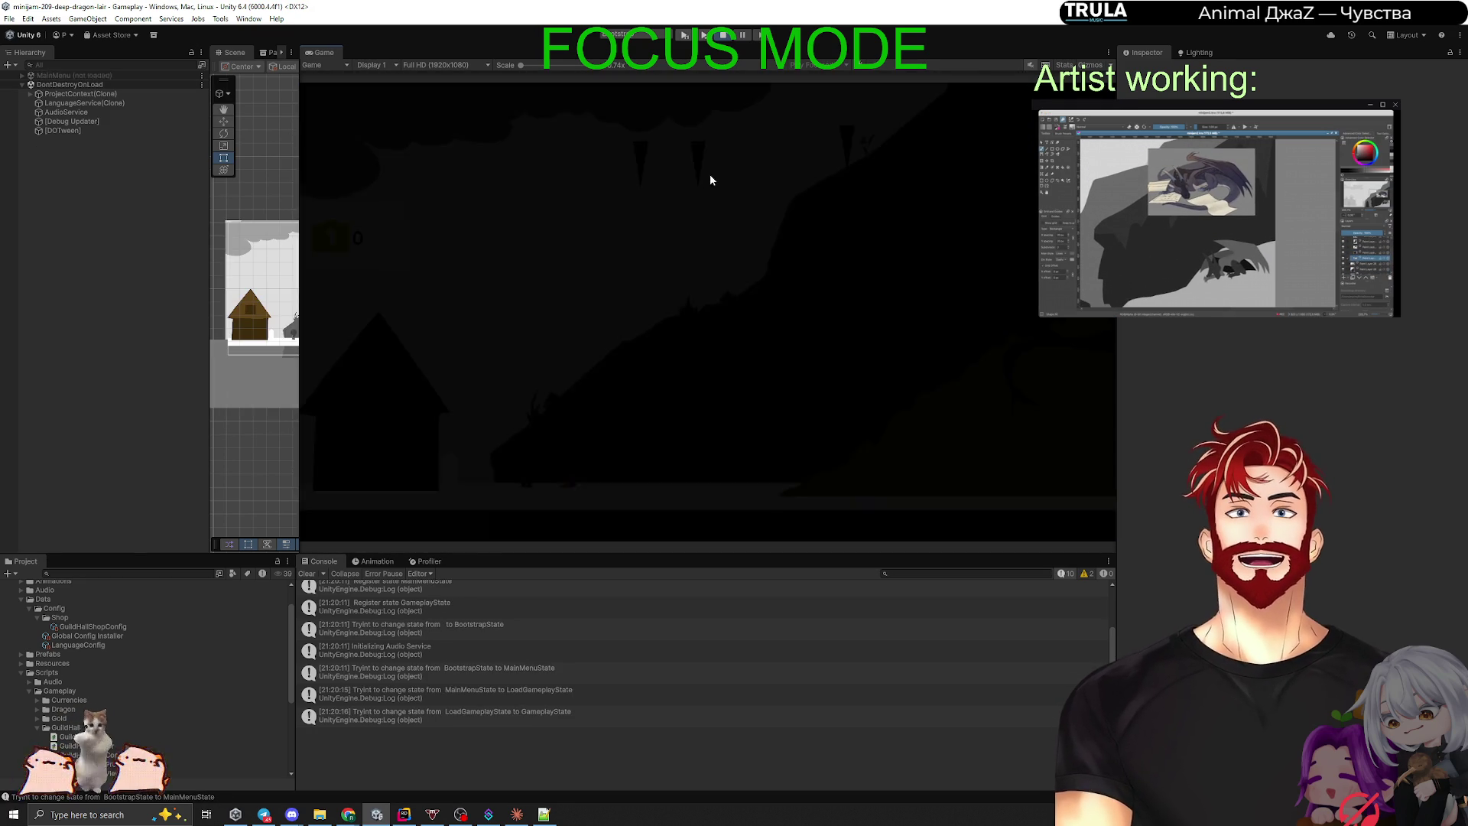
pyautogui.click(354, 402)
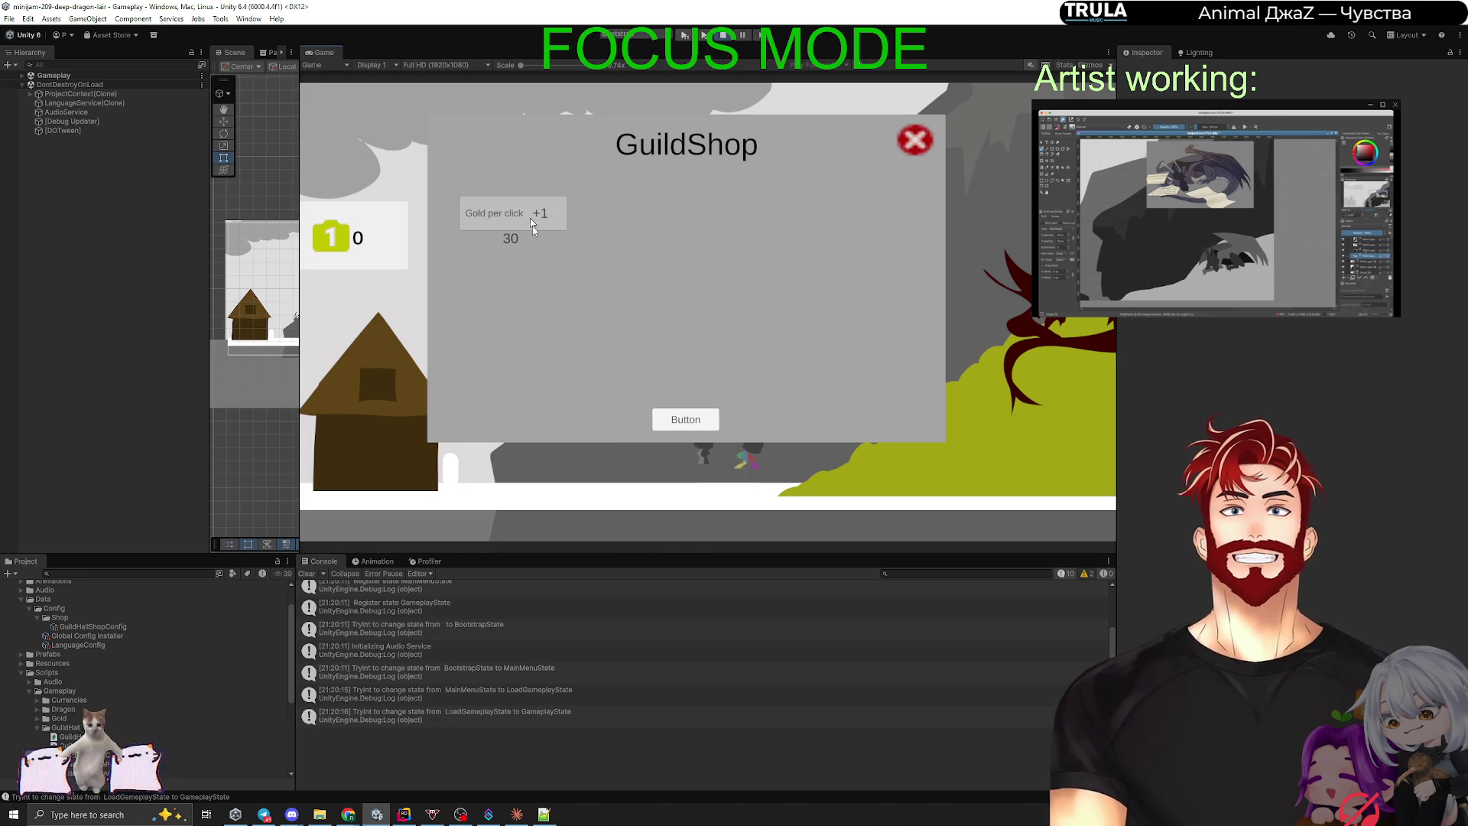
pyautogui.click(981, 467)
pyautogui.click(981, 468)
pyautogui.click(981, 468)
pyautogui.click(987, 469)
pyautogui.click(987, 469)
pyautogui.click(986, 470)
pyautogui.click(991, 471)
pyautogui.click(991, 471)
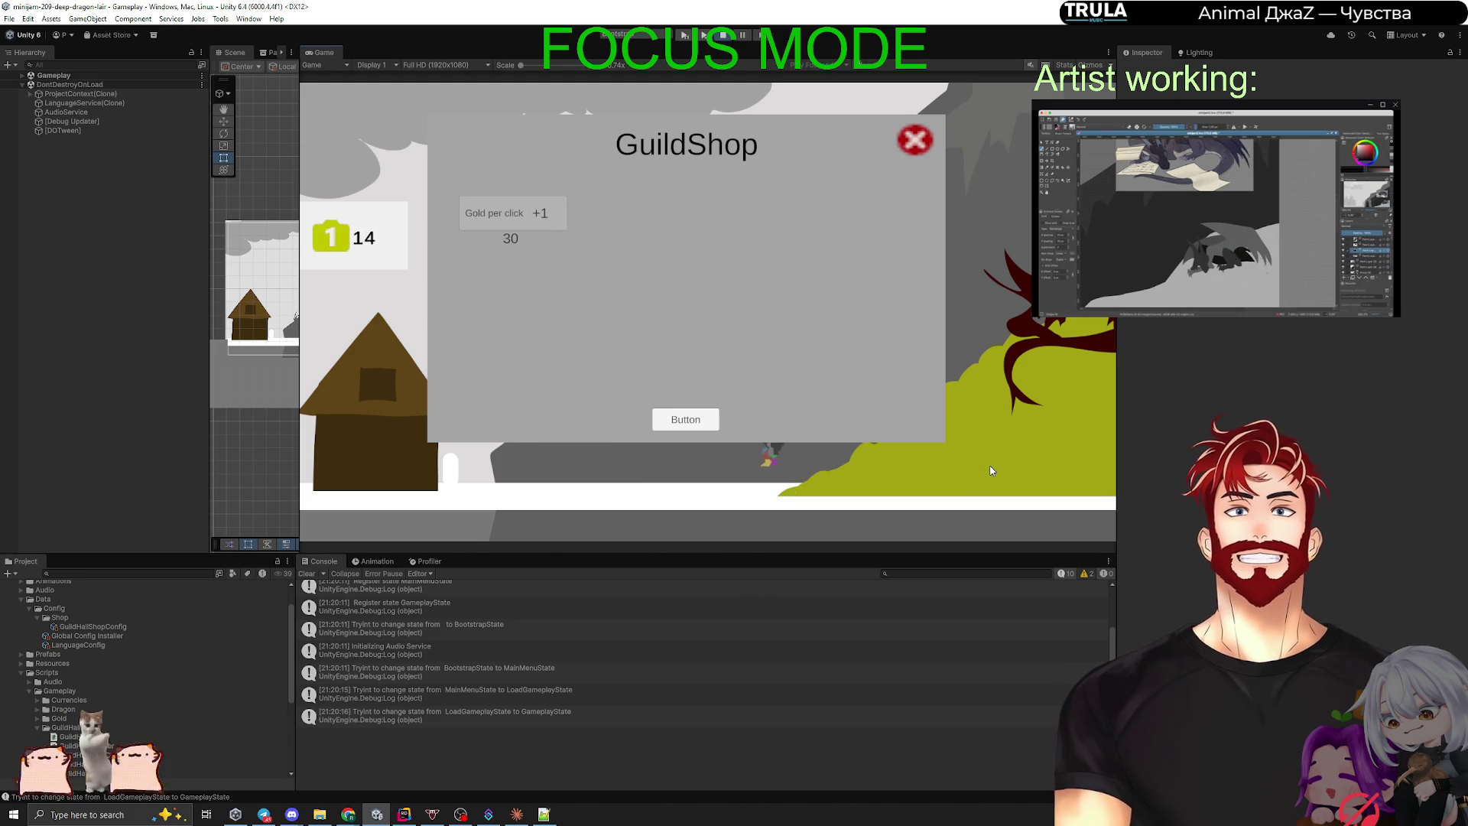
pyautogui.click(990, 469)
pyautogui.click(990, 469)
pyautogui.click(990, 469)
pyautogui.click(990, 470)
pyautogui.click(990, 470)
pyautogui.click(990, 470)
pyautogui.click(990, 470)
pyautogui.click(990, 470)
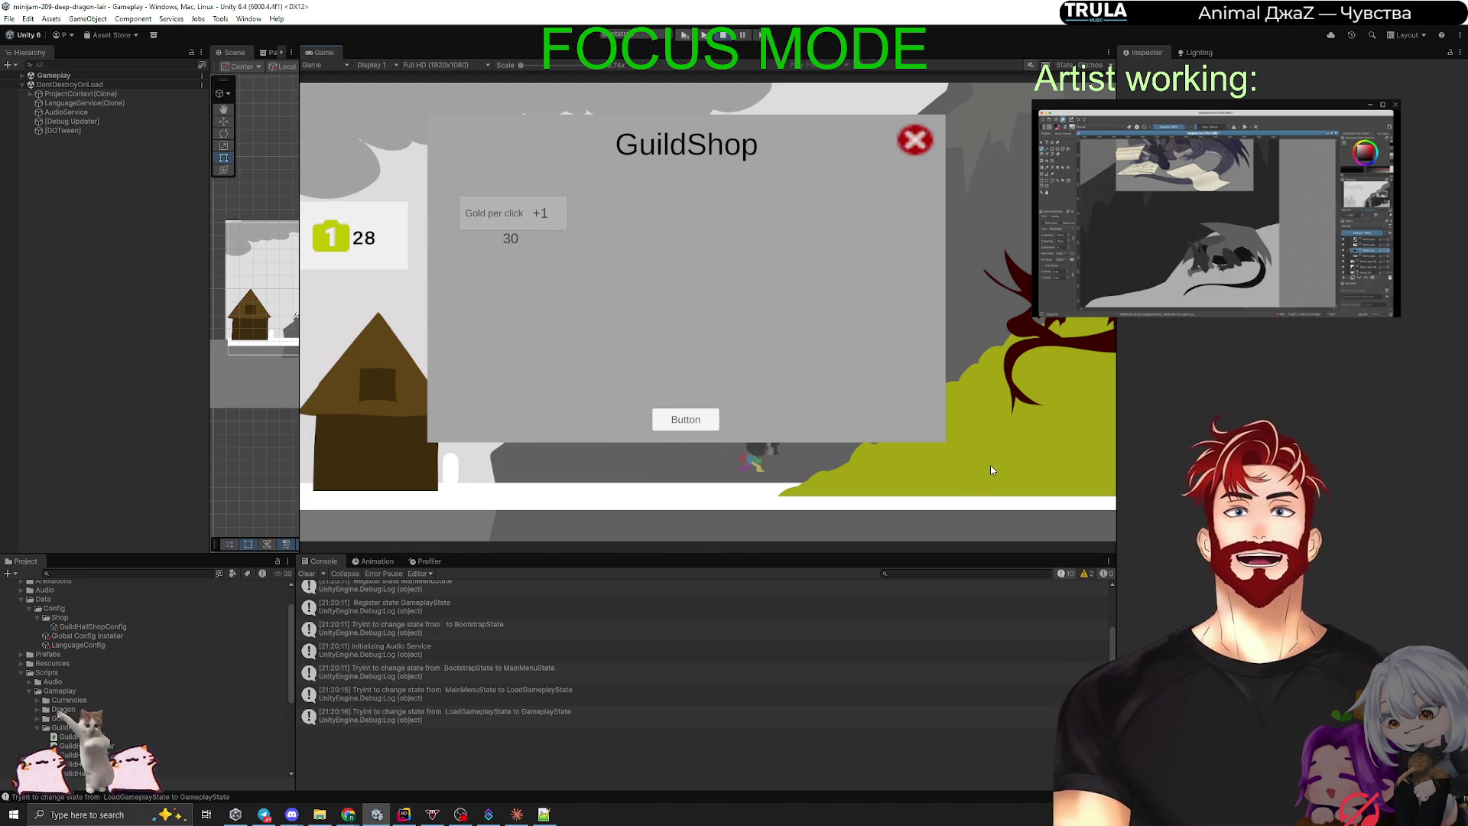
pyautogui.click(991, 469)
pyautogui.click(990, 470)
pyautogui.click(539, 223)
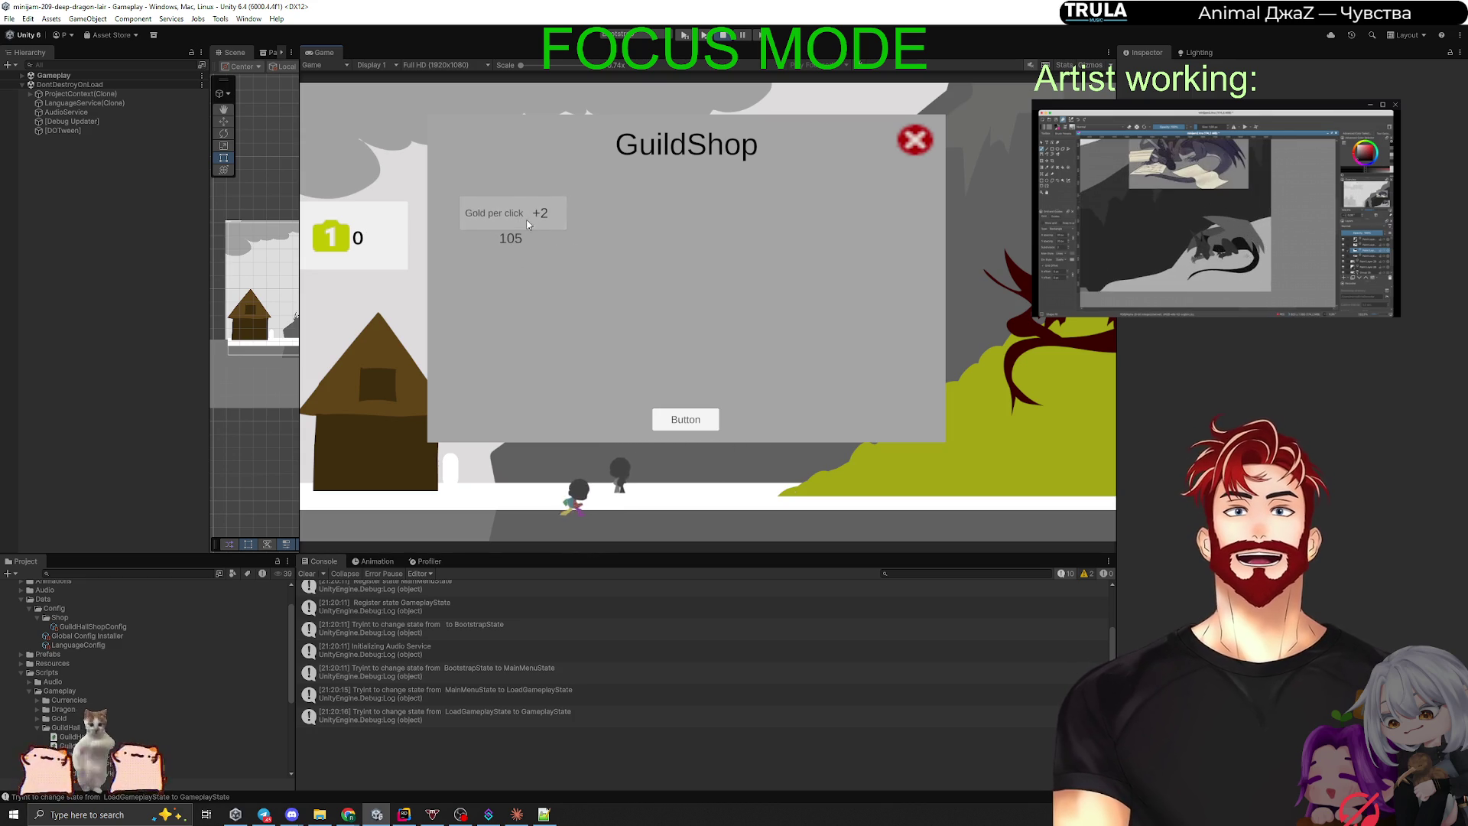
pyautogui.click(977, 479)
pyautogui.click(977, 478)
pyautogui.click(977, 475)
pyautogui.click(977, 474)
pyautogui.click(977, 474)
pyautogui.click(978, 474)
pyautogui.click(977, 474)
pyautogui.click(977, 474)
pyautogui.click(977, 474)
pyautogui.click(977, 474)
pyautogui.click(977, 478)
pyautogui.click(977, 479)
pyautogui.click(978, 478)
pyautogui.click(977, 479)
pyautogui.click(978, 479)
pyautogui.click(977, 478)
pyautogui.click(978, 479)
pyautogui.click(977, 479)
pyautogui.click(977, 478)
pyautogui.click(977, 478)
pyautogui.click(977, 479)
pyautogui.click(977, 479)
pyautogui.click(977, 479)
pyautogui.click(977, 478)
pyautogui.click(977, 478)
pyautogui.click(977, 479)
pyautogui.click(977, 478)
pyautogui.click(977, 479)
pyautogui.click(977, 478)
pyautogui.click(977, 479)
pyautogui.click(977, 479)
pyautogui.click(977, 479)
pyautogui.click(977, 479)
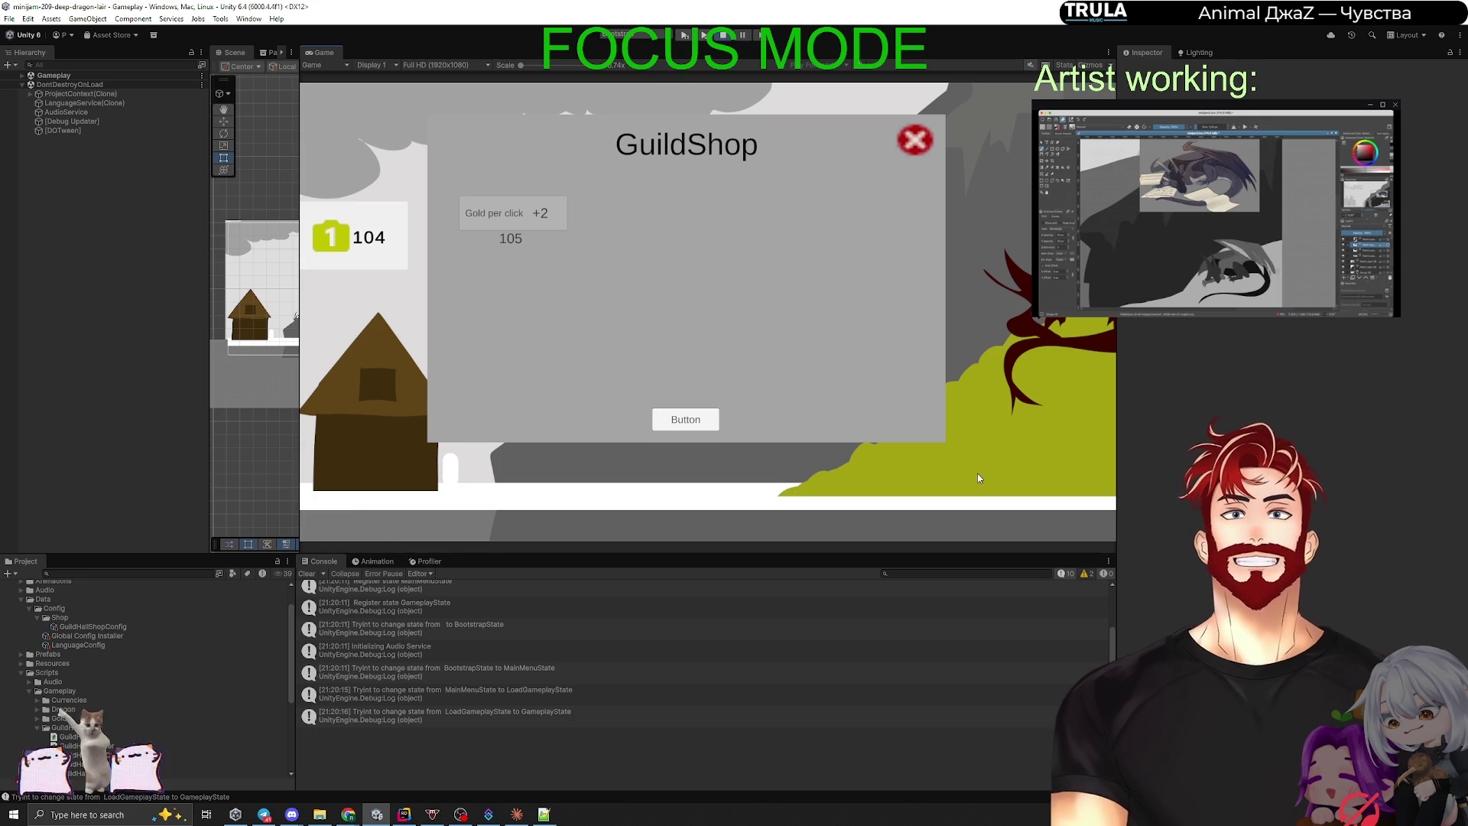
pyautogui.click(977, 478)
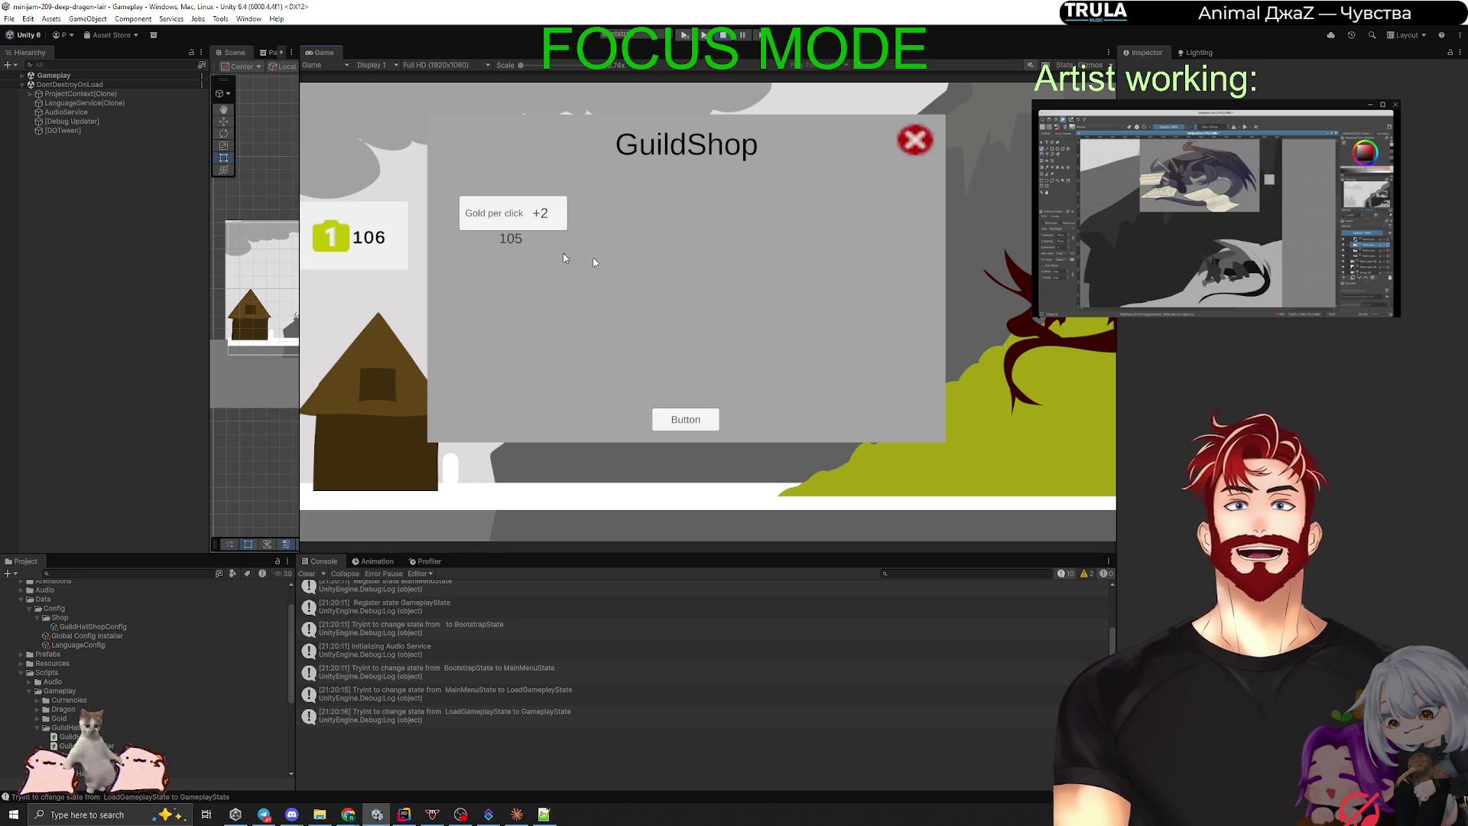
pyautogui.click(707, 422)
pyautogui.click(394, 380)
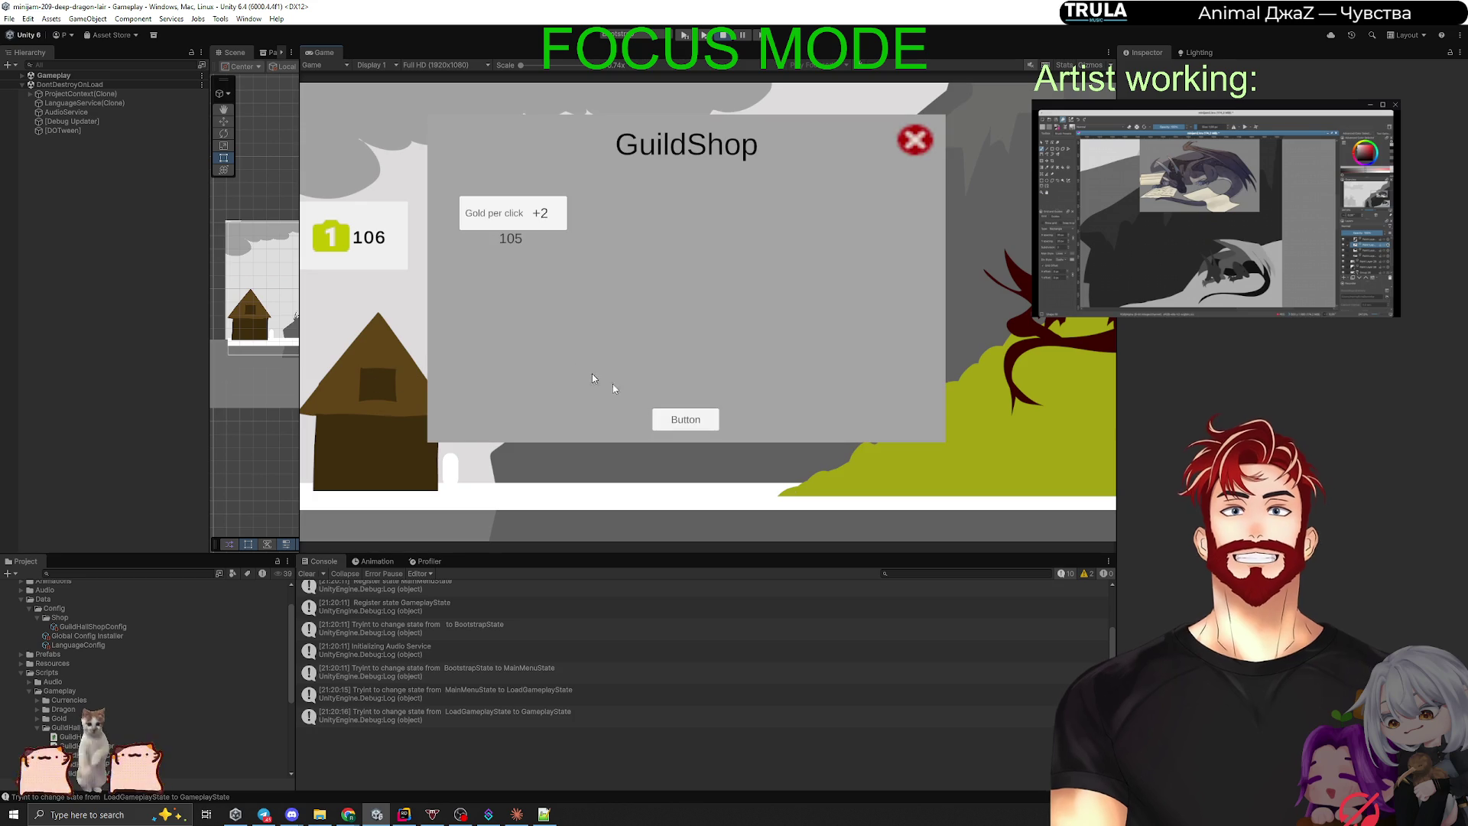
pyautogui.click(535, 224)
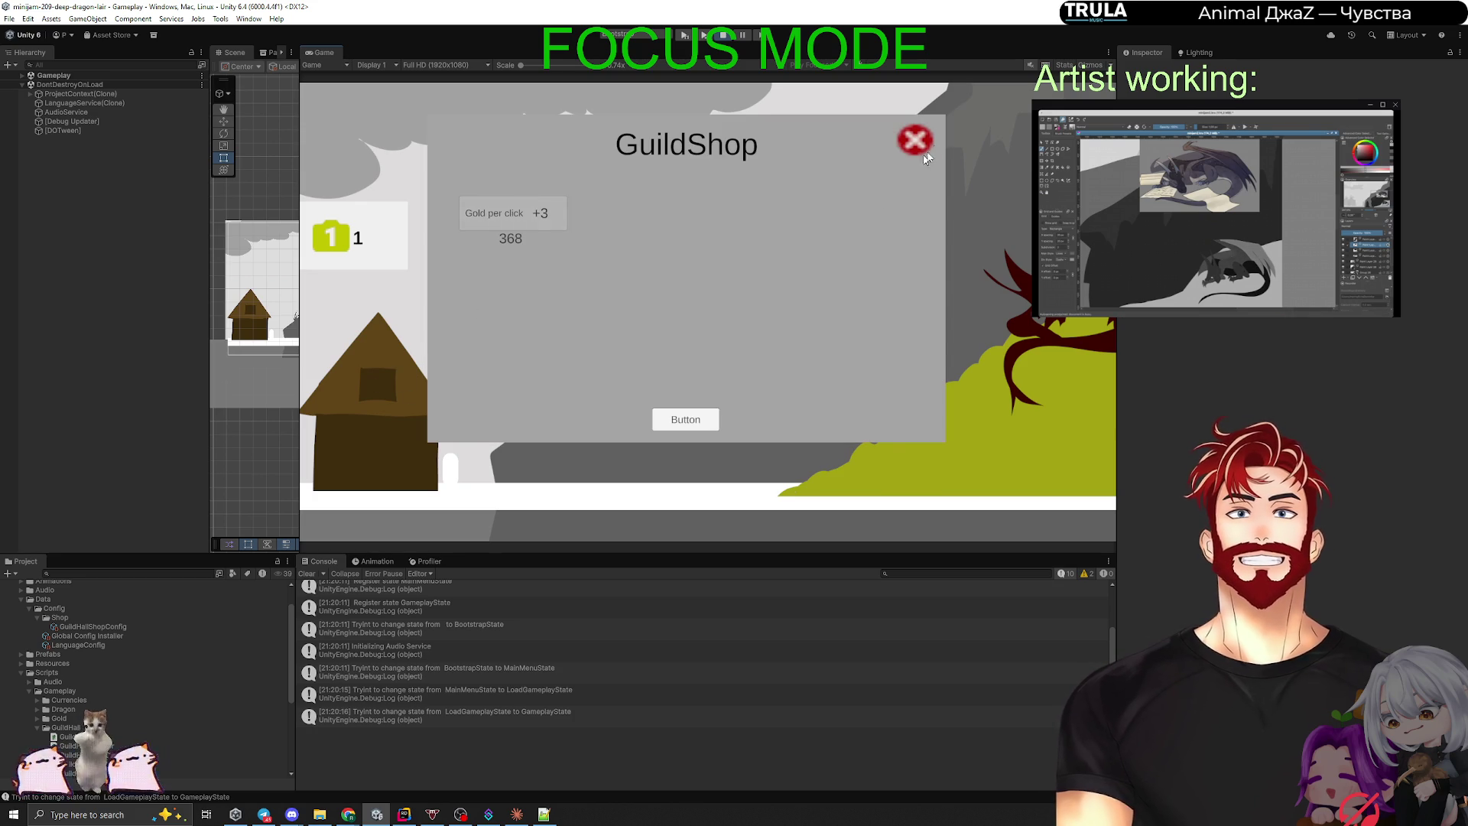
pyautogui.click(926, 139)
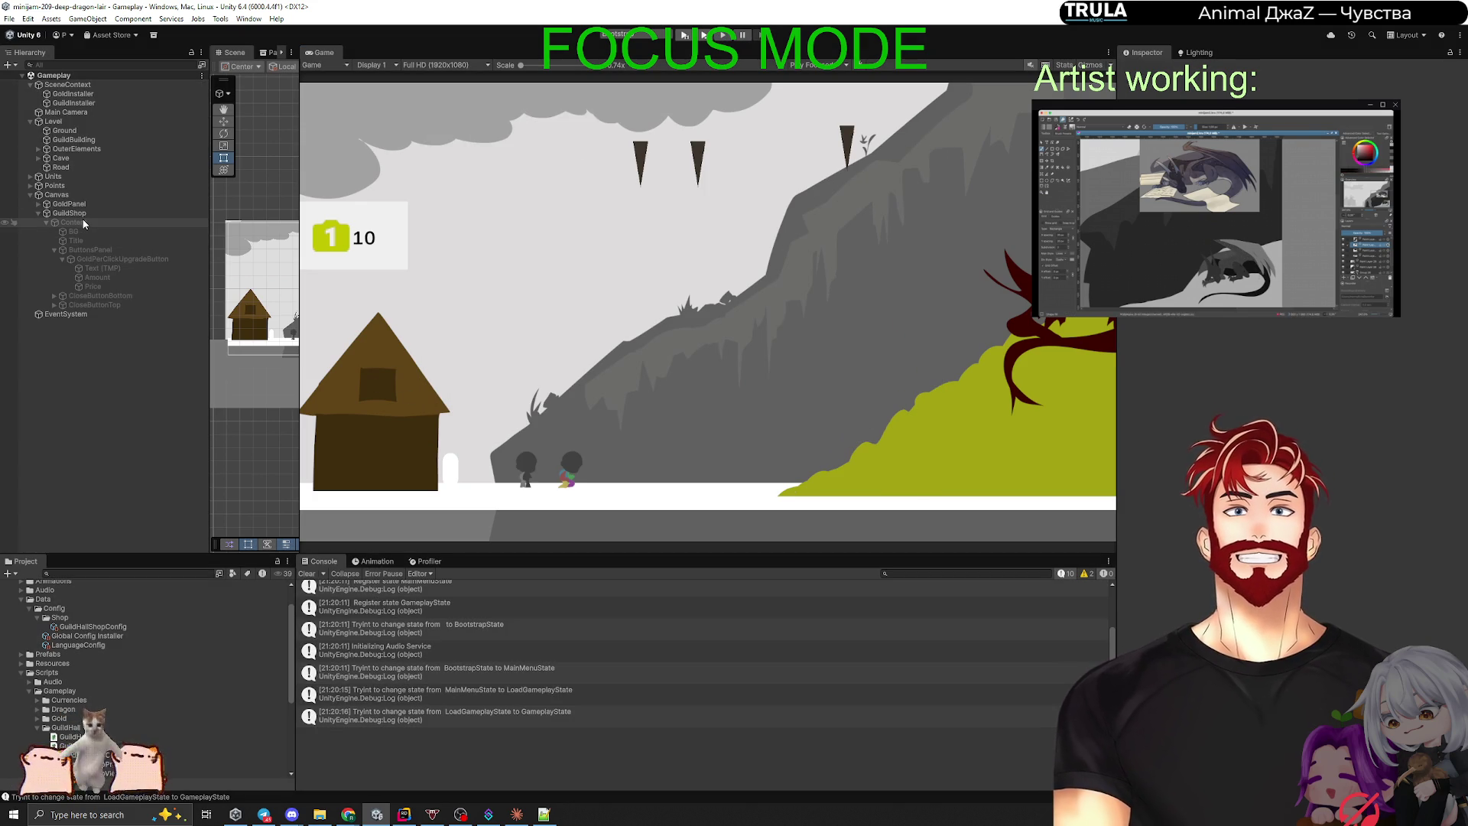
# Step: Enable the shop Content and change CloseButtonBottom's Text (TMP) label from Button to Close
pyautogui.click(69, 222)
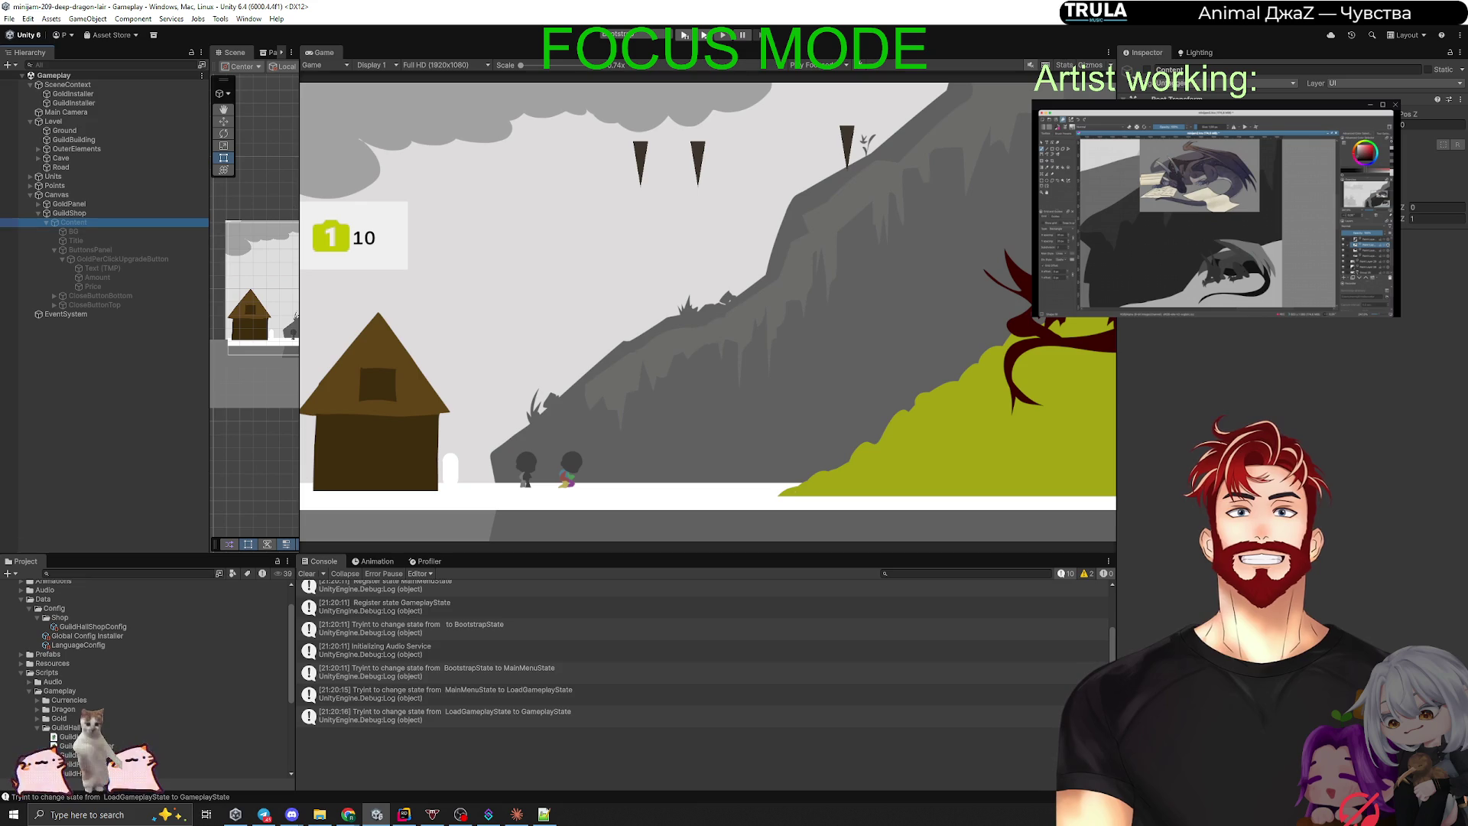
pyautogui.click(1146, 69)
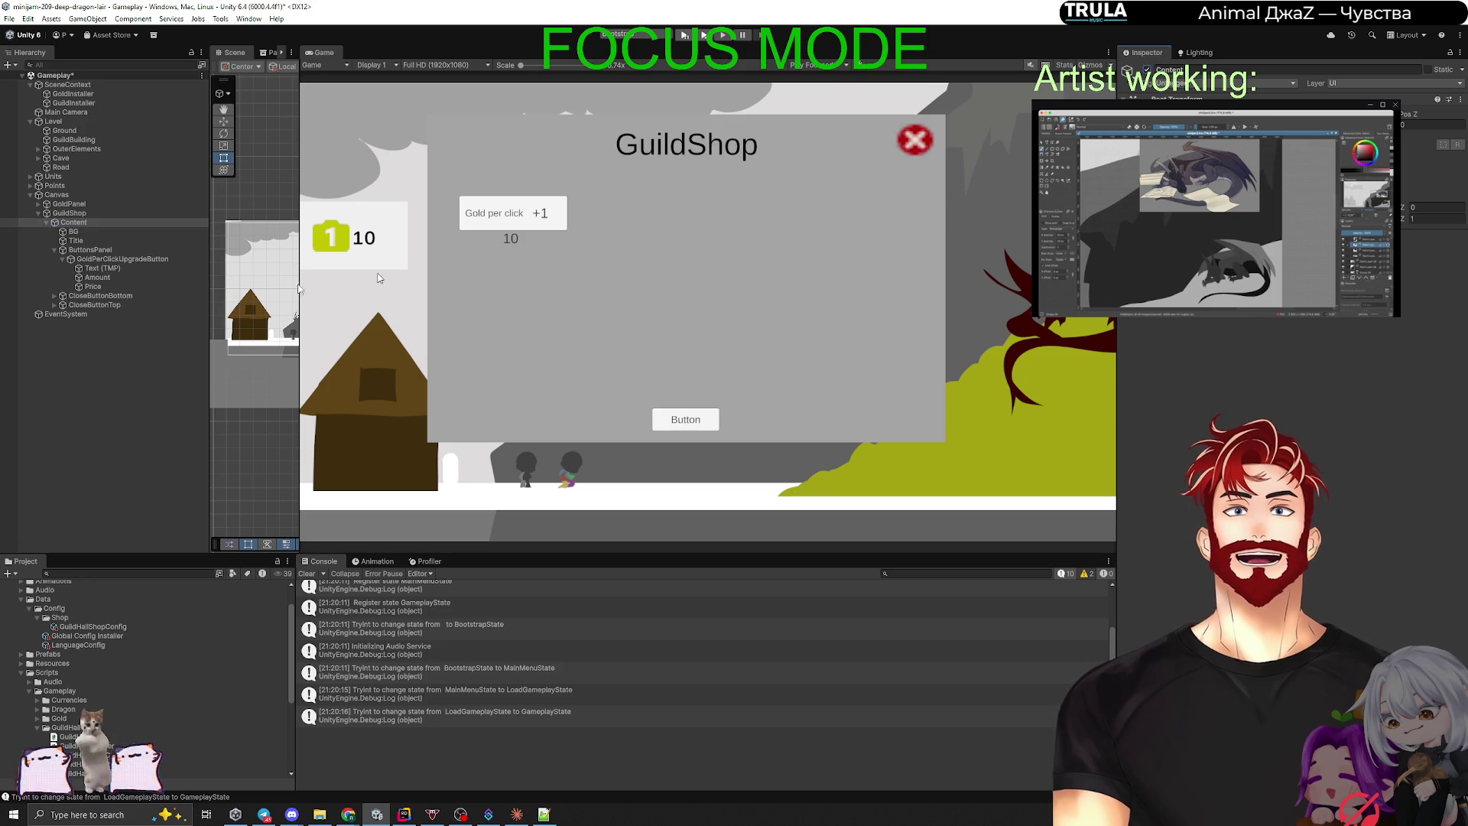
pyautogui.click(100, 296)
pyautogui.press('Right')
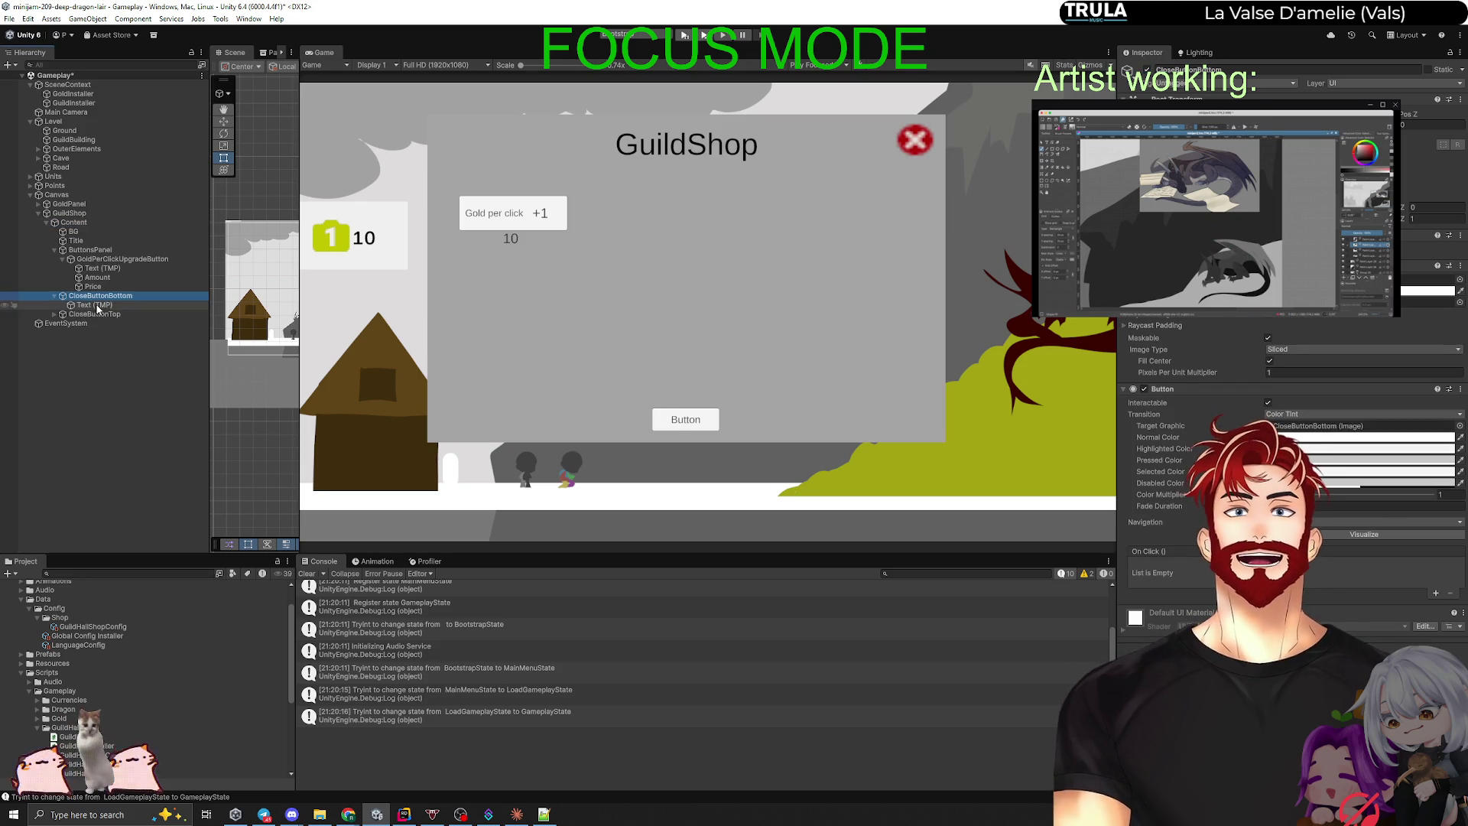
pyautogui.click(98, 305)
pyautogui.click(1191, 323)
pyautogui.hotkey('ctrl', 'a')
pyautogui.write('Сдщ')
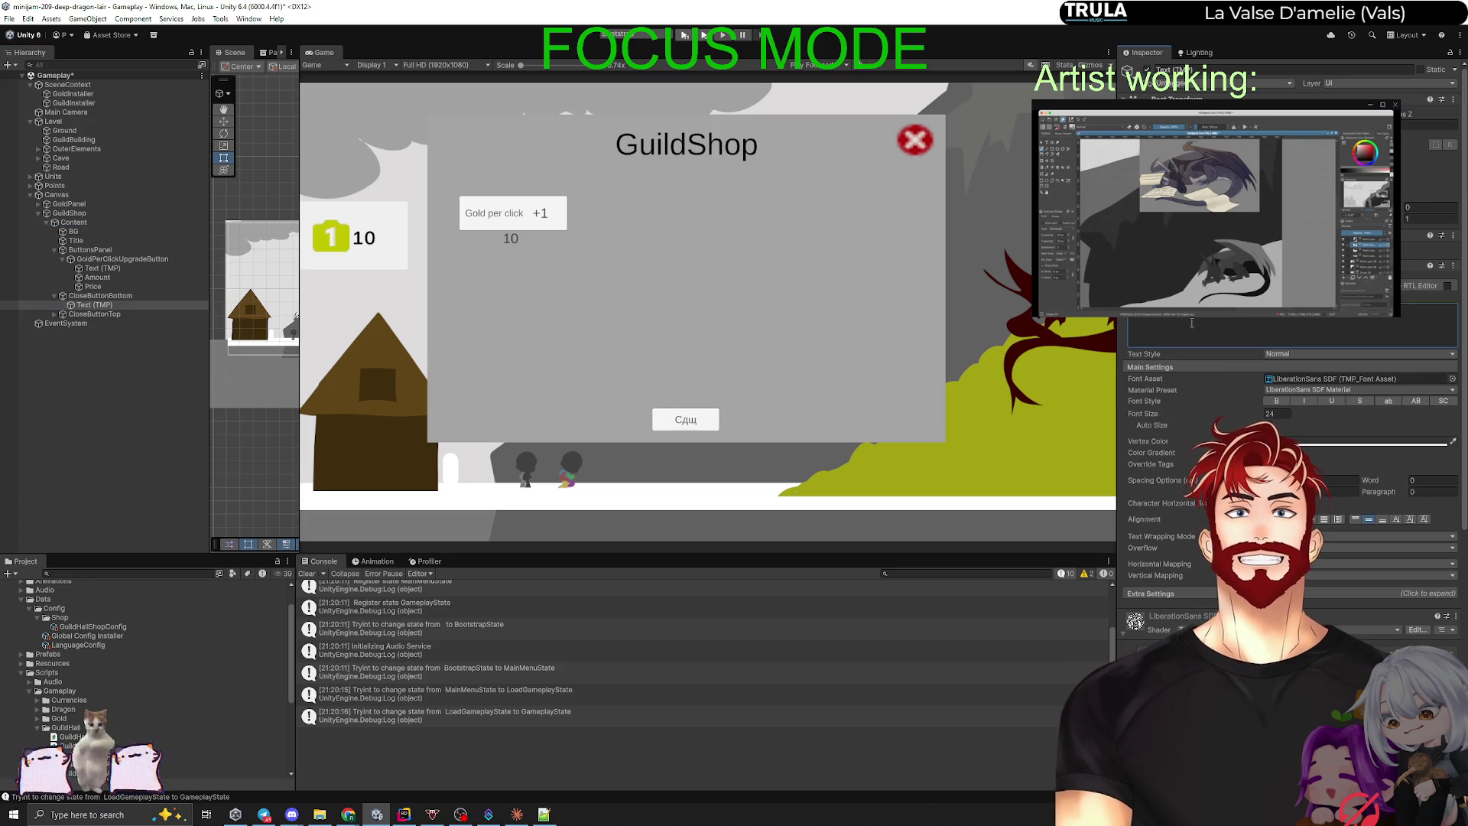
pyautogui.hotkey('ctrl', 'a')
pyautogui.write('Close')
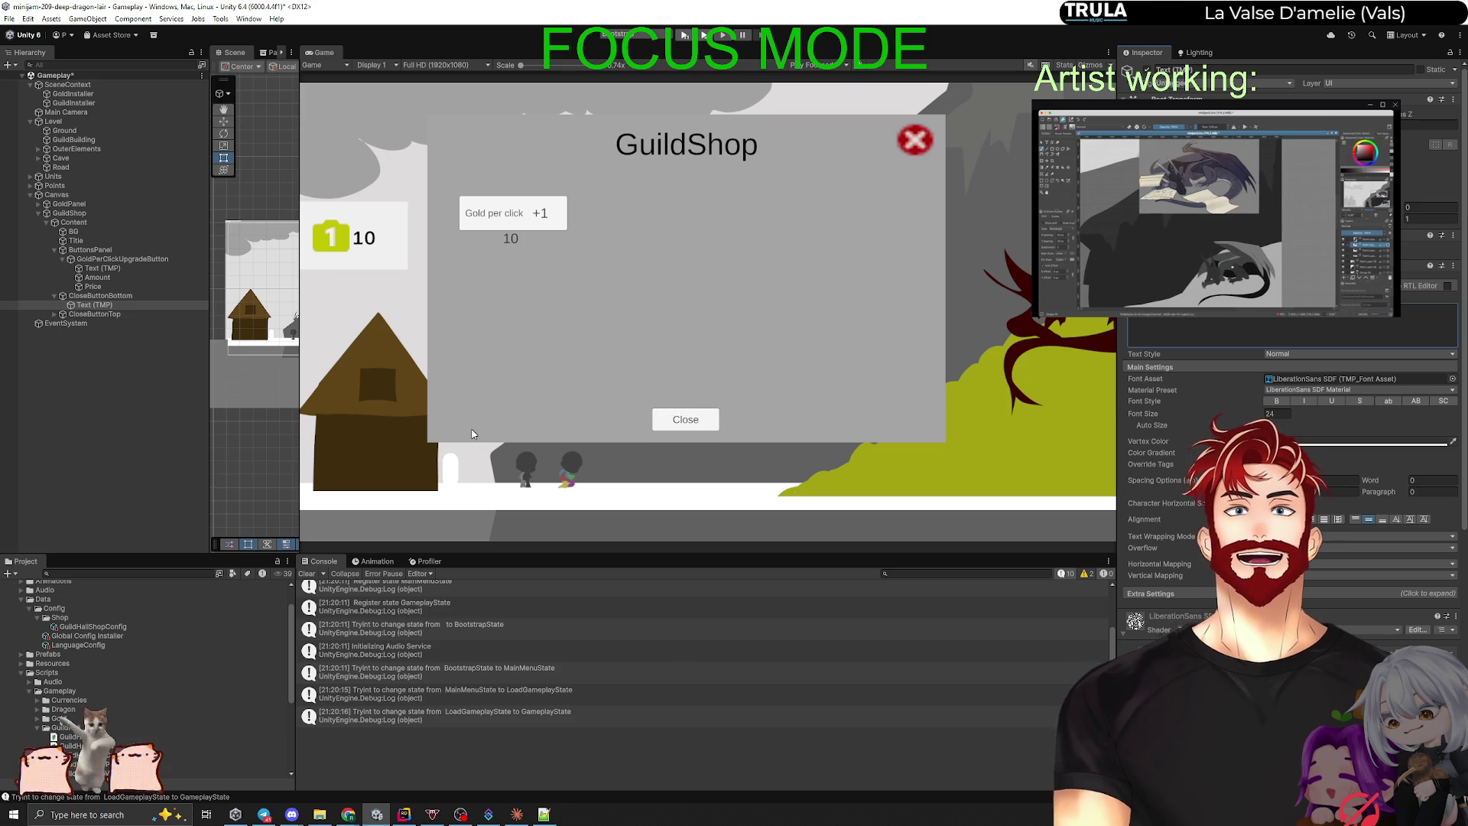
# Step: Disable Content to hide the shop panel again and save the Gameplay scene
pyautogui.click(106, 401)
pyautogui.press('Down')
pyautogui.press('Up')
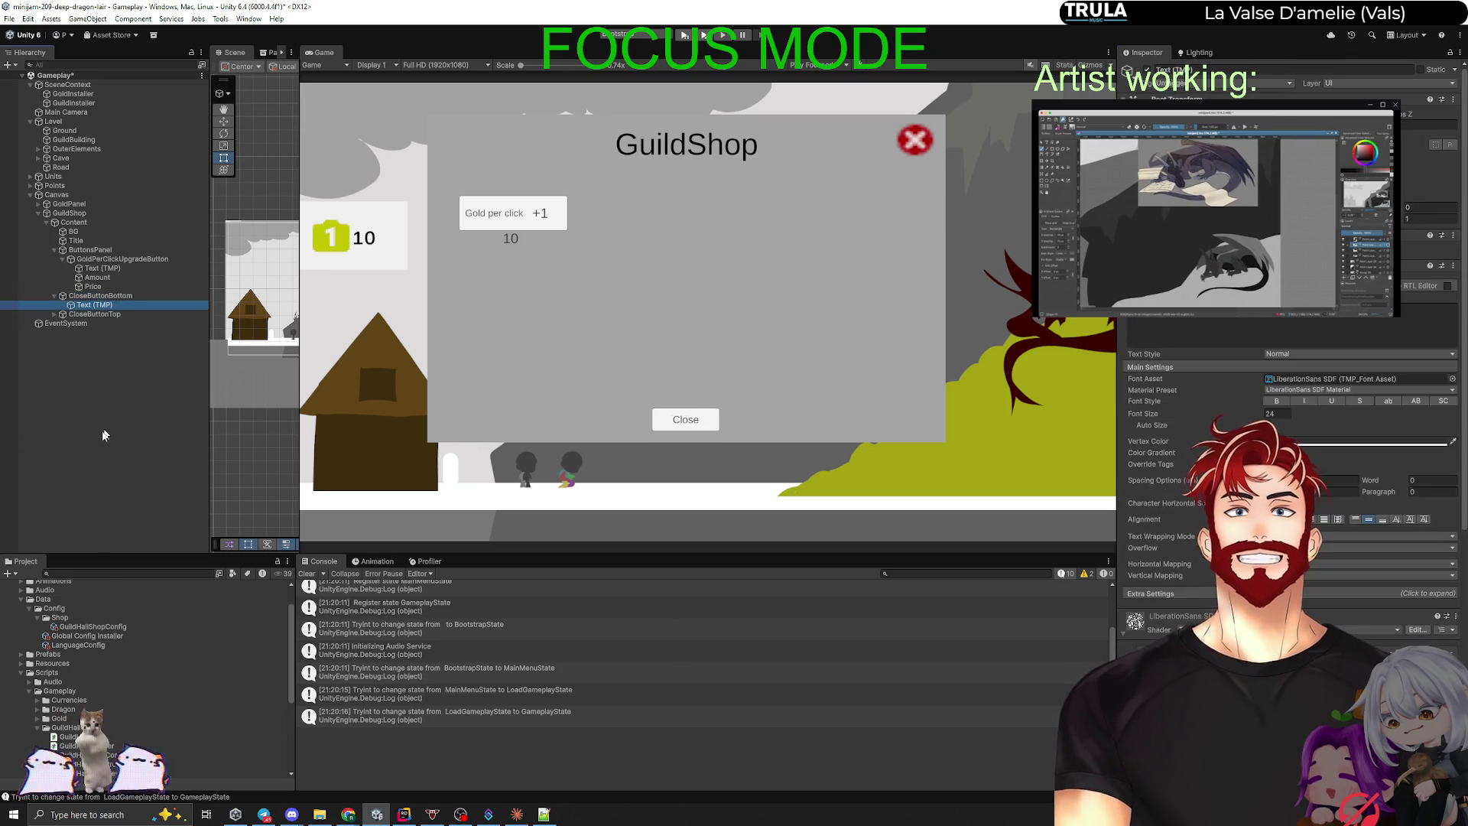
pyautogui.click(104, 434)
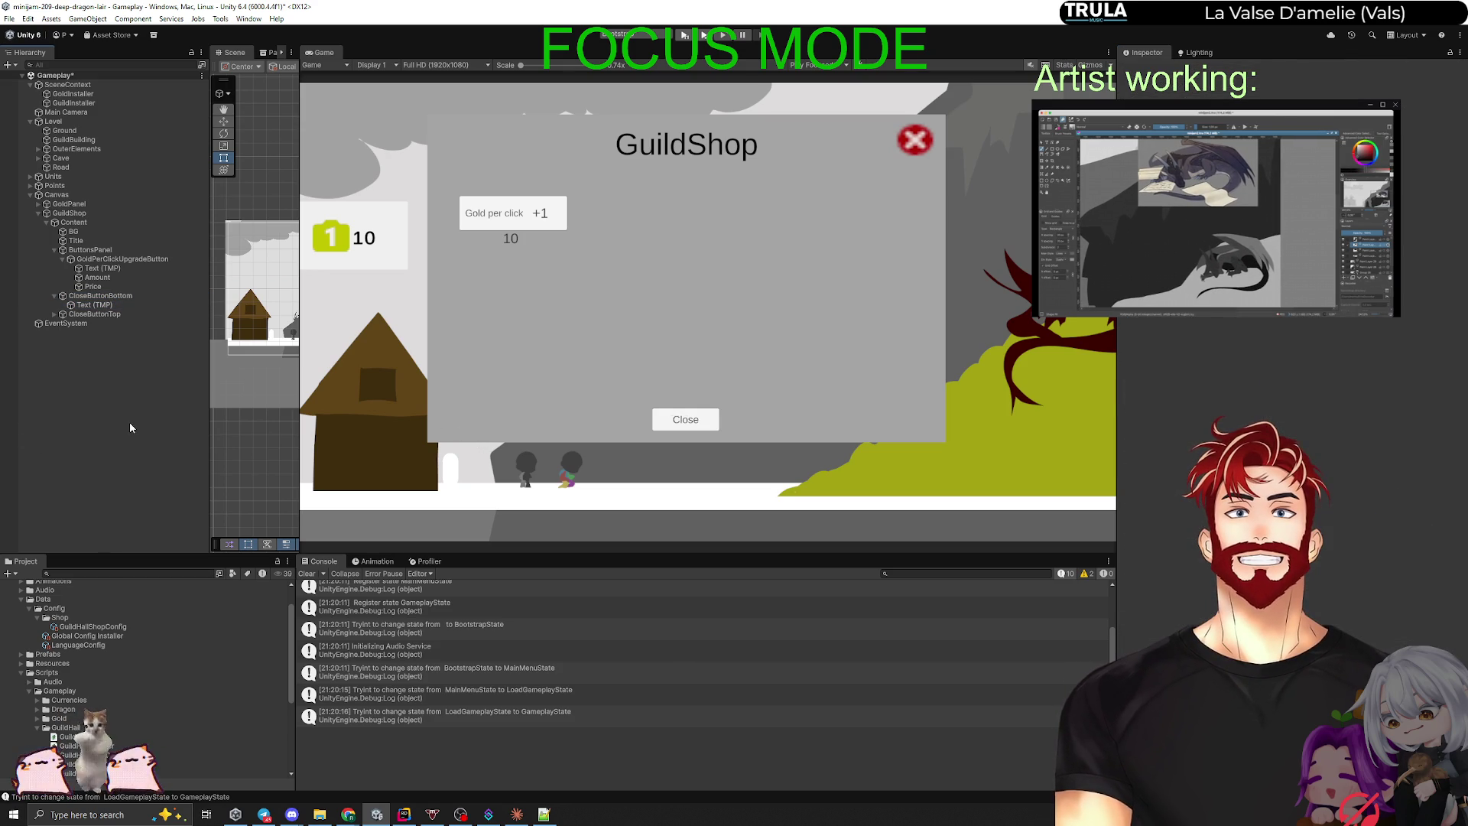
pyautogui.click(76, 223)
pyautogui.click(1148, 70)
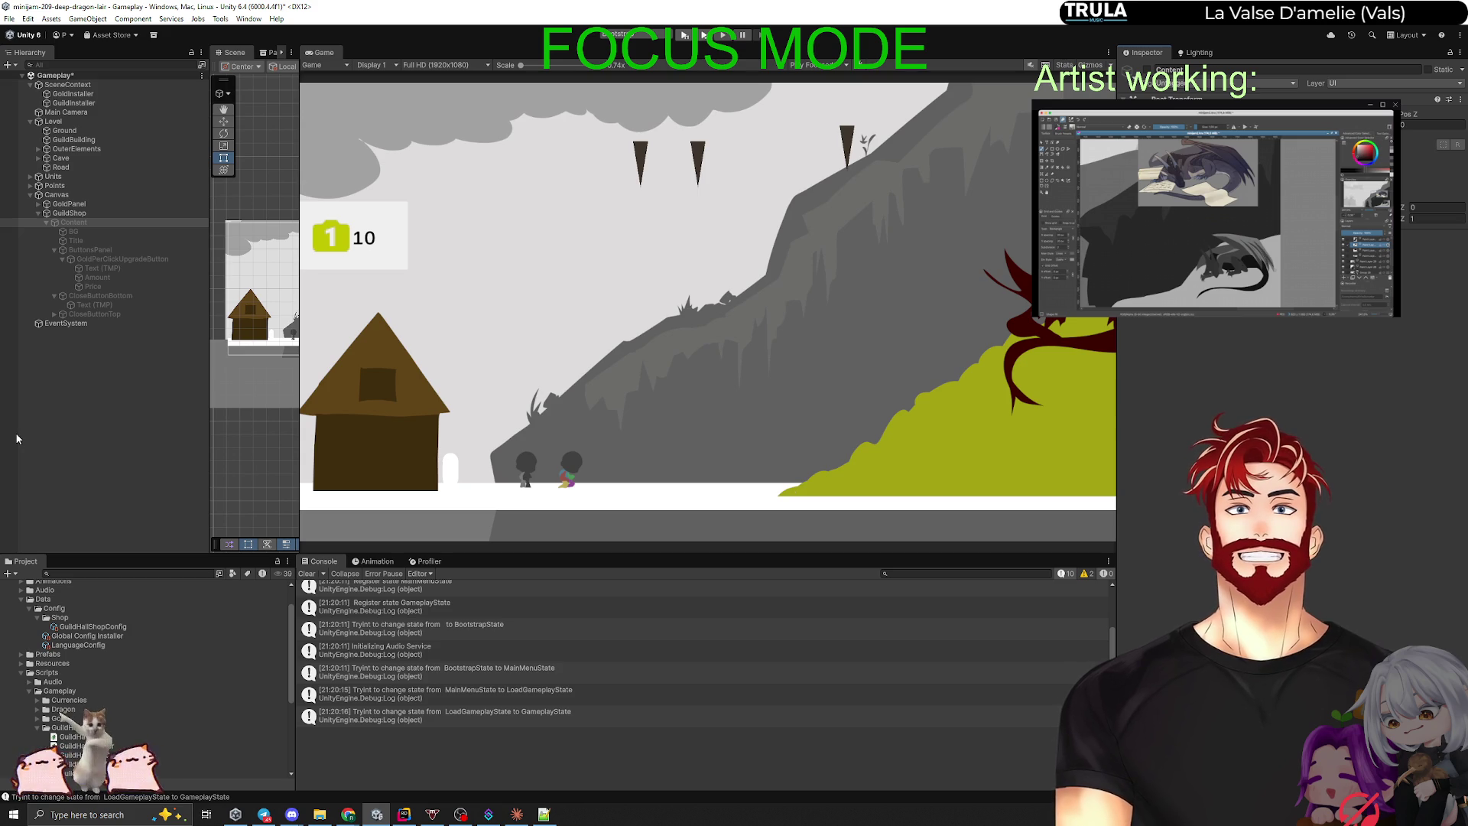
pyautogui.click(140, 423)
pyautogui.hotkey('ctrl', 's')
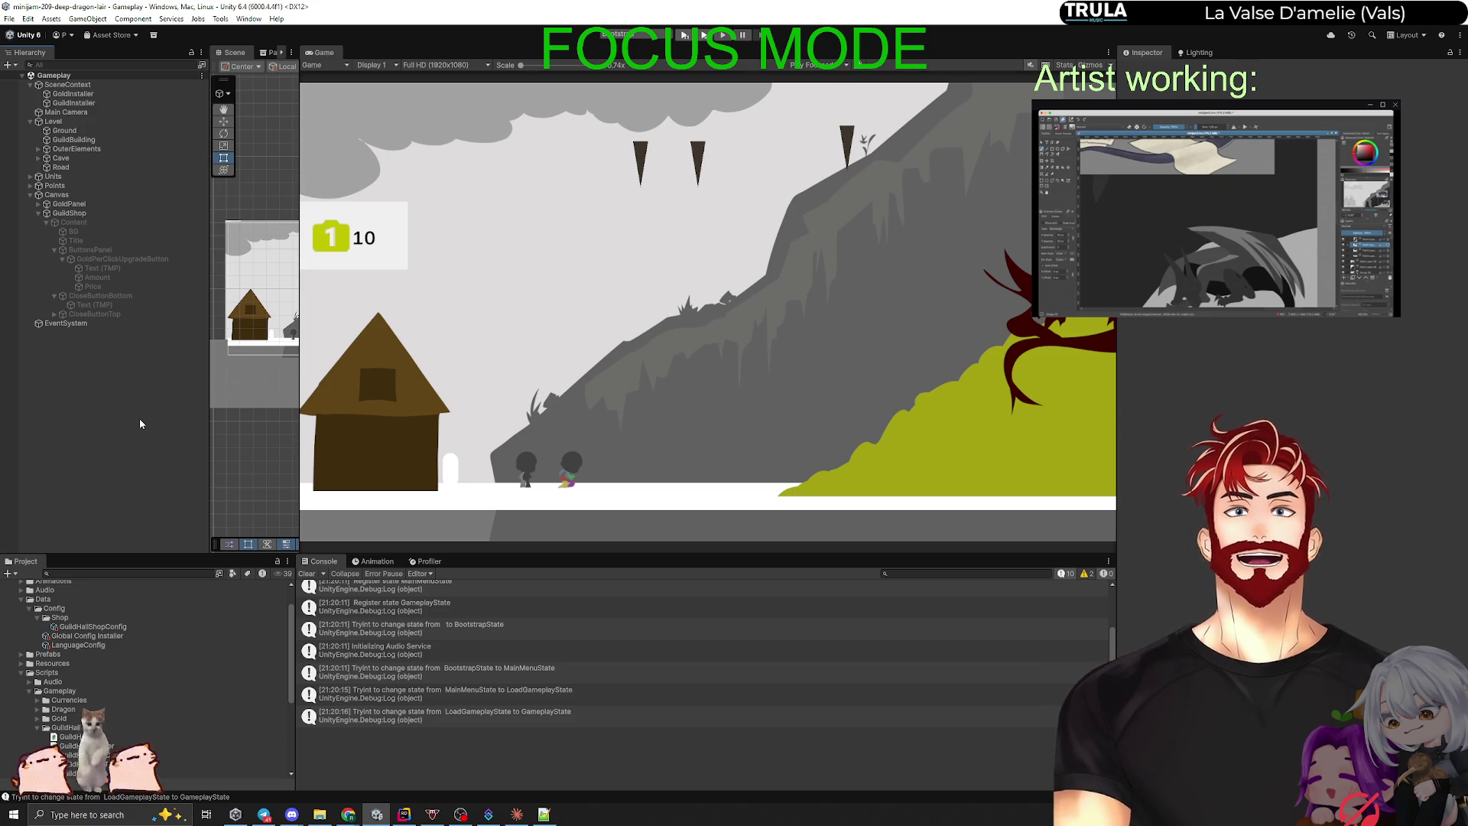
# Step: Collapse Content in the Hierarchy, dismiss the ended-stream popup, and switch to Rider
pyautogui.click(47, 222)
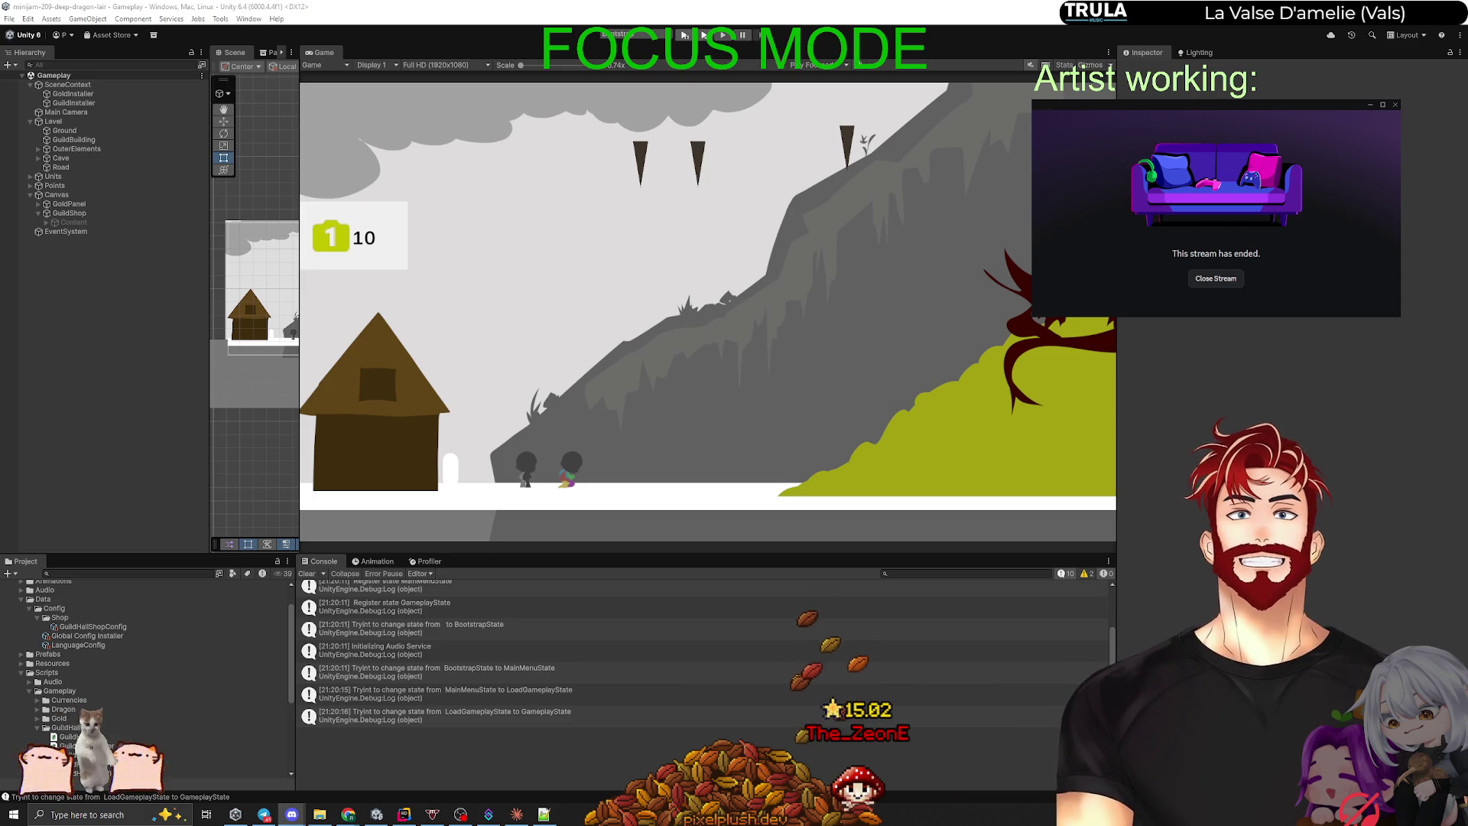
pyautogui.click(1216, 278)
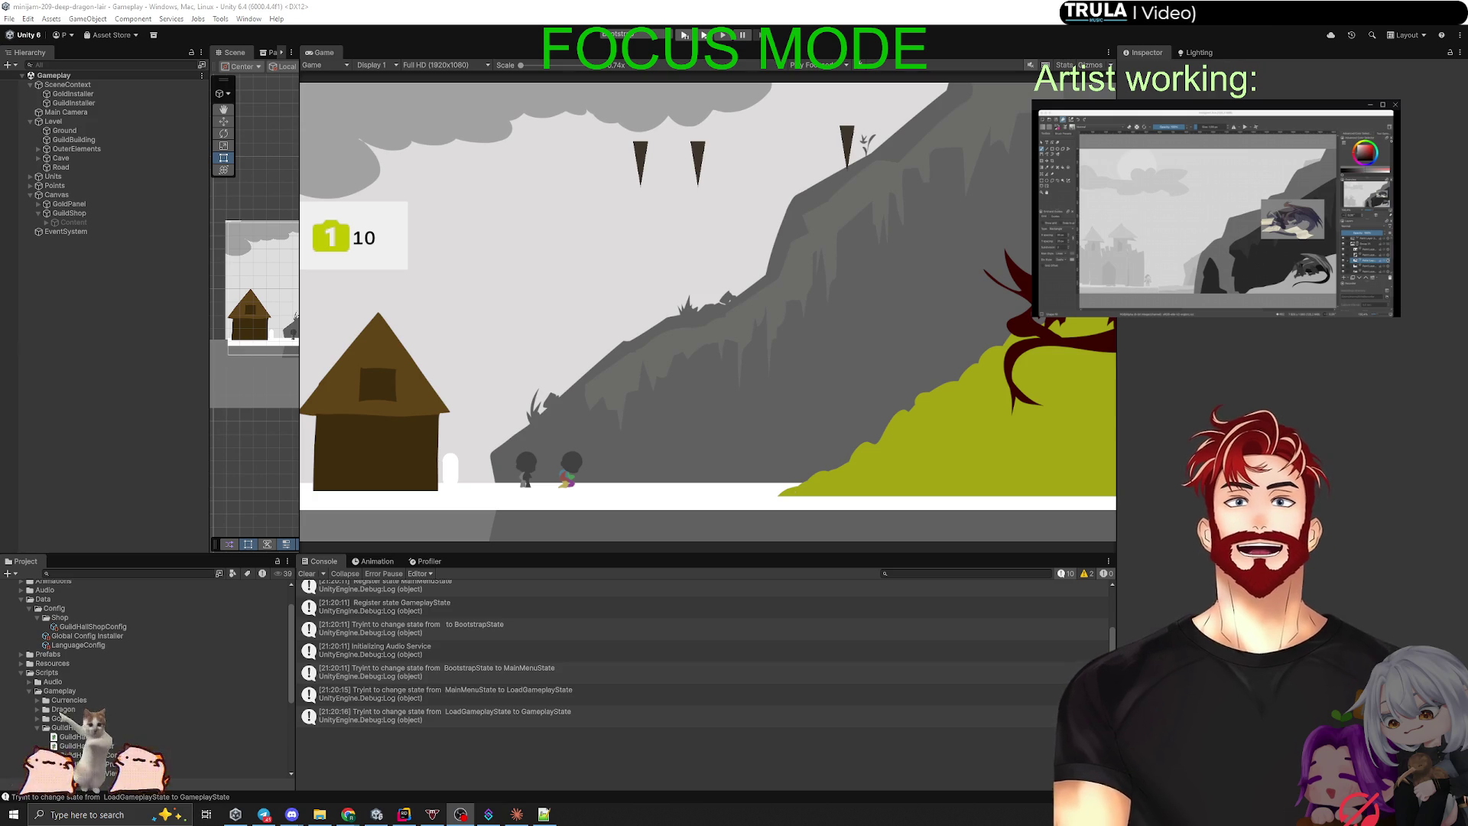
pyautogui.click(1322, 384)
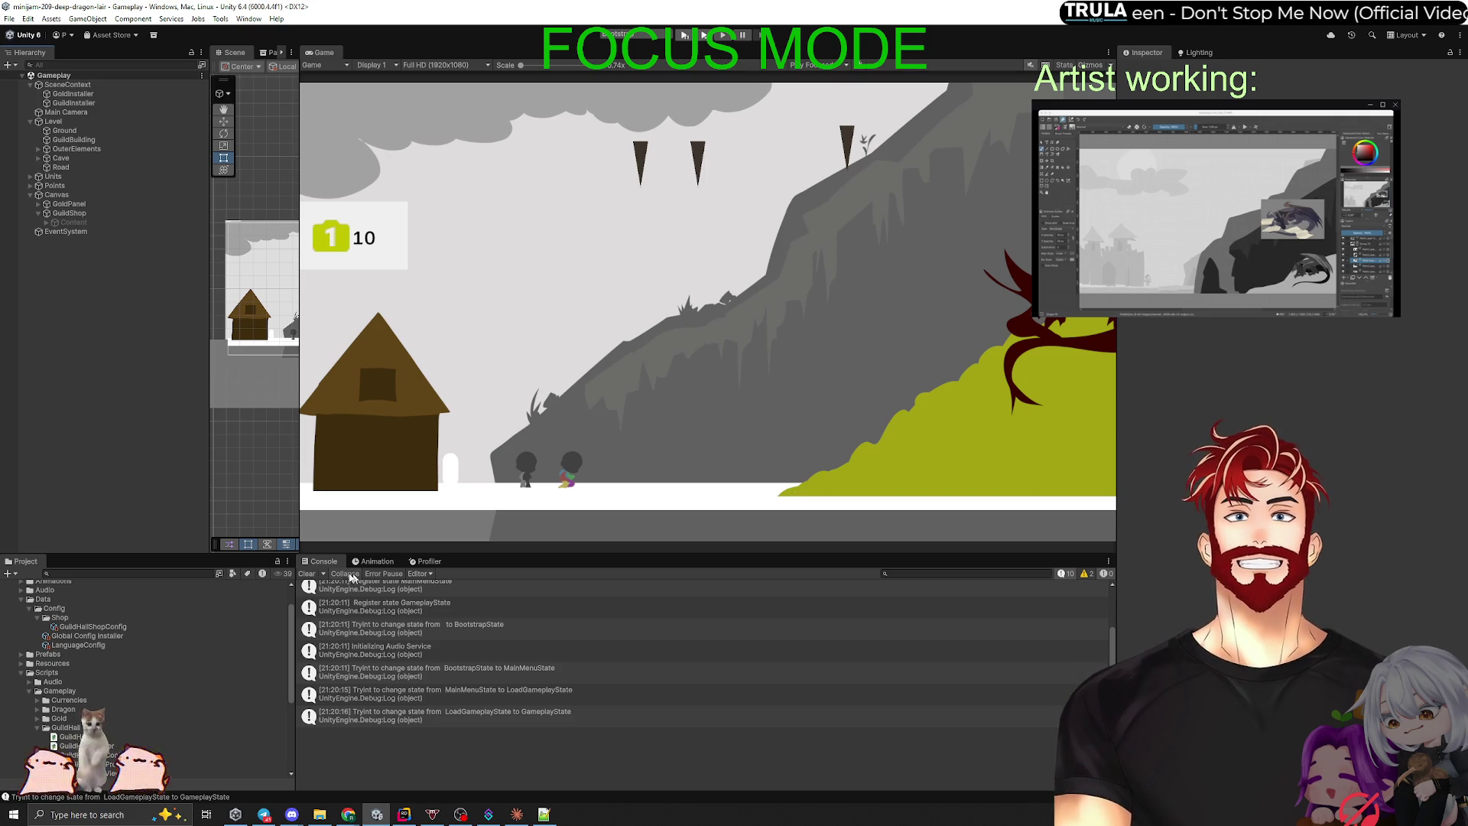
pyautogui.hotkey('alt', 'Tab')
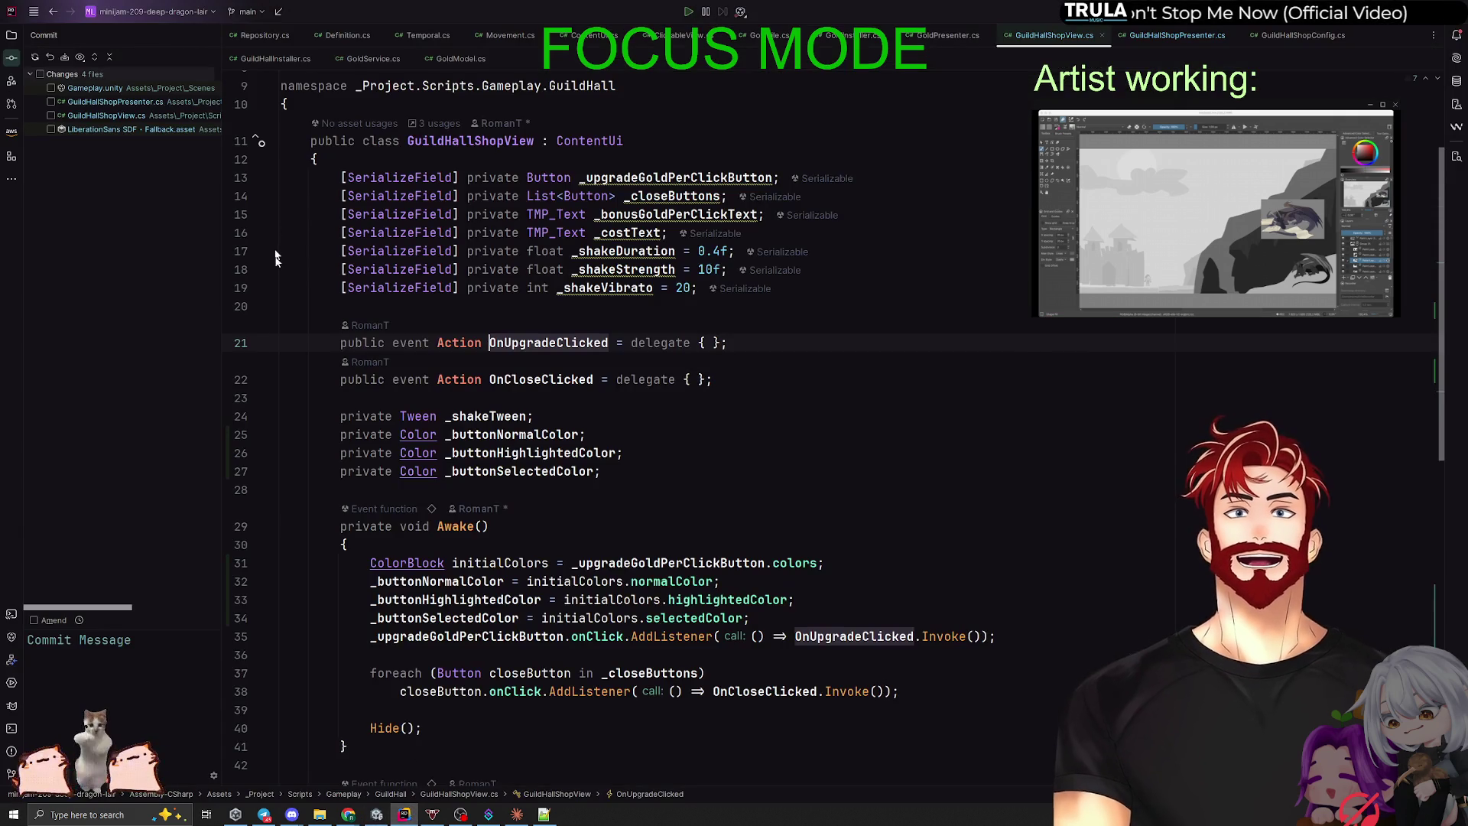
# Step: Include all four changed files in the commit and enter the message 'insuficient gold fix'
pyautogui.click(39, 74)
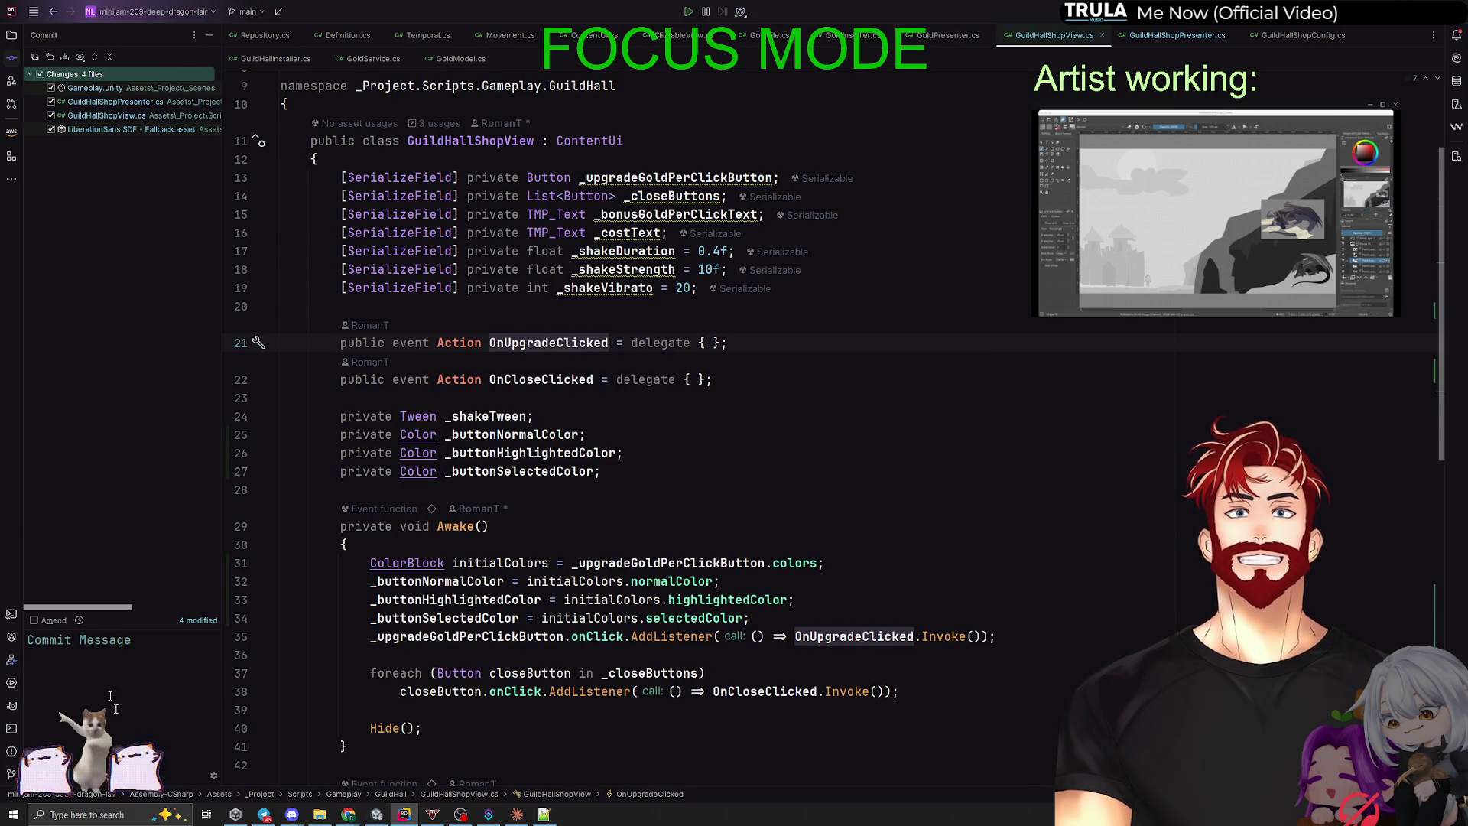
pyautogui.click(96, 670)
pyautogui.write('insuficient g')
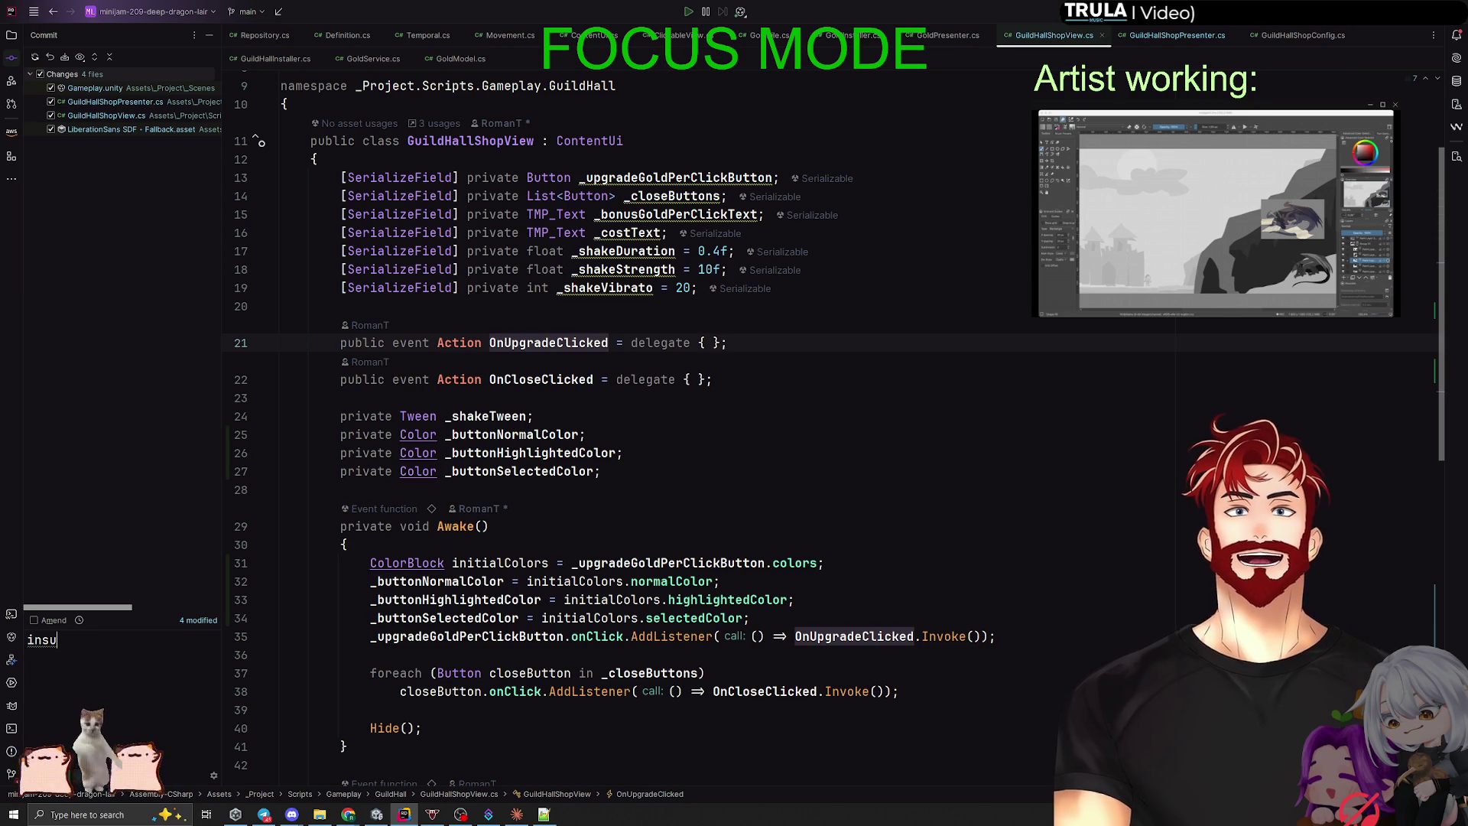